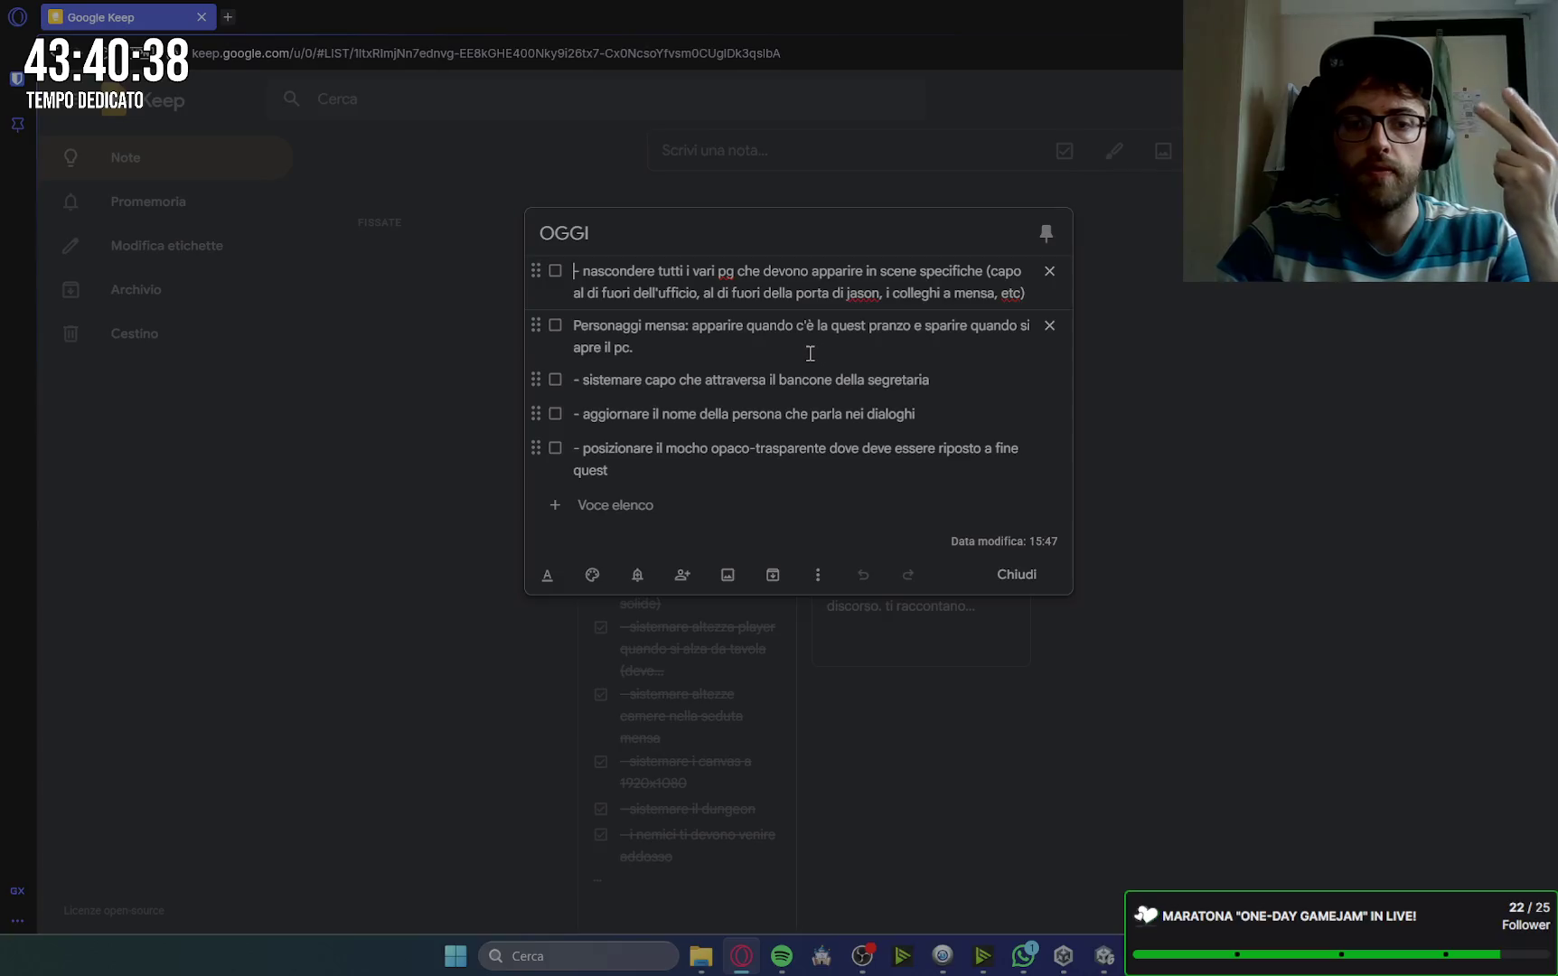
# Step: Move the 'aggiornare il nome…' task below the 'posizionare il mocho…' task in OGGI, then close the note
pyautogui.moveTo(534, 413); pyautogui.dragTo(539, 466)
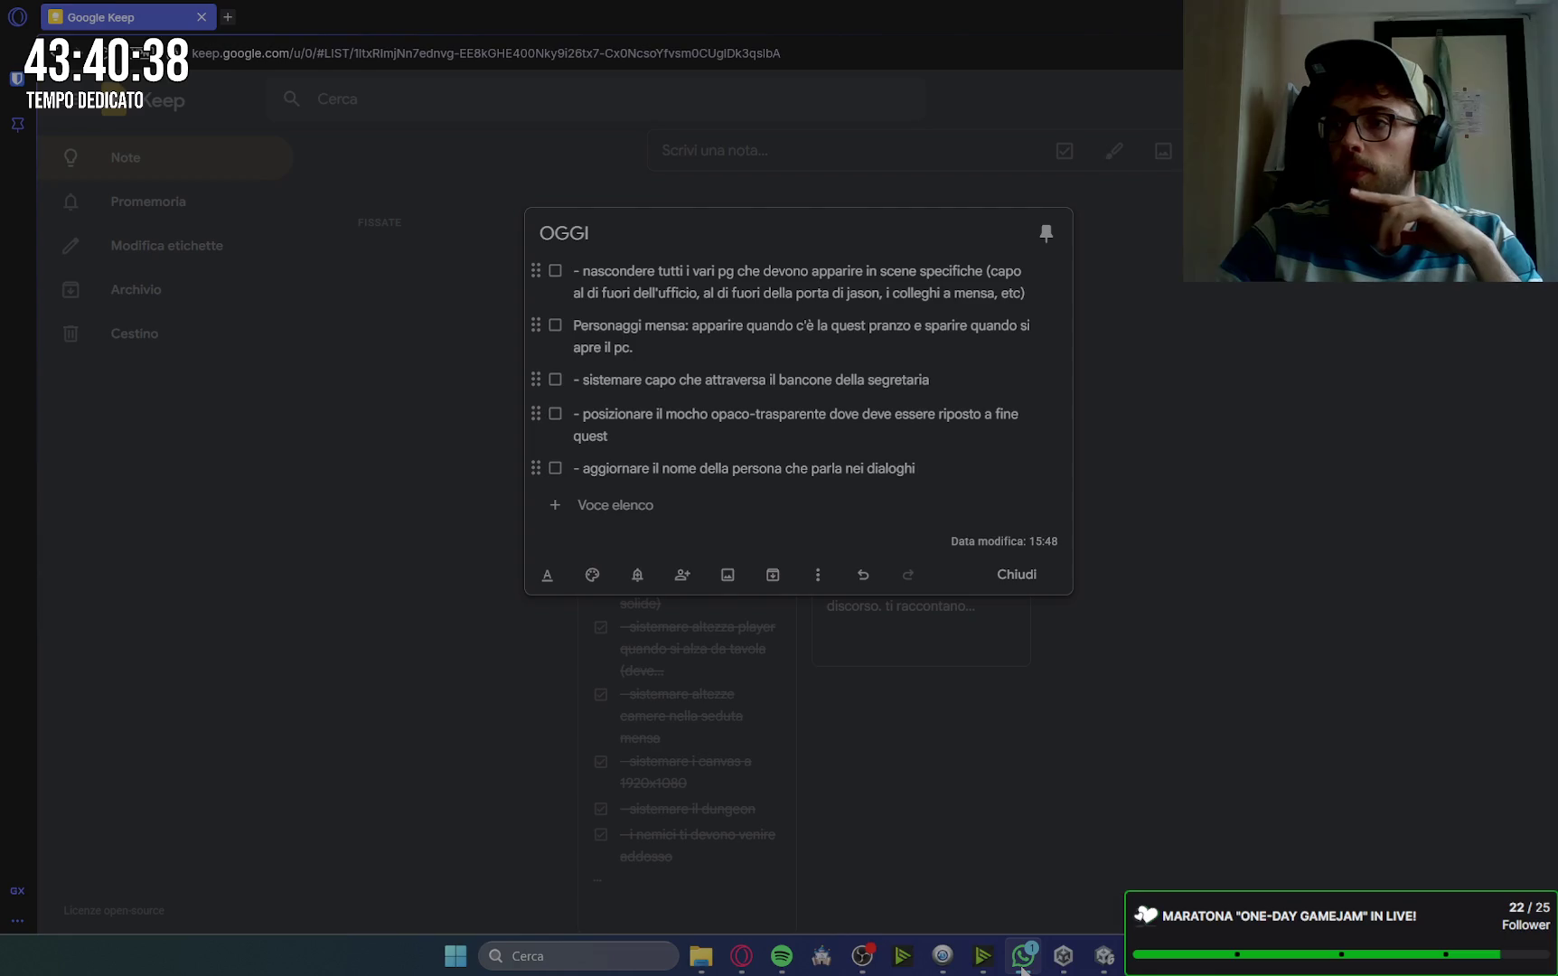
pyautogui.moveTo(1025, 970)
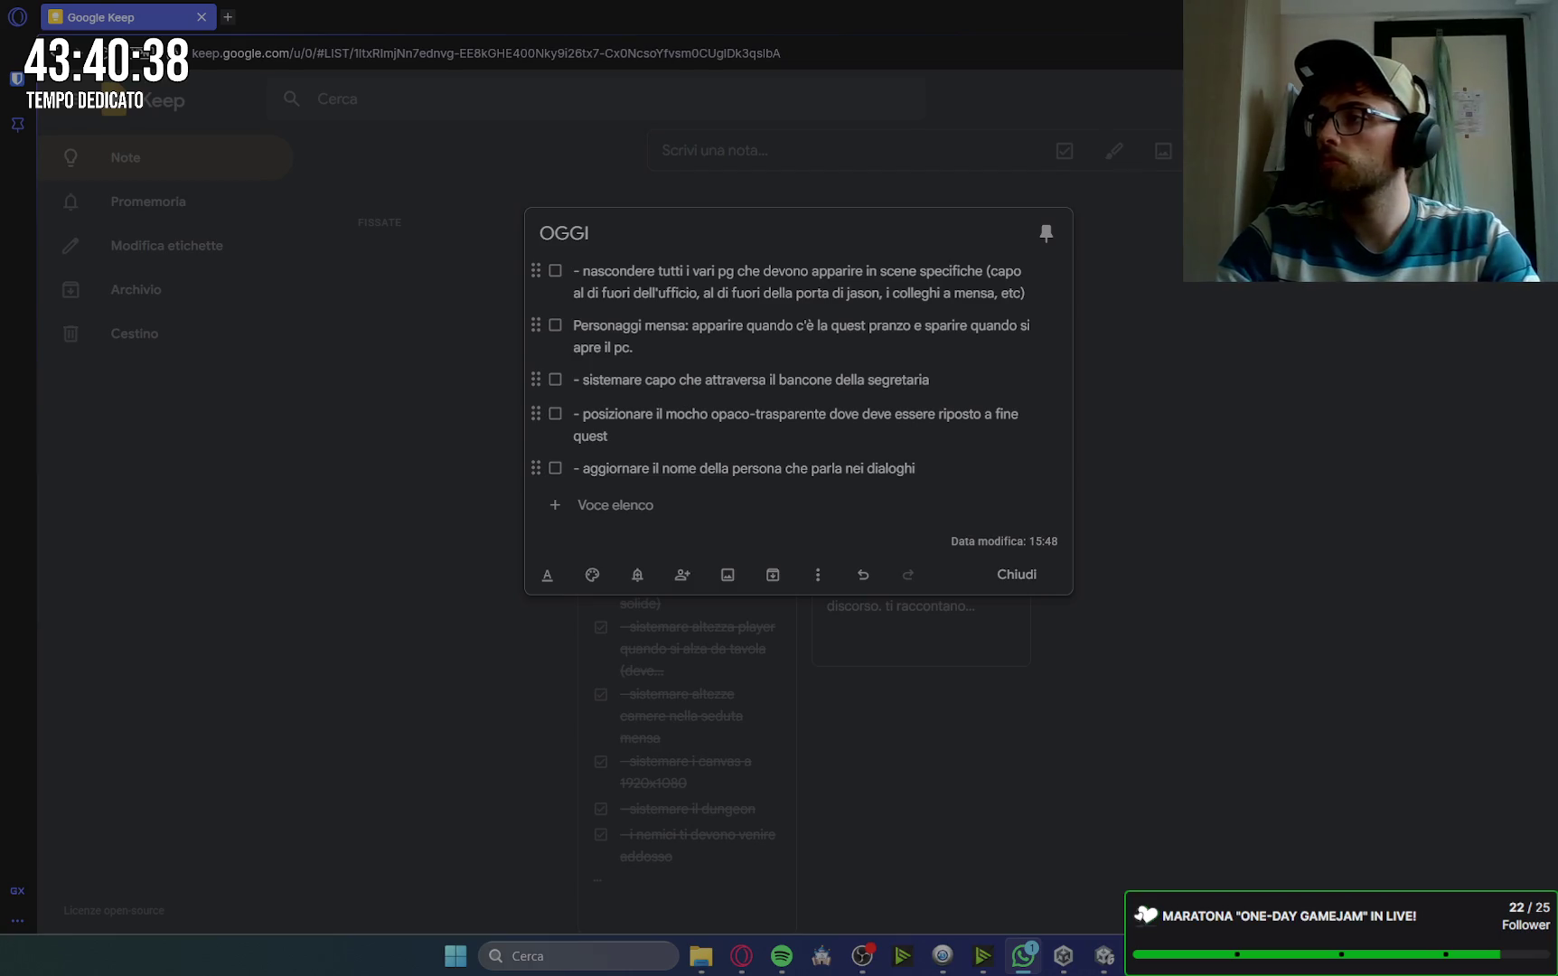
pyautogui.hotkey('alt', 'Tab')
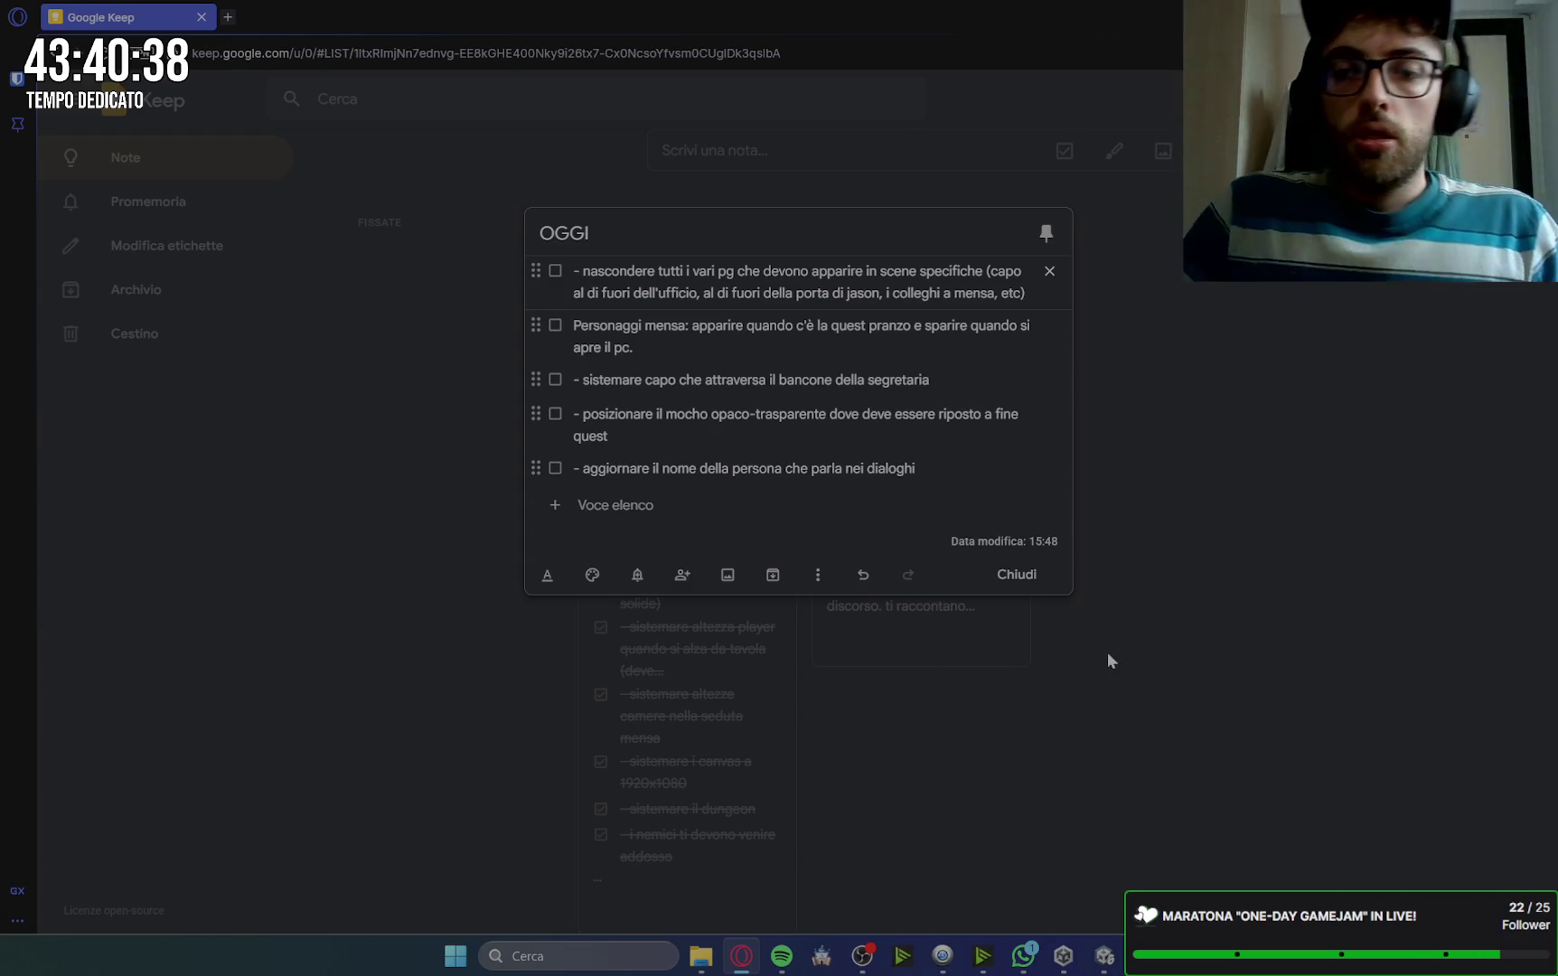
pyautogui.click(1141, 618)
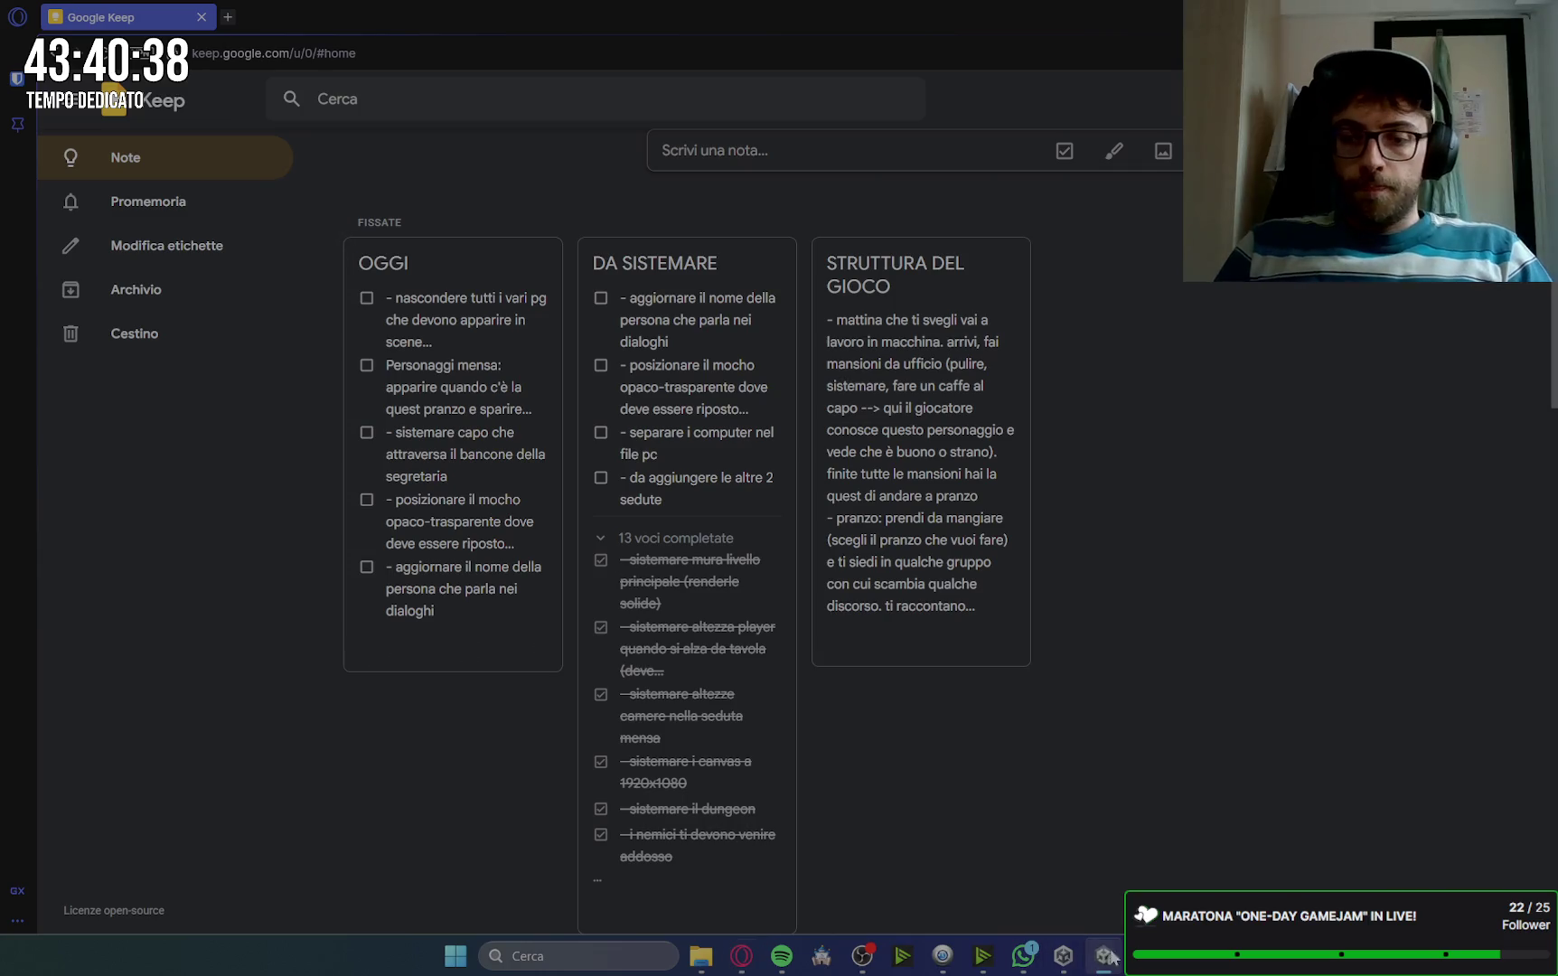
pyautogui.click(1106, 956)
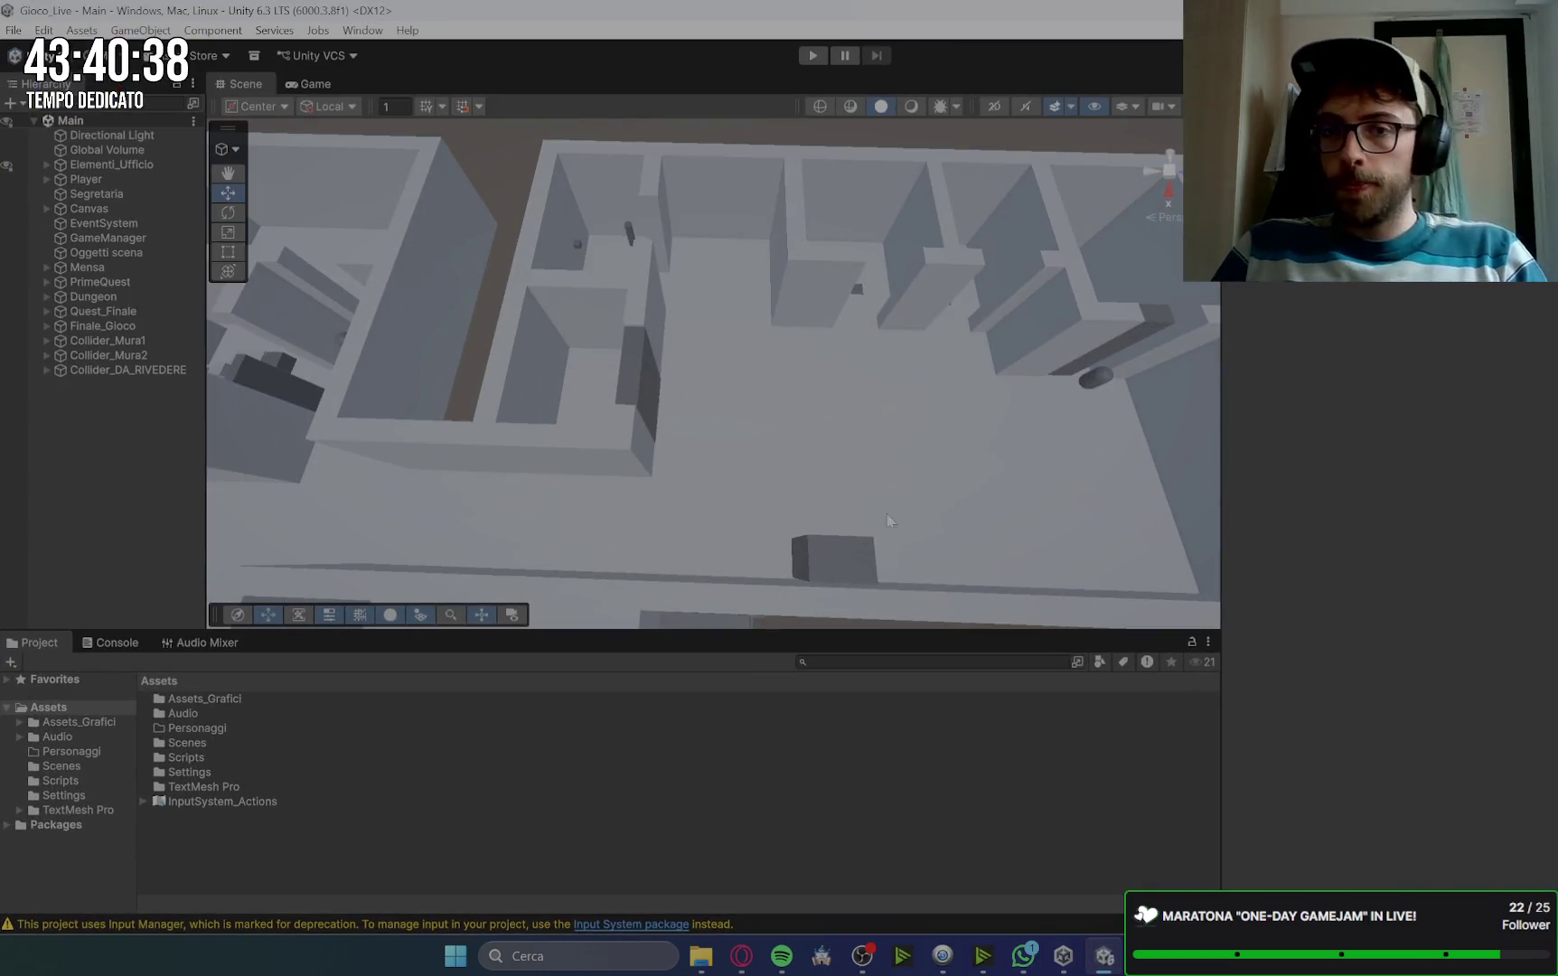
# Step: Open the Assets > Scripts folder in Unity's Project window, then bring the Google Keep browser back
pyautogui.click(106, 644)
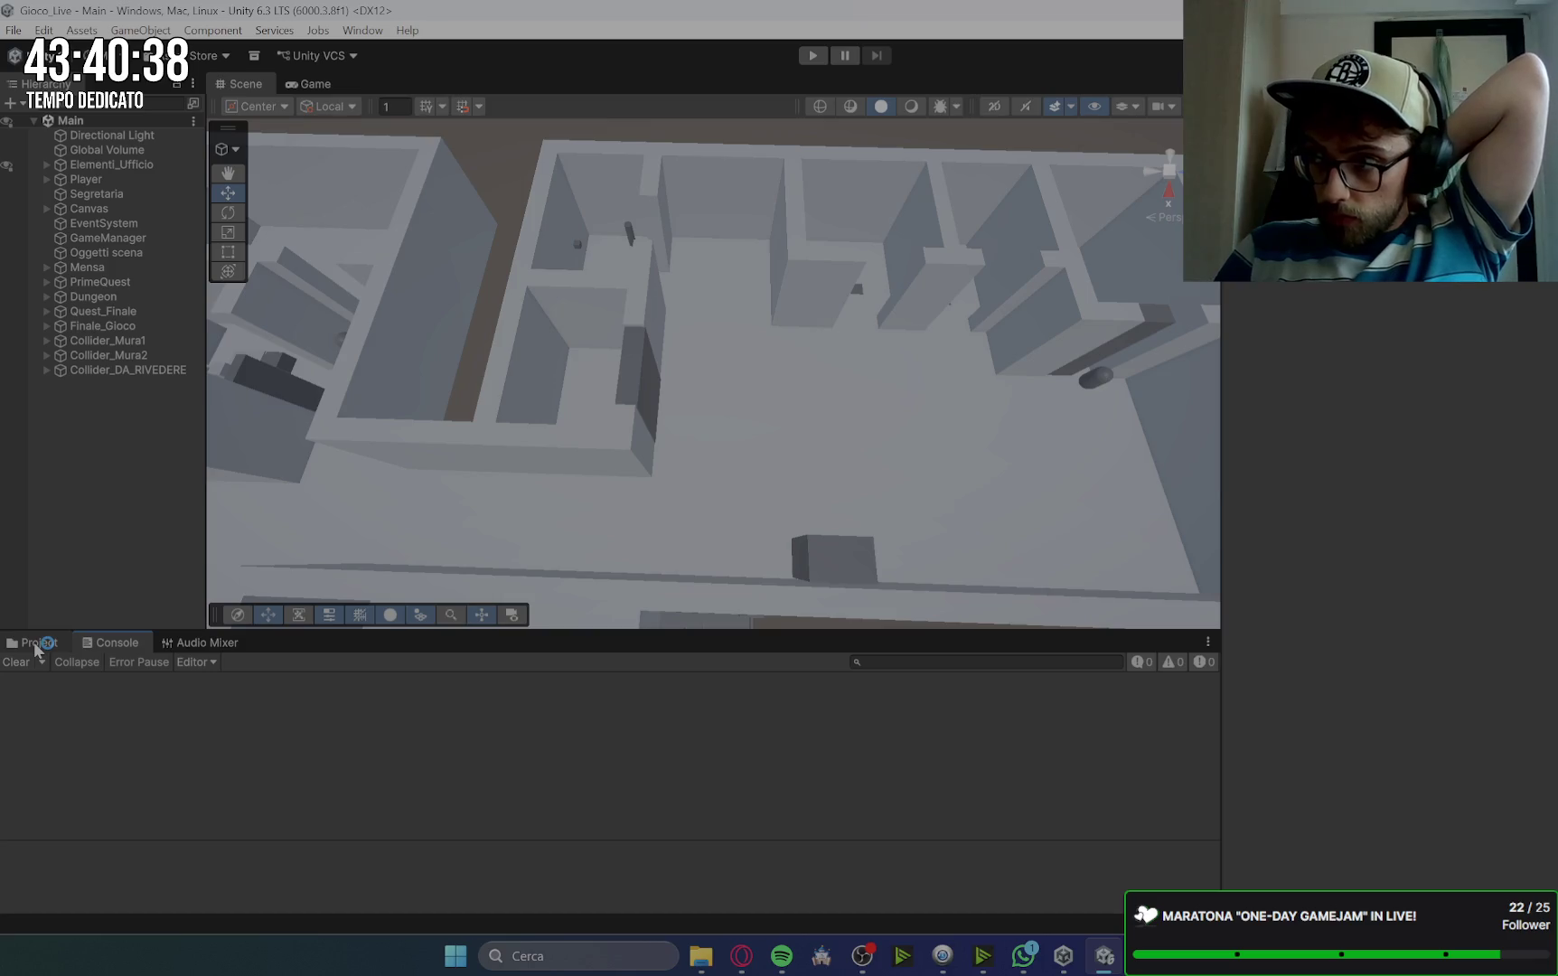
pyautogui.click(37, 644)
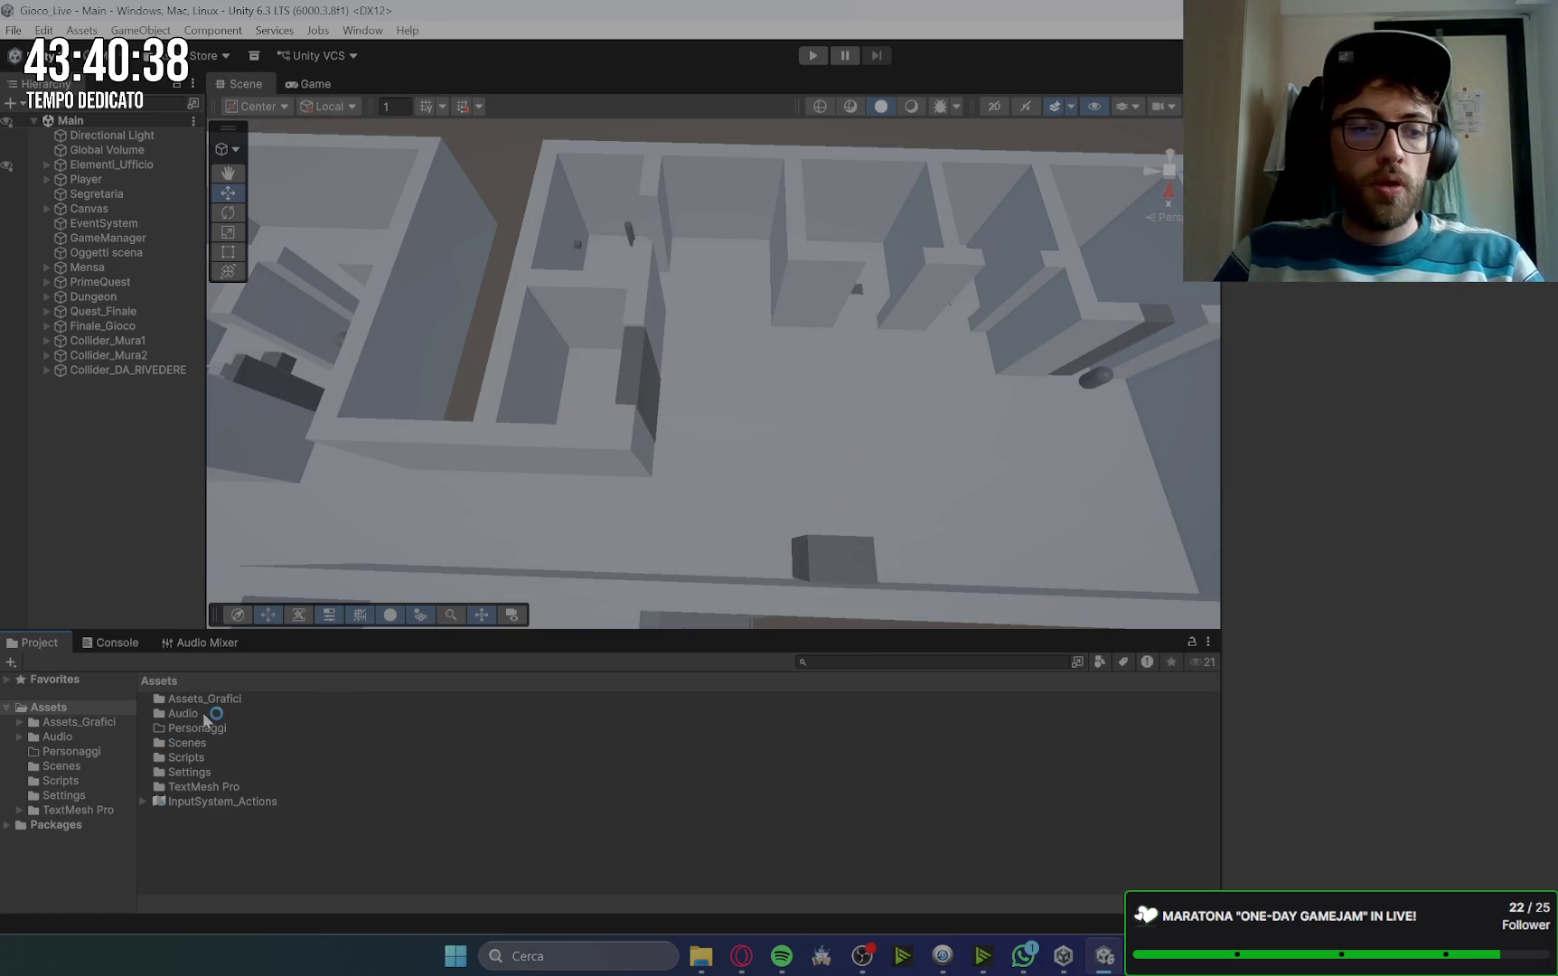
pyautogui.doubleClick(203, 759)
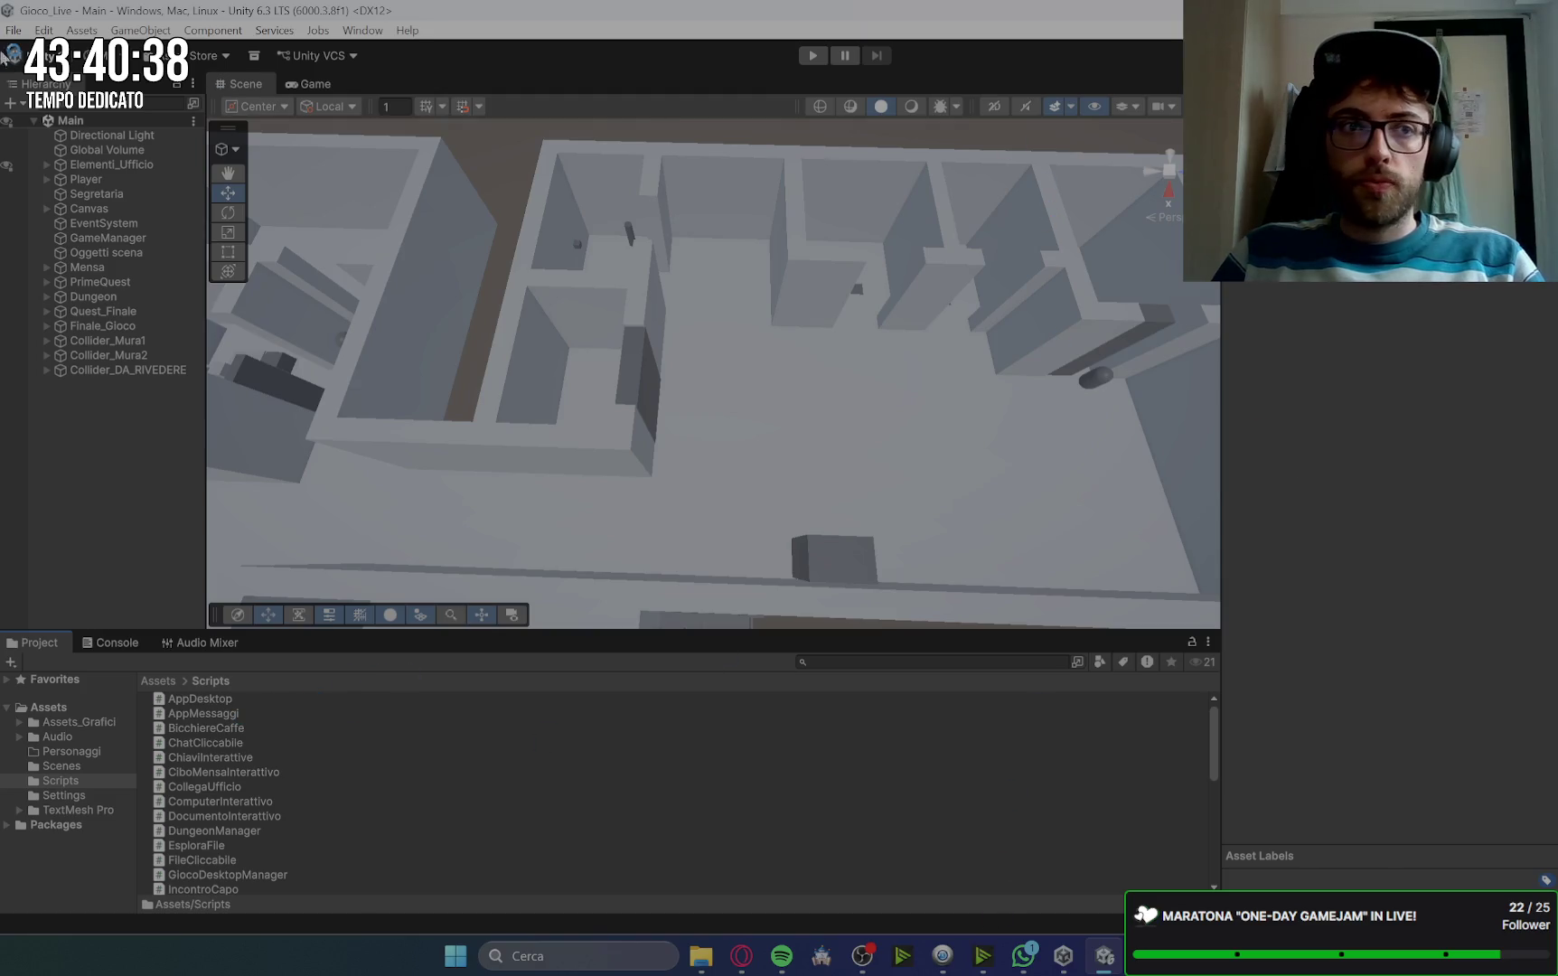
pyautogui.moveTo(68, 13)
pyautogui.mouseDown()
pyautogui.moveTo(314, 107)
pyautogui.moveTo(779, 7)
pyautogui.mouseUp()
pyautogui.click(701, 958)
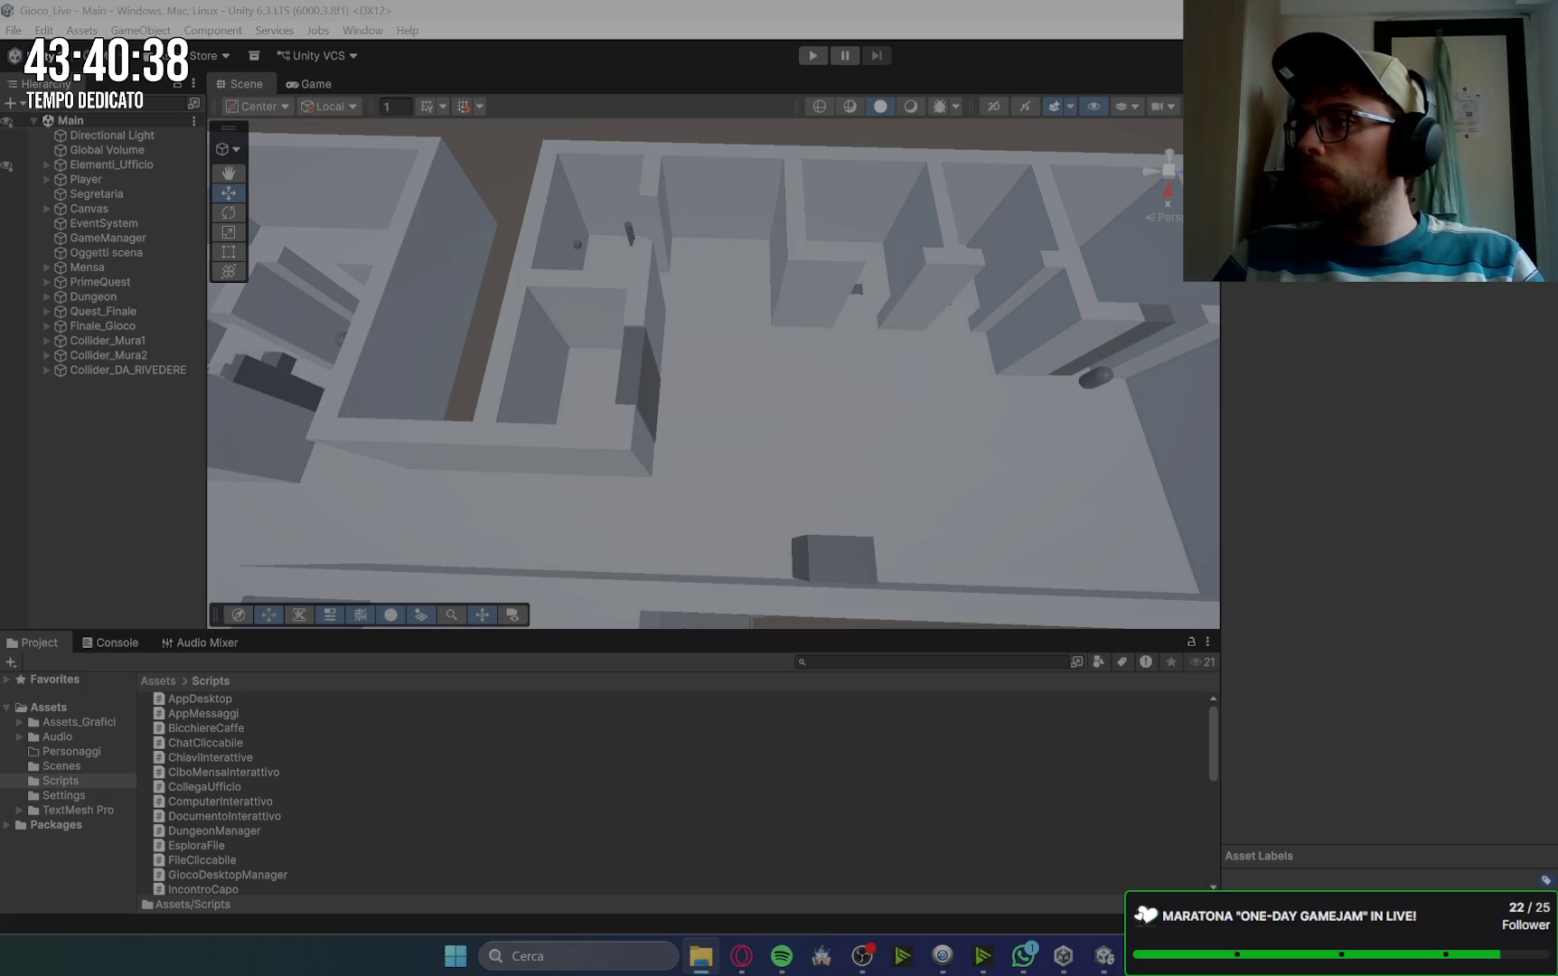
pyautogui.click(741, 956)
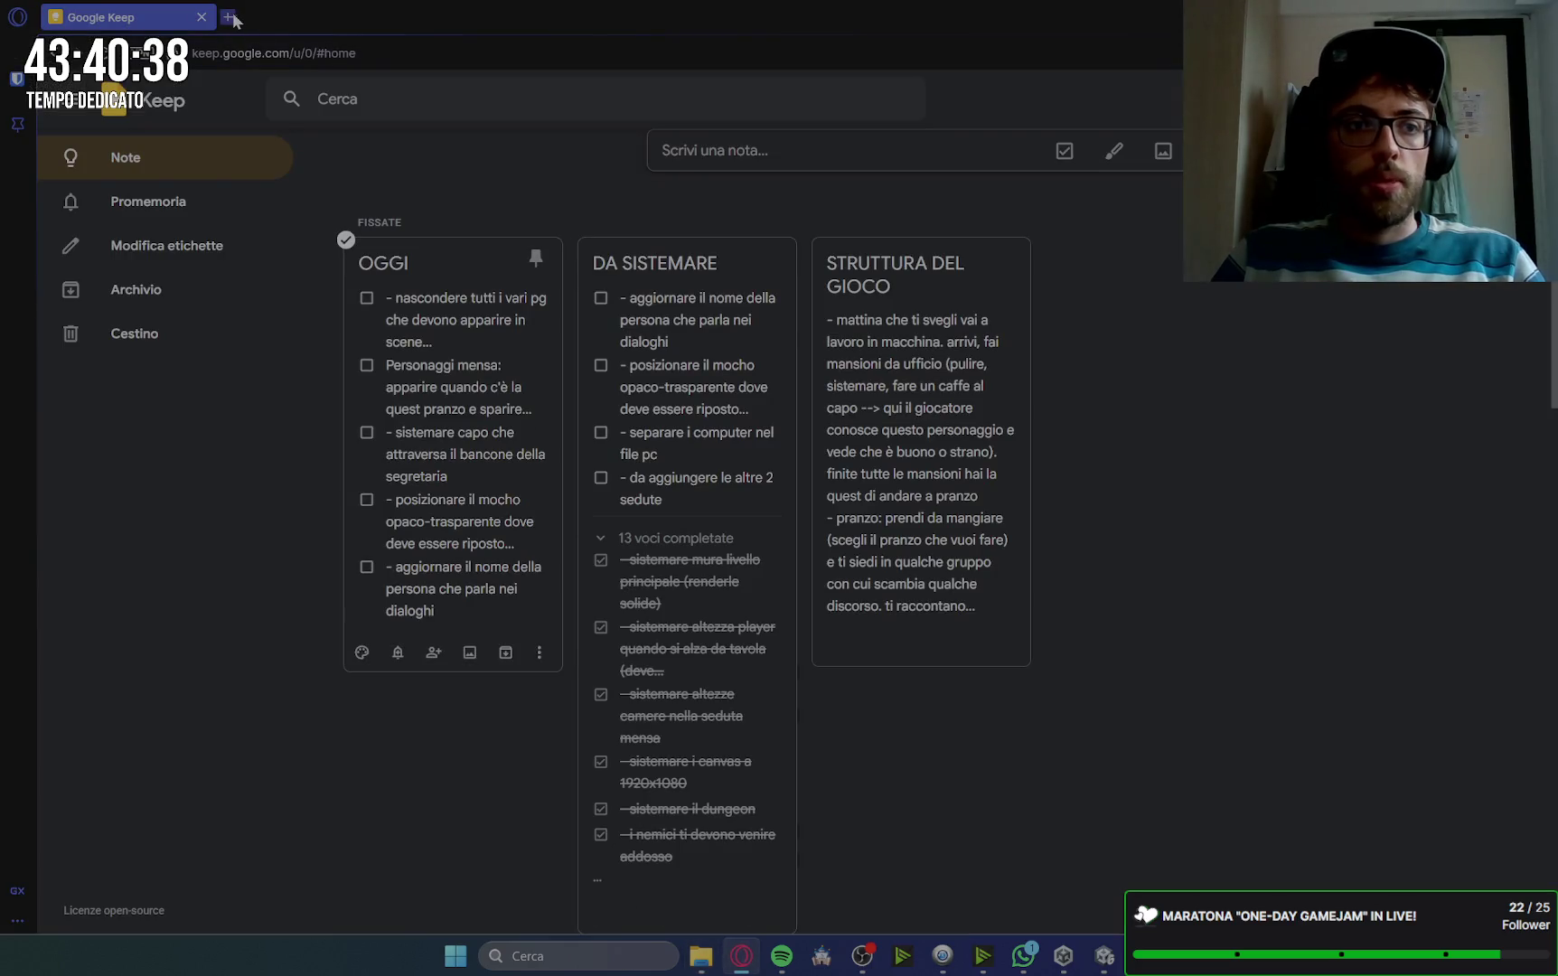
# Step: Open Gemini in a new tab and show the end of the 'Movimento e Visuale Giocatore Unity' chat
pyautogui.click(235, 16)
pyautogui.click(849, 260)
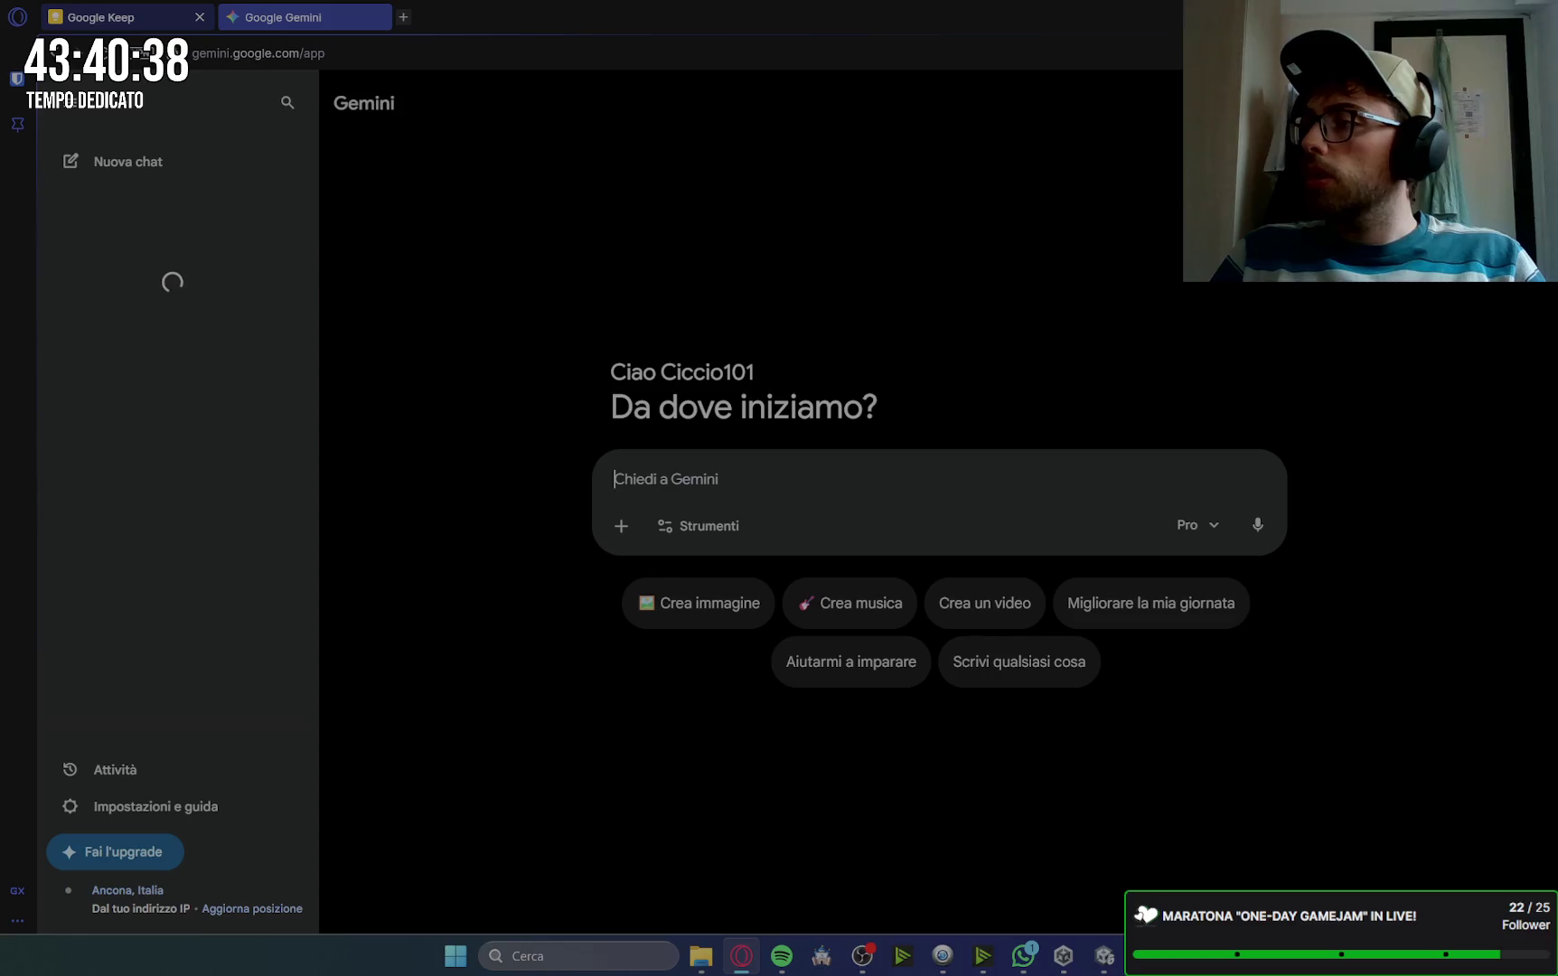
pyautogui.hotkey('alt', 'Tab')
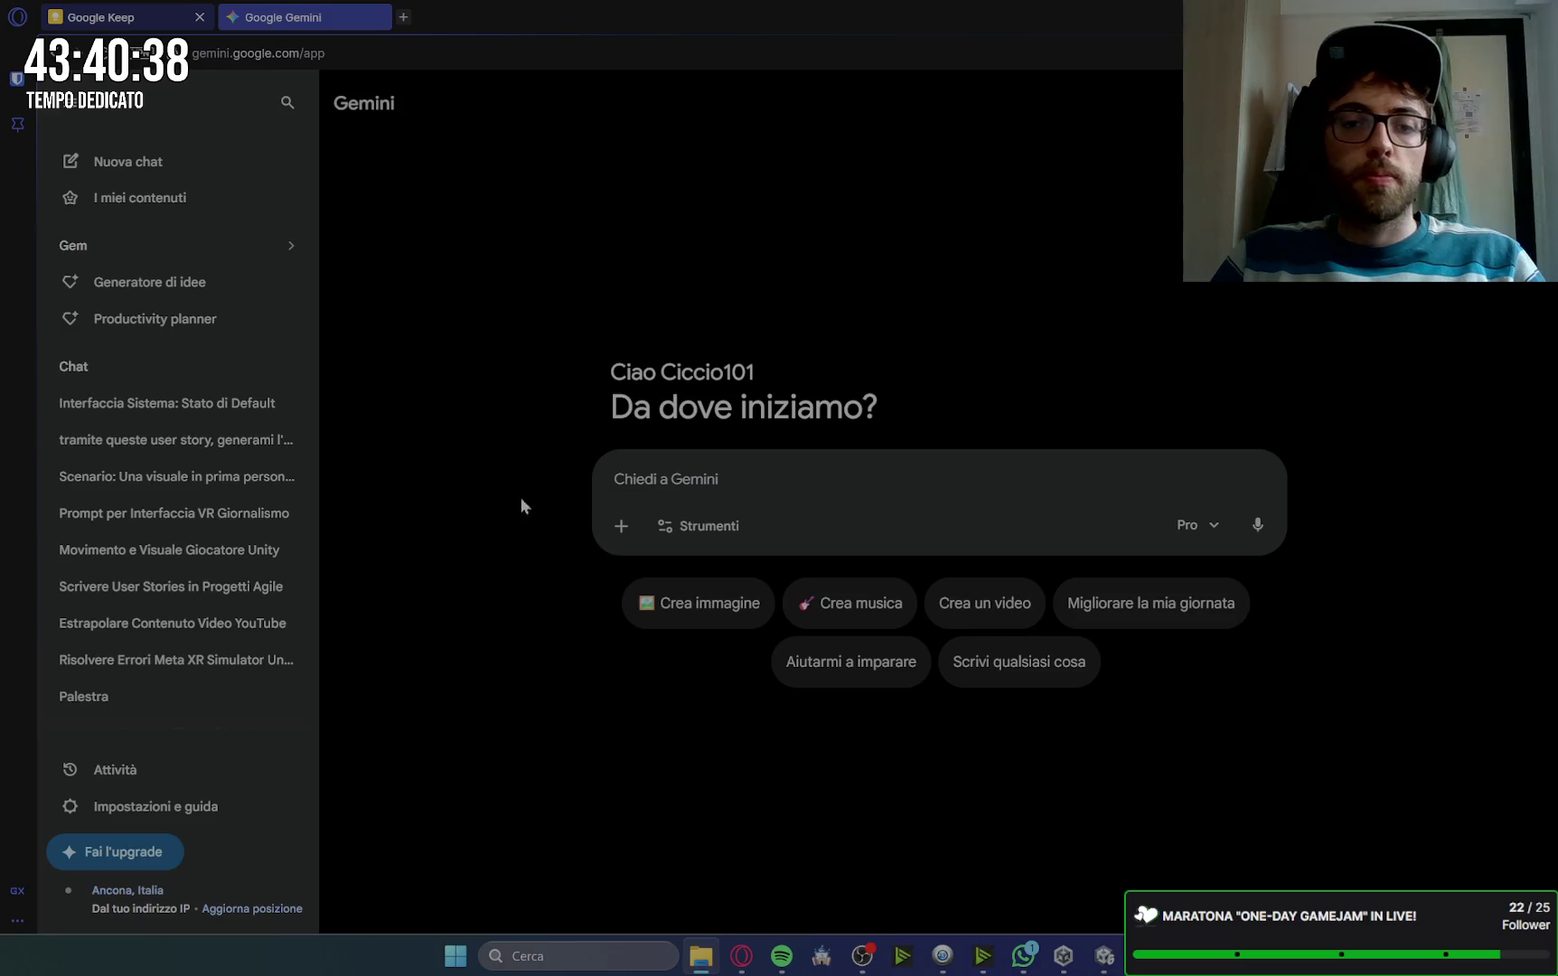
pyautogui.click(185, 548)
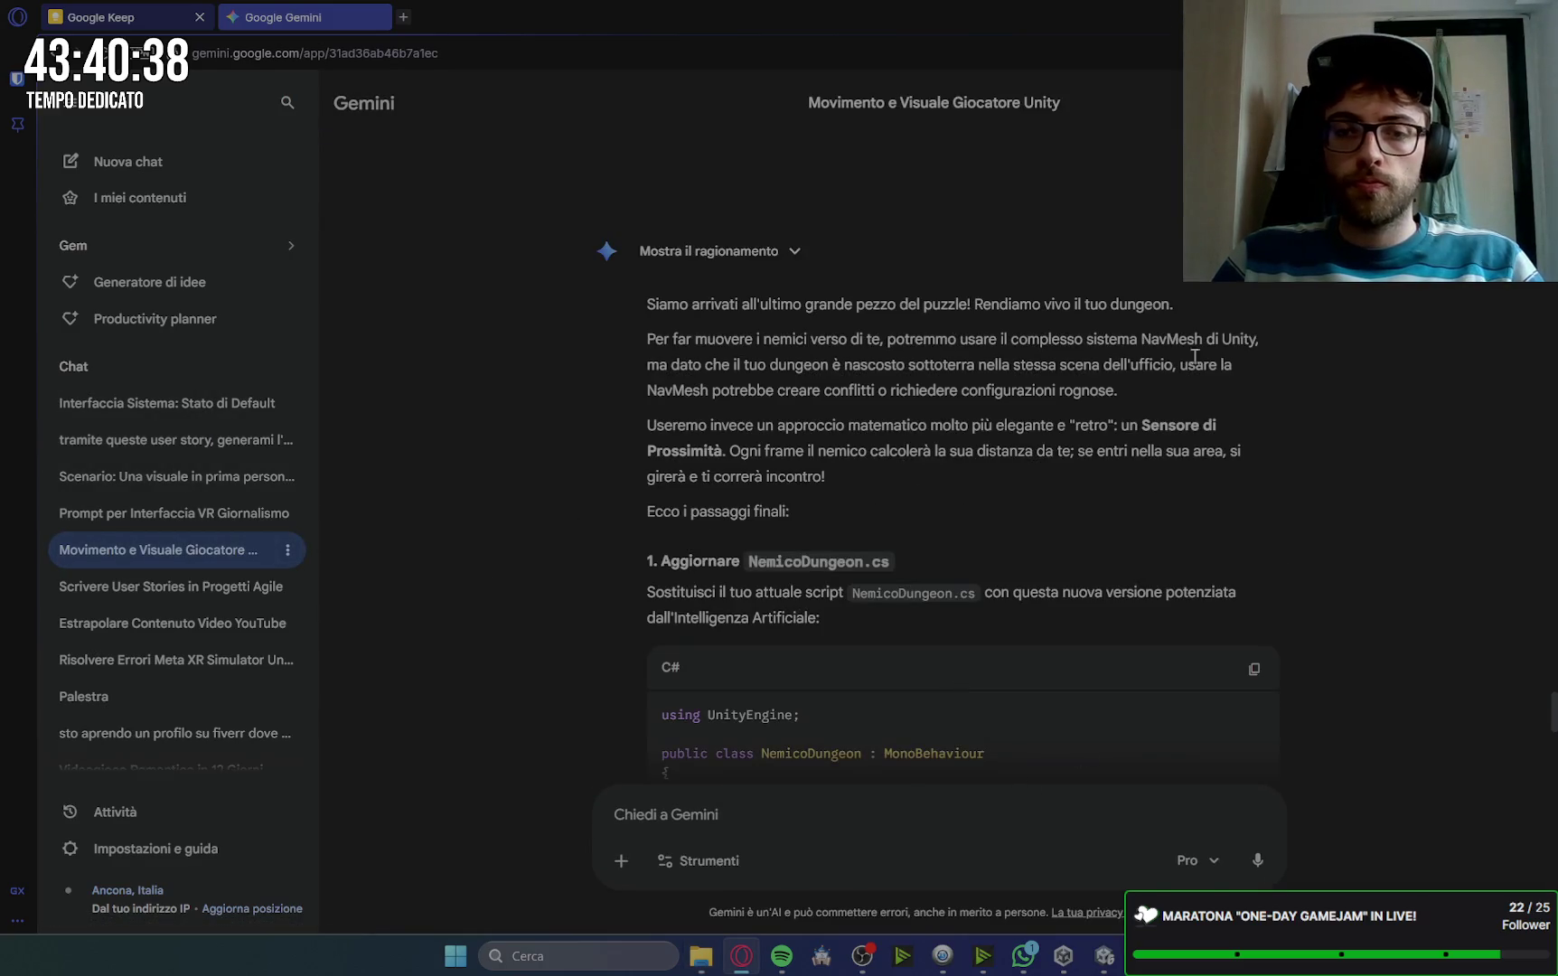
pyautogui.scroll(-20, 1184, 380)
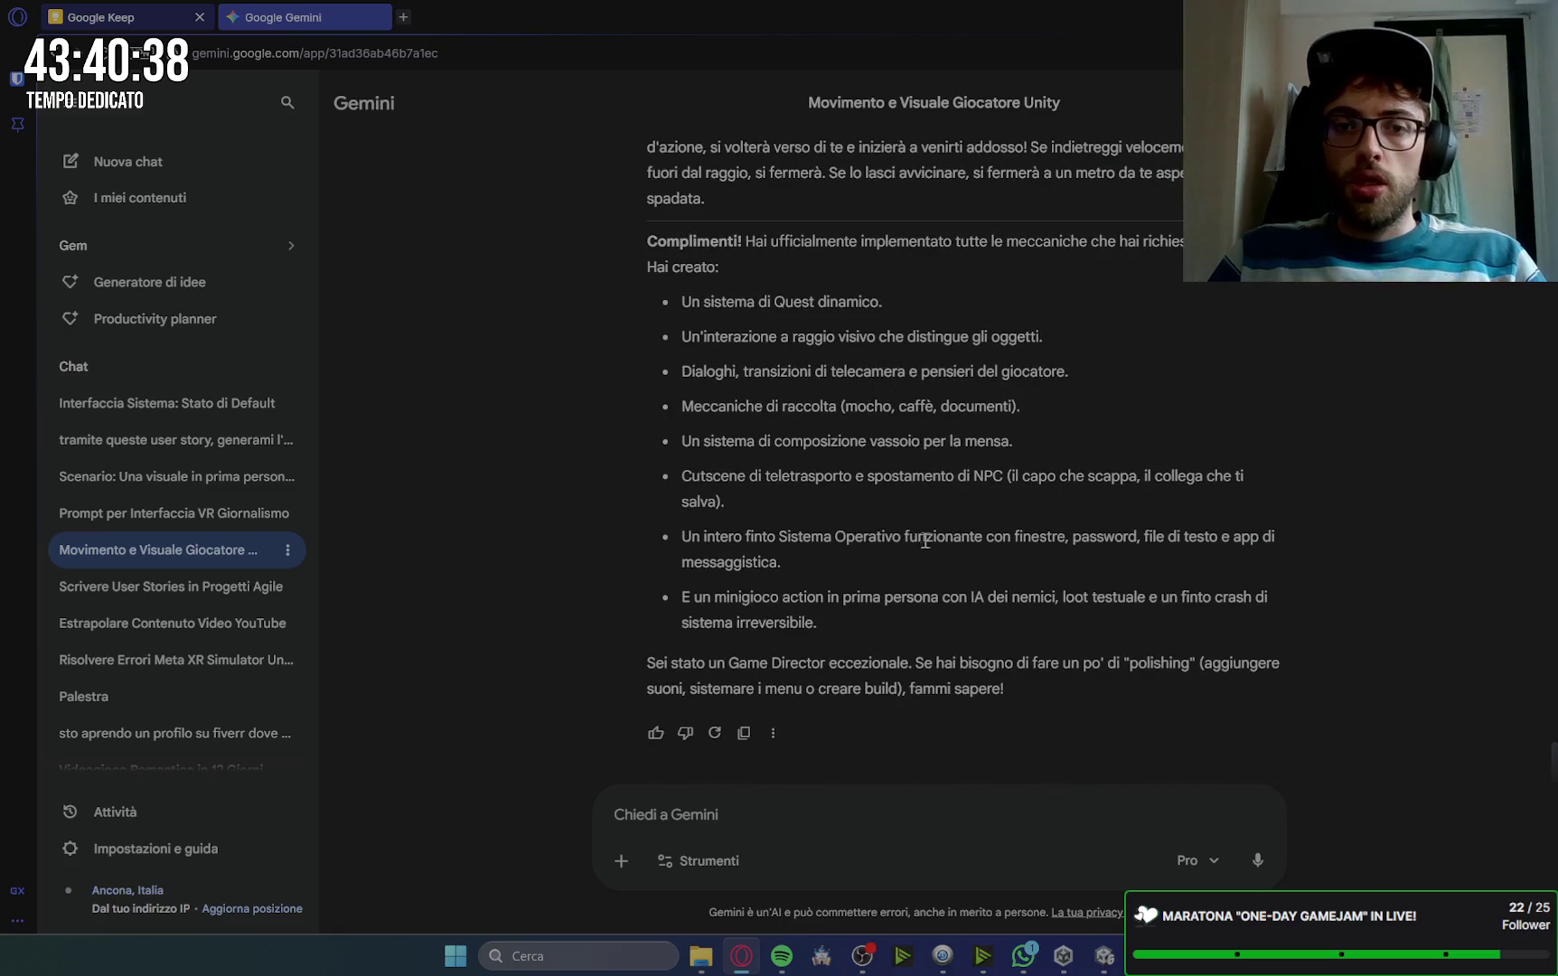
pyautogui.moveTo(1063, 954)
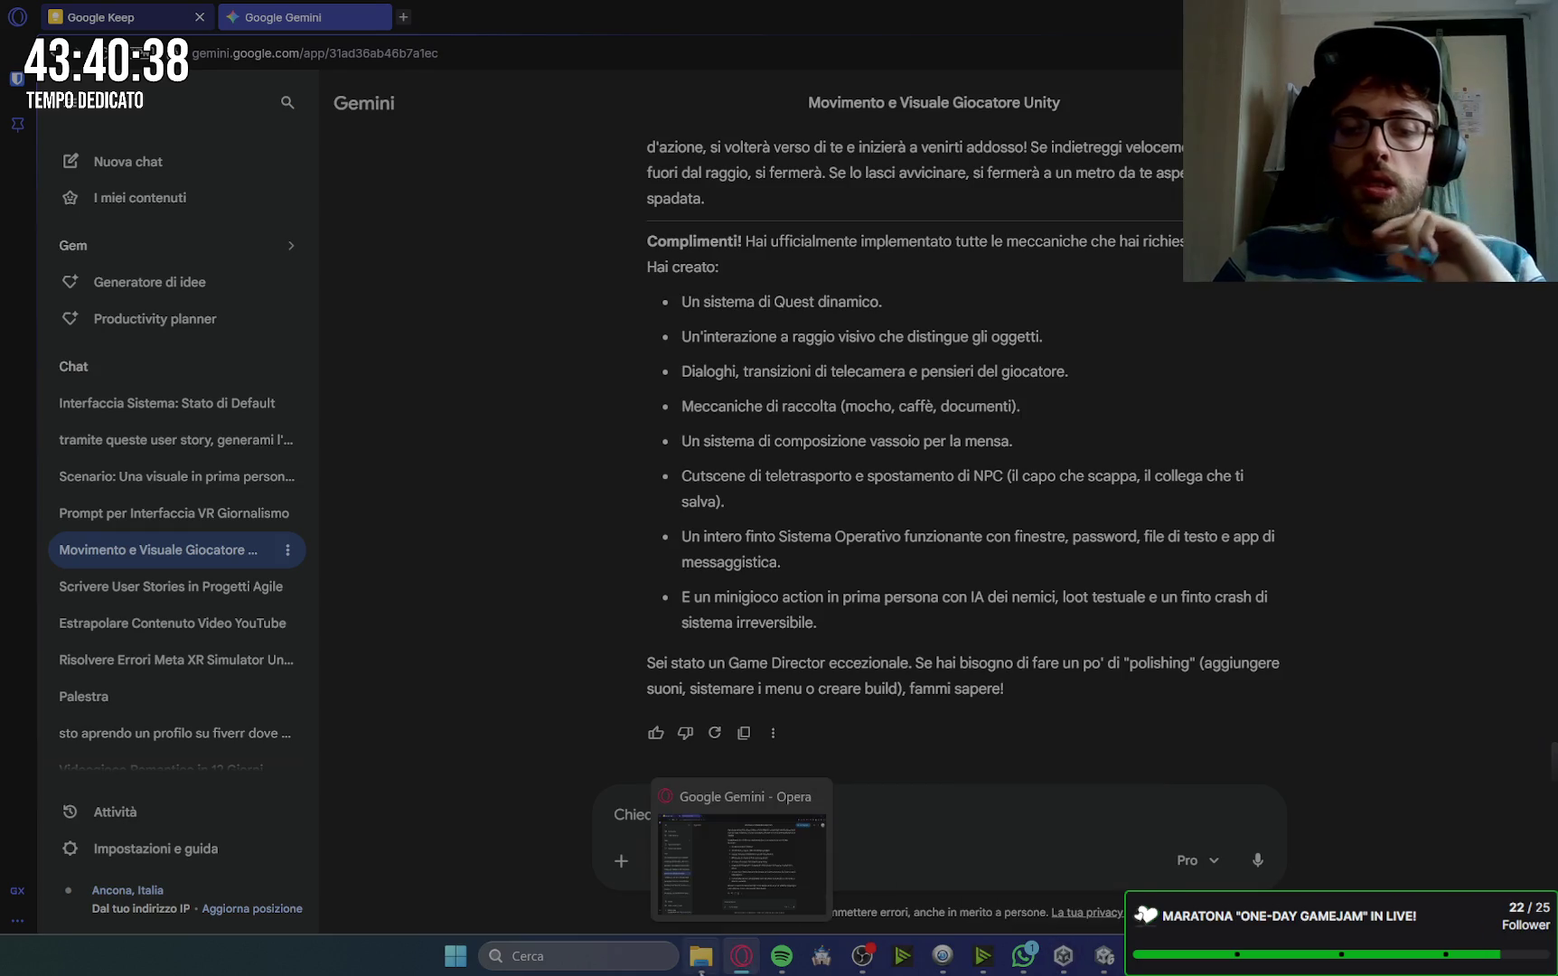
pyautogui.moveTo(701, 954)
pyautogui.moveTo(709, 880)
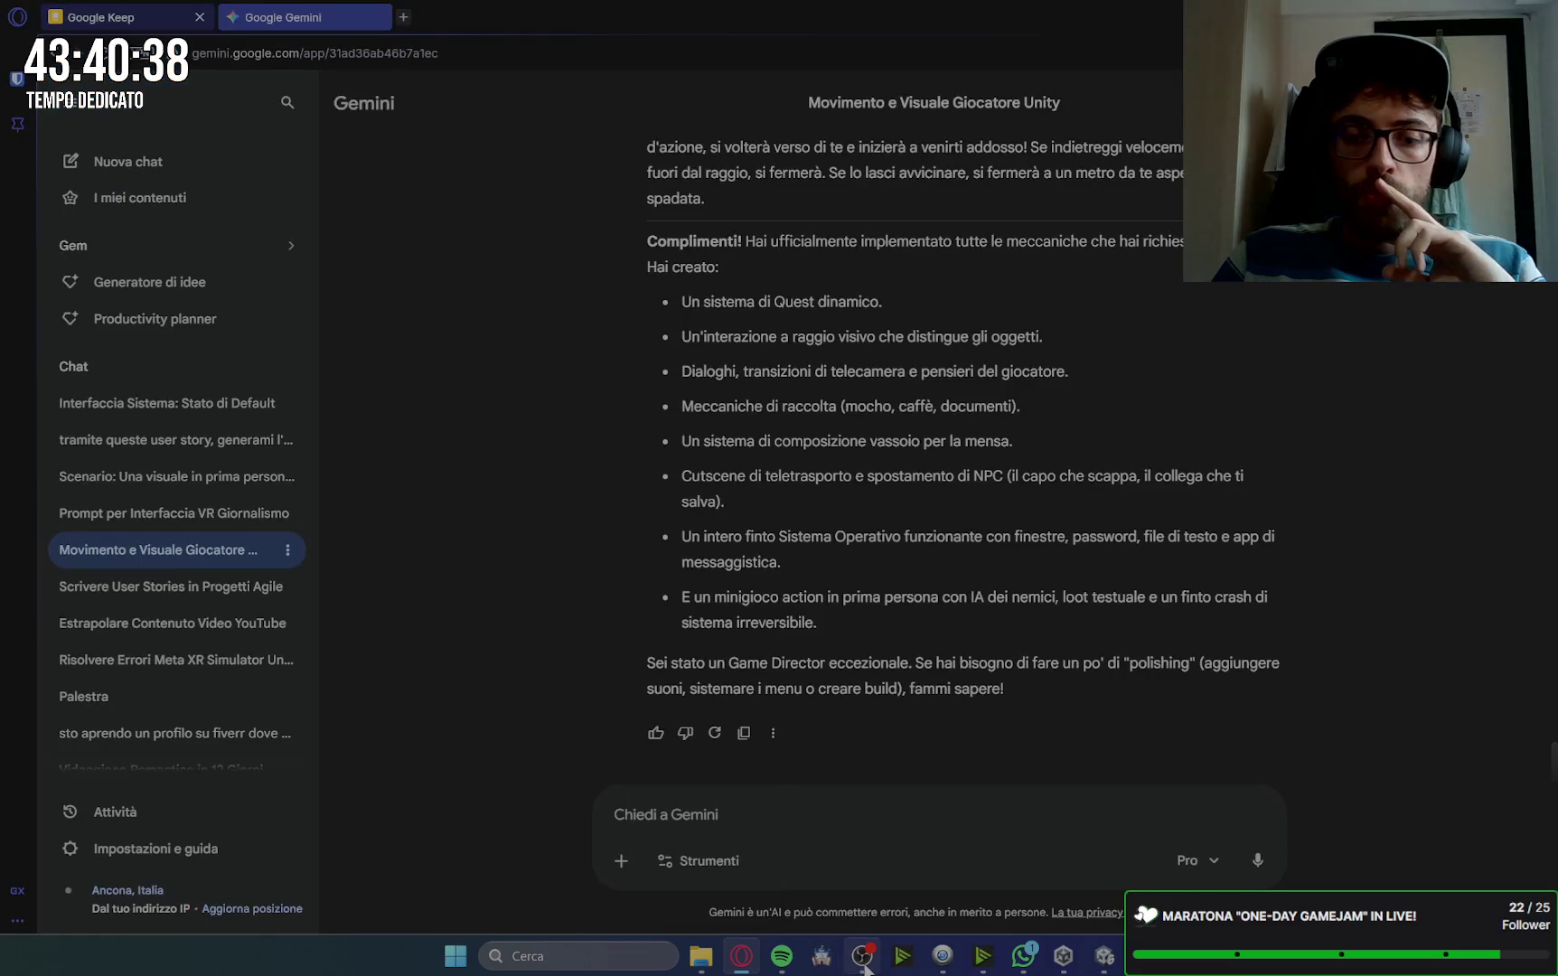
pyautogui.moveTo(825, 964)
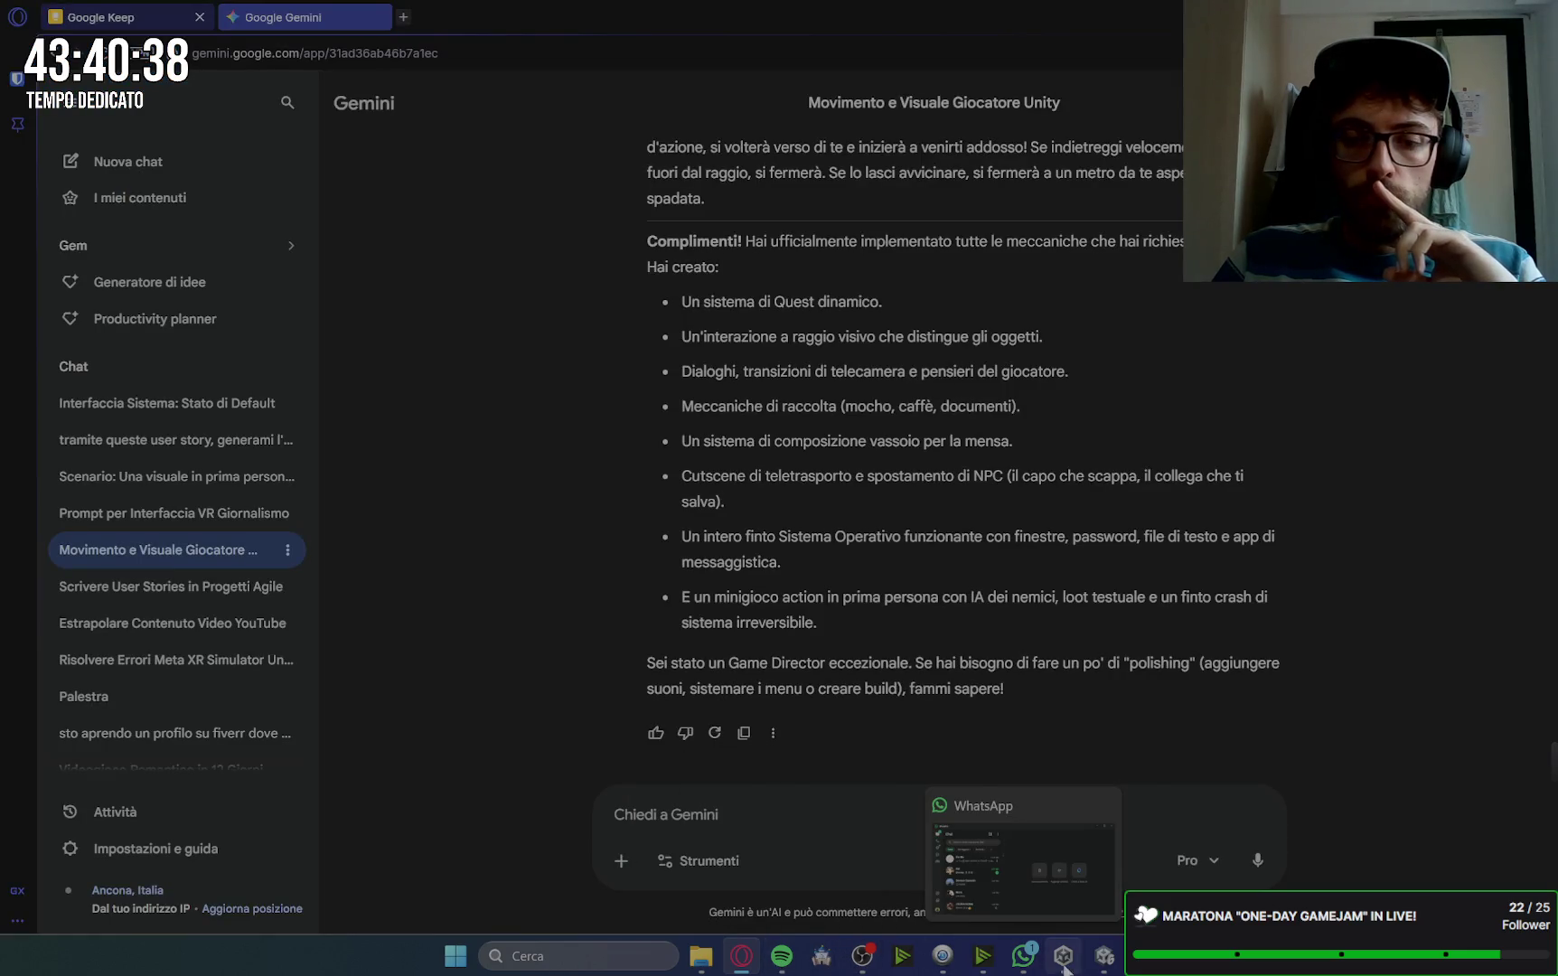
pyautogui.click(741, 960)
# Step: Review the OGGI note in Google Keep, then return to the Gemini conversation
pyautogui.click(741, 965)
pyautogui.click(126, 17)
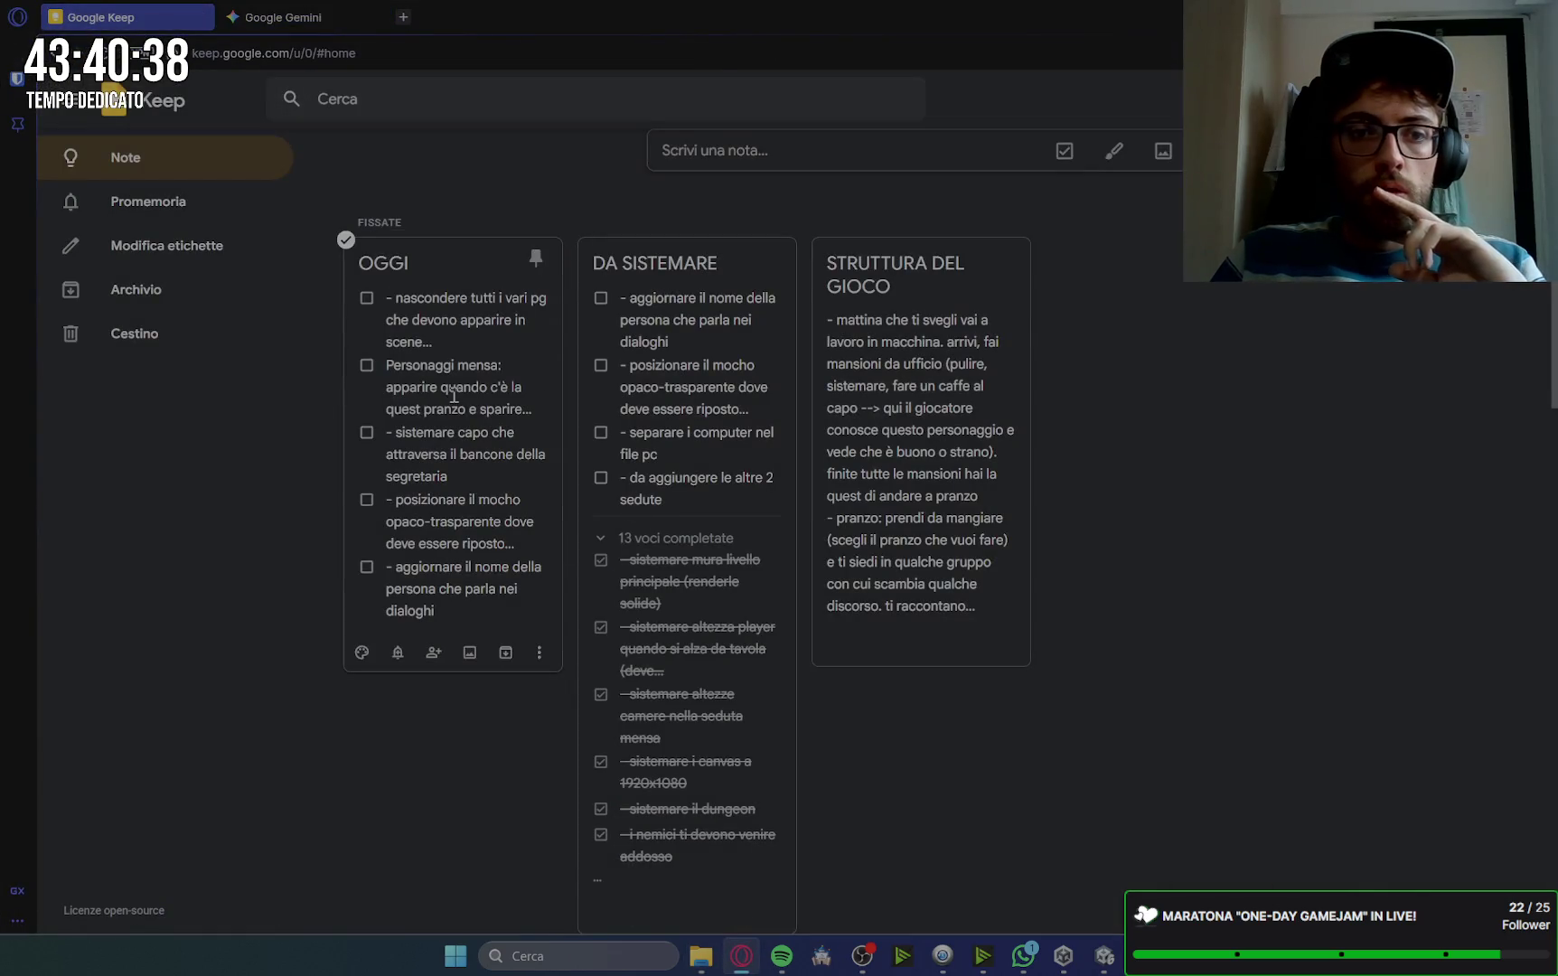
pyautogui.click(454, 395)
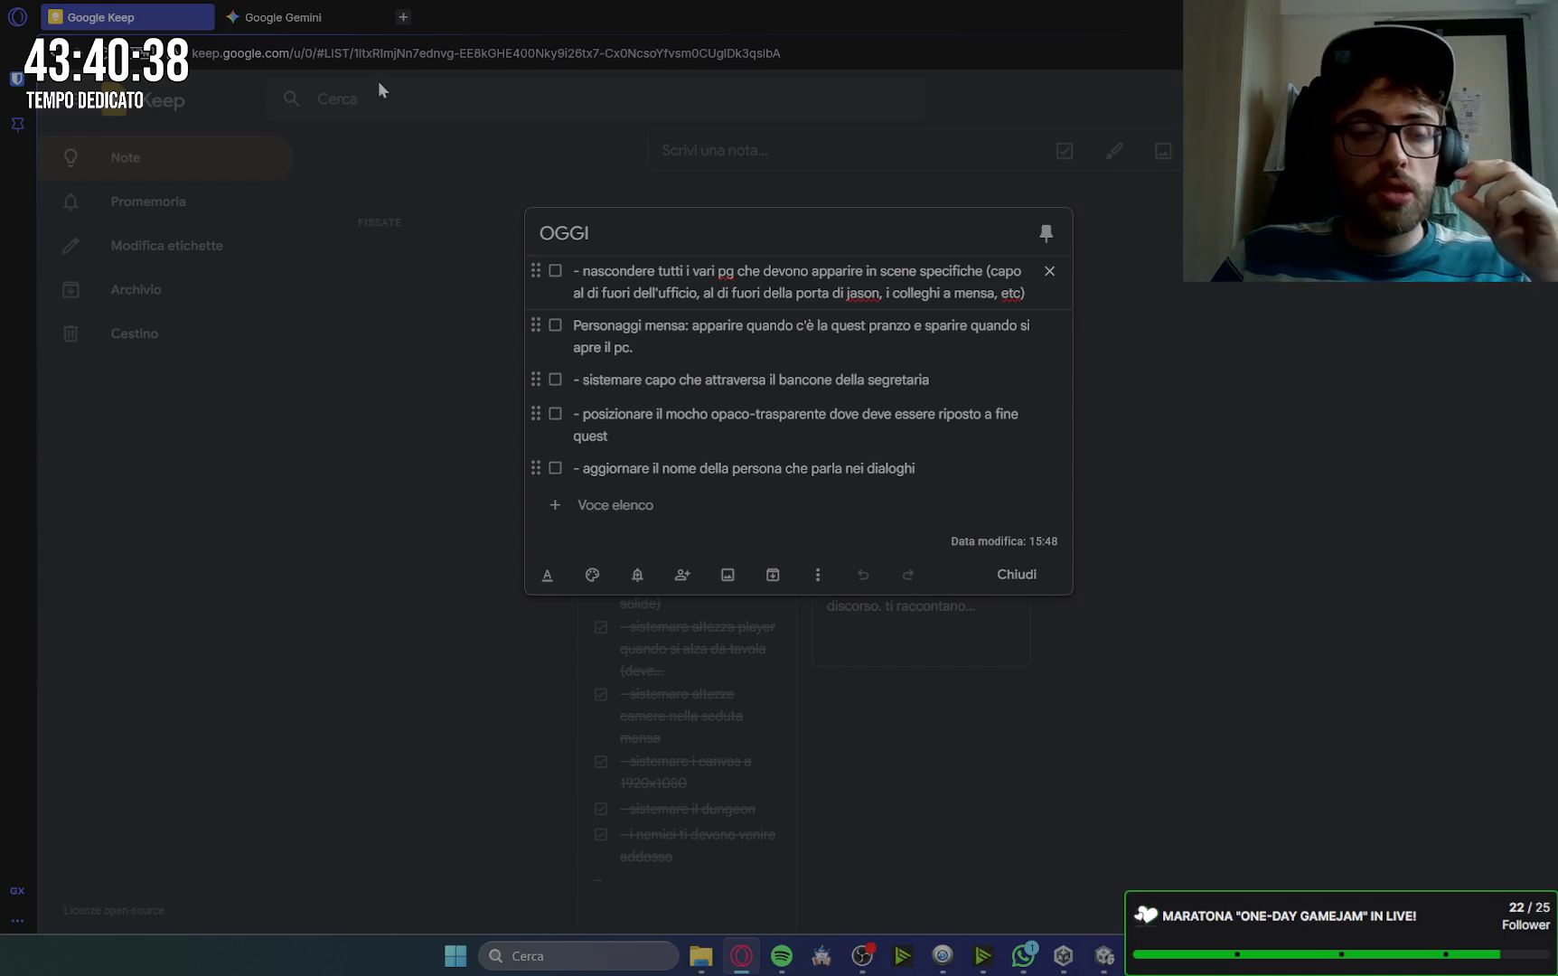
pyautogui.click(280, 17)
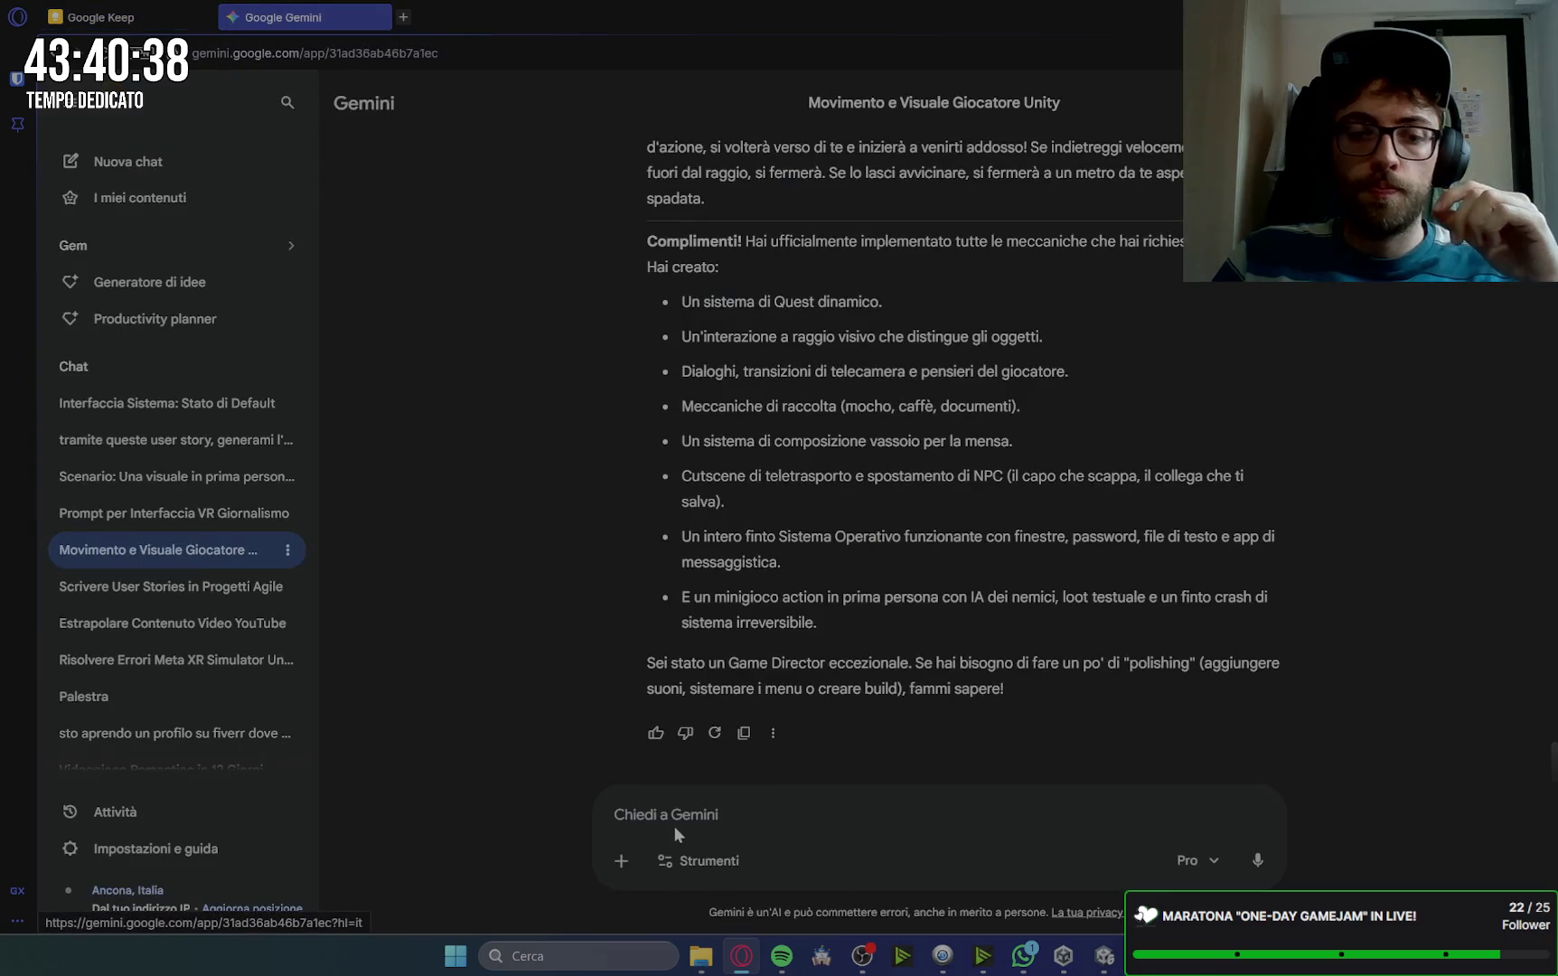
# Step: Start the message 'Altra roba da sistemare: in questo momento abbiamo…' about characters meant for specific occasions
pyautogui.write('In questo momn')
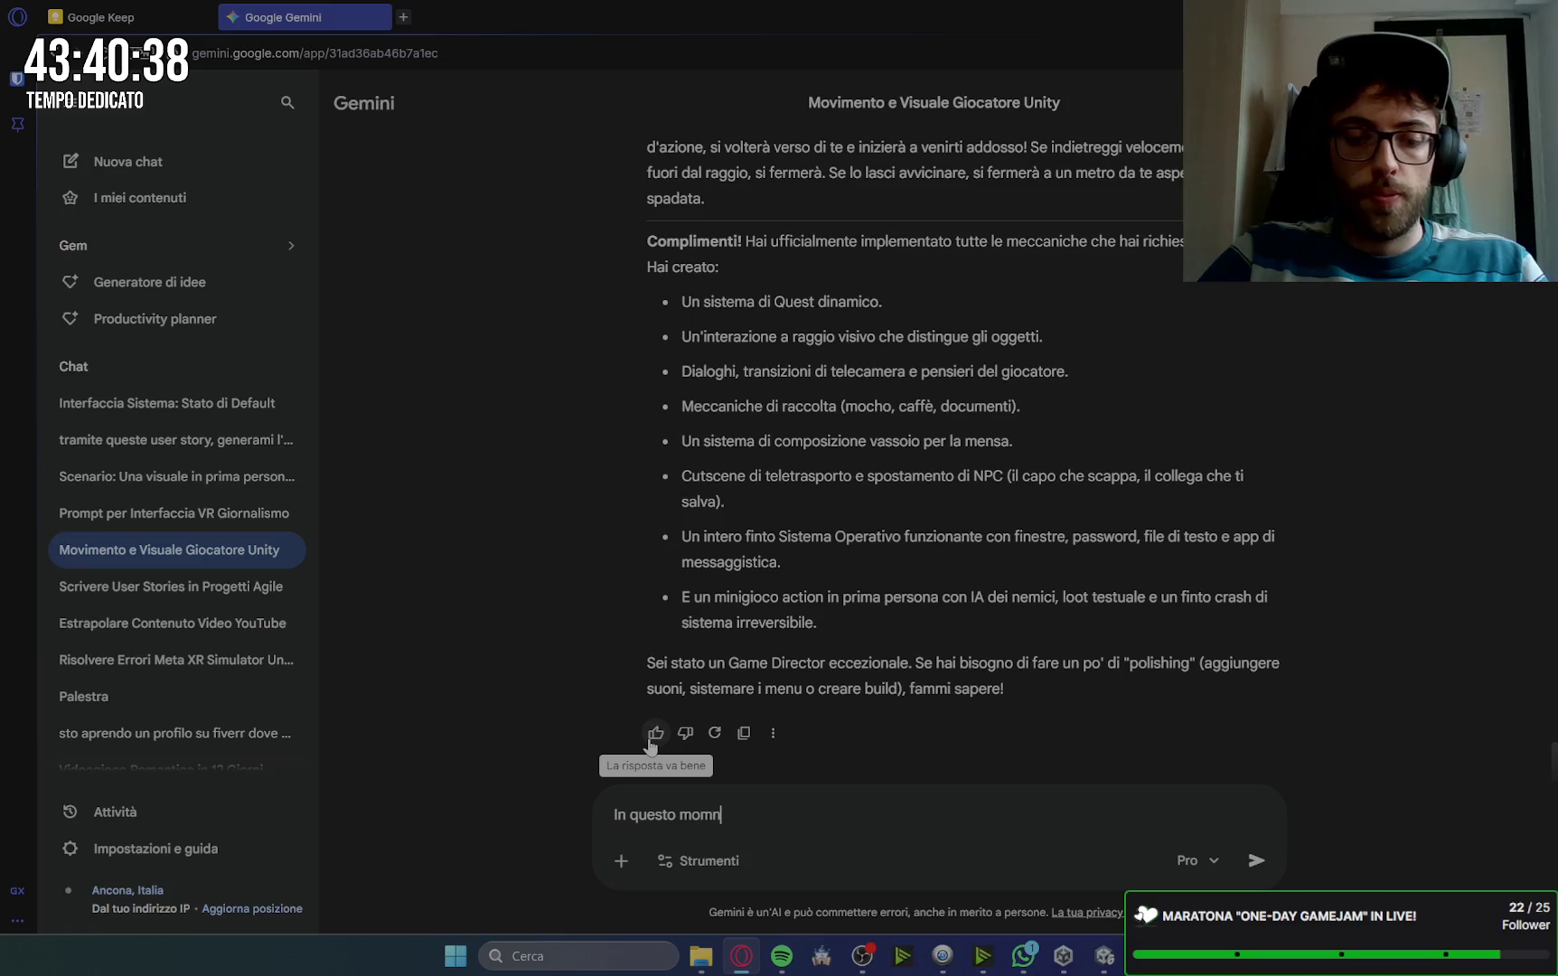
pyautogui.press('BackSpace')
pyautogui.press('BackSpace')
pyautogui.press('BackSpace')
pyautogui.write('A')
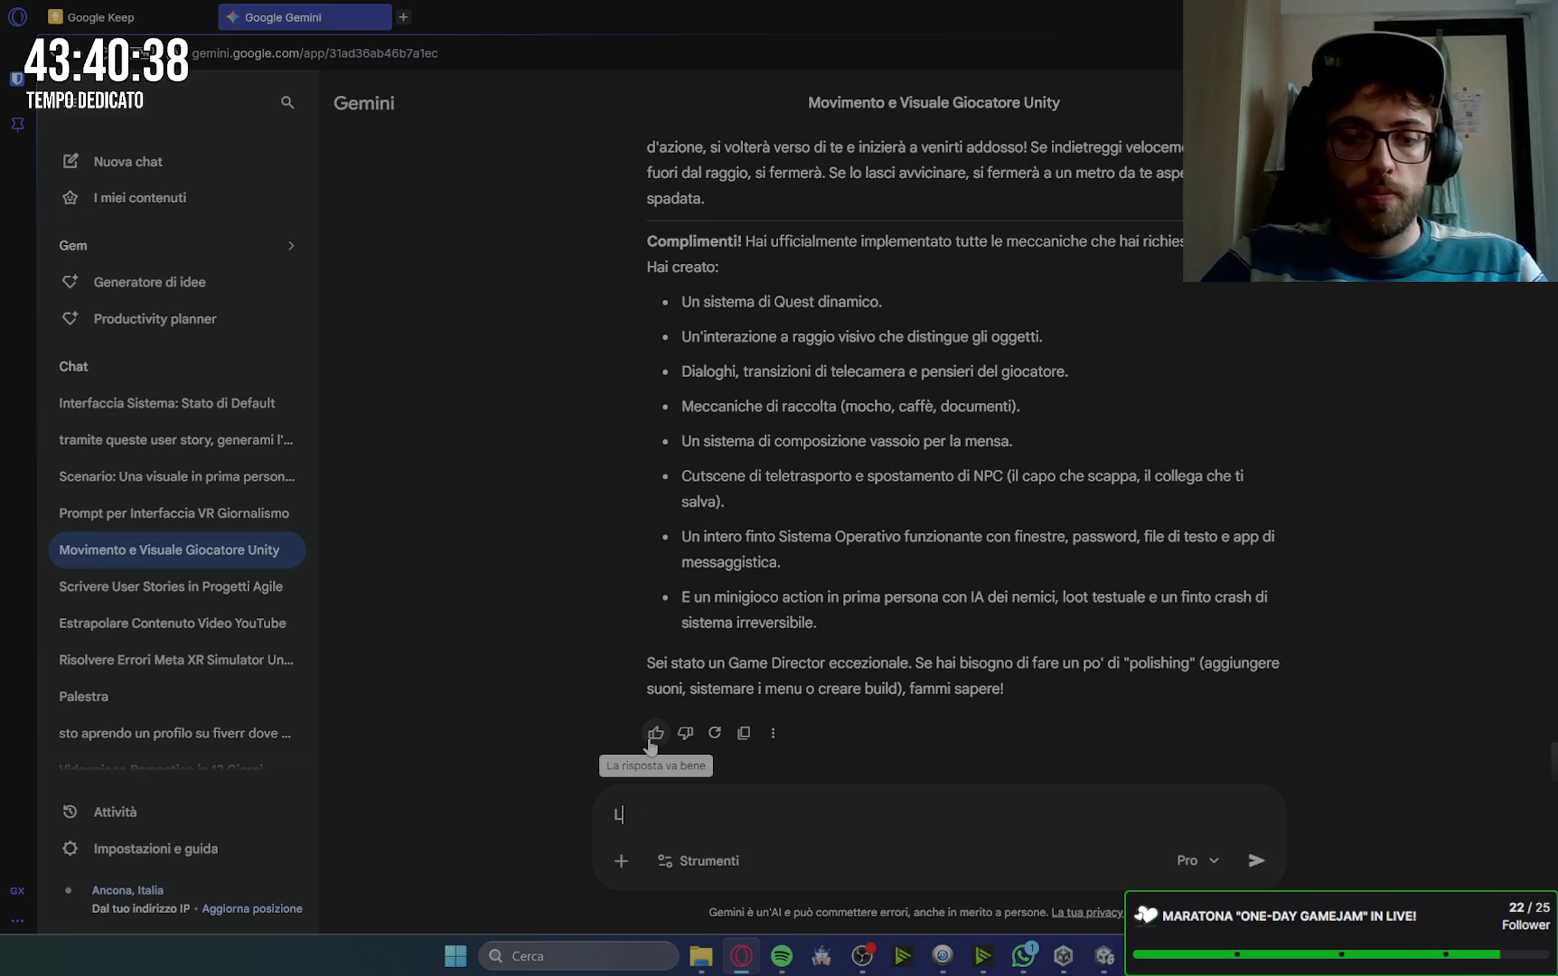
pyautogui.write('ba semare:')
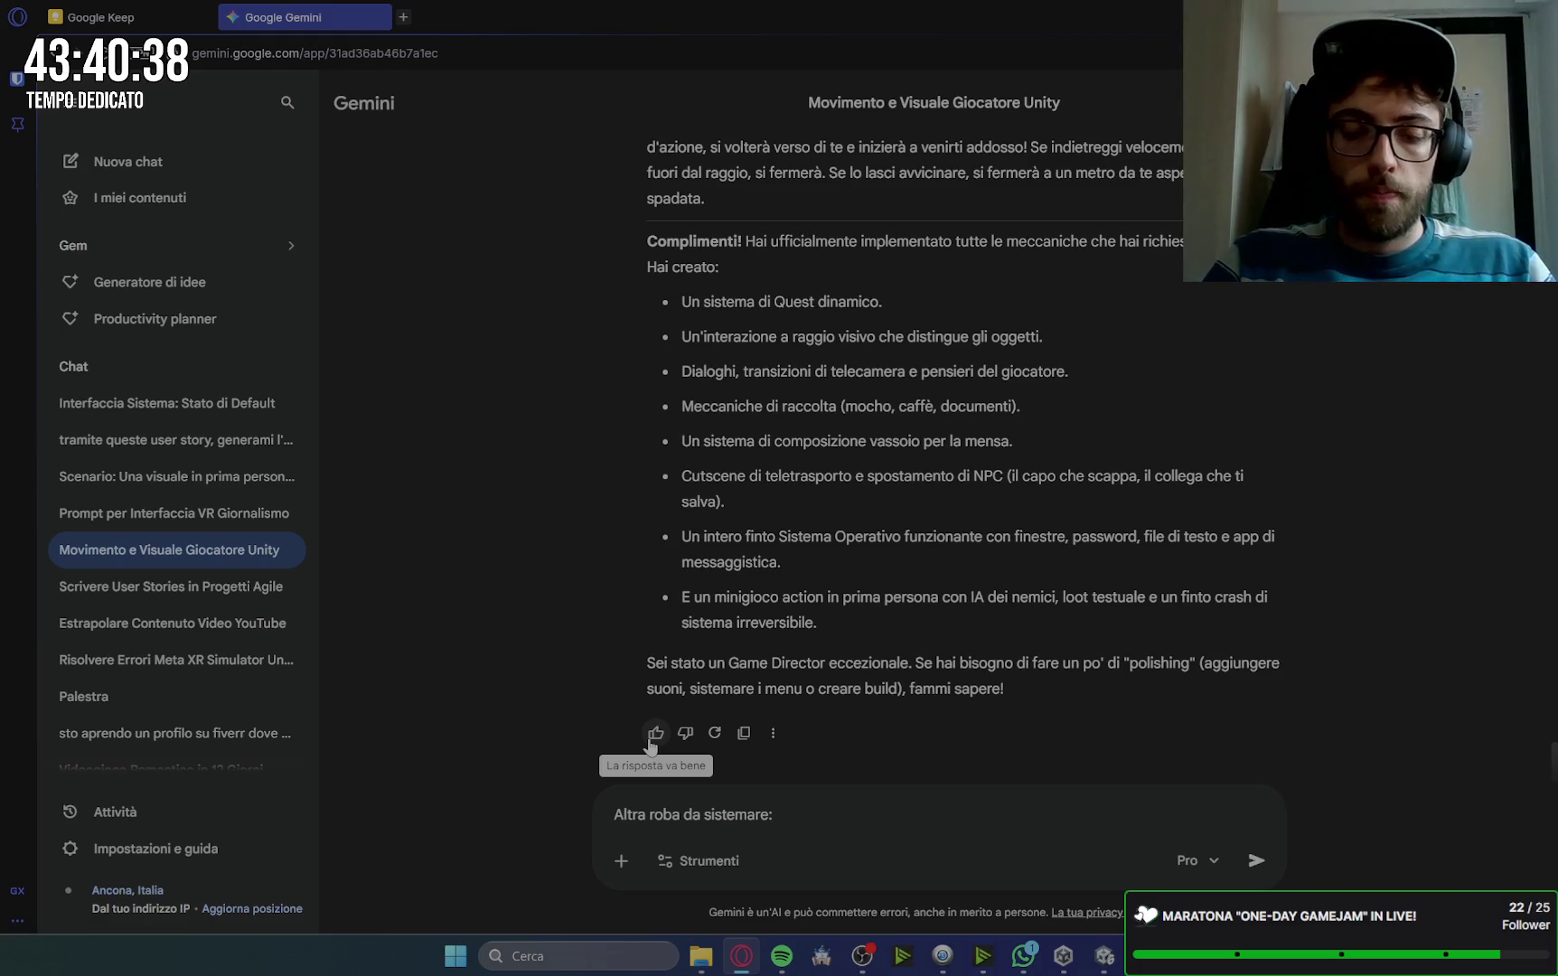
pyautogui.hotkey('shift', 'Return')
pyautogui.write('in')
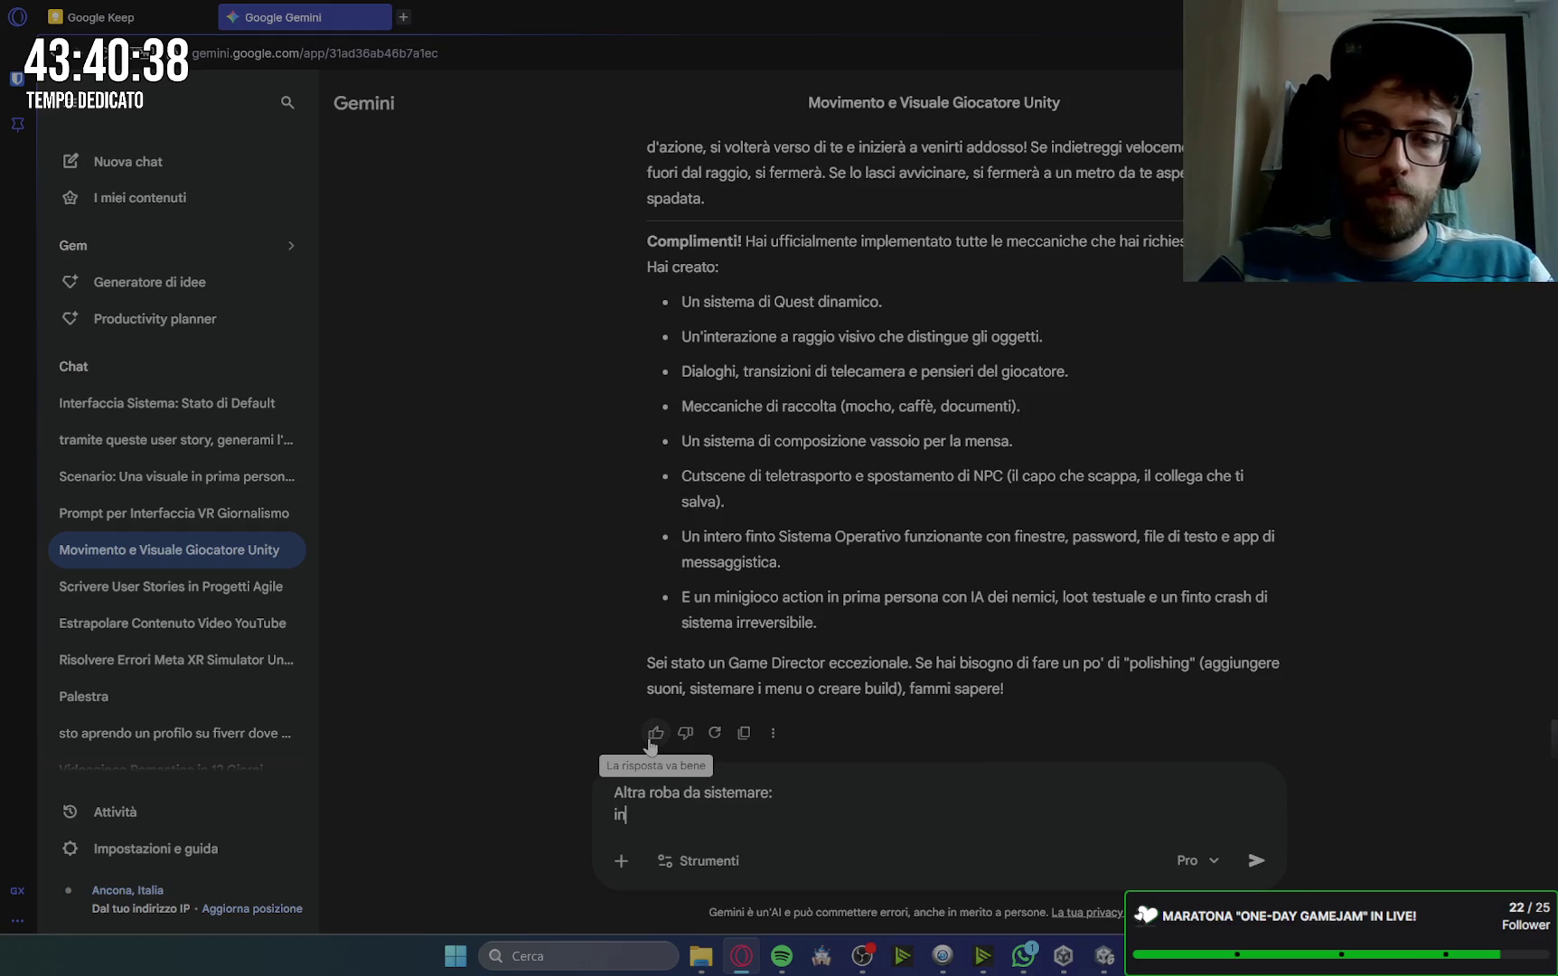
pyautogui.write('questo momento abbiamo ')
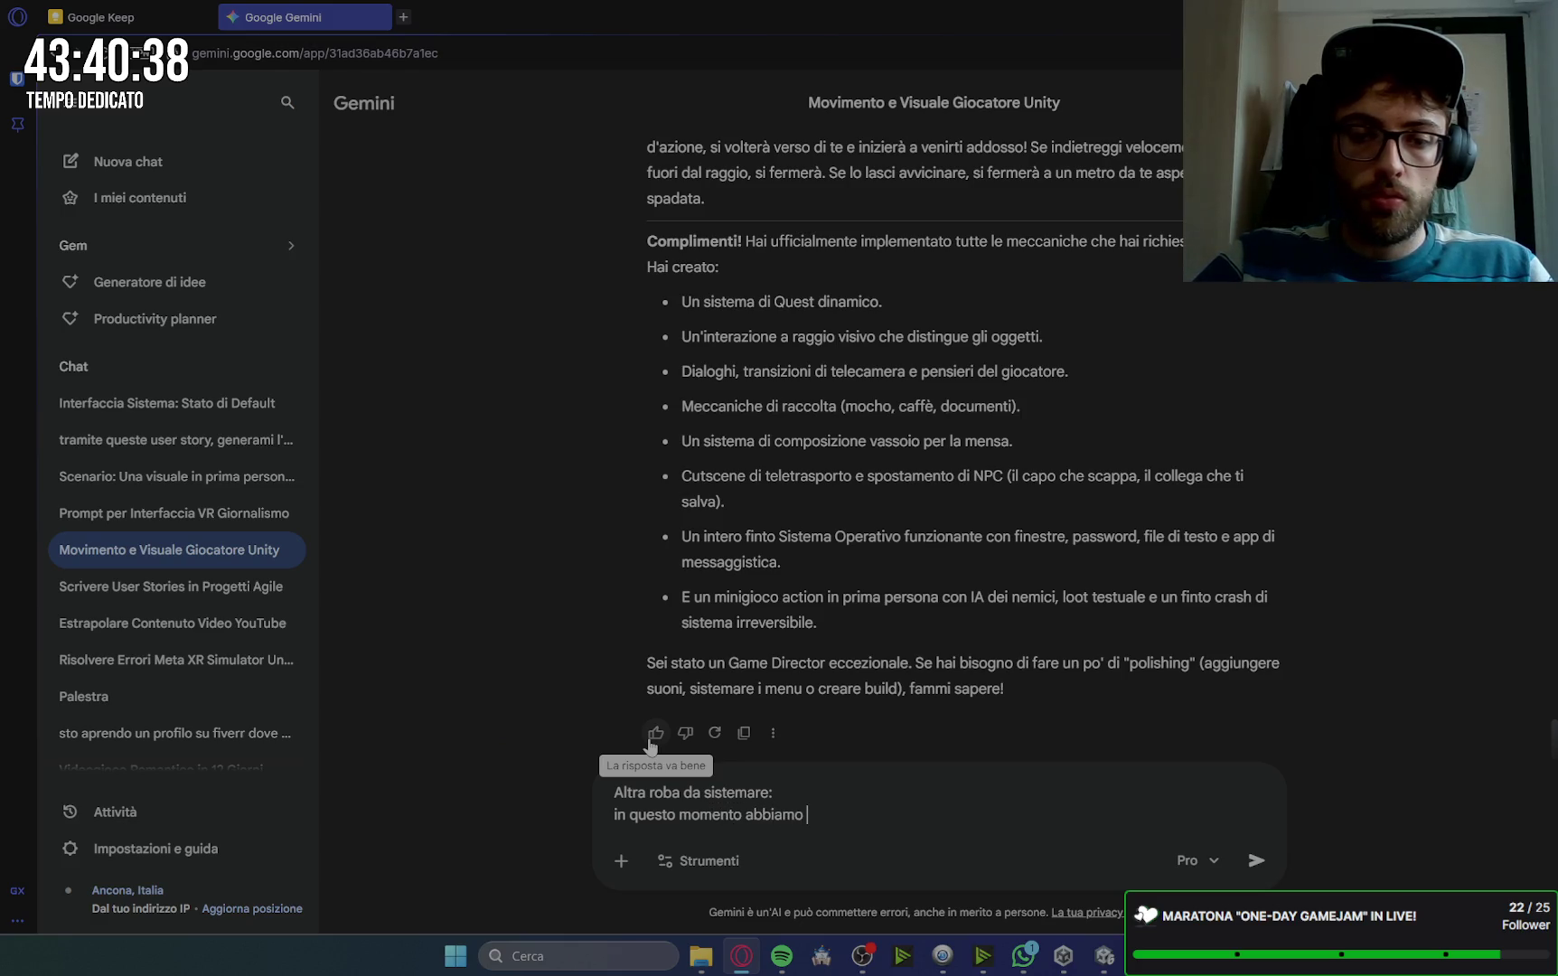
pyautogui.write('dei')
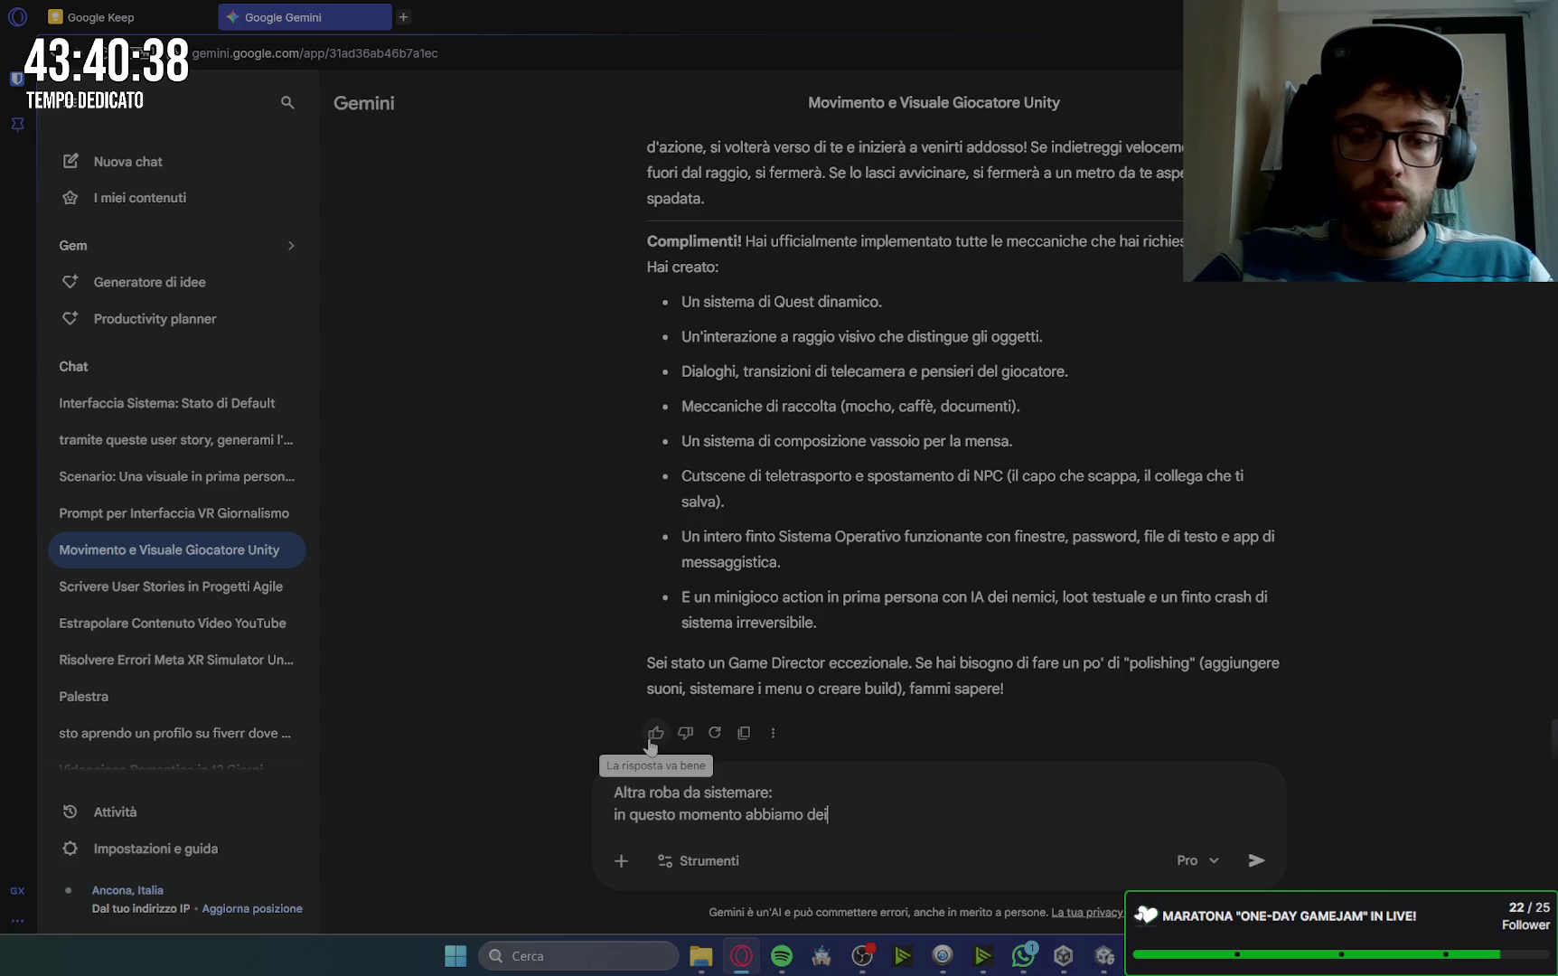
pyautogui.write(' personaggi che')
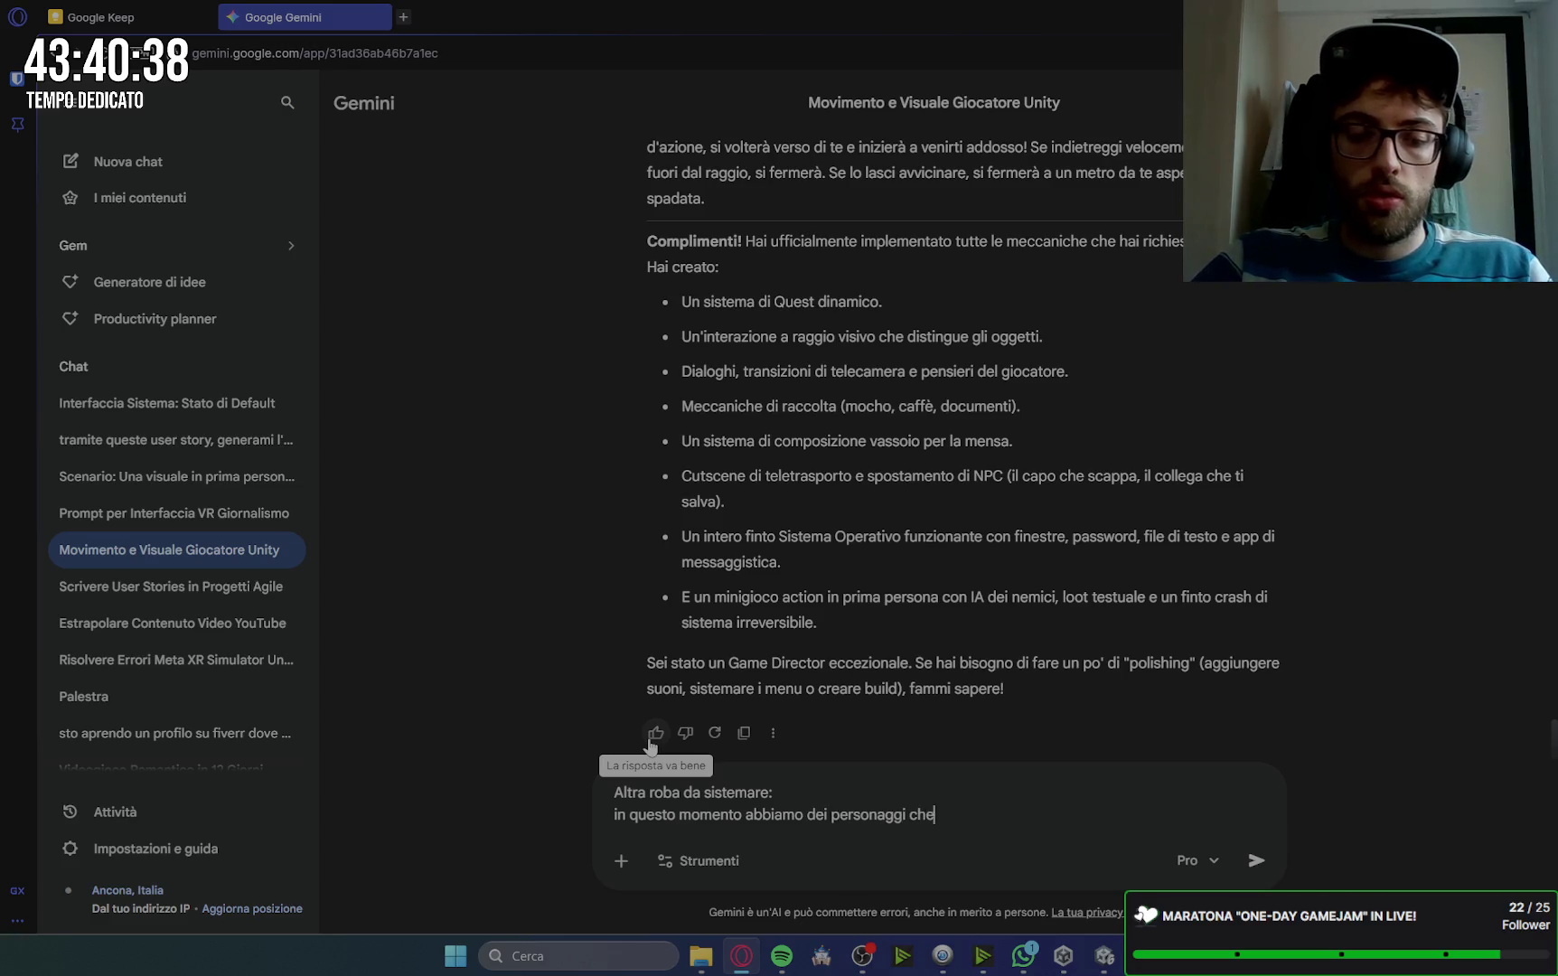
pyautogui.write(' devono apparir')
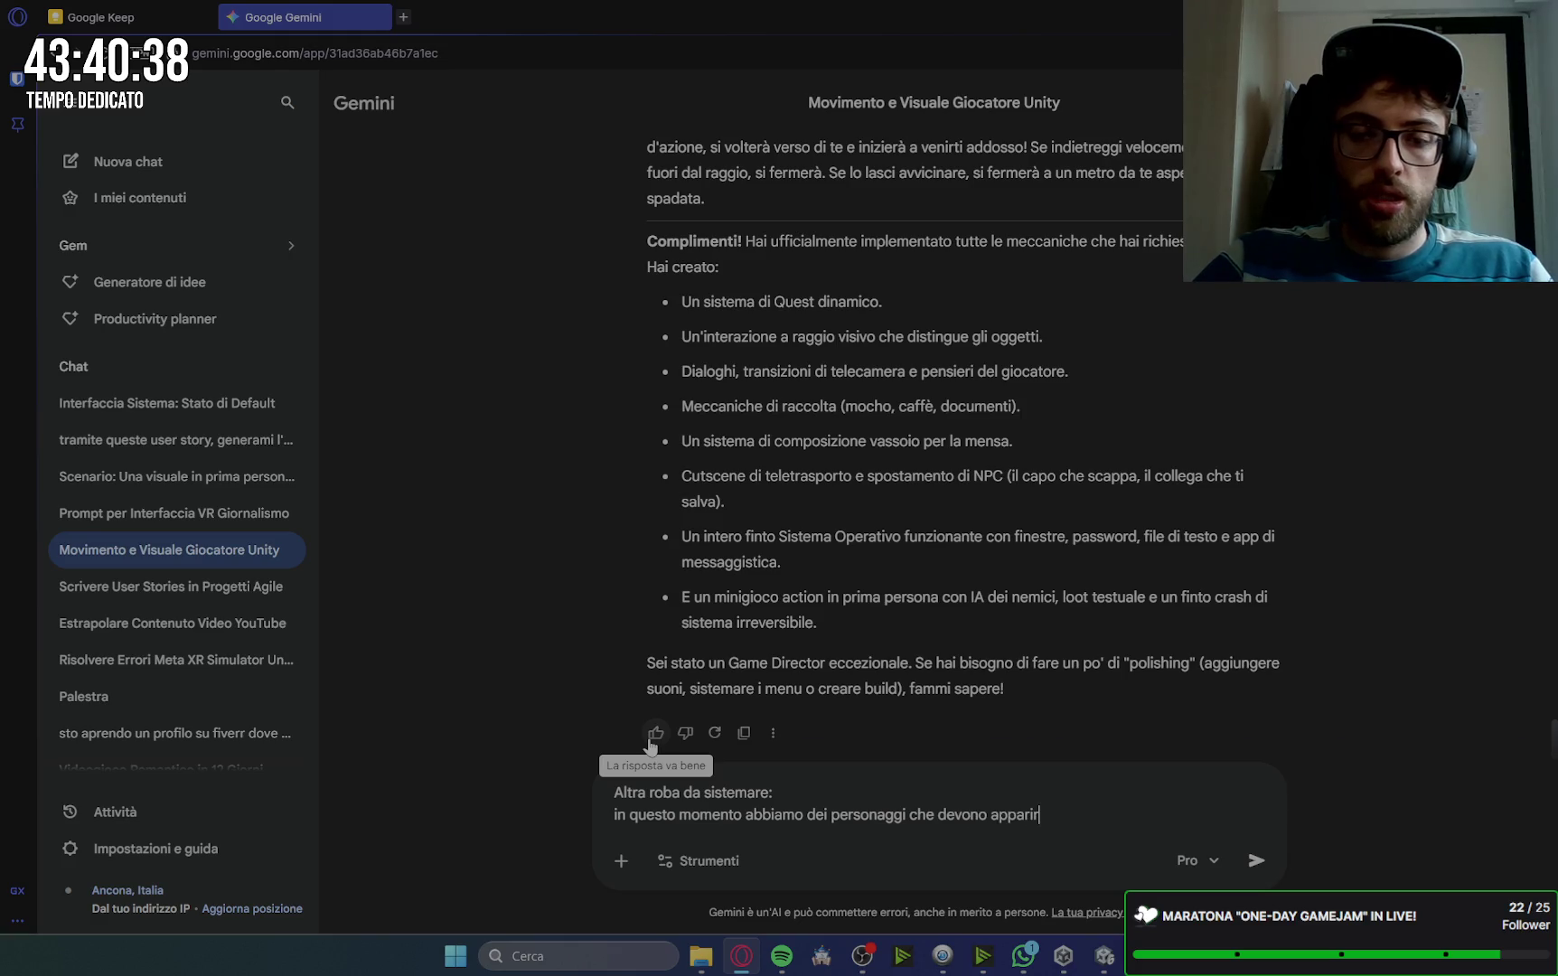
pyautogui.write('e in s')
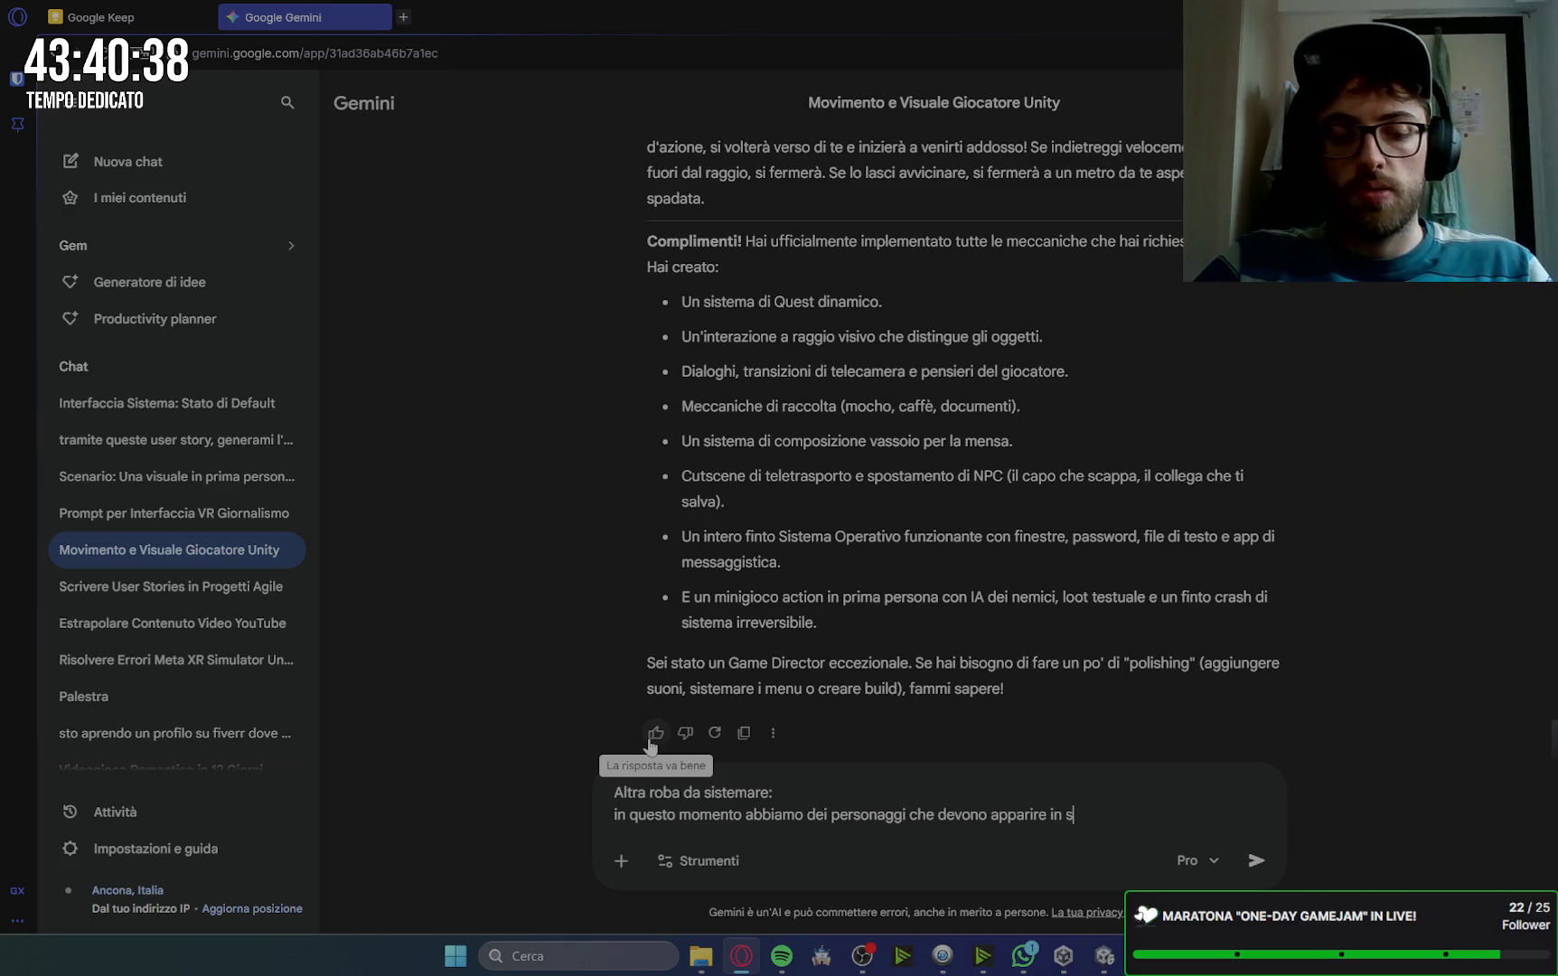
pyautogui.write('pecifiche c')
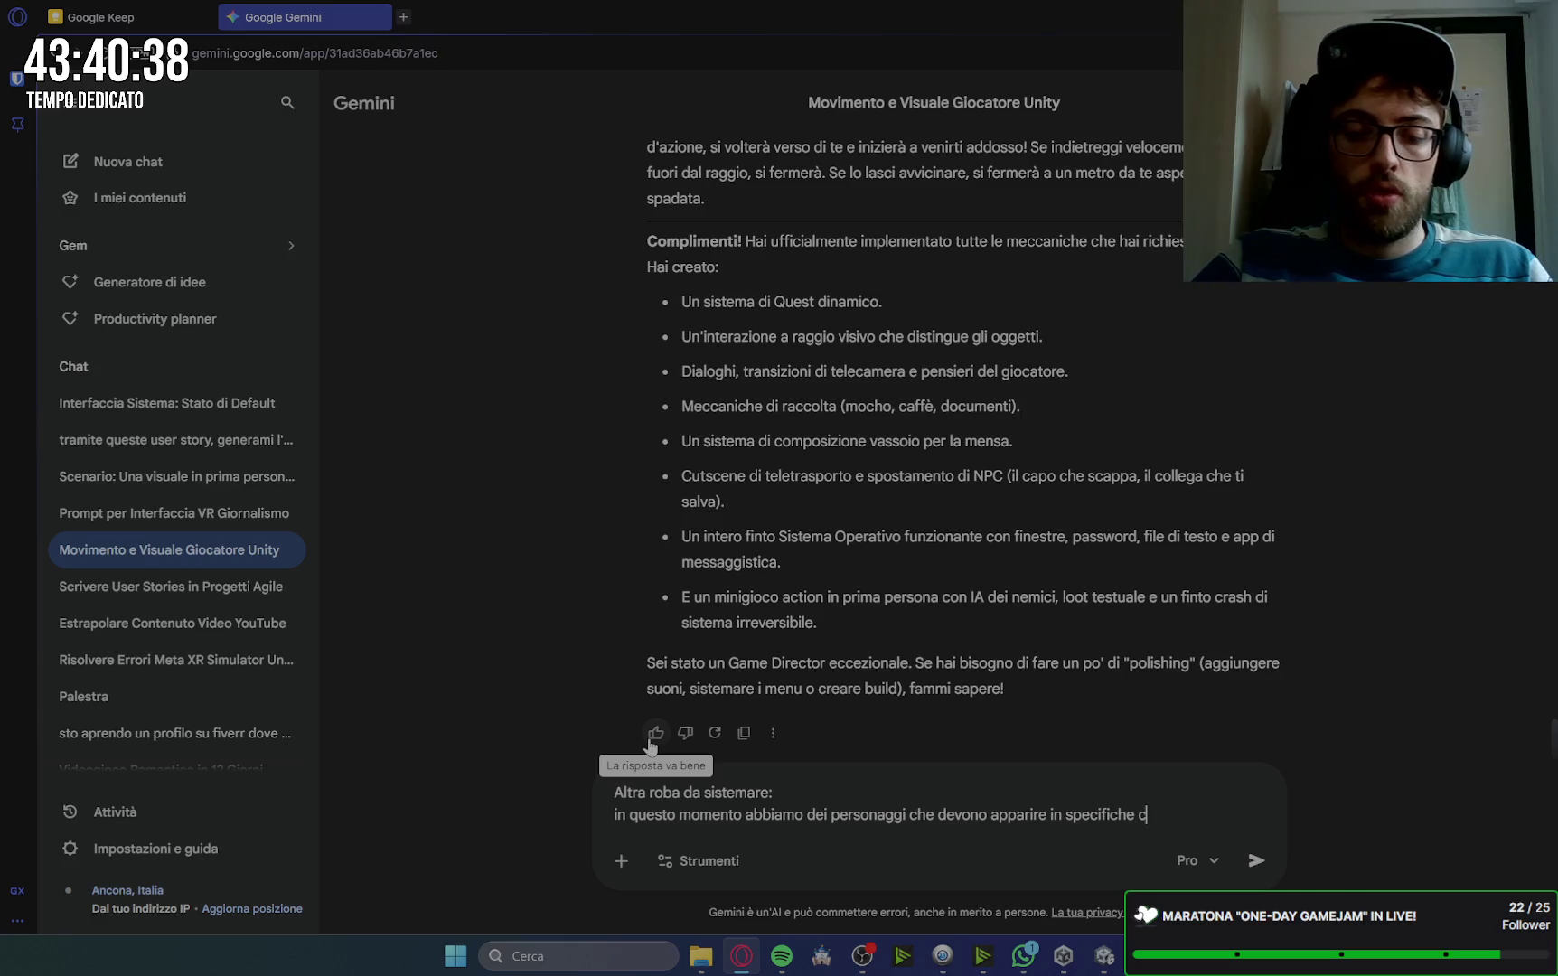
pyautogui.press('BackSpace')
pyautogui.write('occasioni')
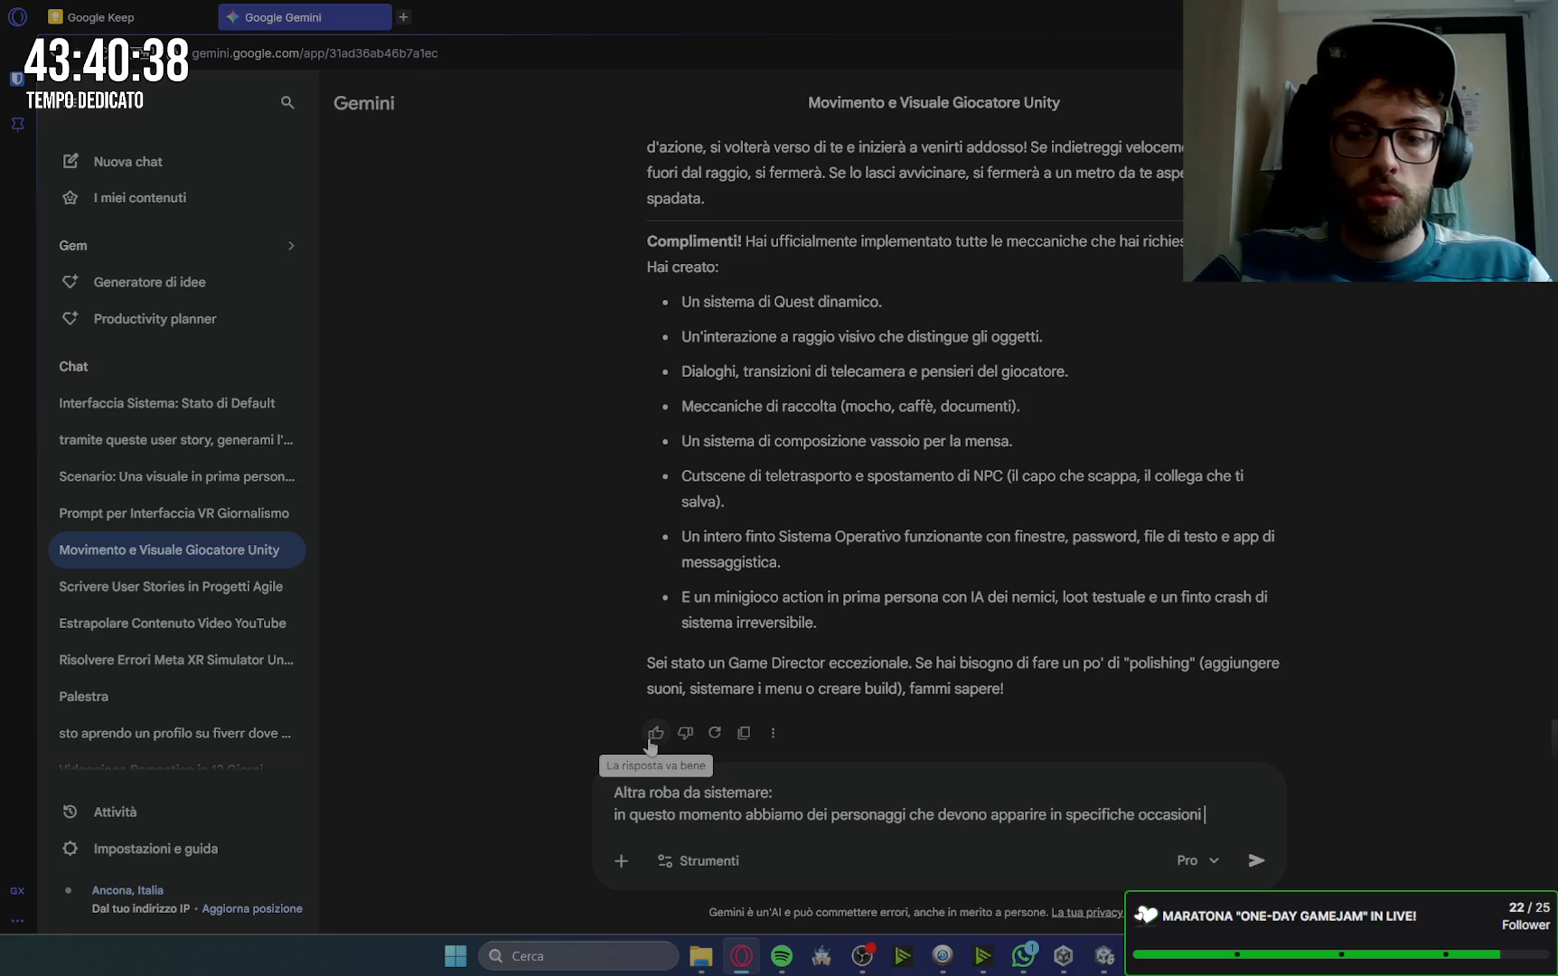
pyautogui.write(' che inve')
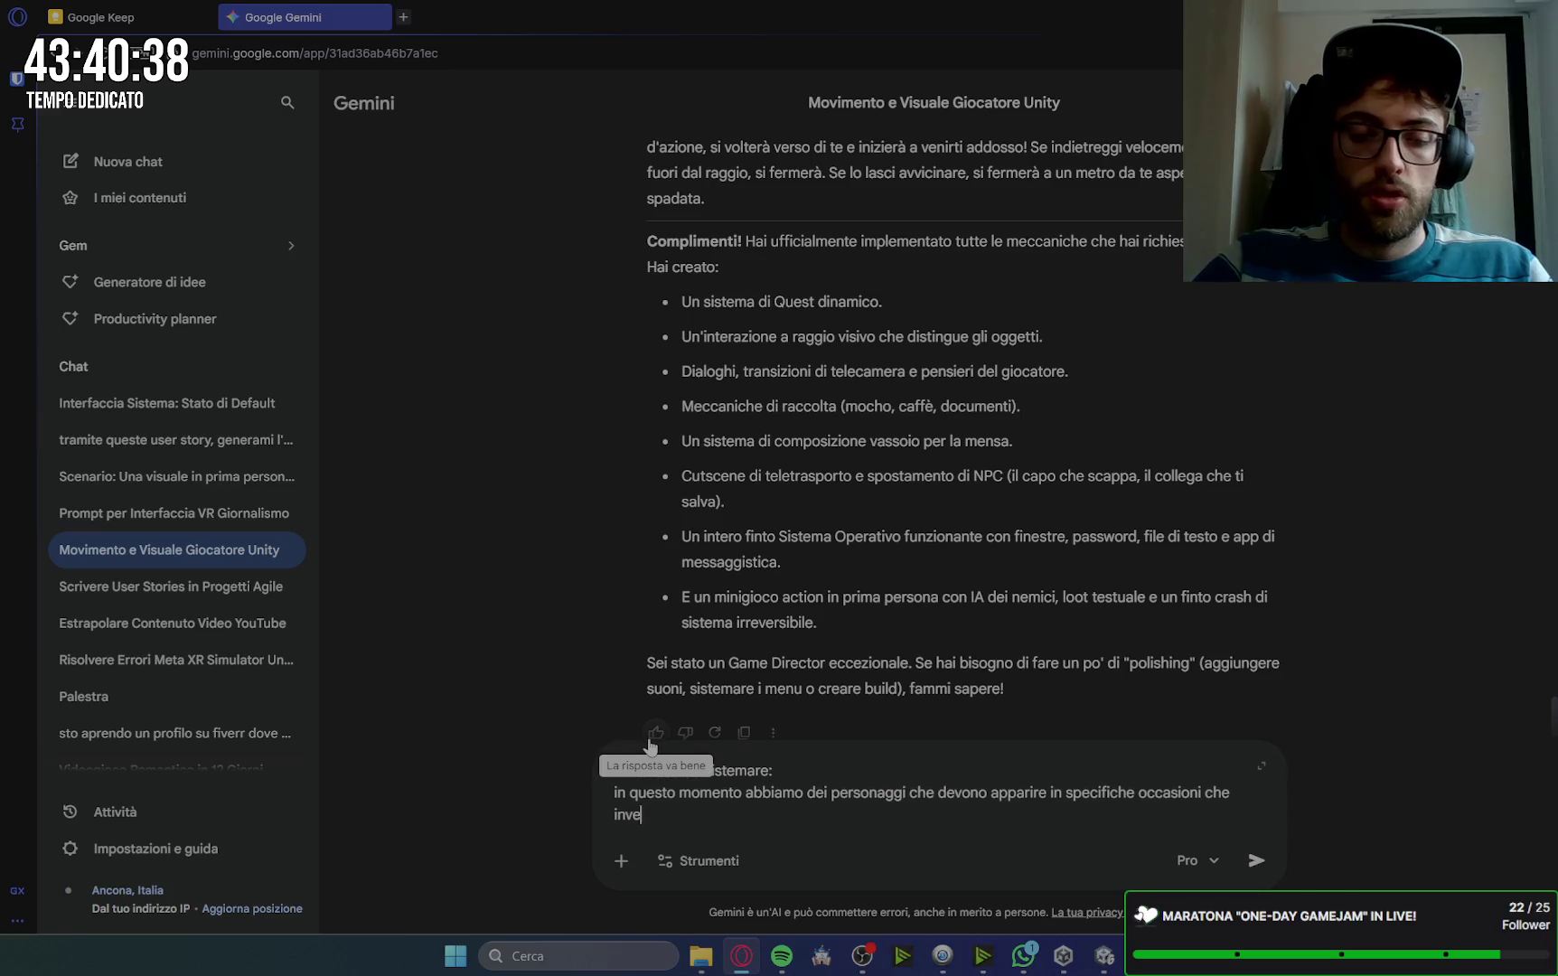
pyautogui.write('ce sono se')
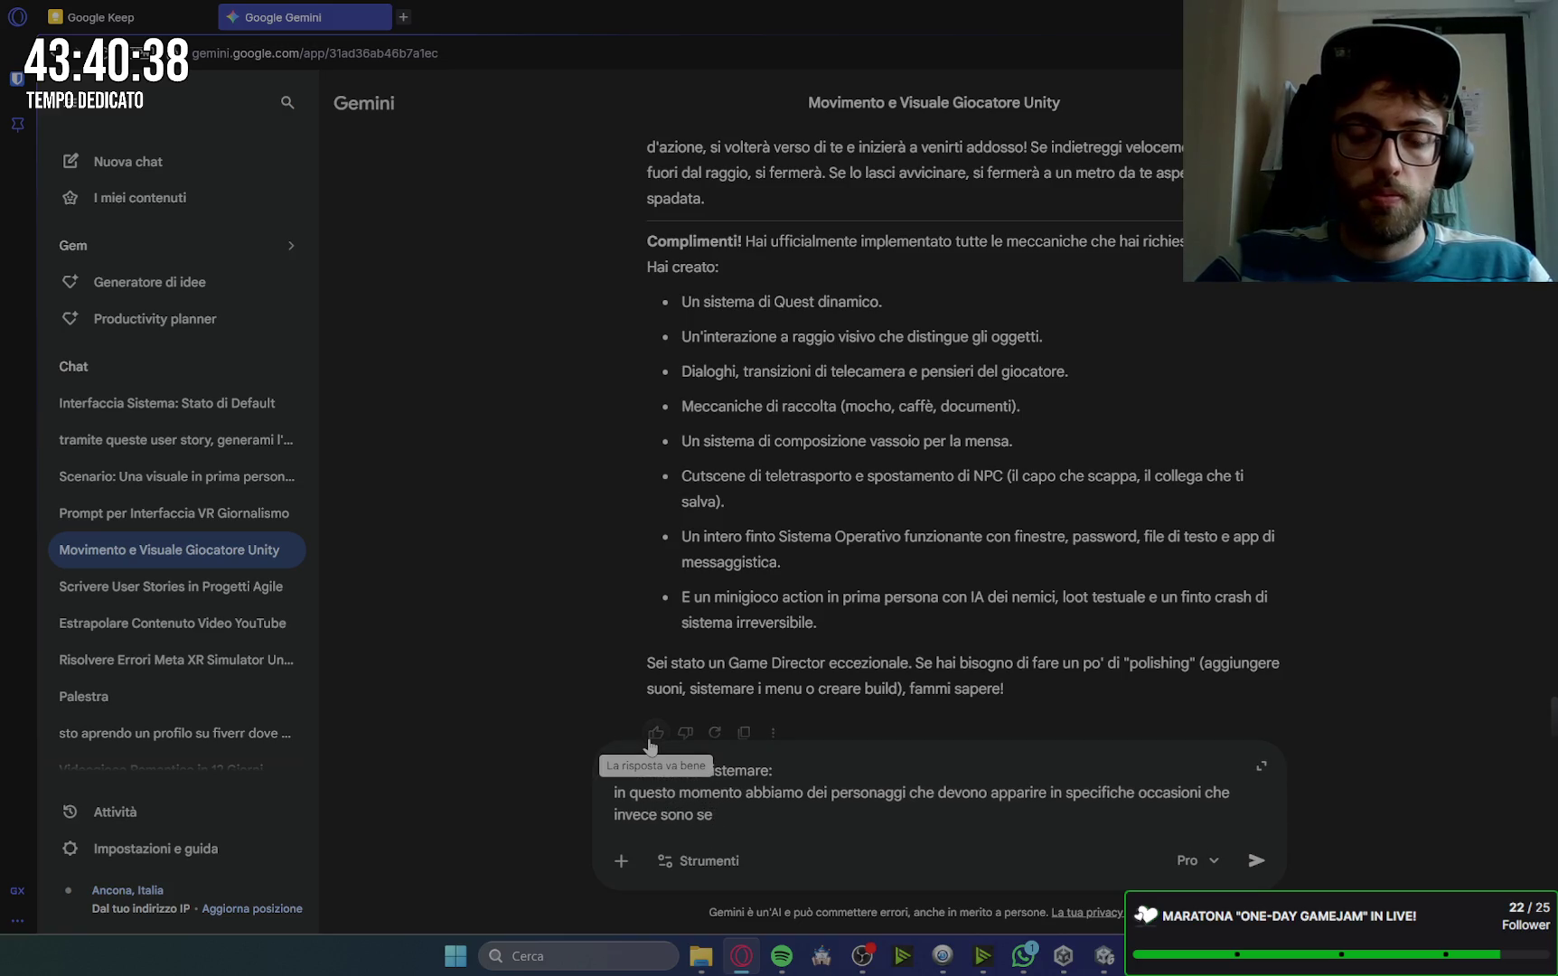
pyautogui.write('mpre presenti')
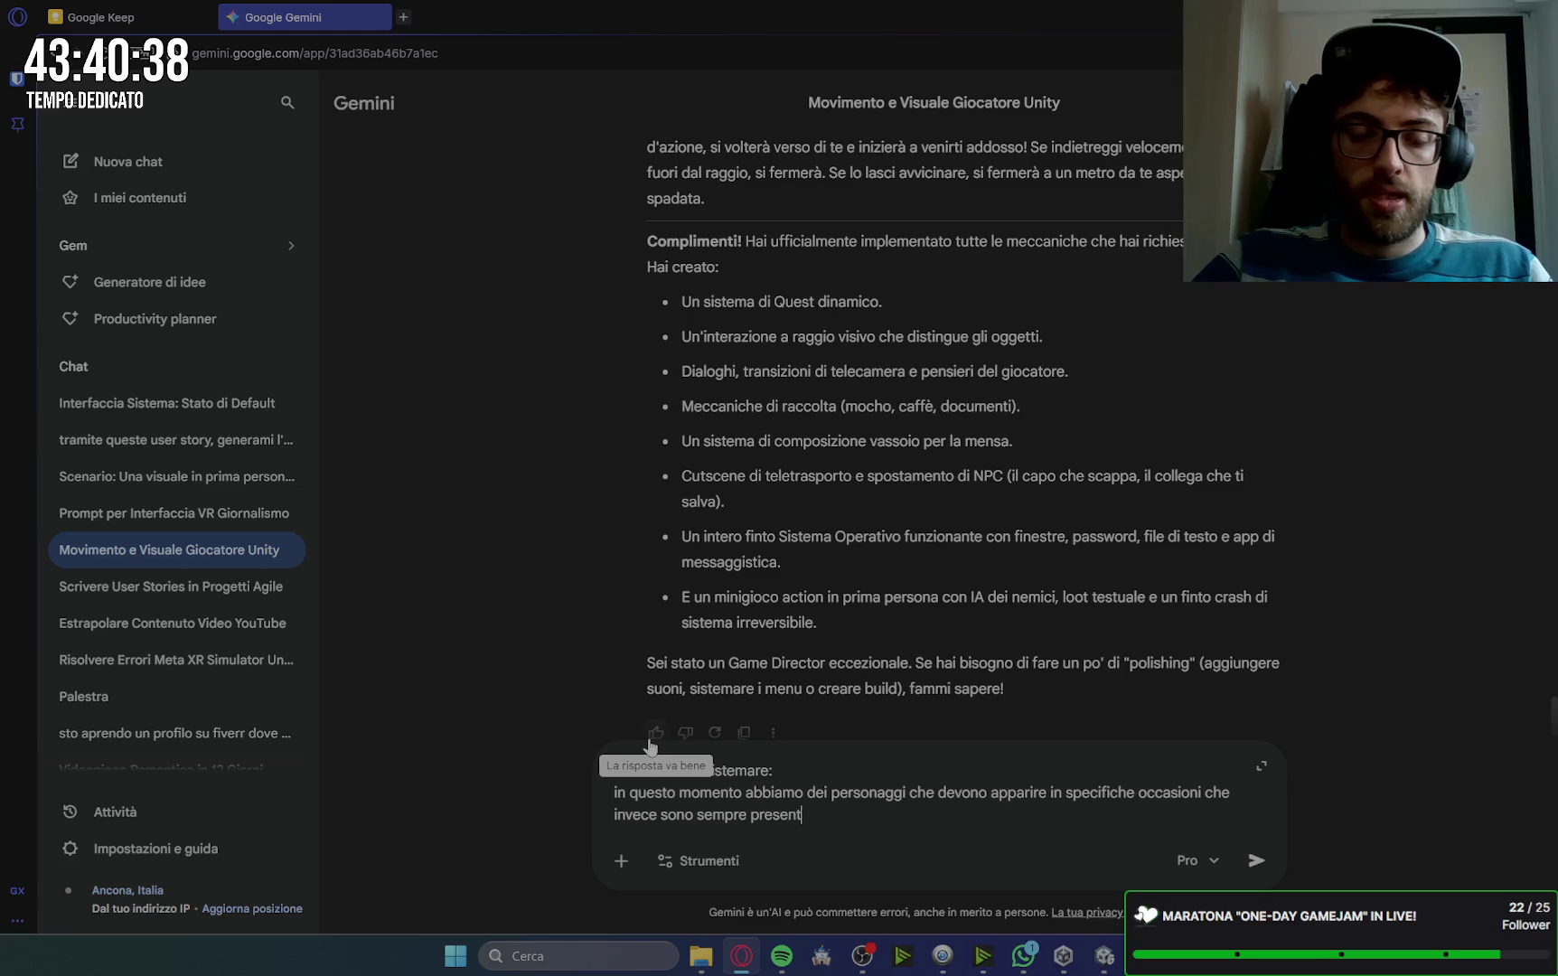
pyautogui.click(1105, 955)
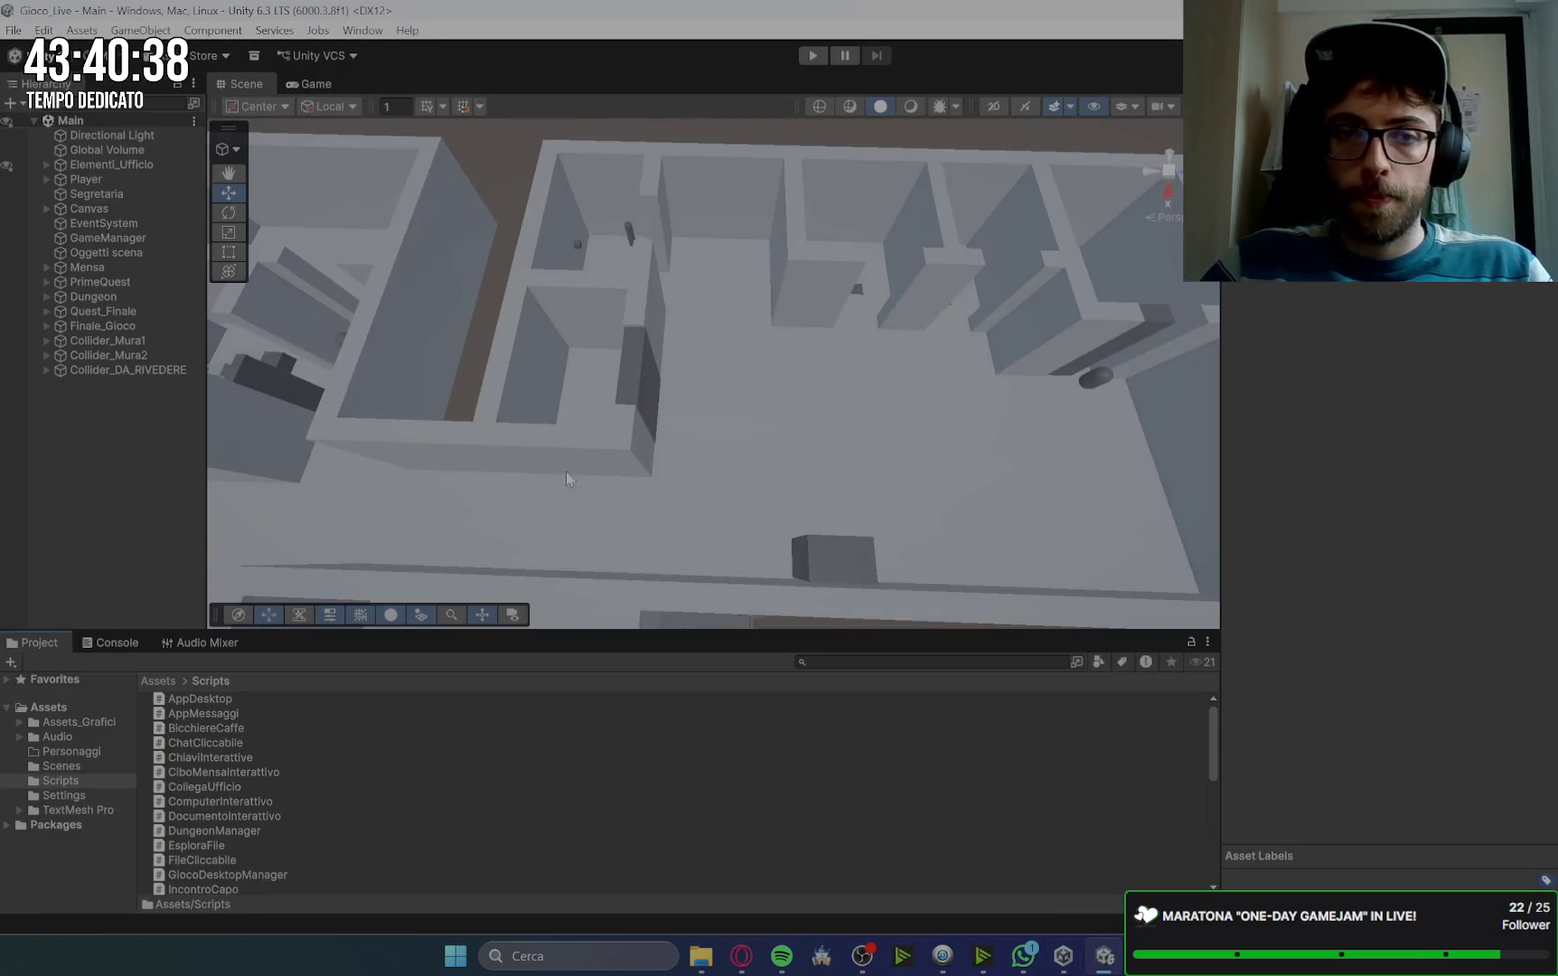
pyautogui.scroll(-1, 811, 389)
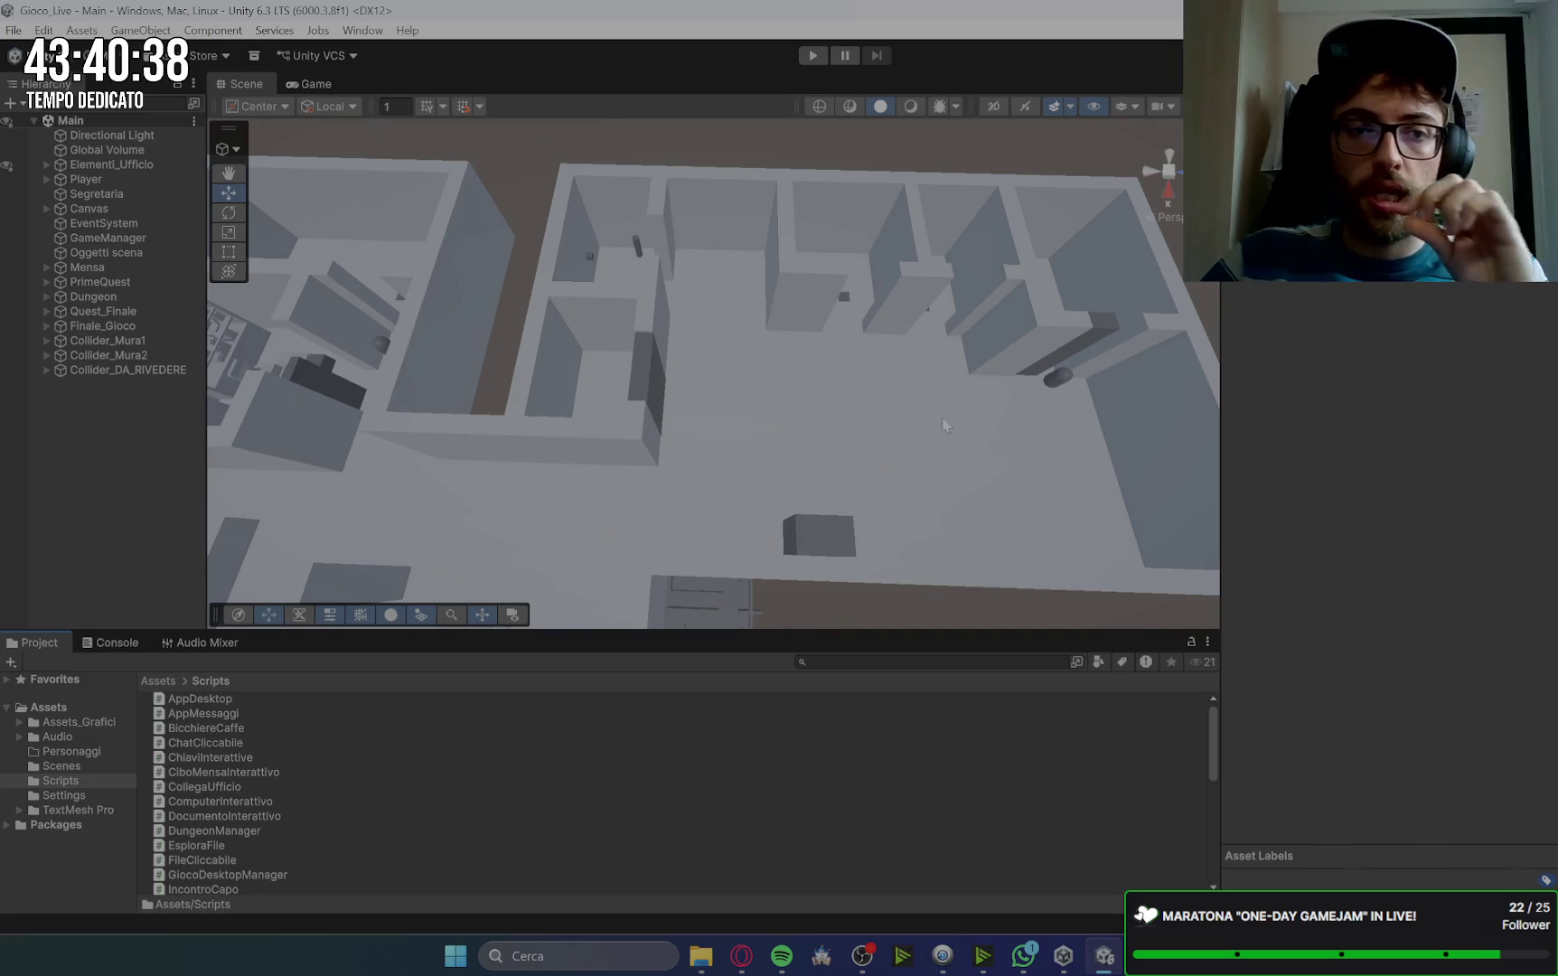
pyautogui.scroll(3, 1008, 428)
pyautogui.moveTo(814, 421); pyautogui.dragTo(869, 210)
pyautogui.scroll(-5, 869, 211)
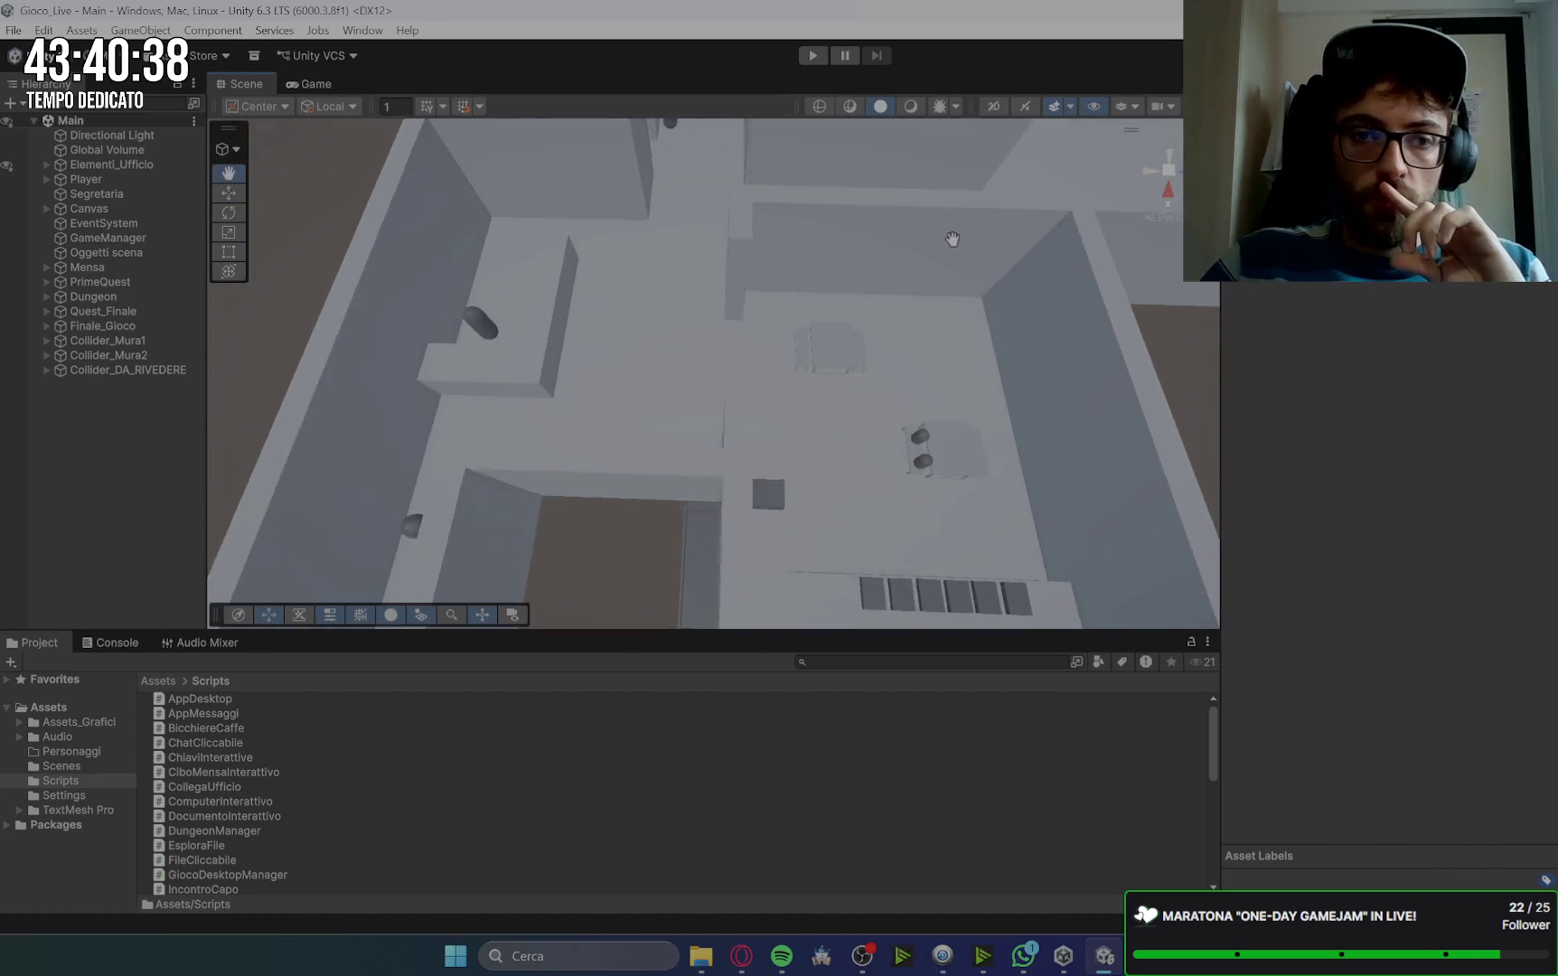
pyautogui.moveTo(939, 262); pyautogui.dragTo(573, 446)
pyautogui.scroll(-2, 470, 533)
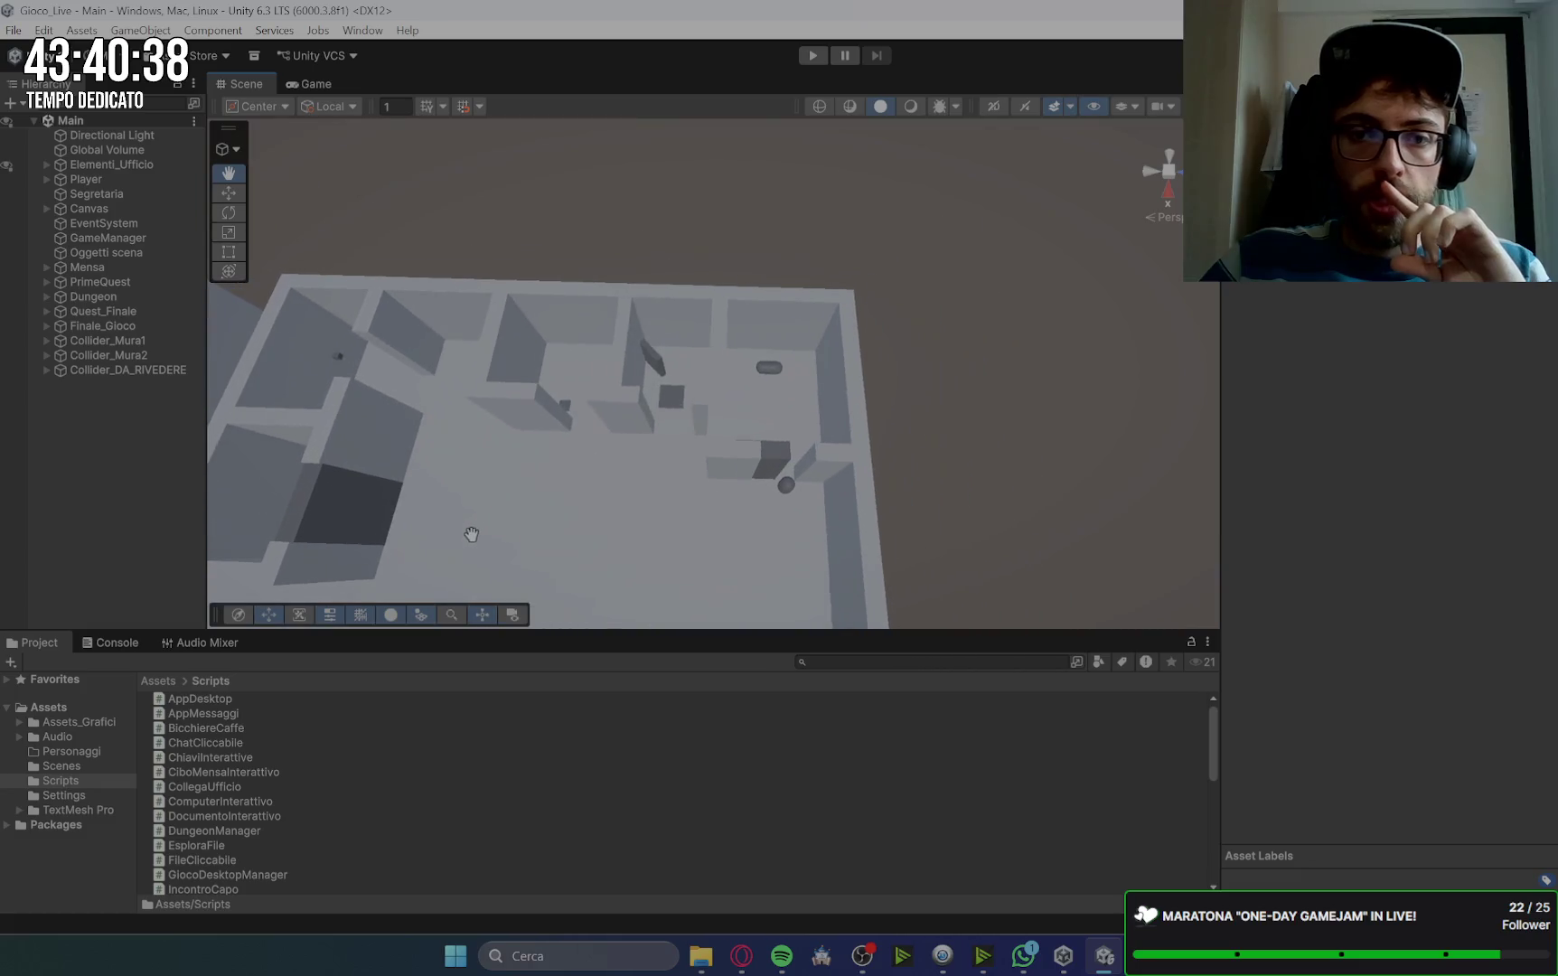
pyautogui.moveTo(470, 532); pyautogui.dragTo(487, 512)
pyautogui.scroll(5, 795, 554)
pyautogui.scroll(6, 794, 553)
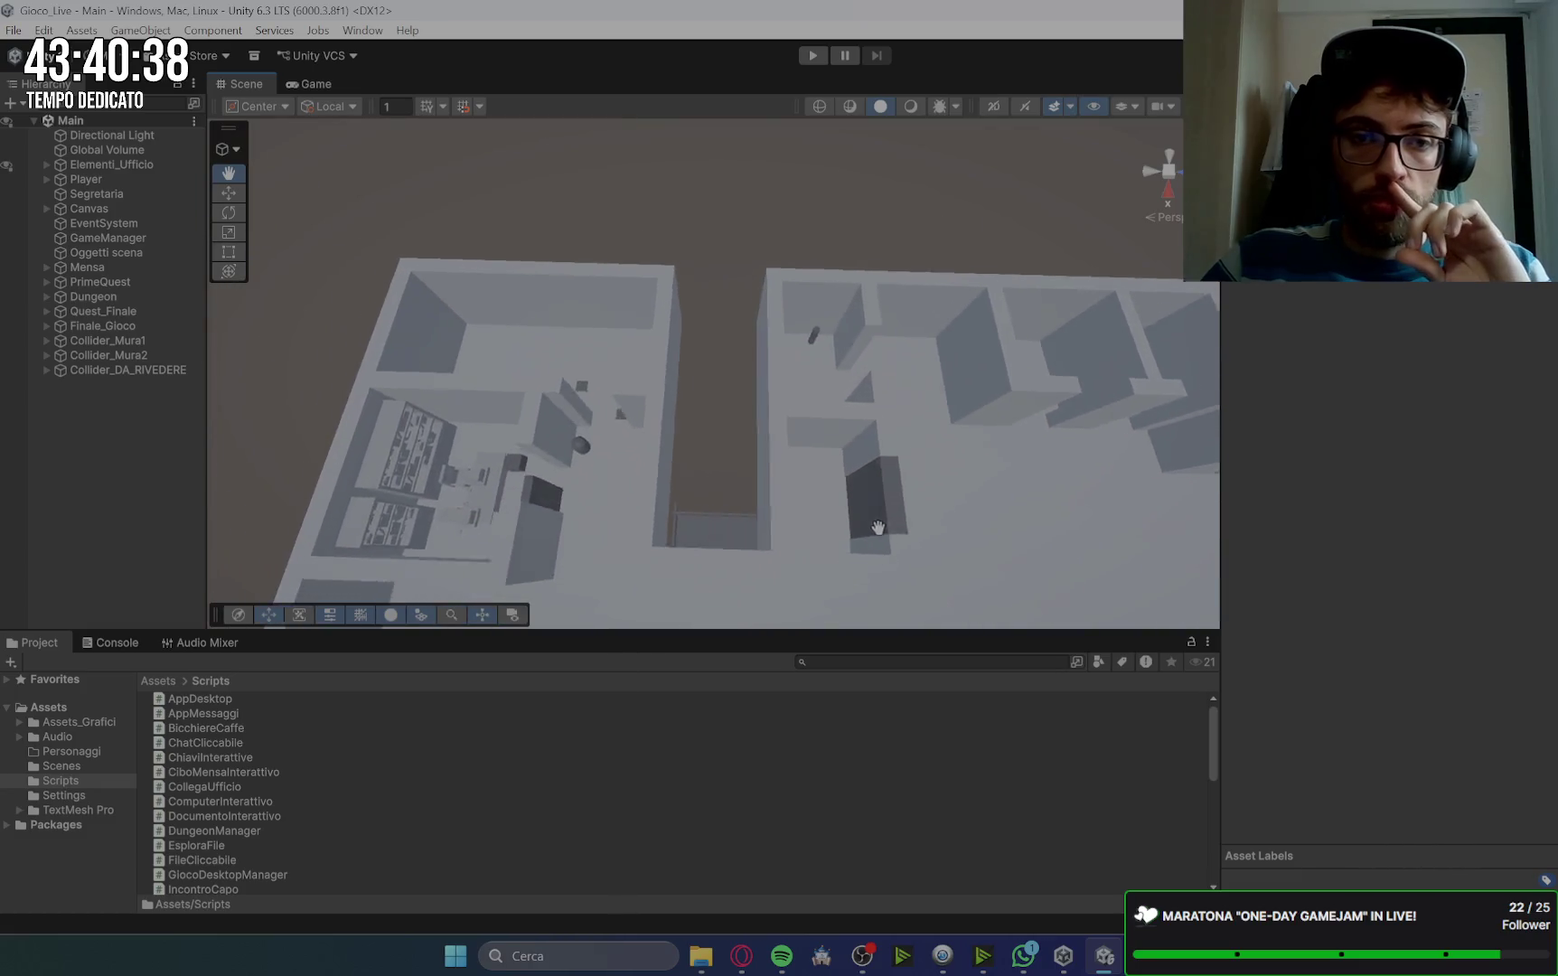
pyautogui.scroll(-5, 787, 328)
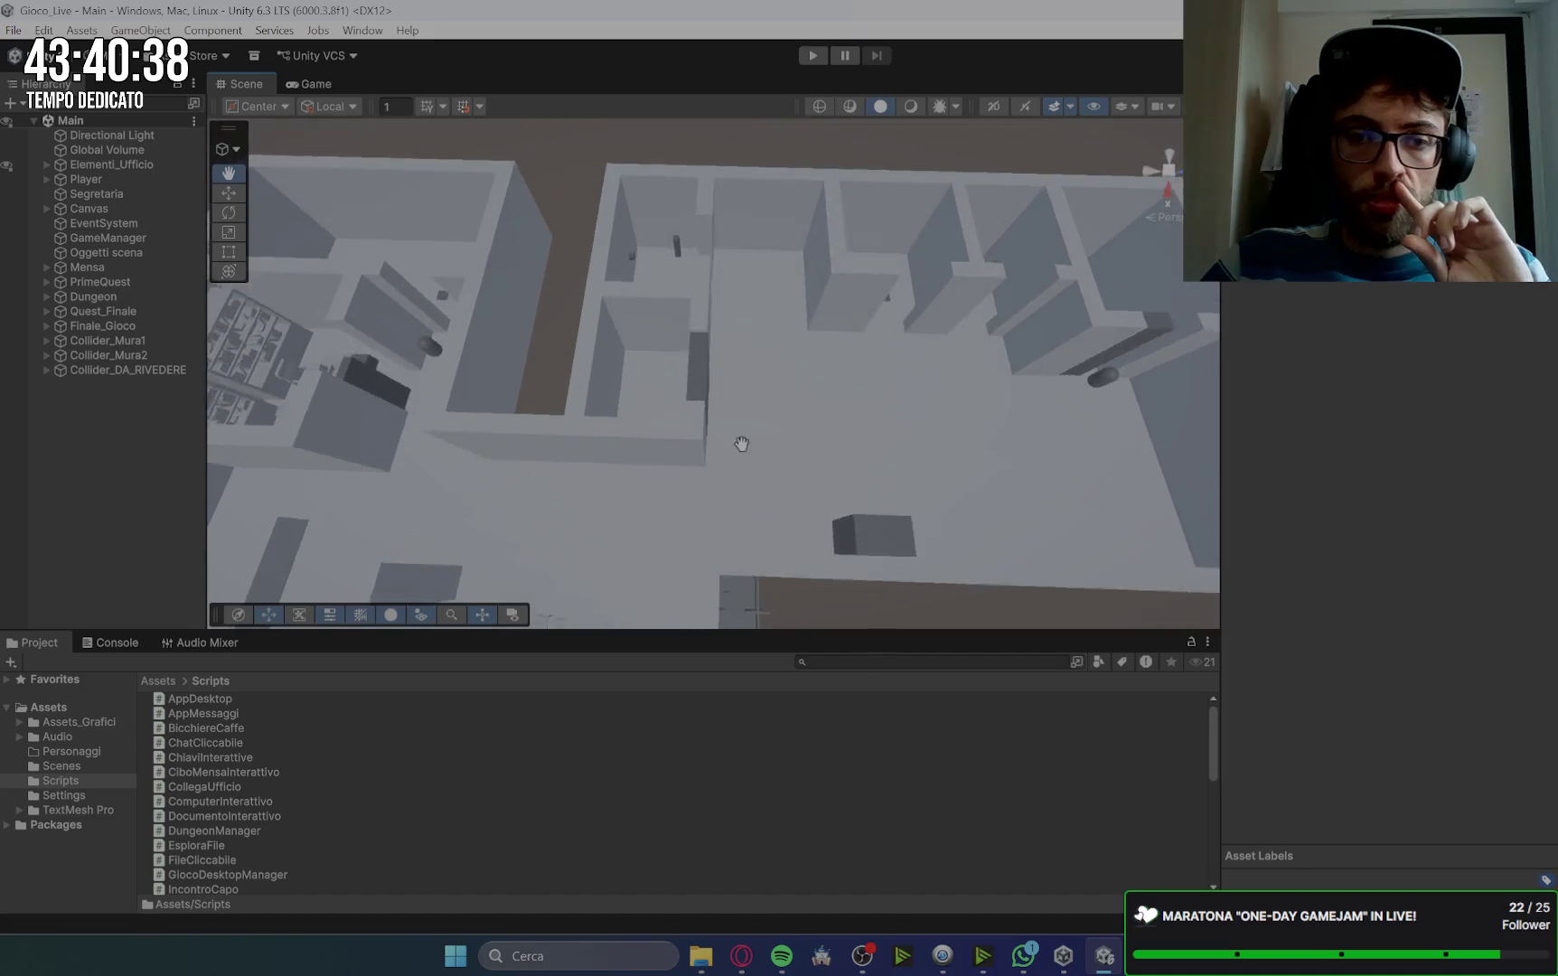
pyautogui.moveTo(1103, 963)
pyautogui.click(1114, 842)
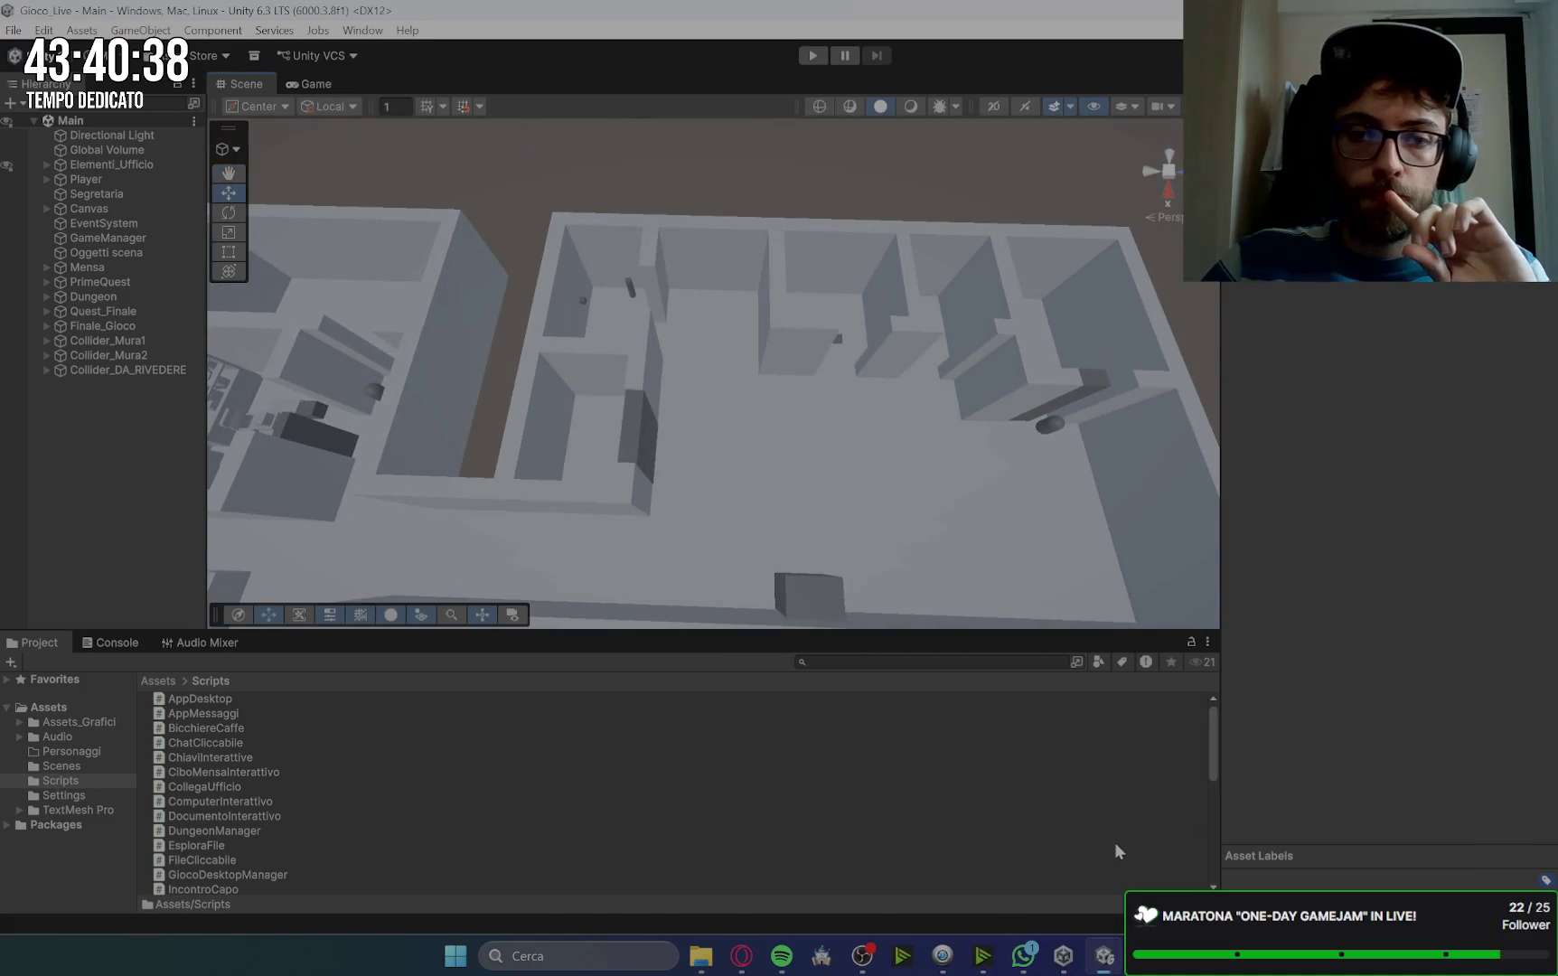
pyautogui.click(741, 956)
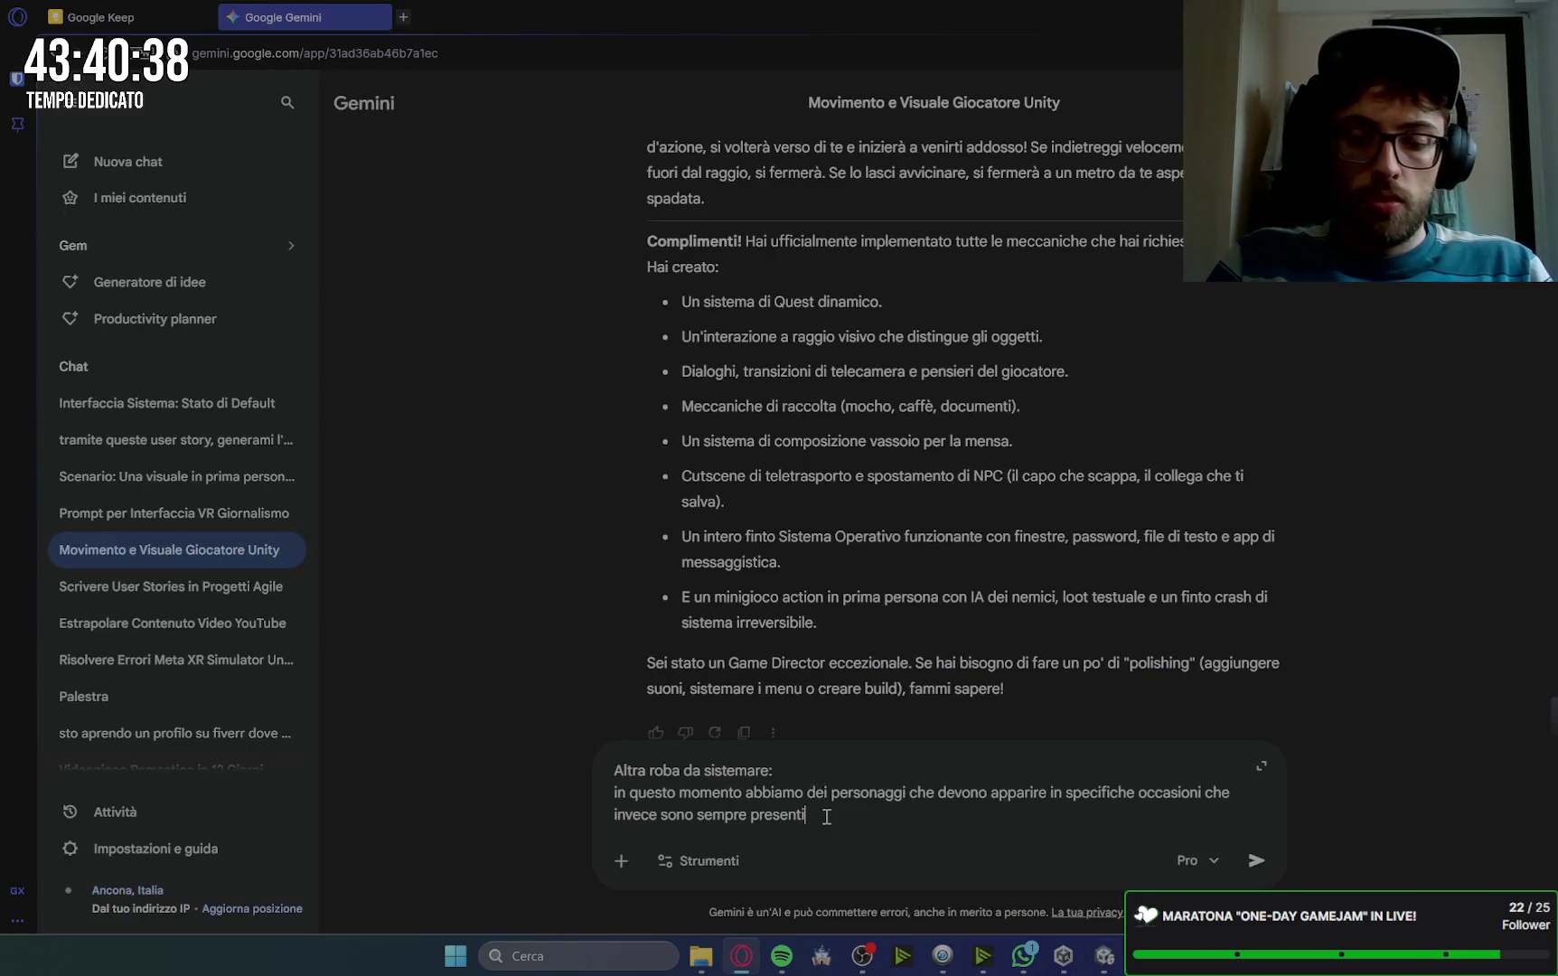
# Step: Add 'I personaggi in questione sono:' and a bullet: the boss outside his office appears only after the computer quest
pyautogui.hotkey('shift', 'Return')
pyautogui.write('I personaggi in questione sono:')
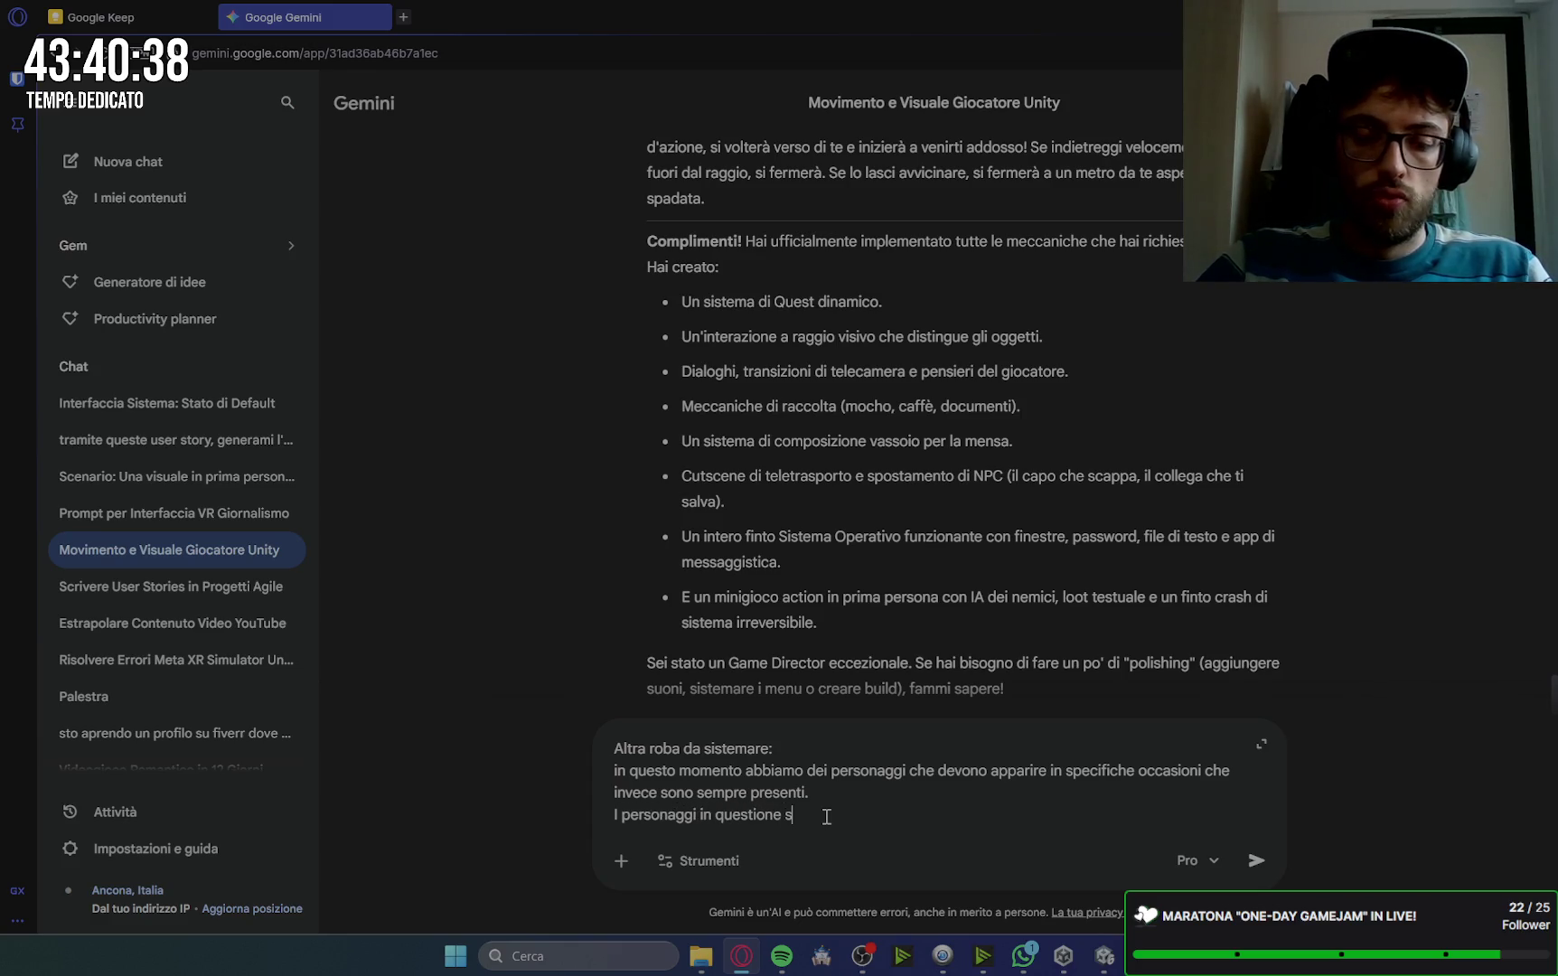
pyautogui.hotkey('shift', 'Return')
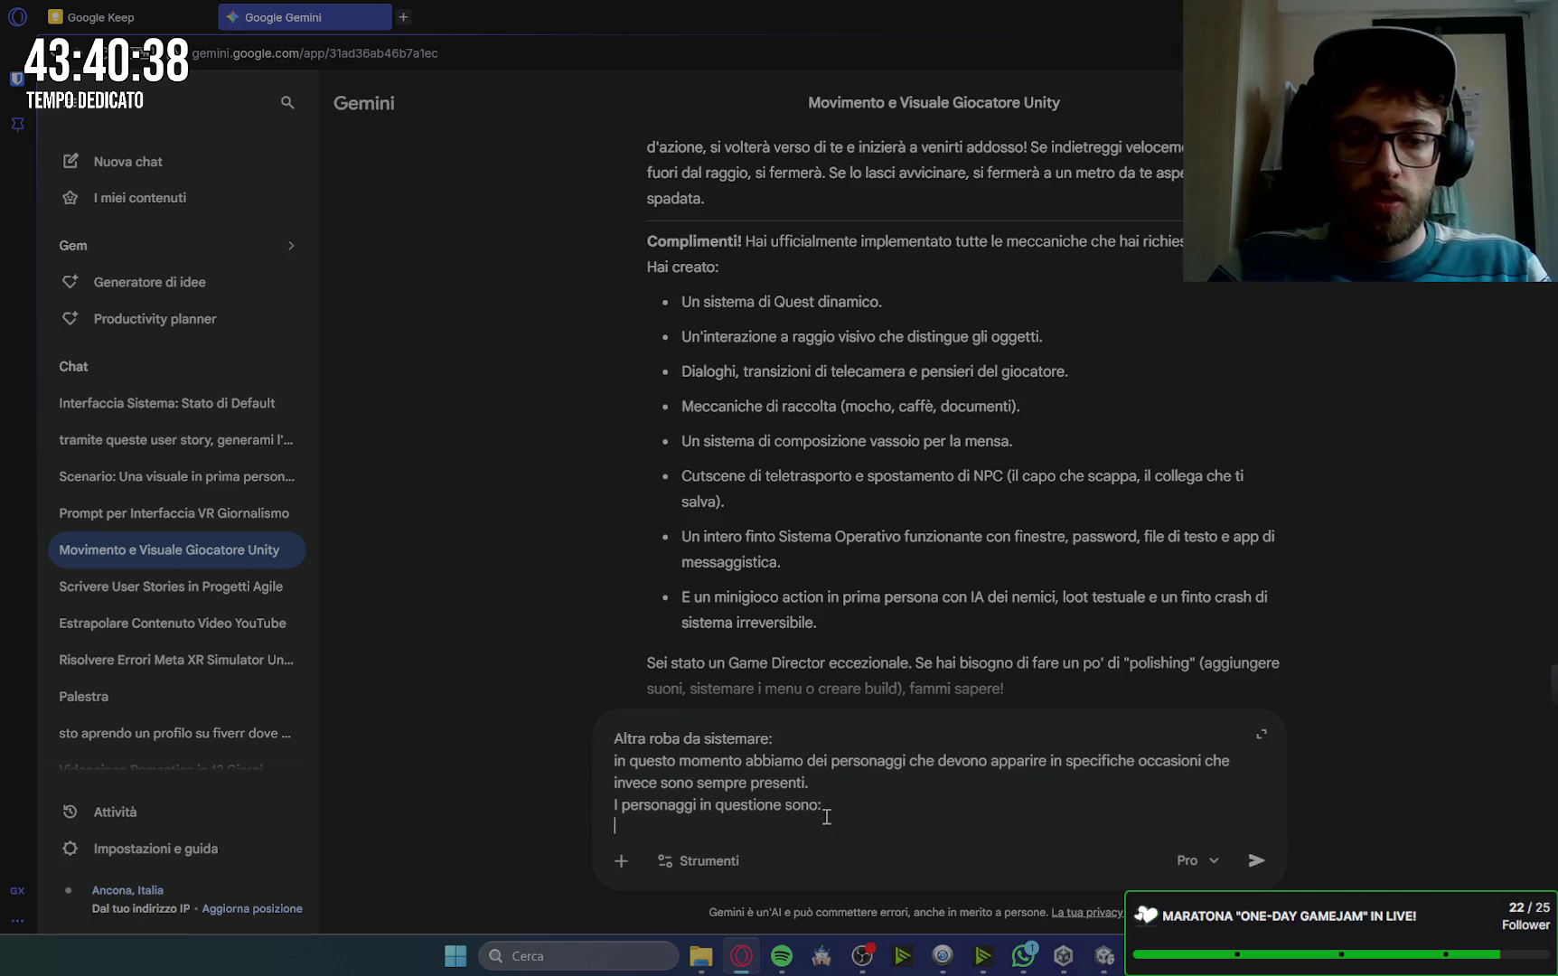
pyautogui.write('- il capo appena fu')
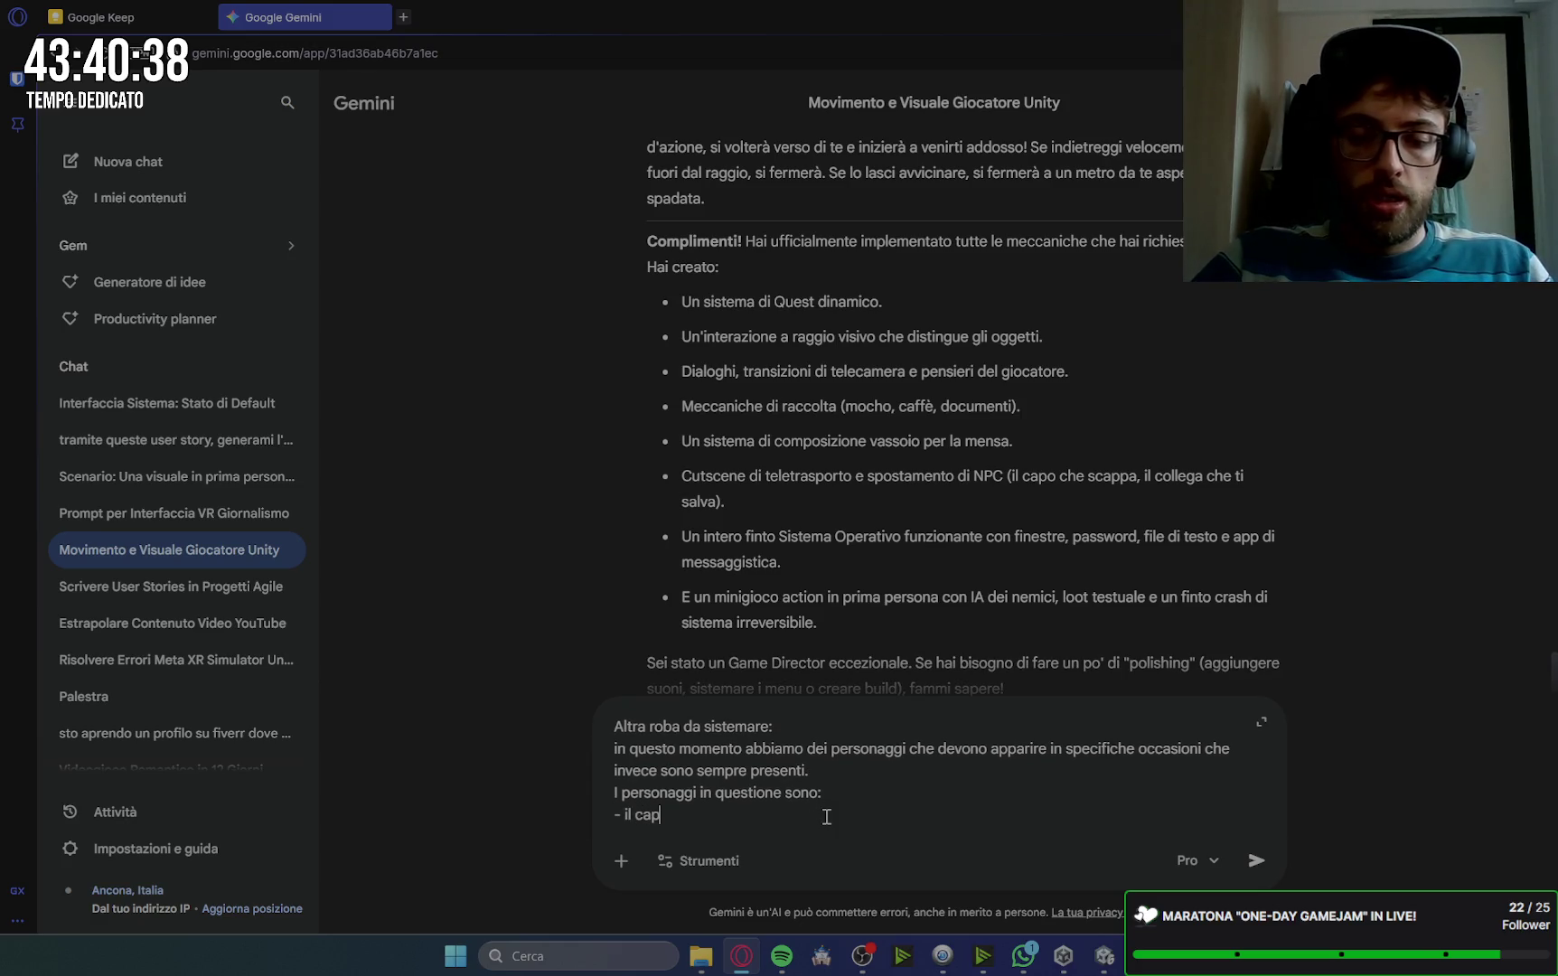
pyautogui.write('ori d')
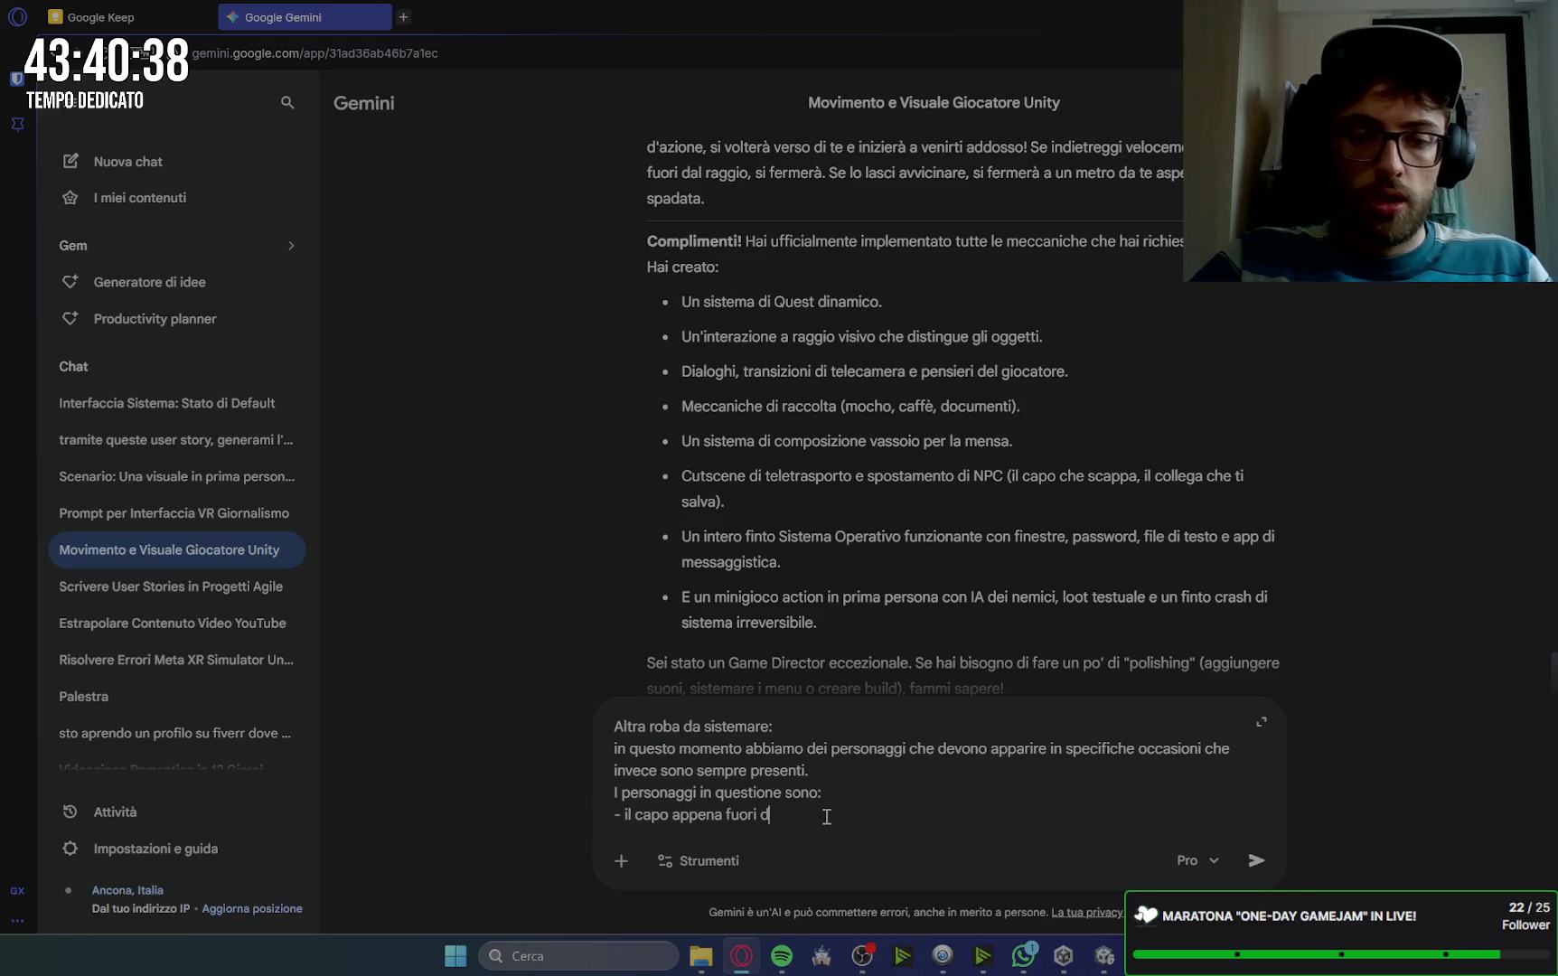
pyautogui.write('alla porta del su')
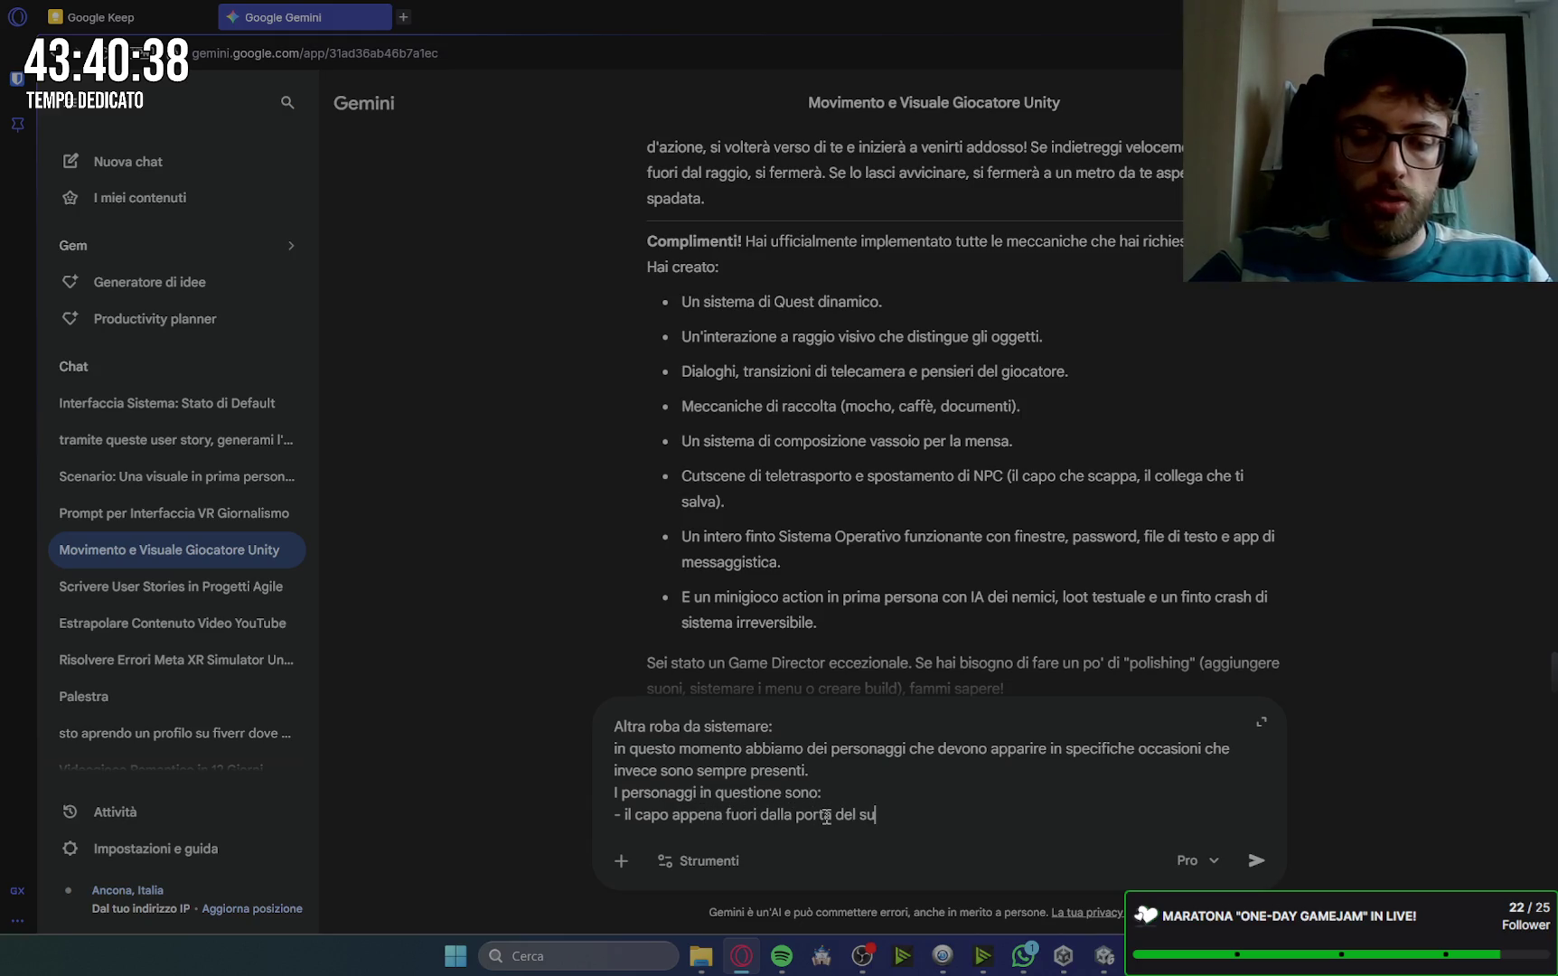
pyautogui.write('o ufficio che deve ap')
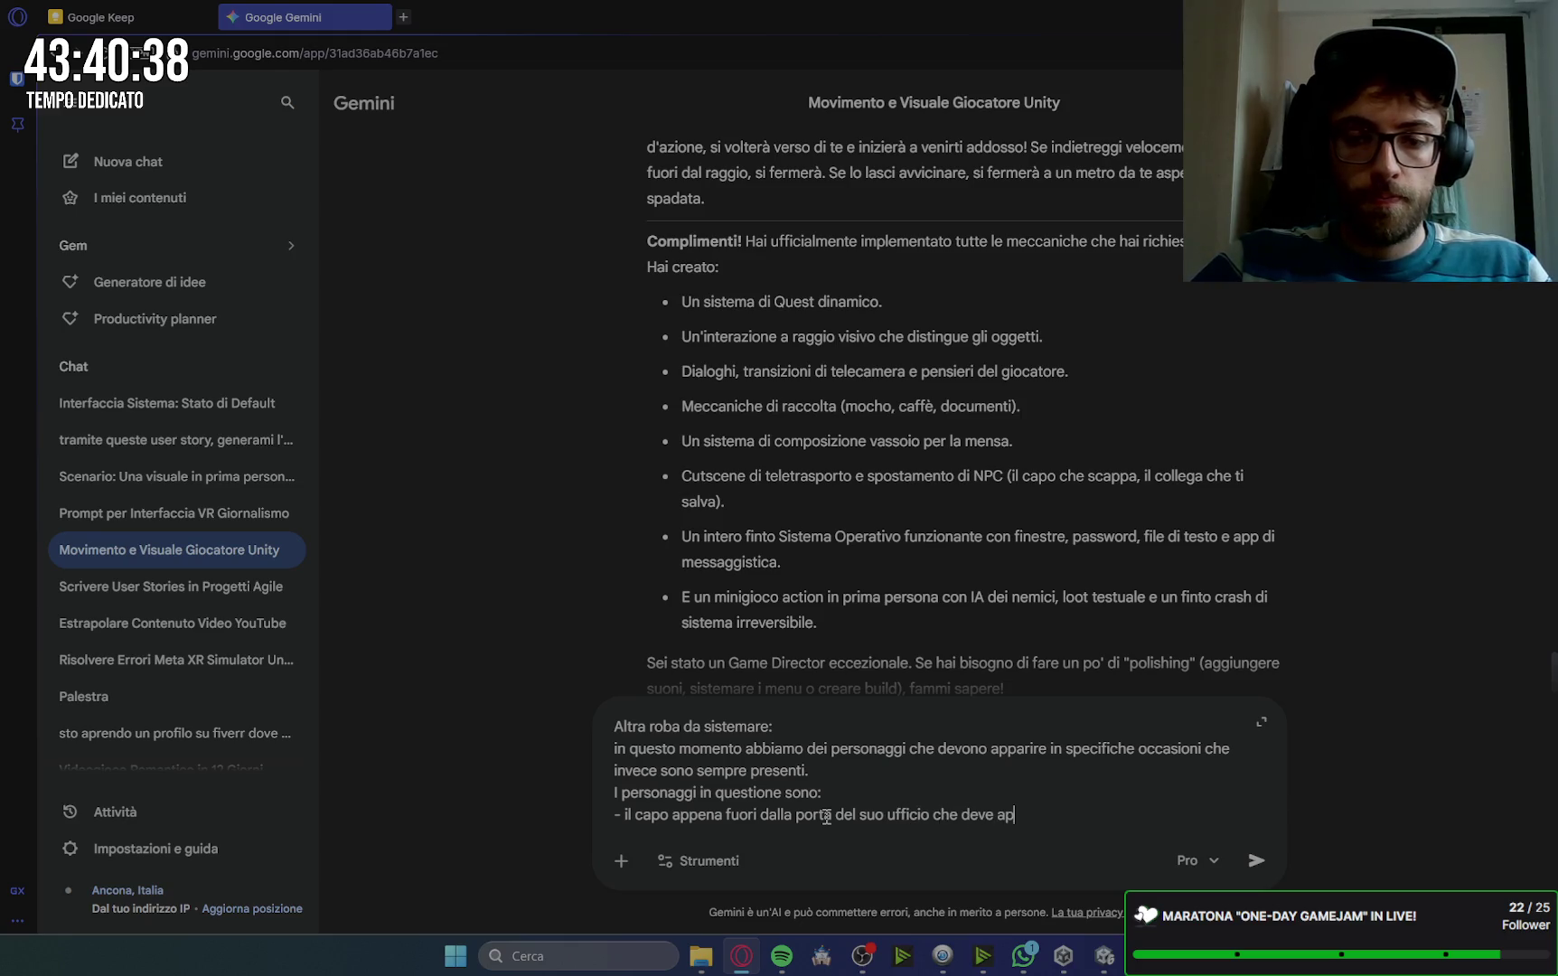
pyautogui.write('parire solamente a')
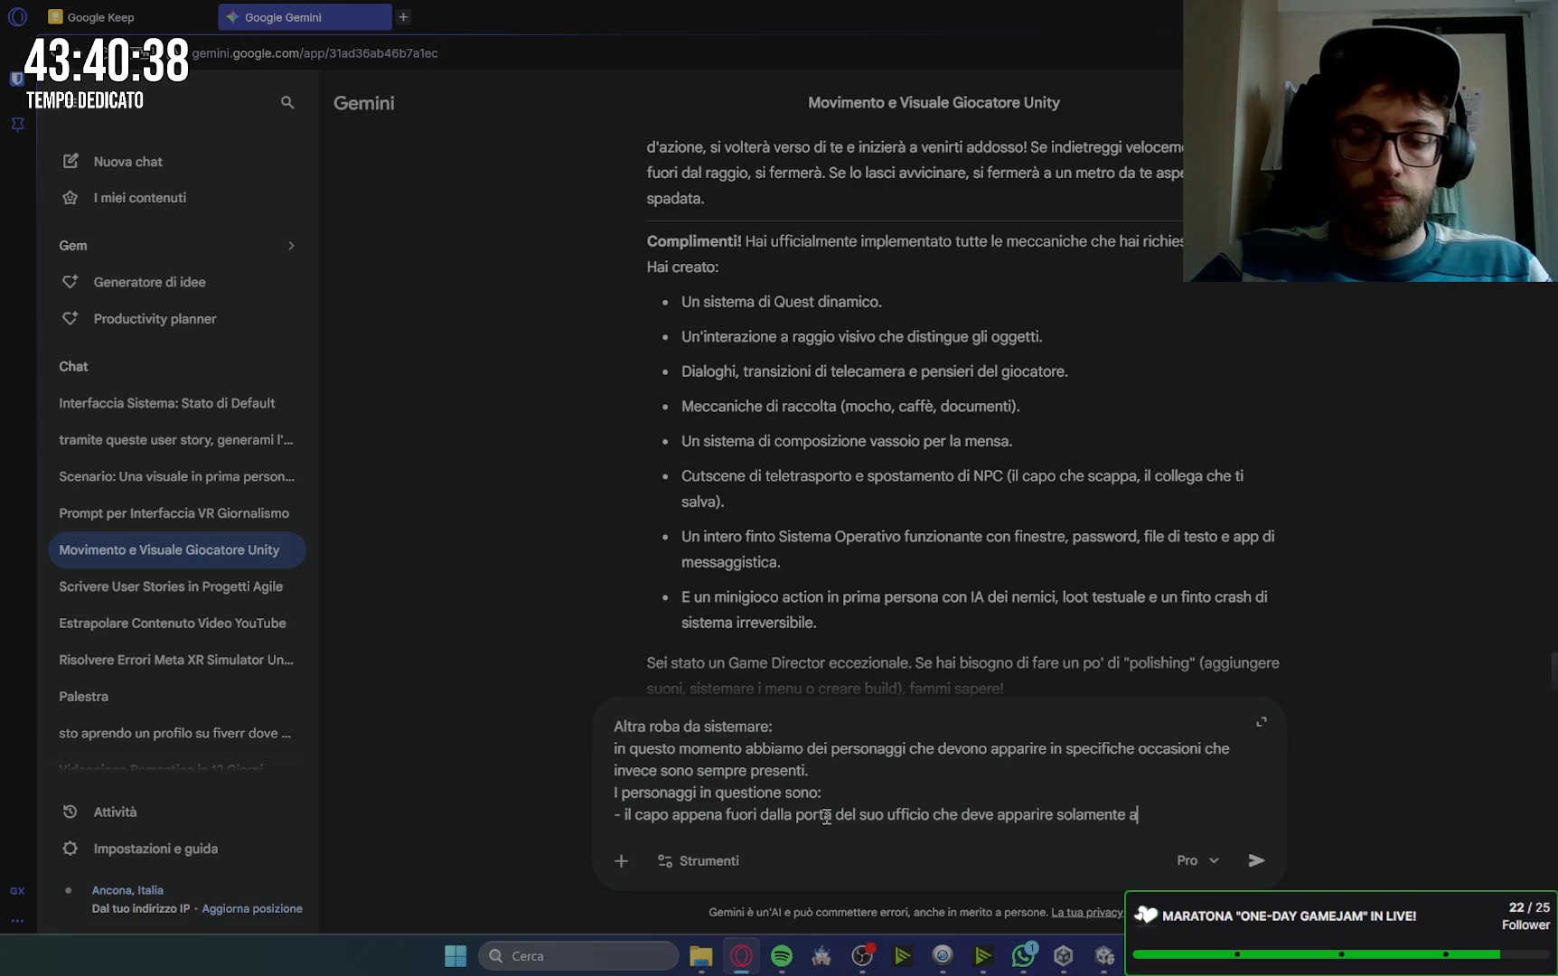
pyautogui.write('lla fine della quest del c')
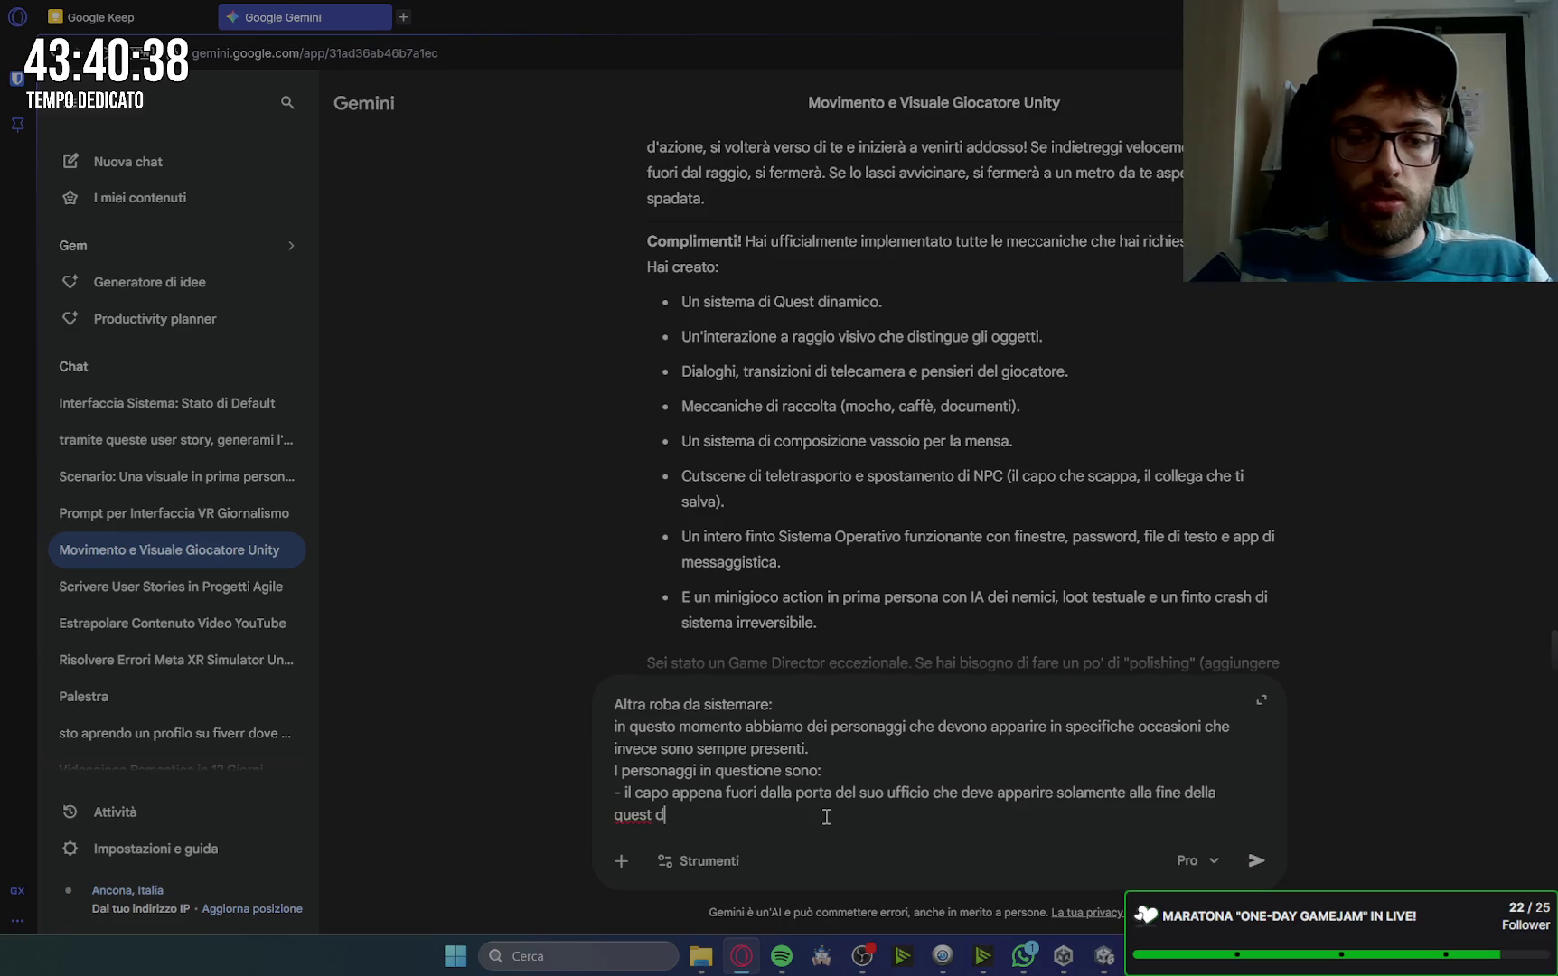
pyautogui.write('omputer')
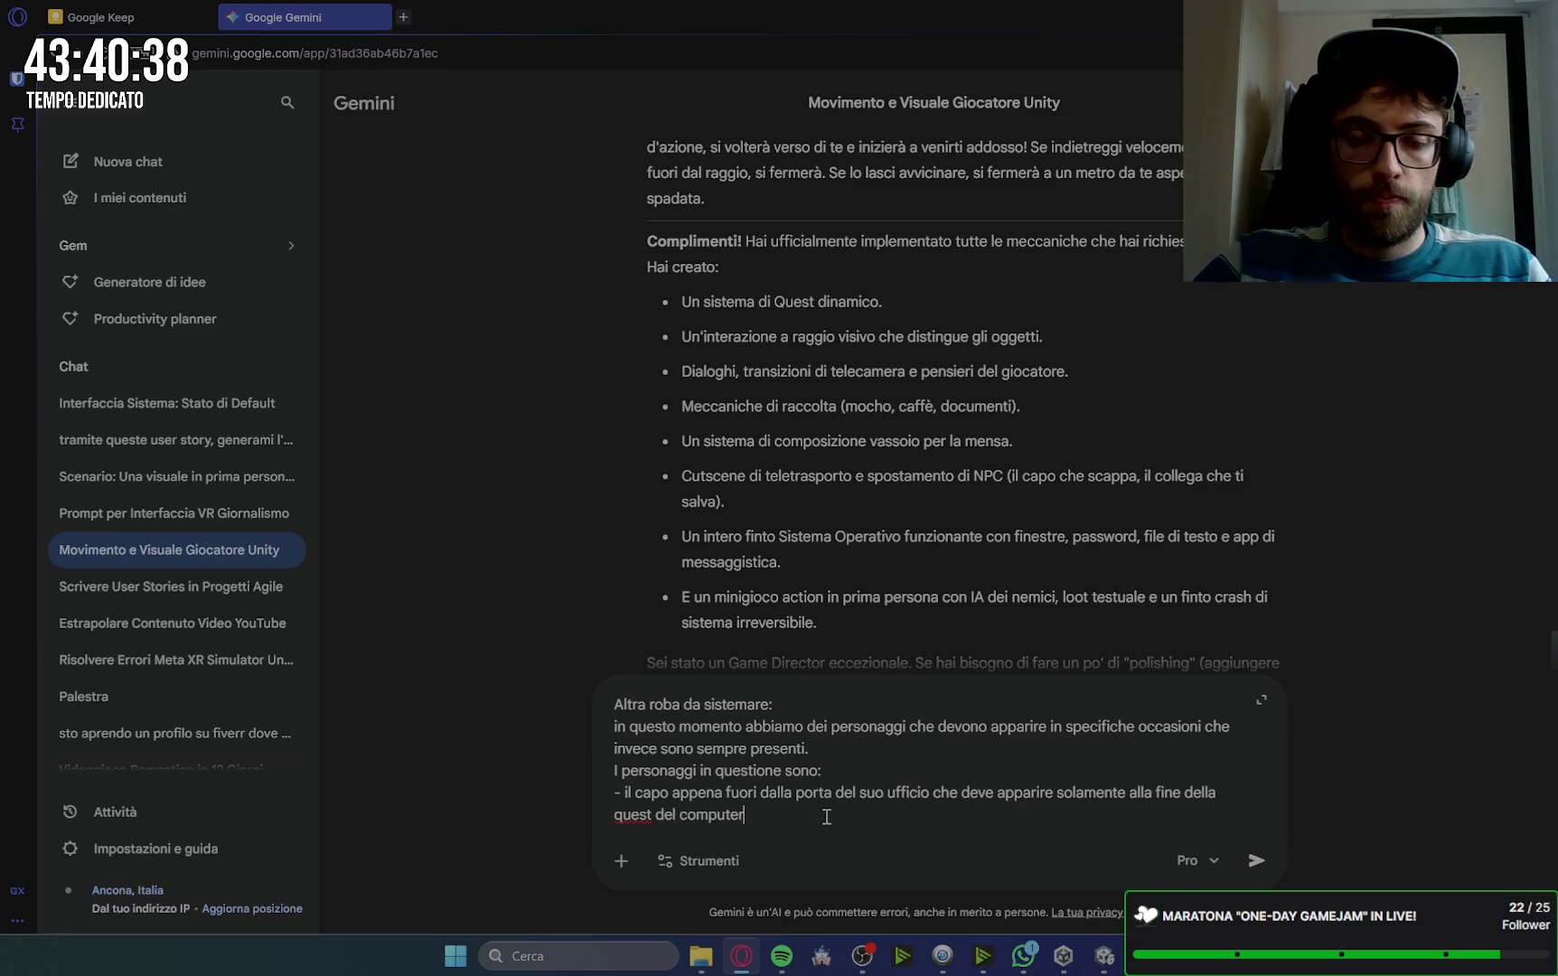
pyautogui.write('(per)')
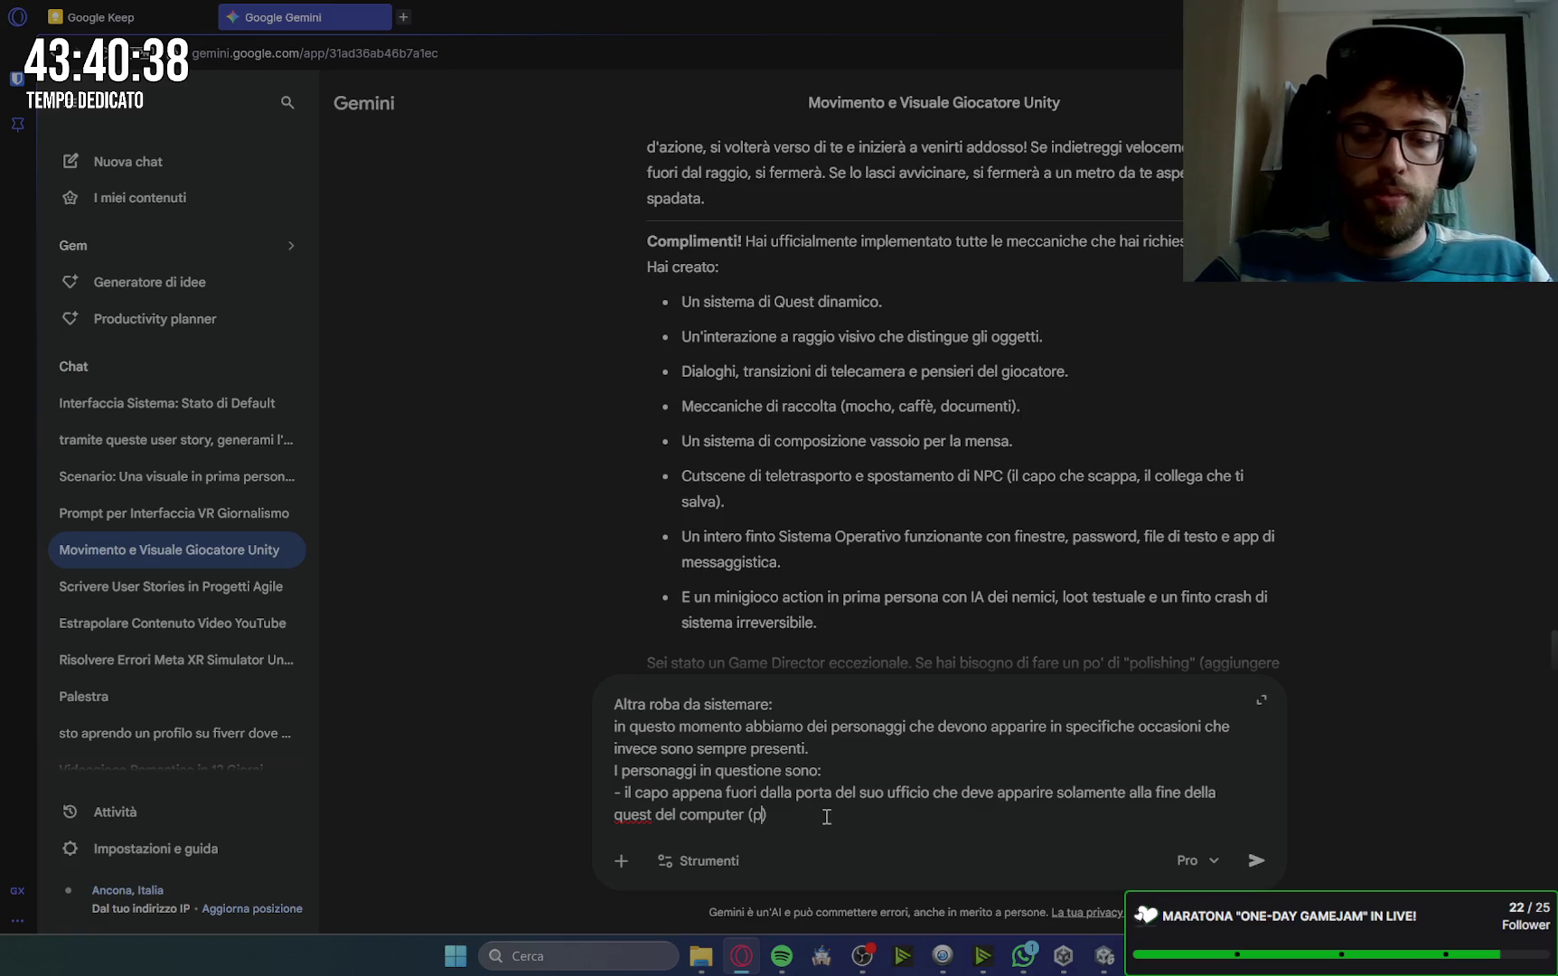
pyautogui.write('che uscendo dall')
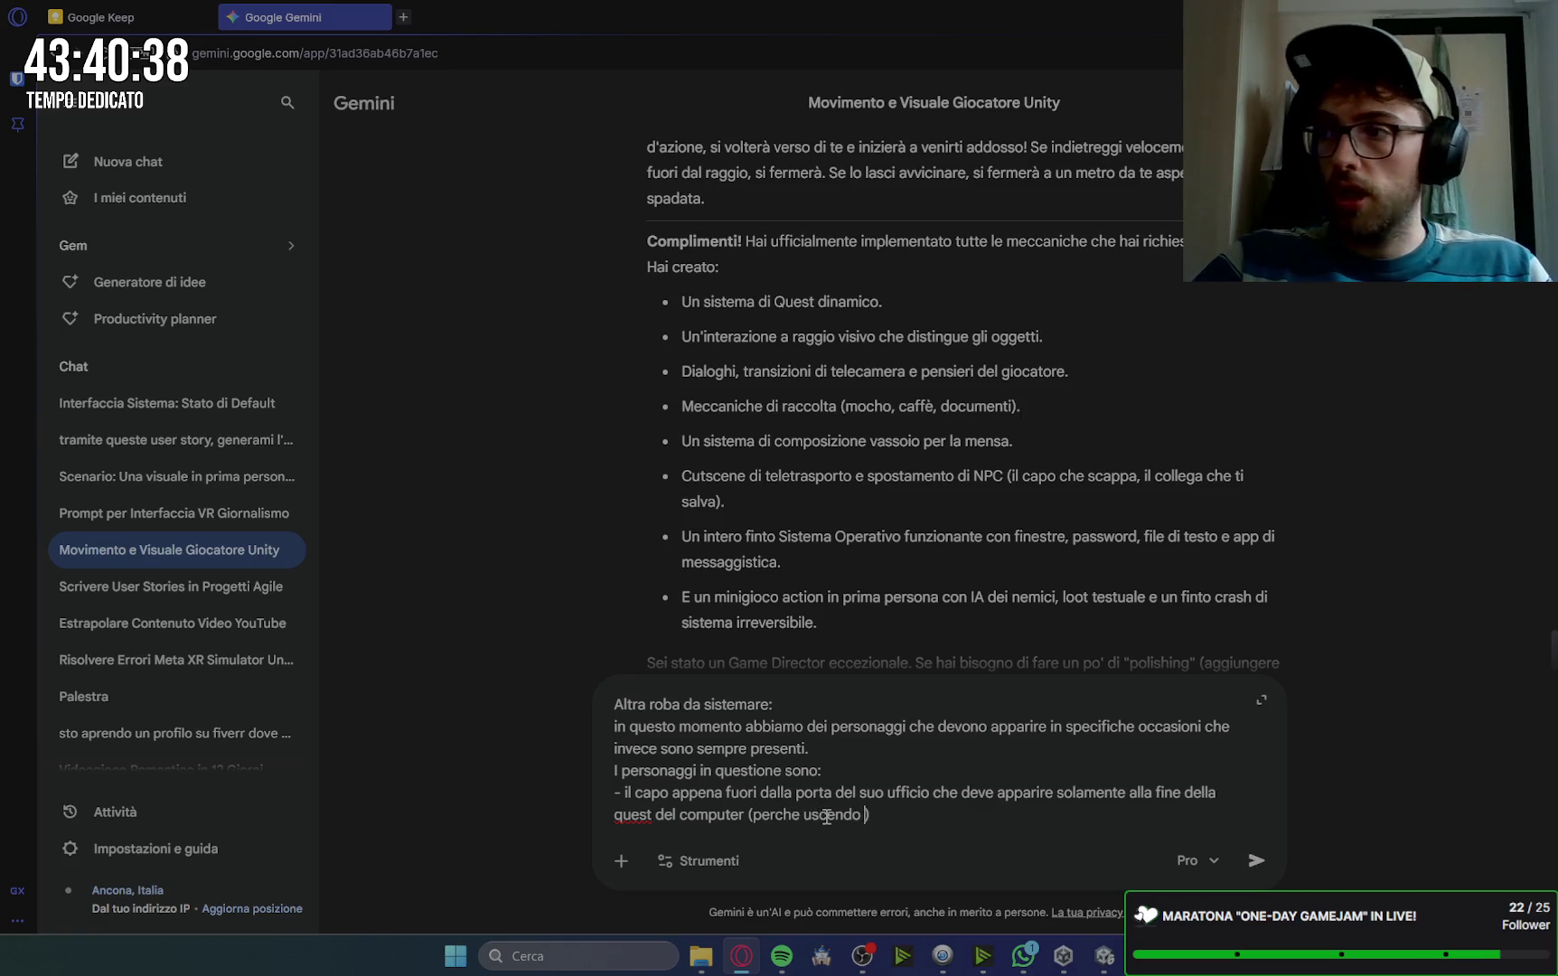
pyautogui.write("'ufficio d")
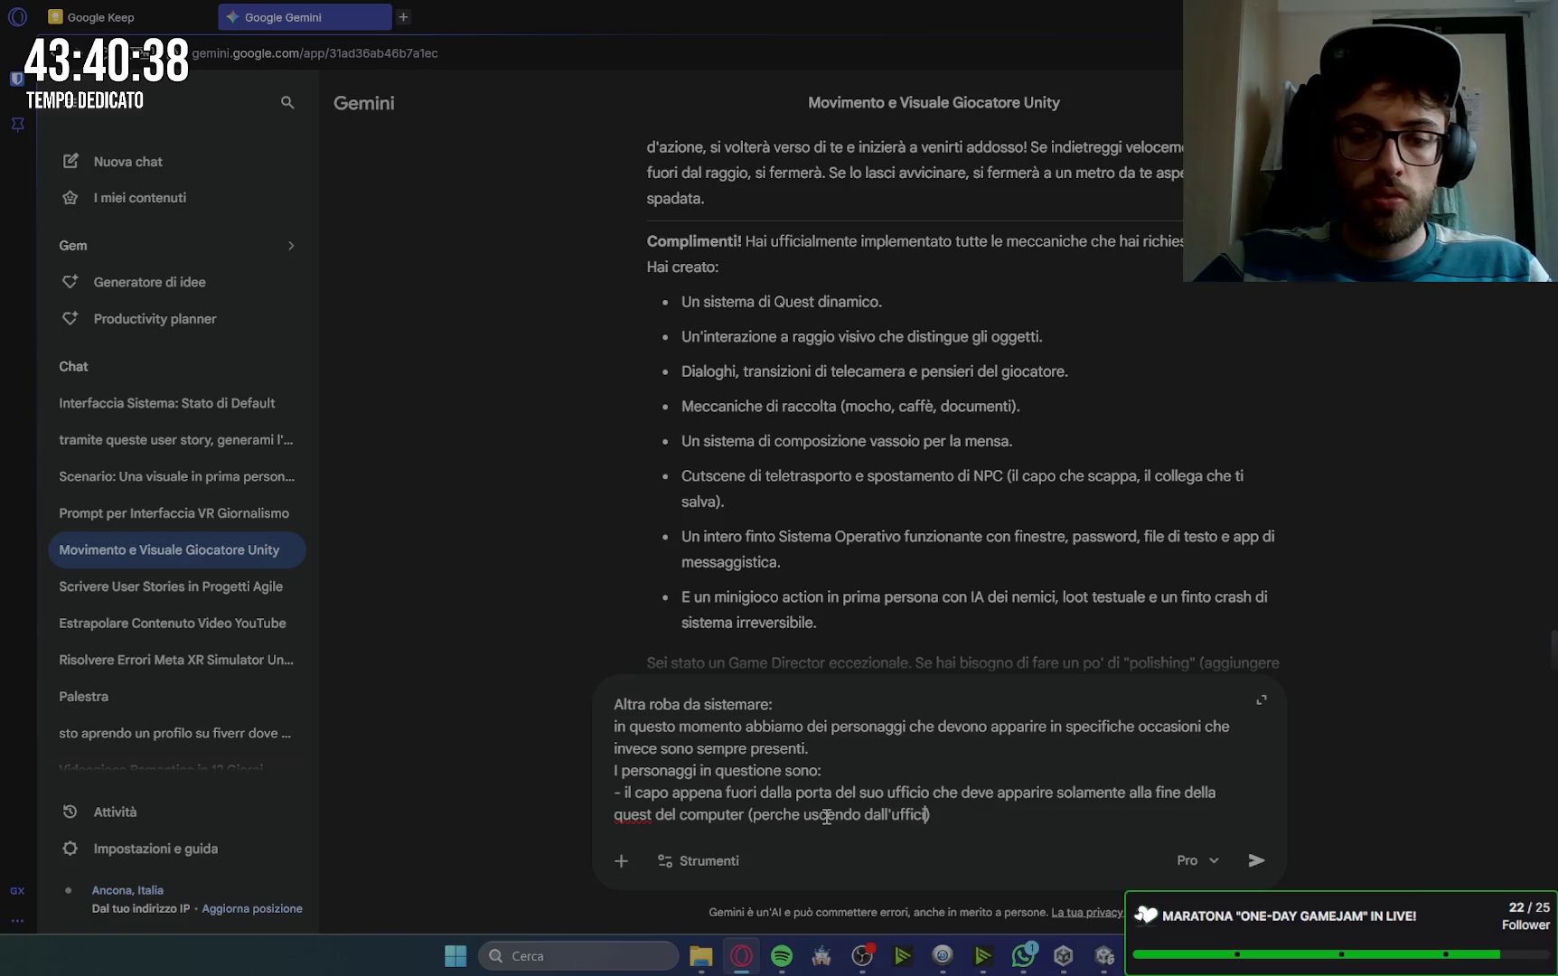
pyautogui.write('eve ')
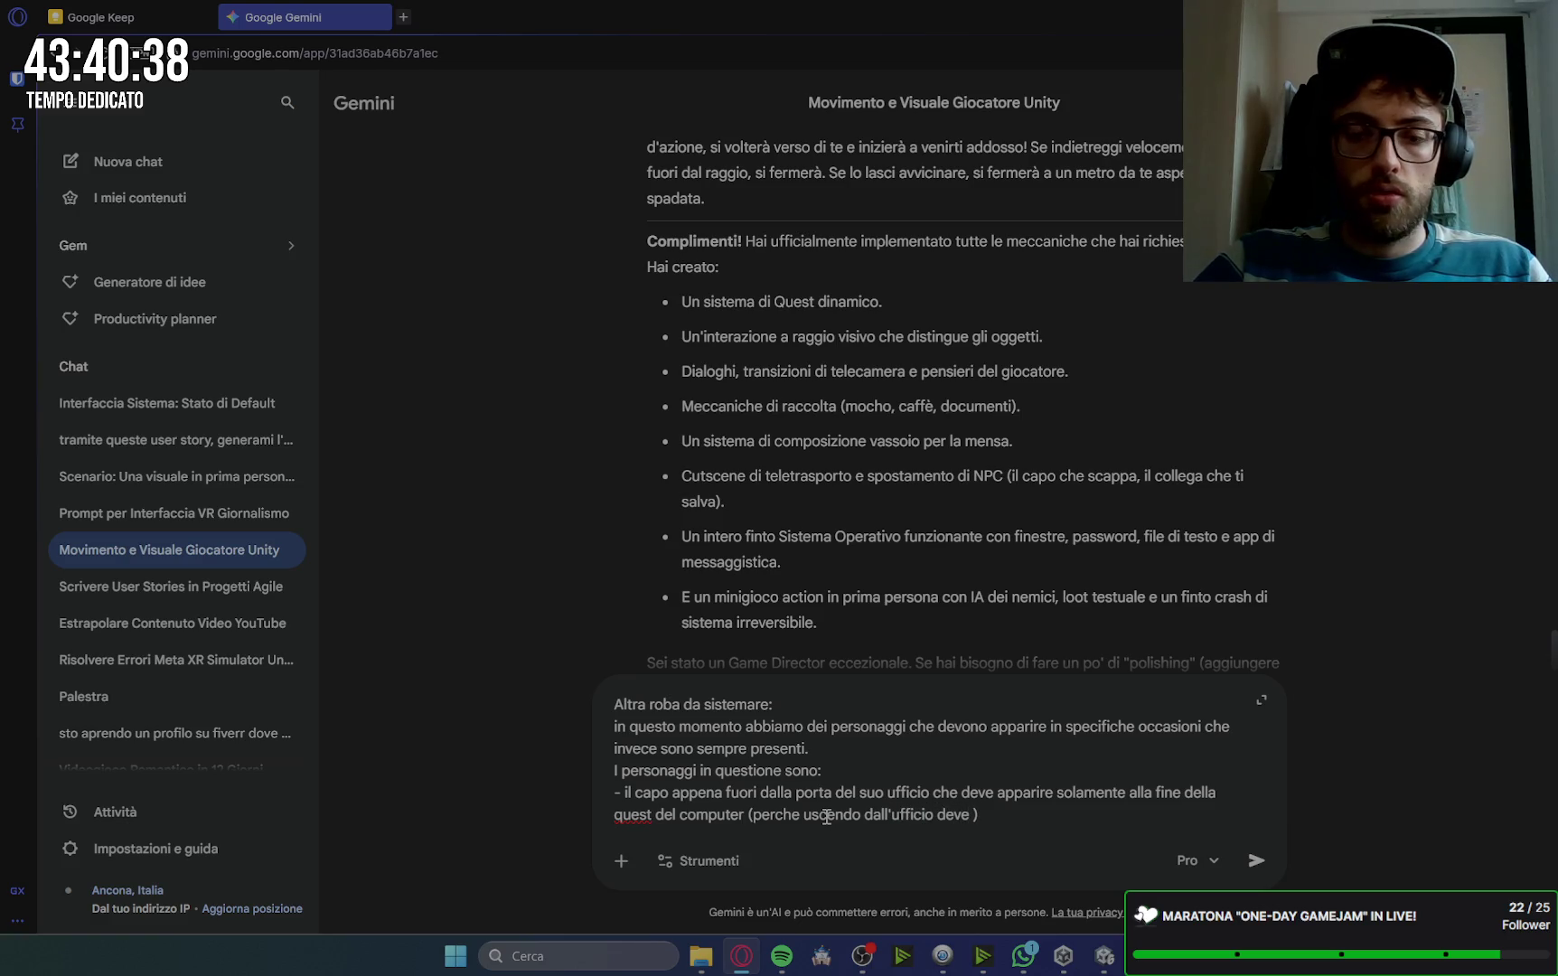
pyautogui.write('fermarti e par')
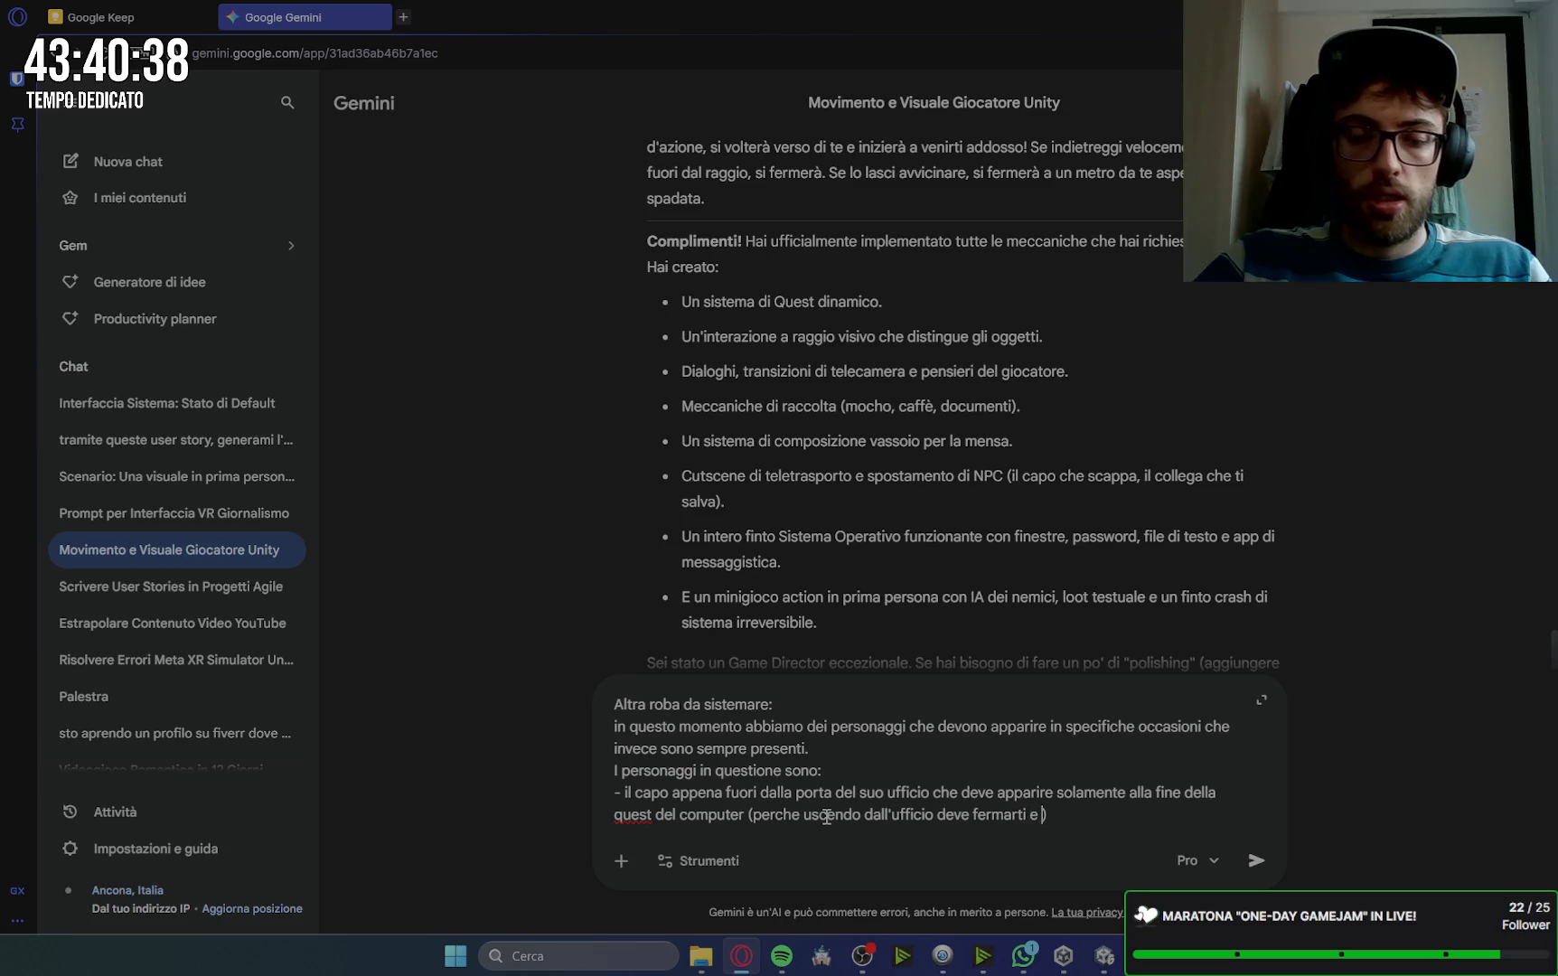
pyautogui.write('rti')
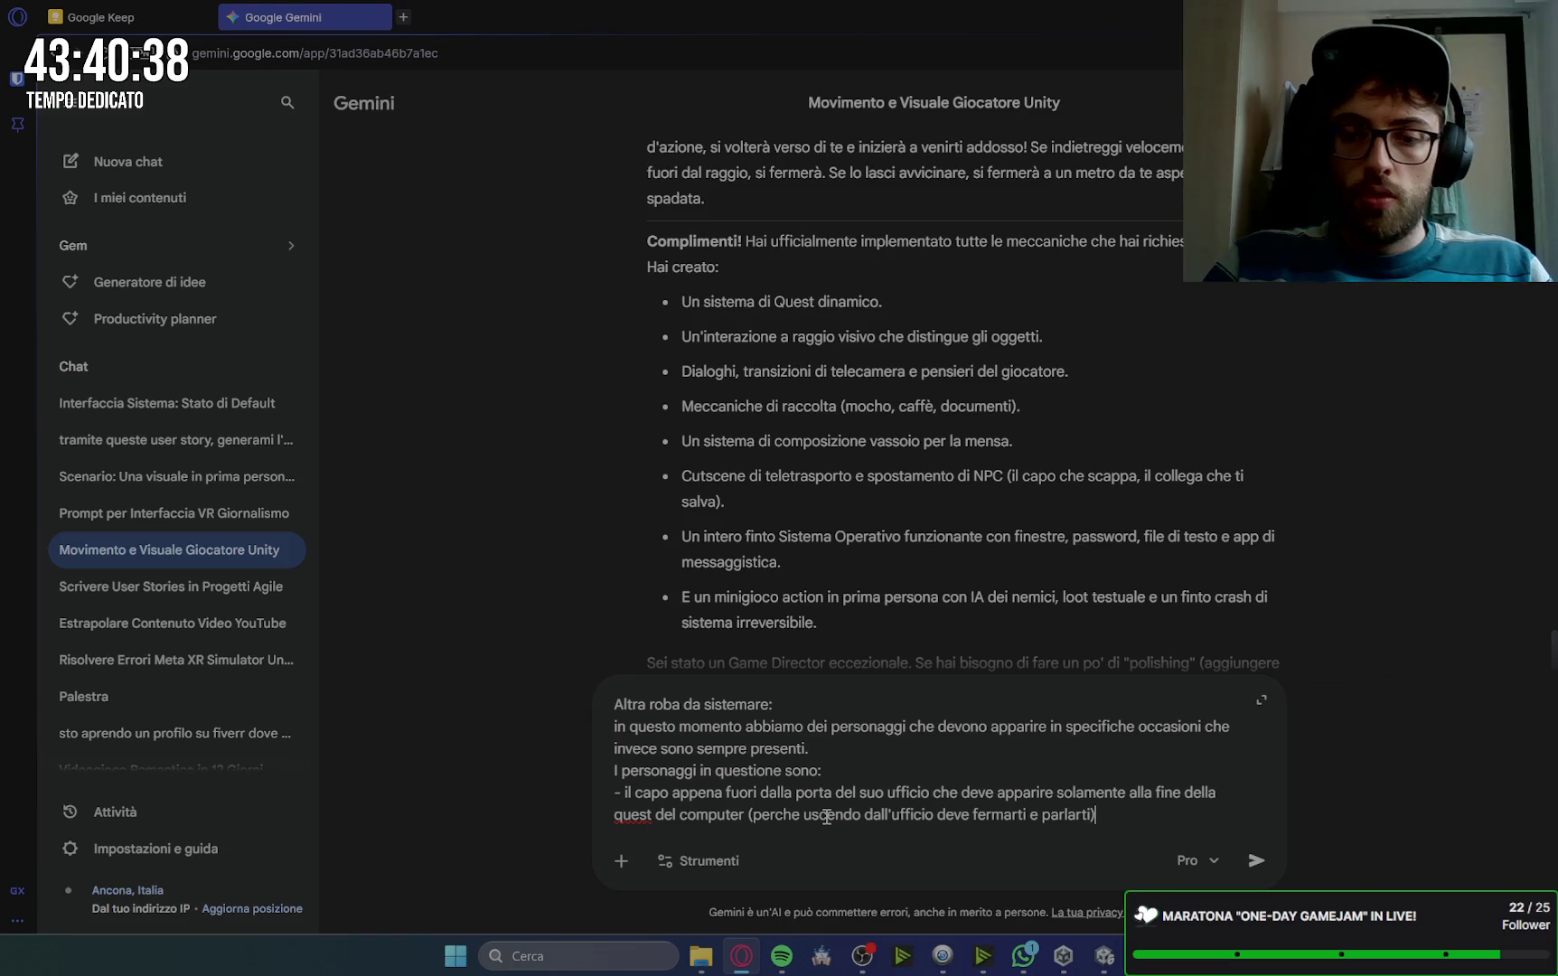
pyautogui.press('End')
pyautogui.hotkey('shift', 'Return')
# Step: Add a bullet: the boss outside the colleague's office appears only once the colleague is found dead
pyautogui.write('-')
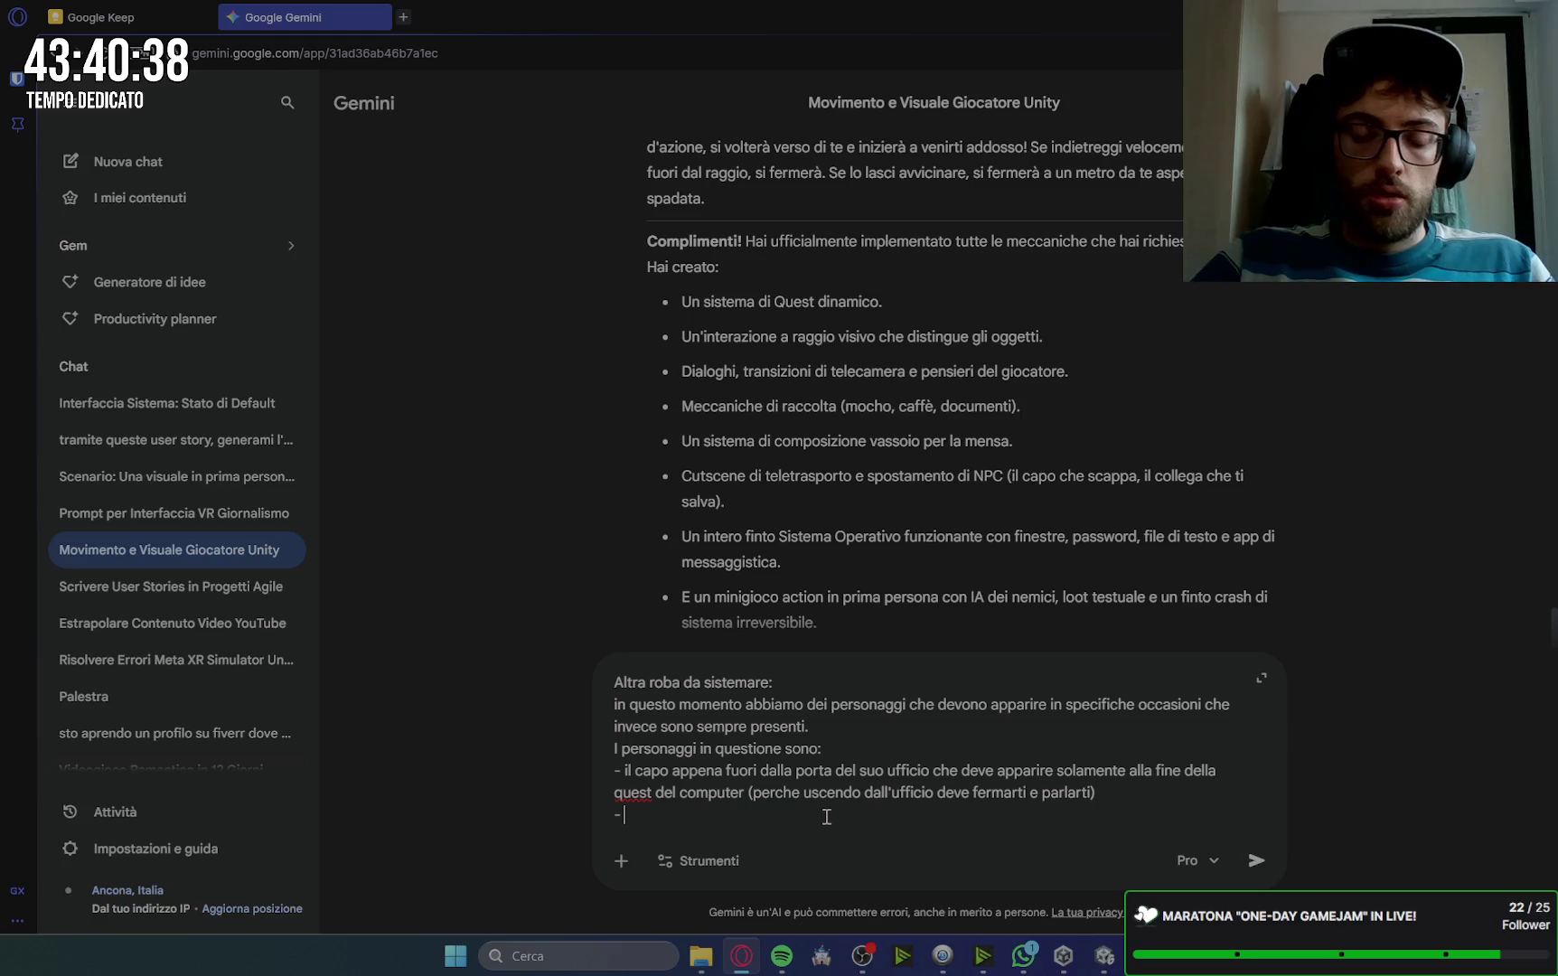
pyautogui.write('l ca')
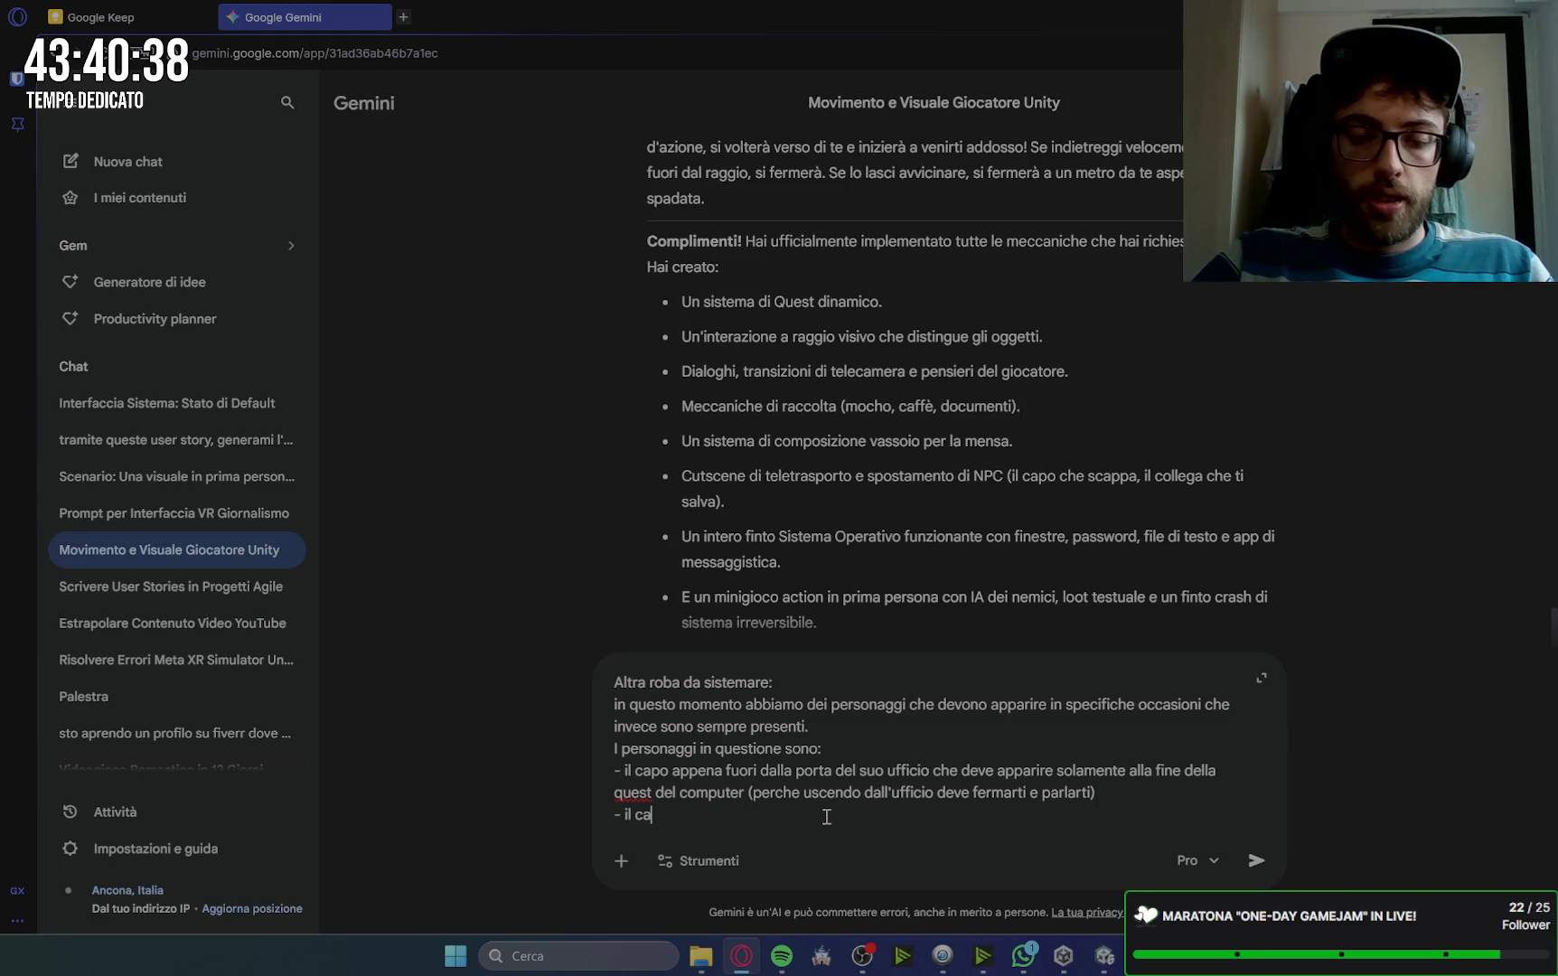
pyautogui.write('po davanti')
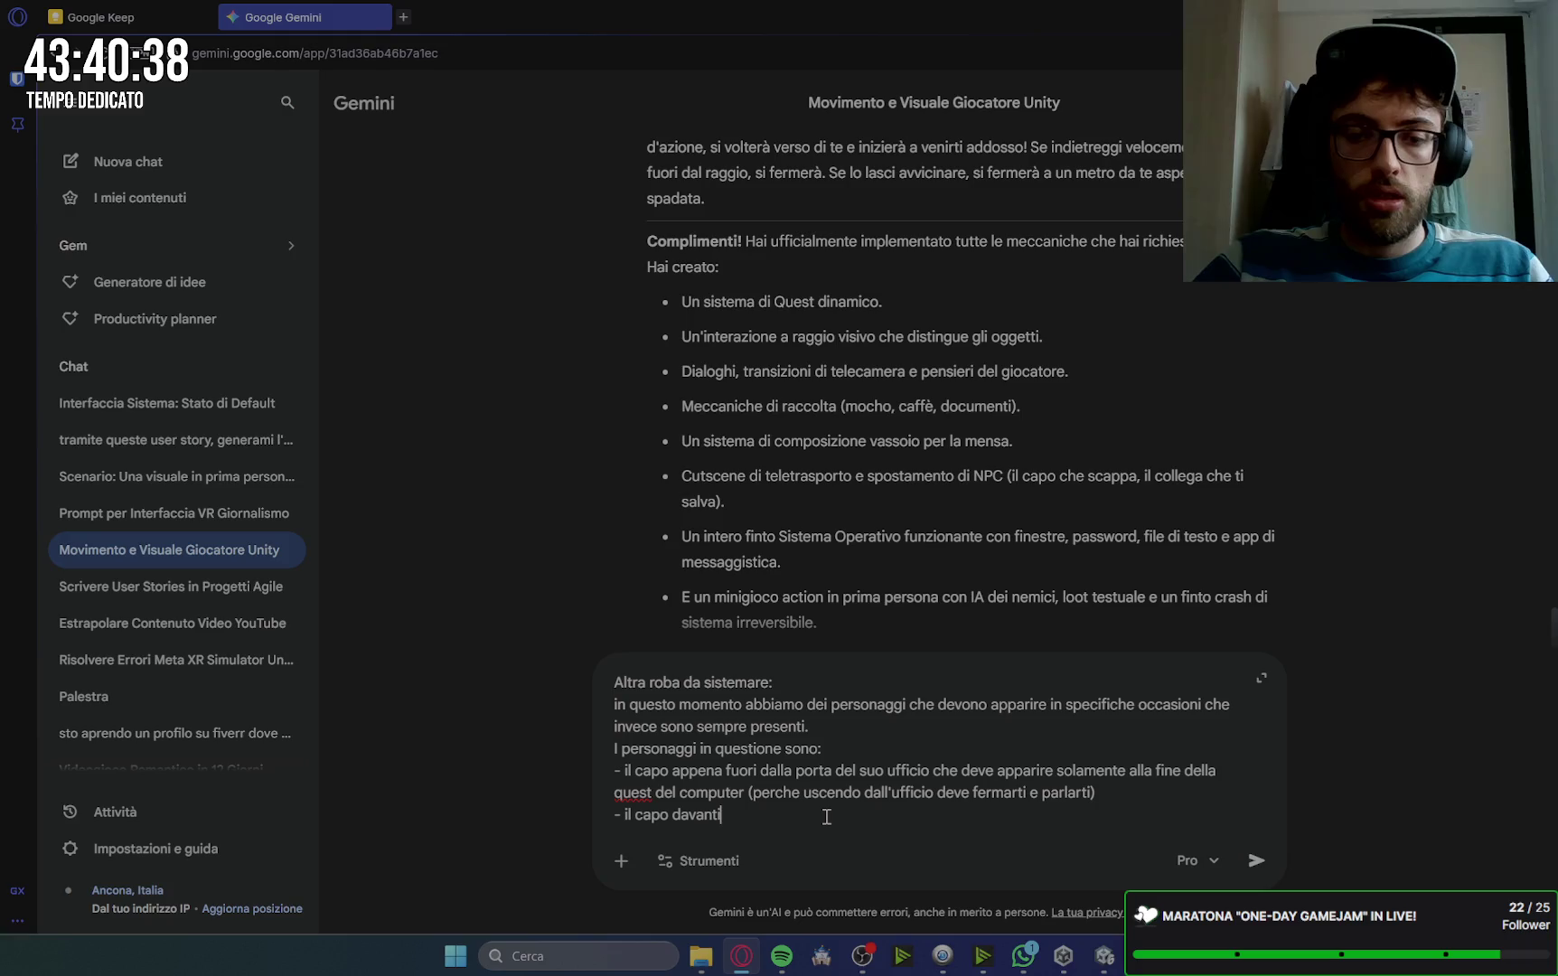
pyautogui.write(" l'ufficio del")
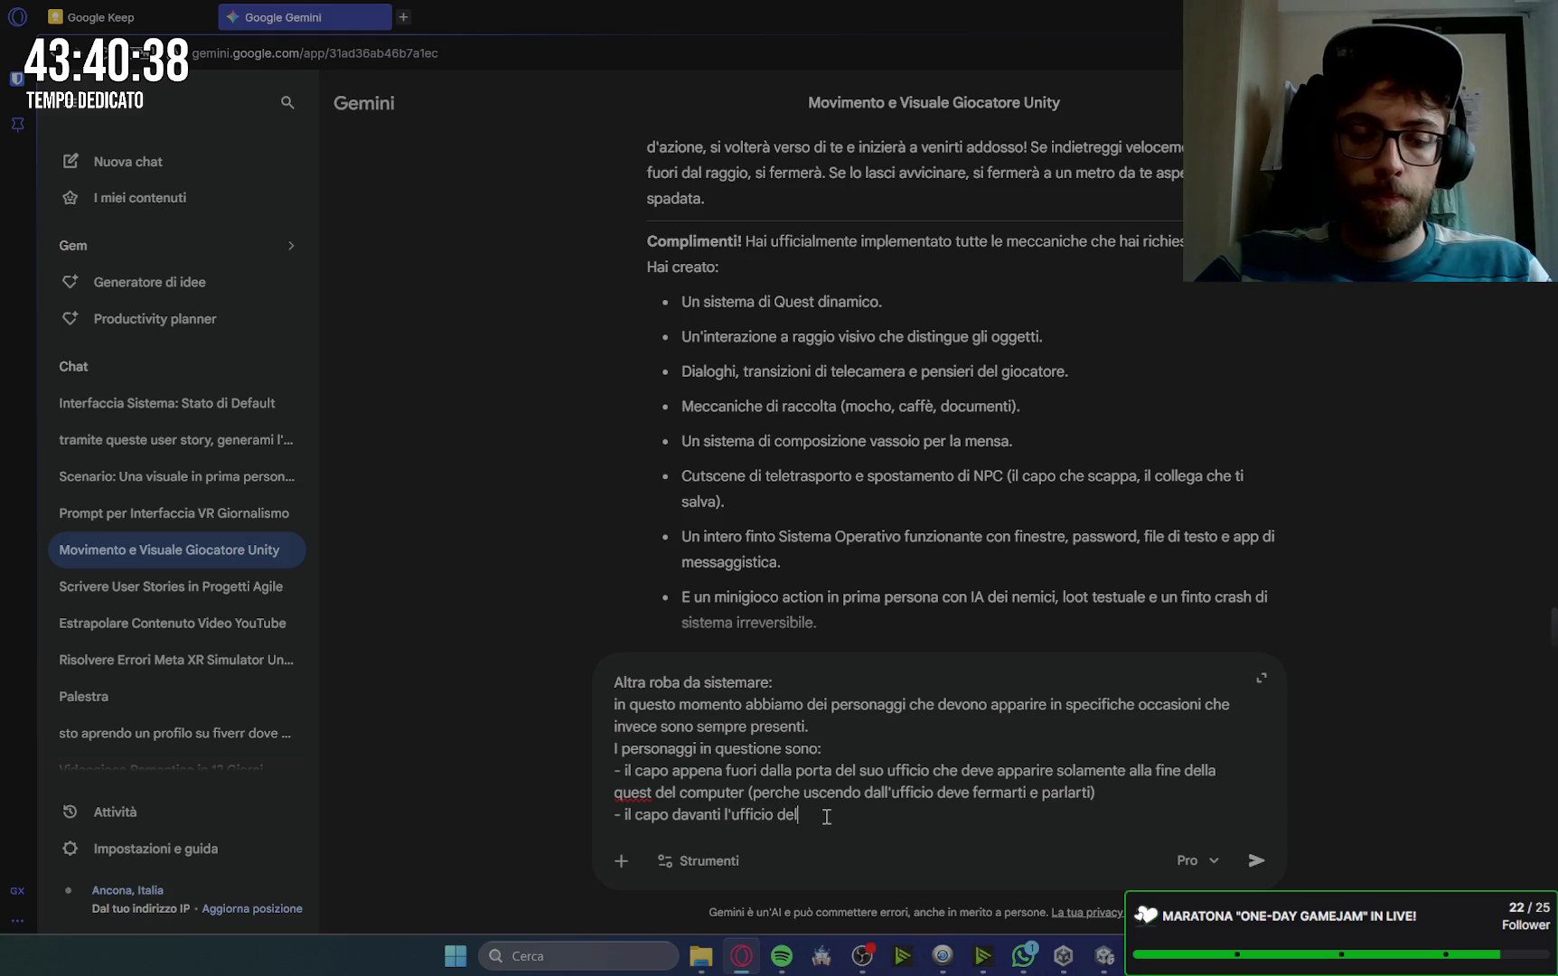
pyautogui.write(' collega che')
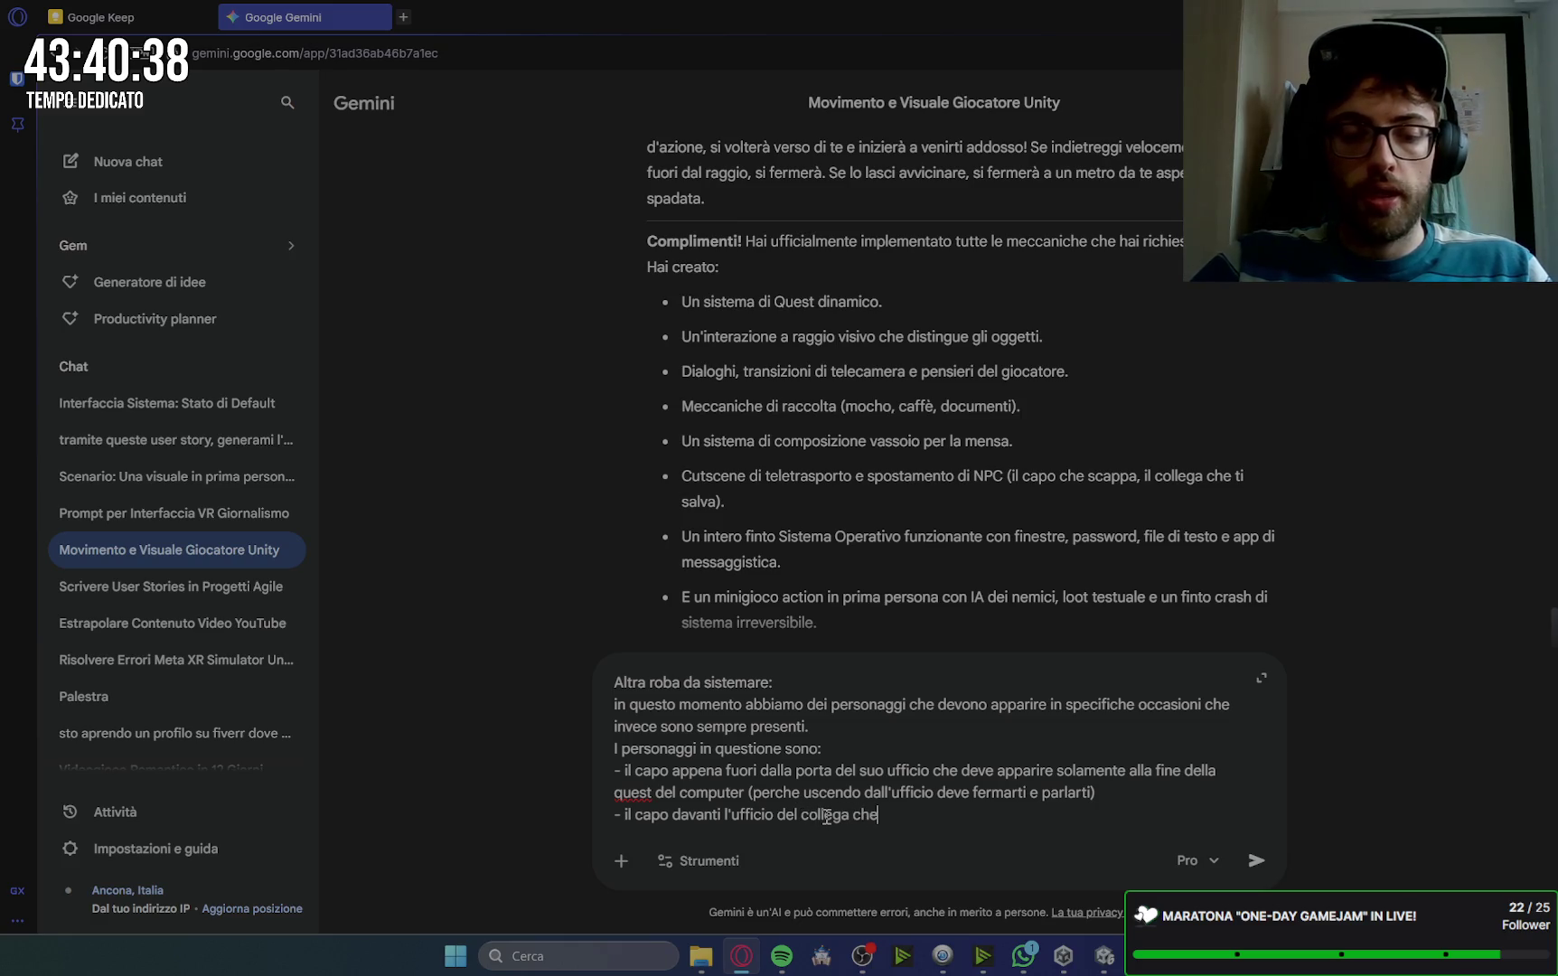
pyautogui.write(' verrà uc')
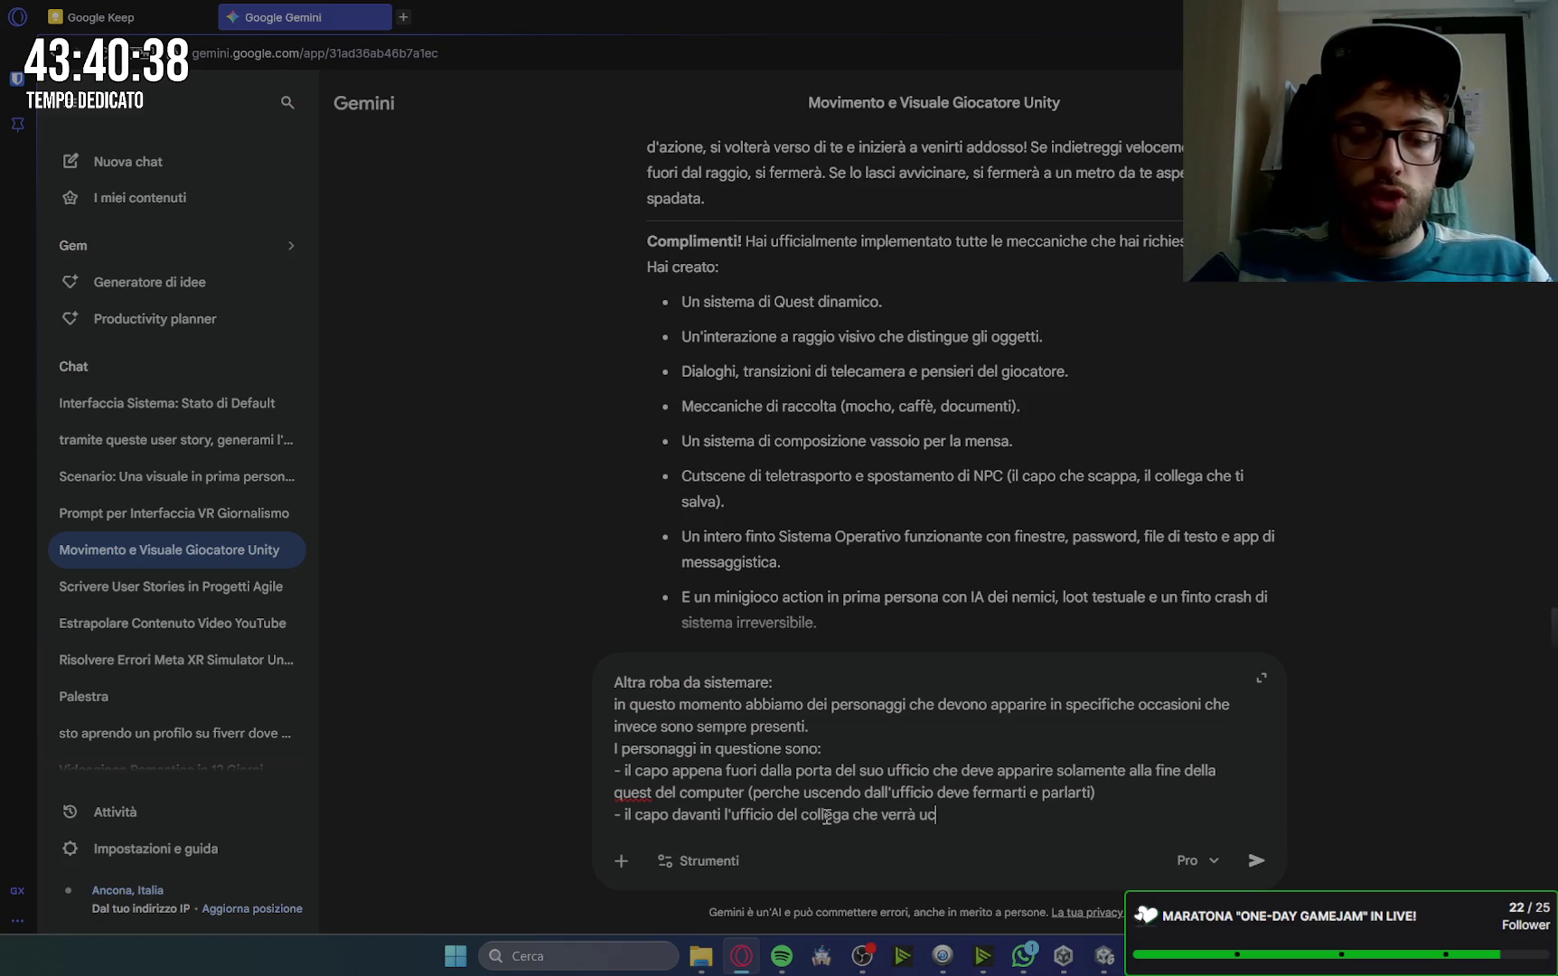
pyautogui.write('ciso')
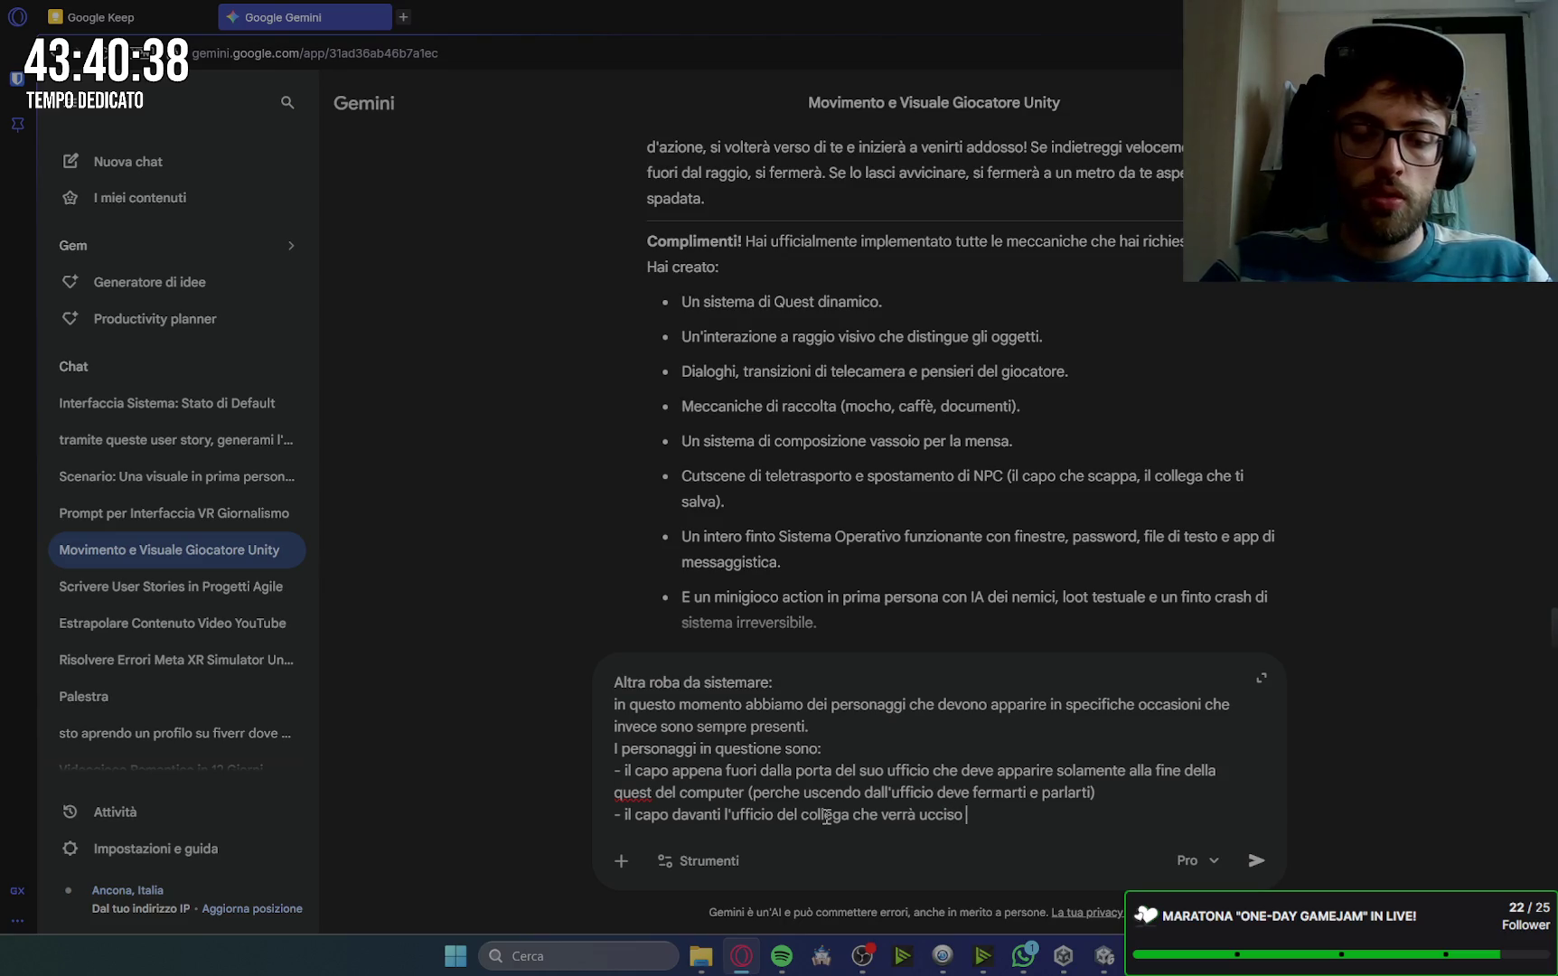
pyautogui.write(')che deve appa')
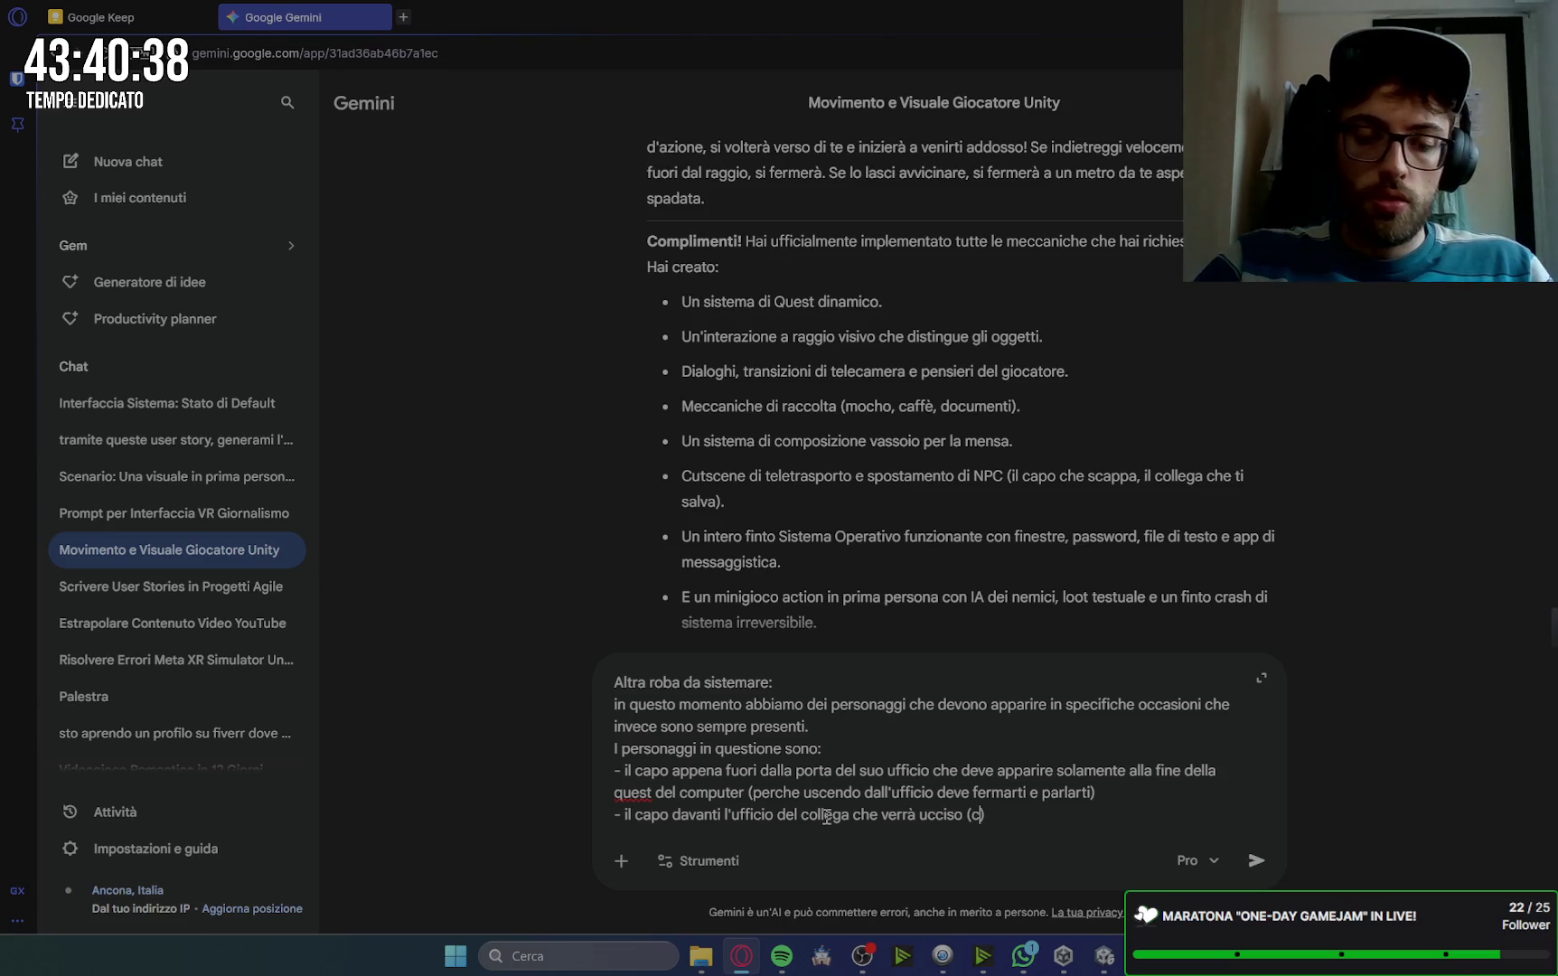
pyautogui.write('rir')
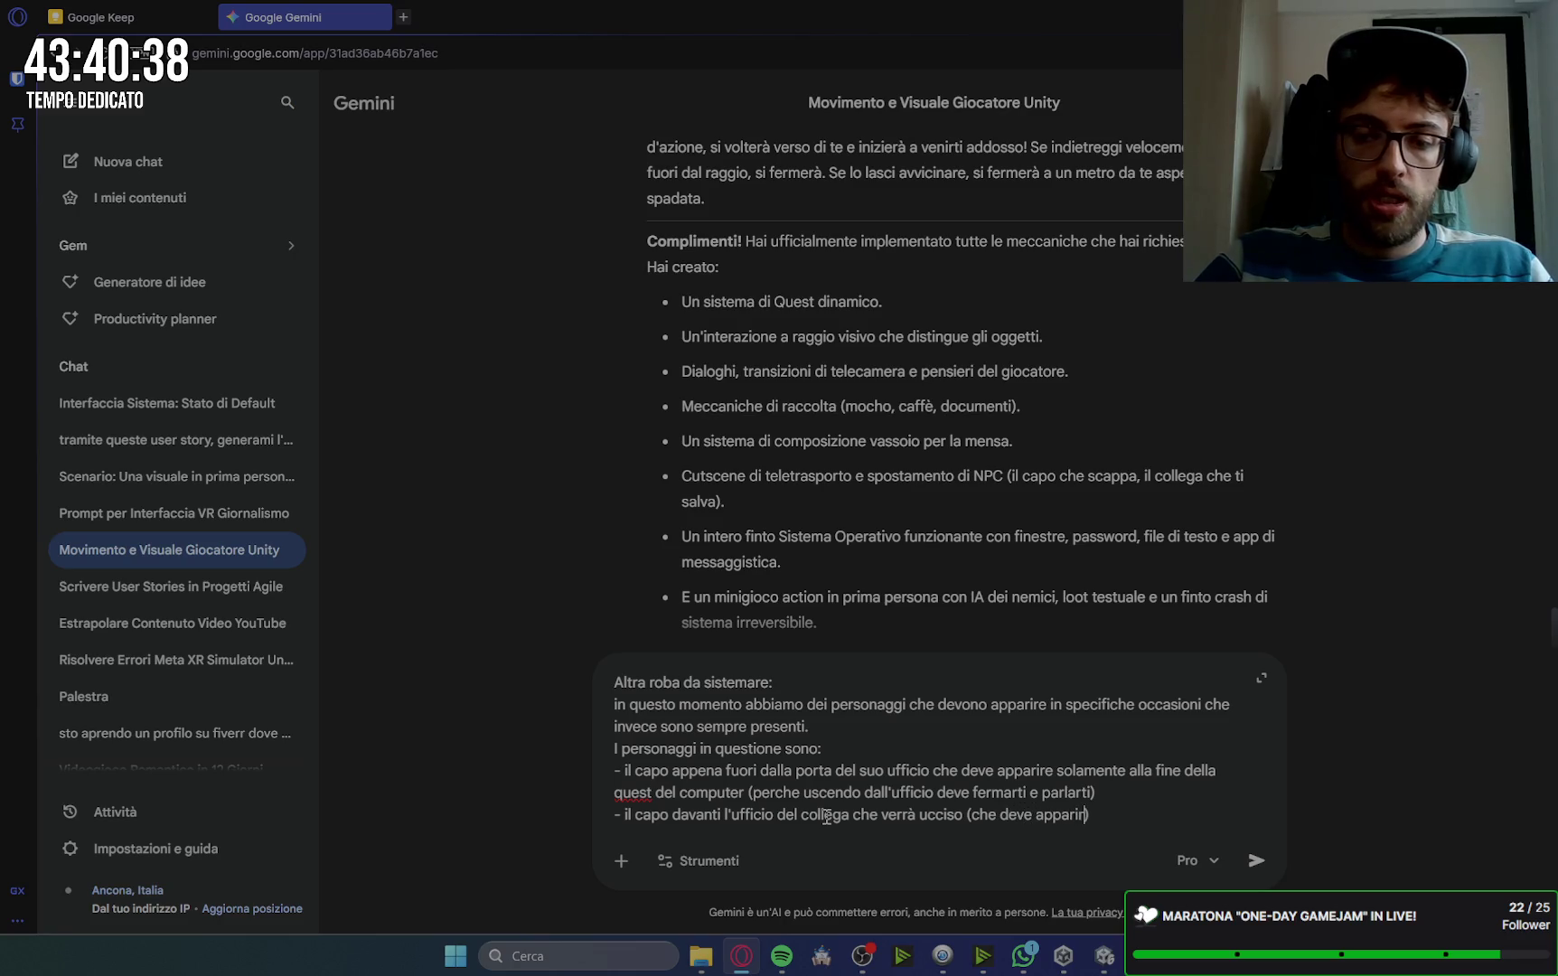
pyautogui.write('solo d')
pyautogui.write('uando il go')
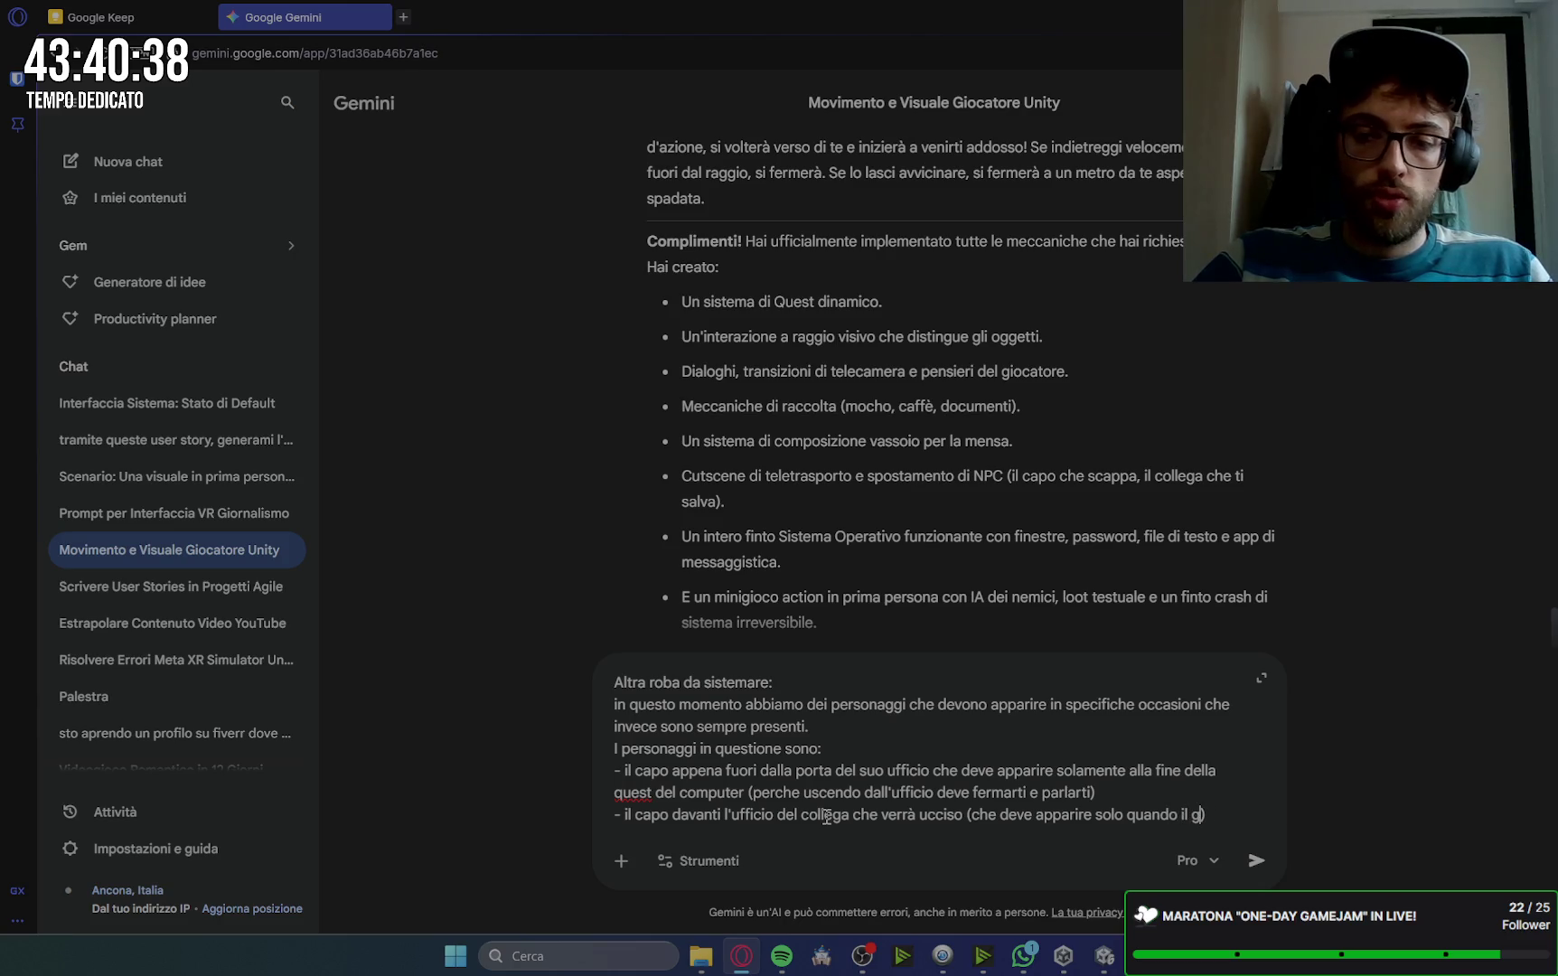
pyautogui.write('catore scopre')
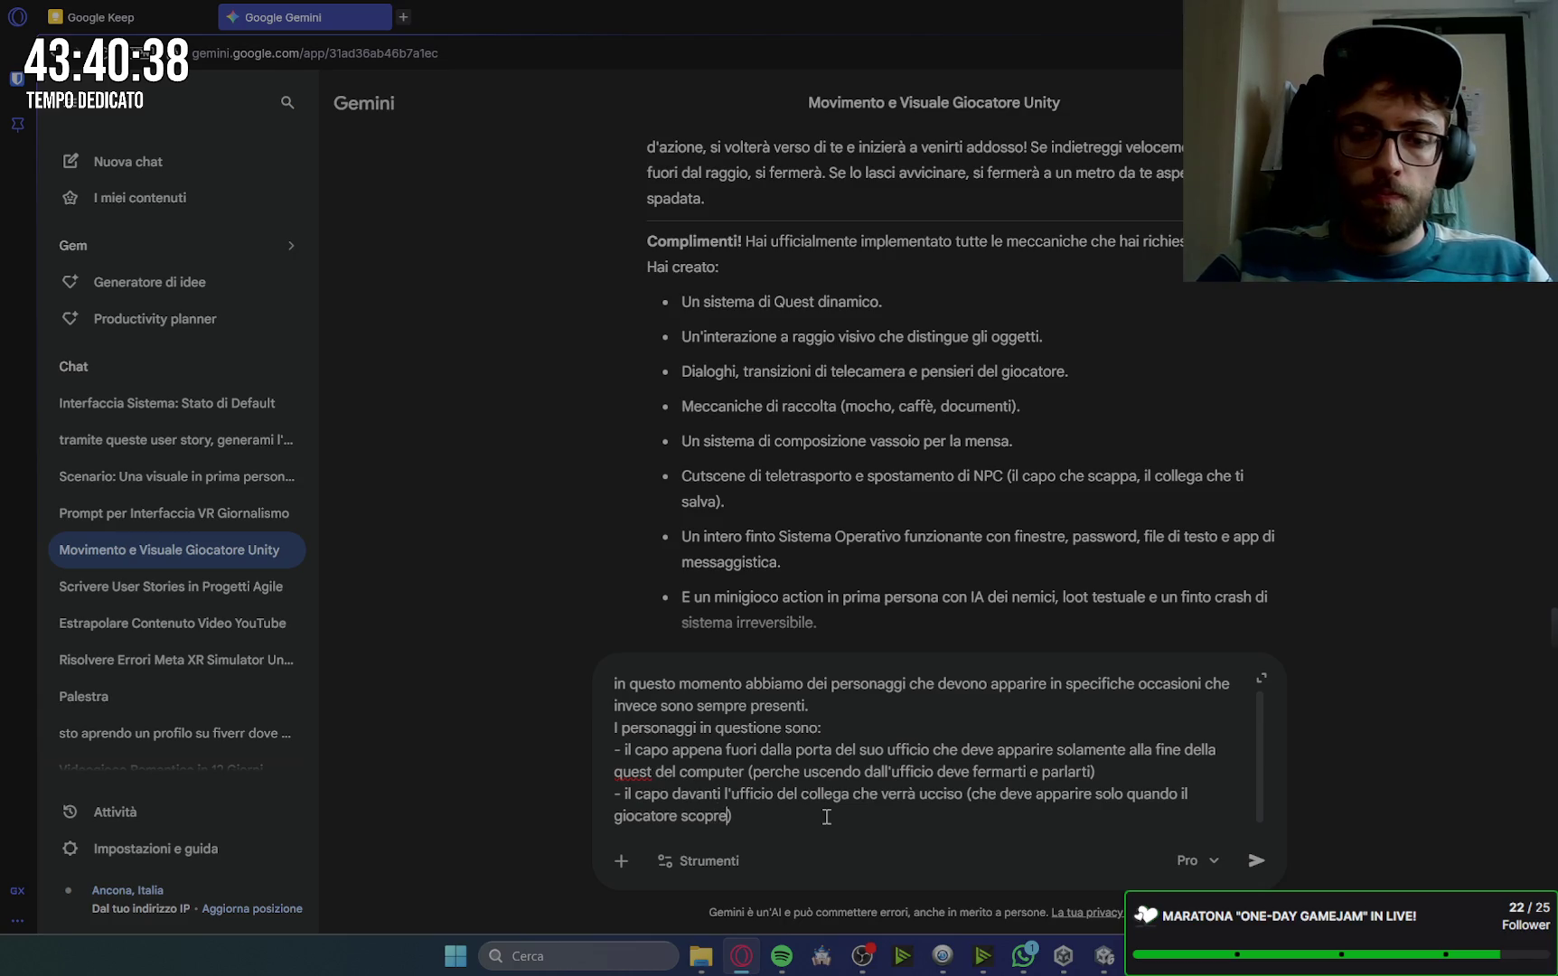
pyautogui.write(' che il collega è')
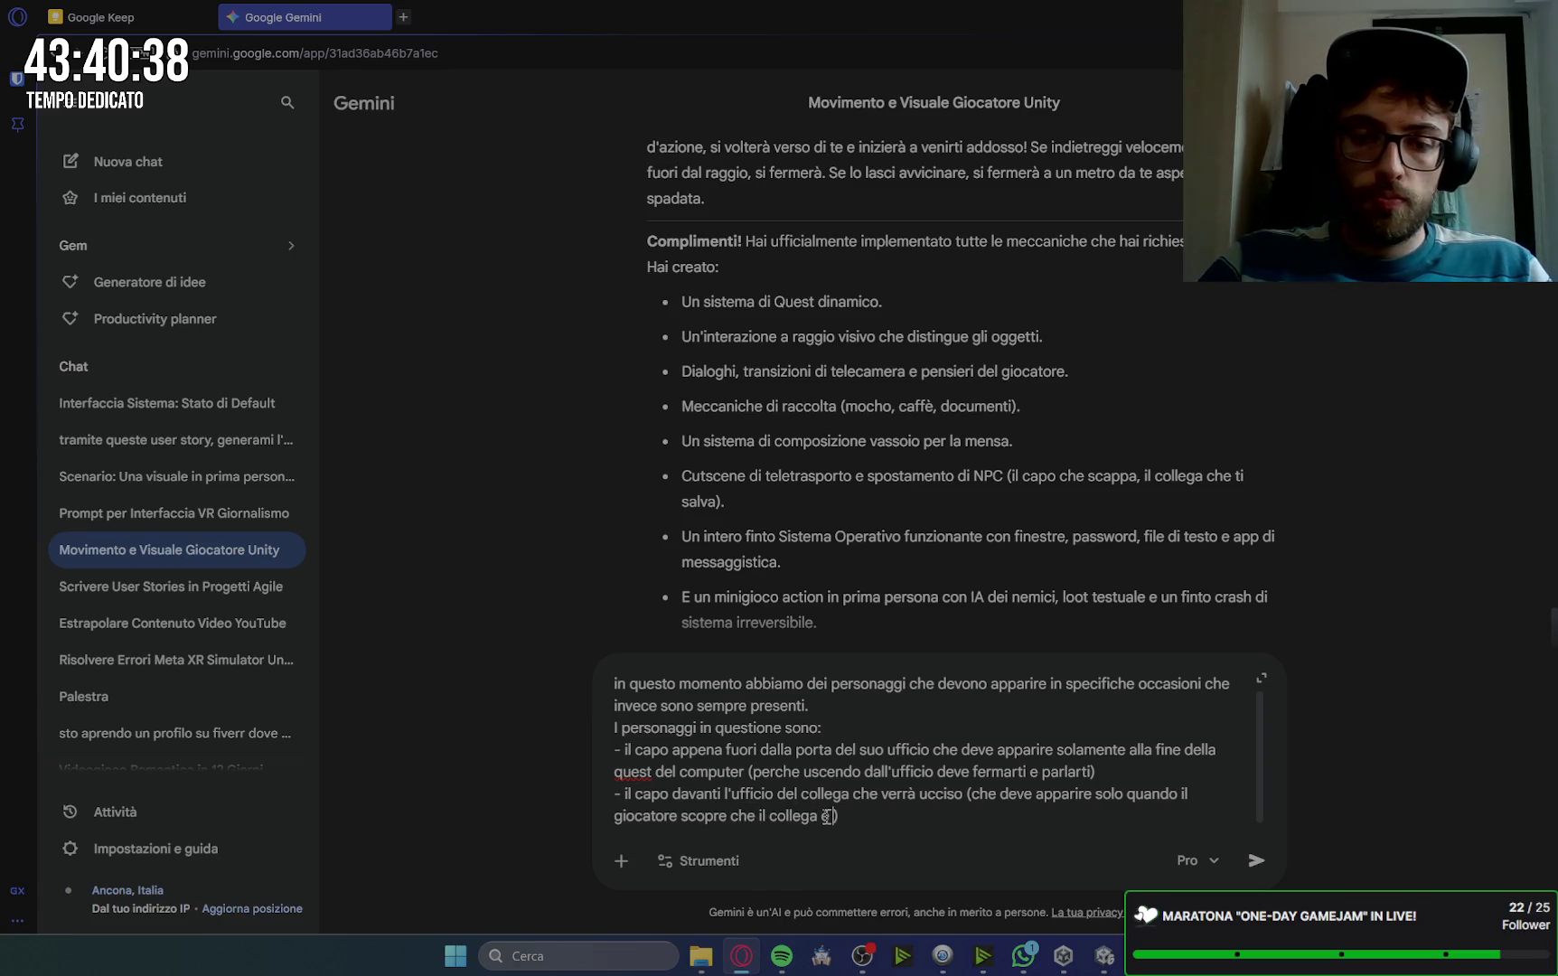
pyautogui.write('orto')
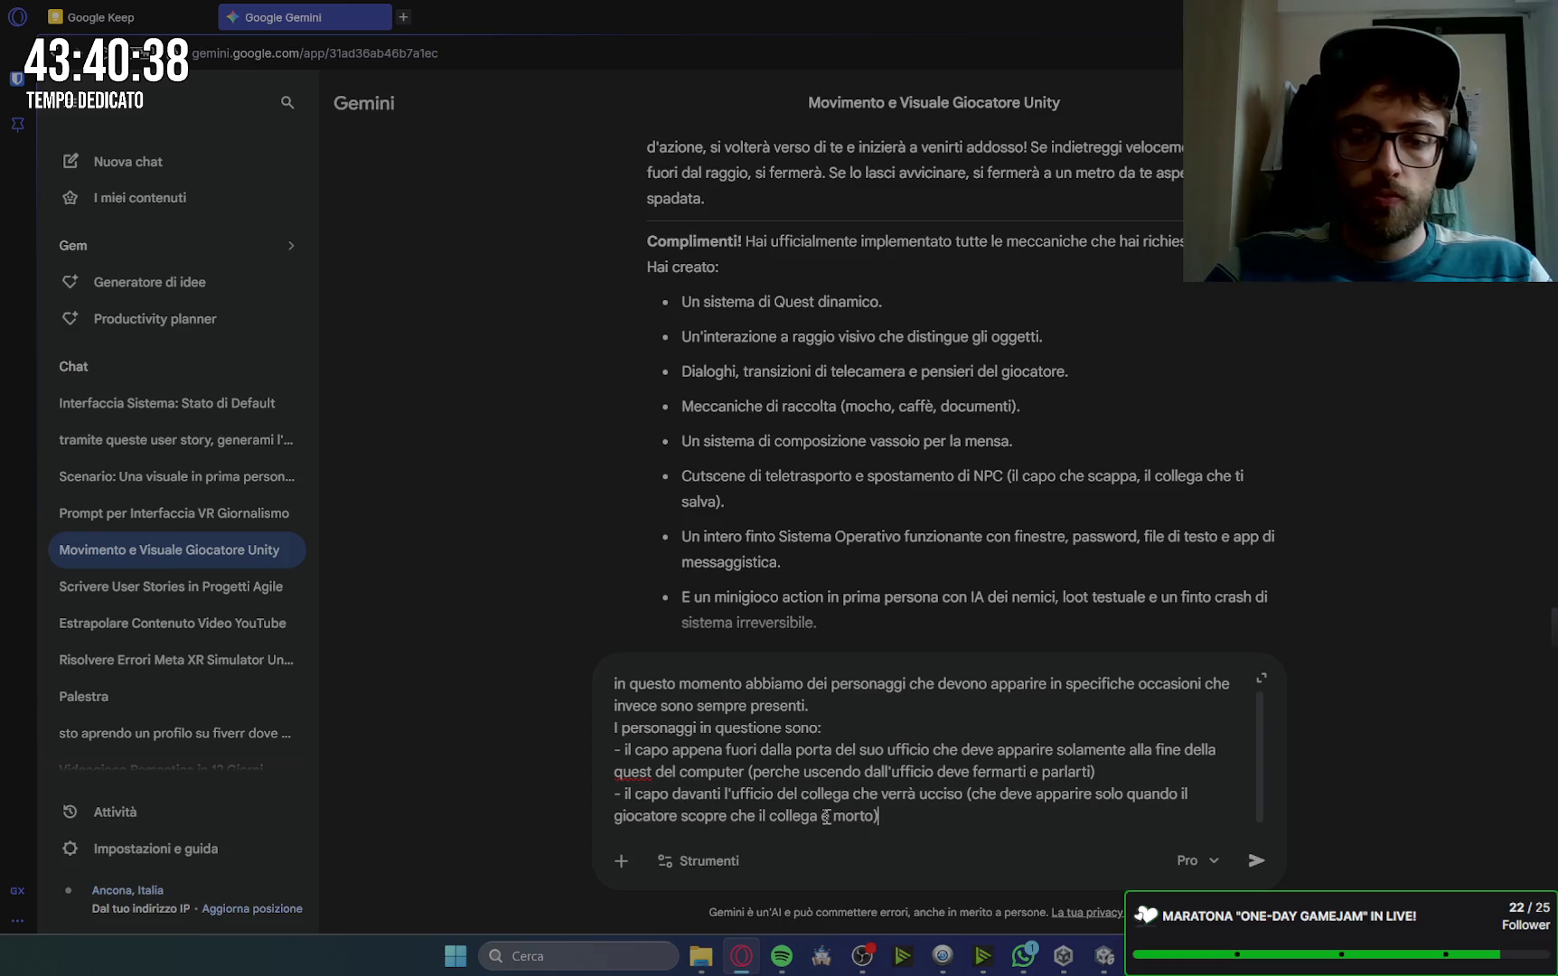
pyautogui.hotkey('shift', 'Return')
# Step: Add a bullet: the dead colleague appears only after the computer quest, alive at day start
pyautogui.write('- ')
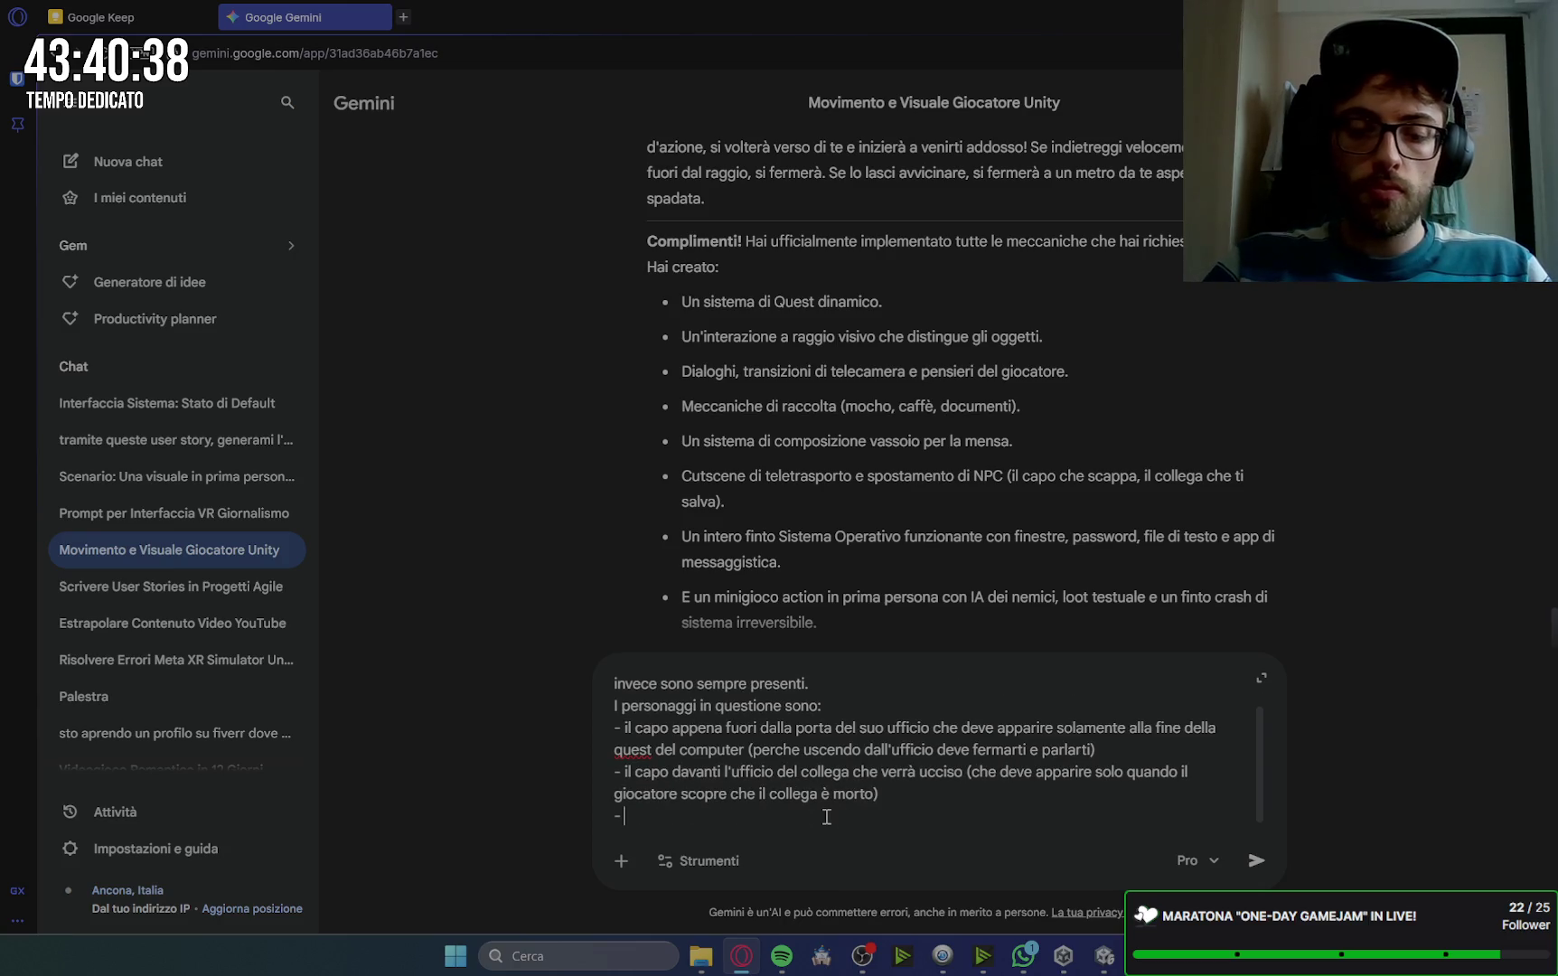
pyautogui.write('il collega p')
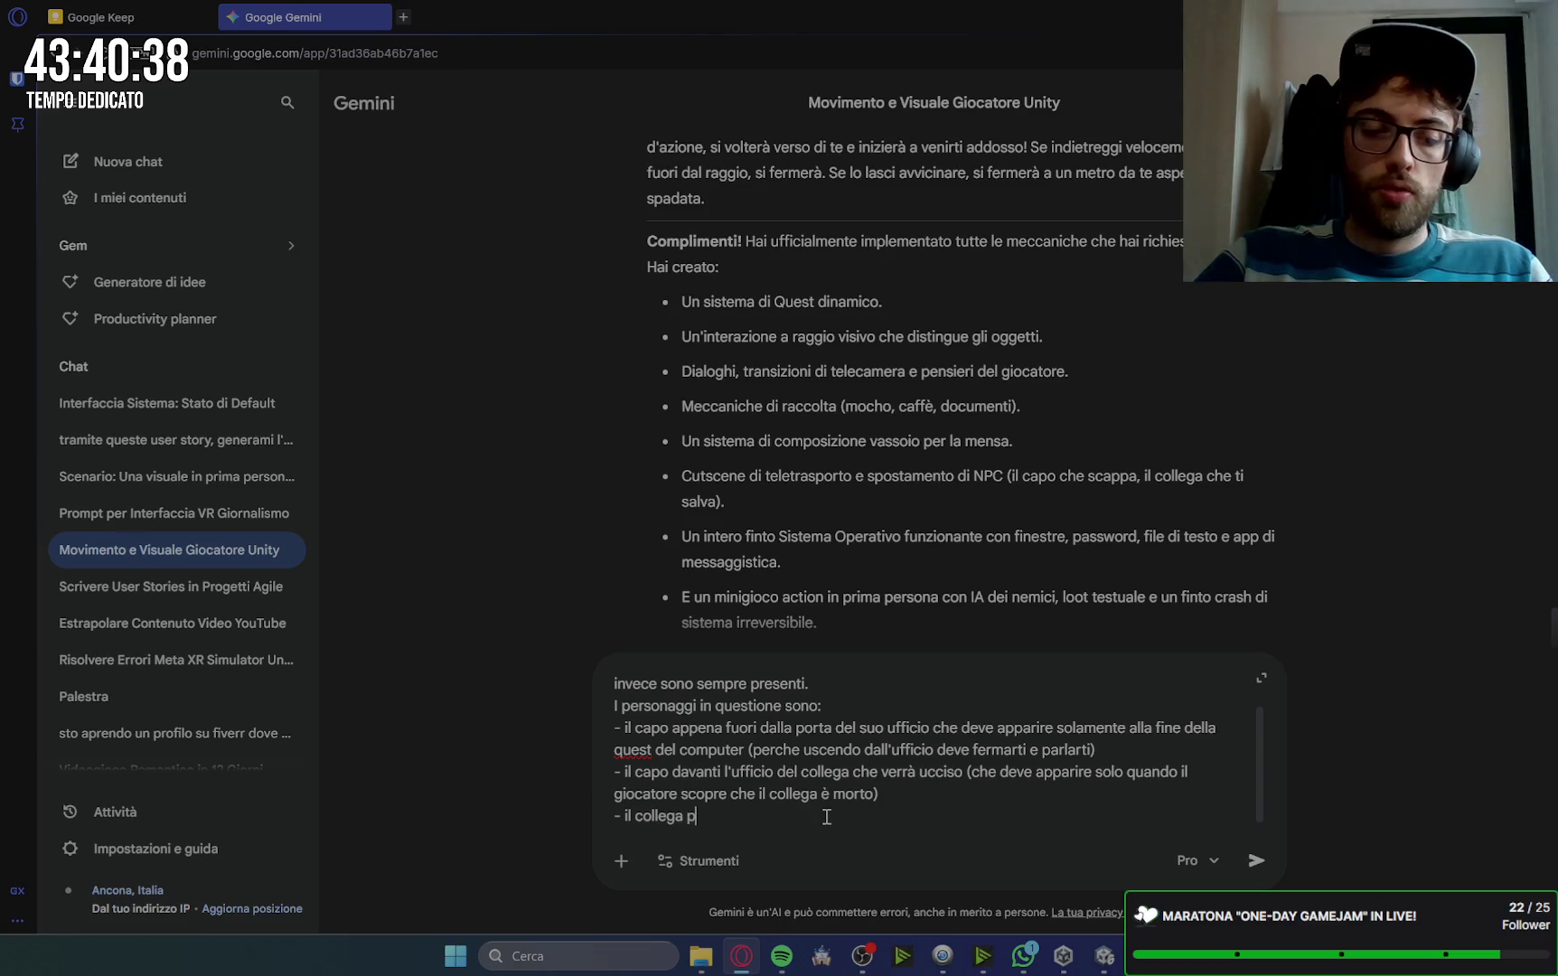
pyautogui.press('BackSpace')
pyautogui.write('morto')
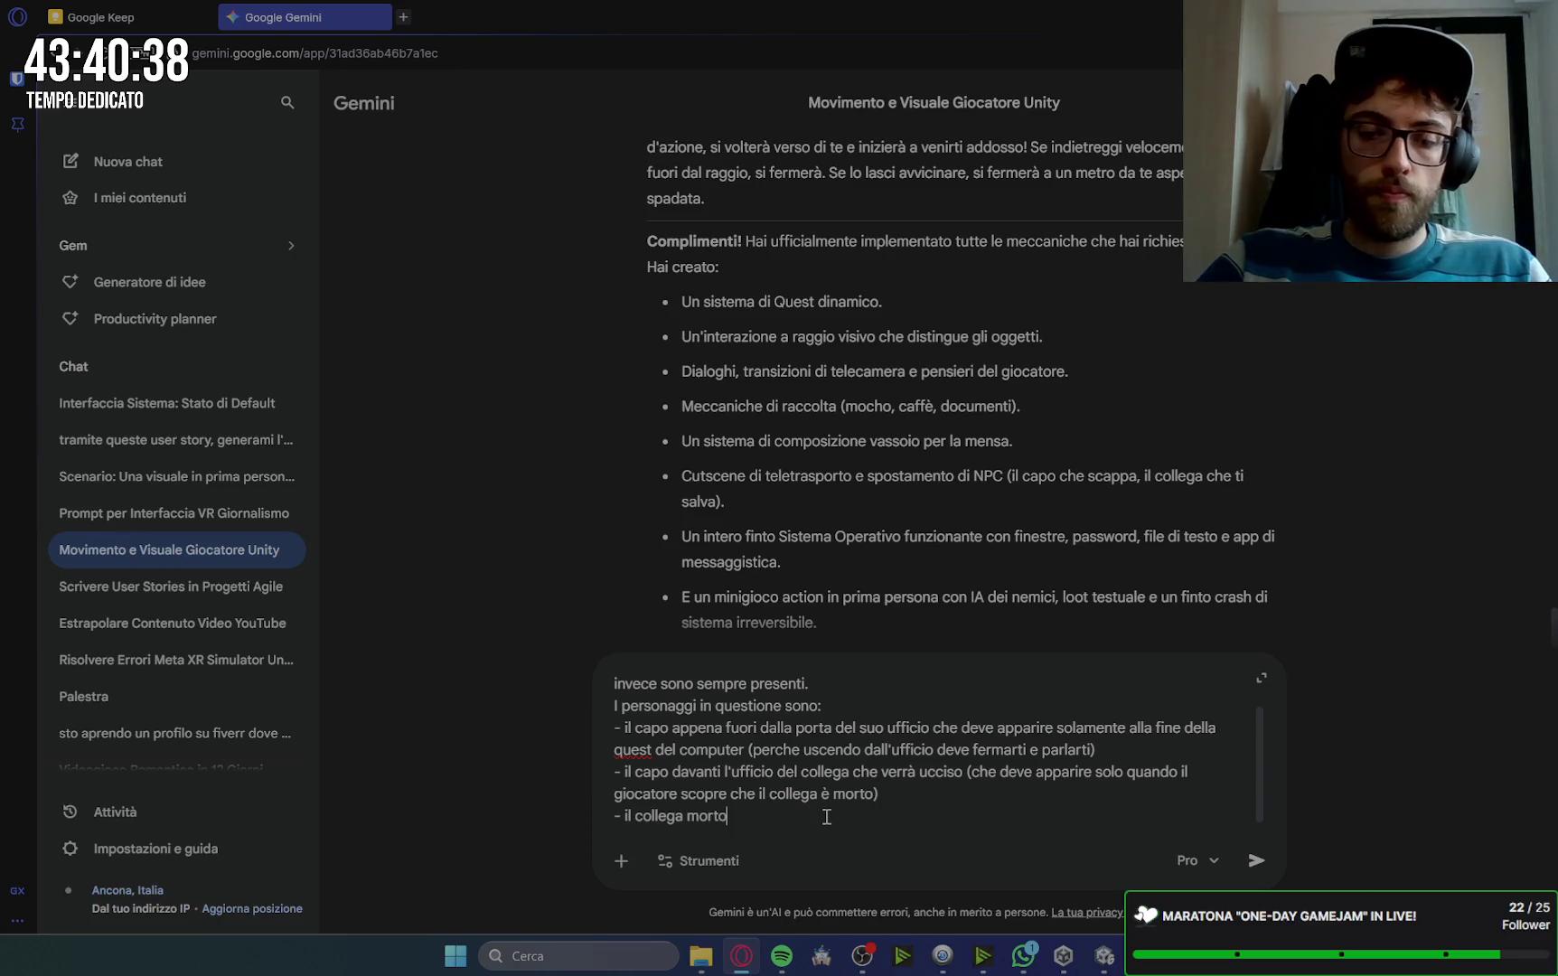
pyautogui.write(' ()')
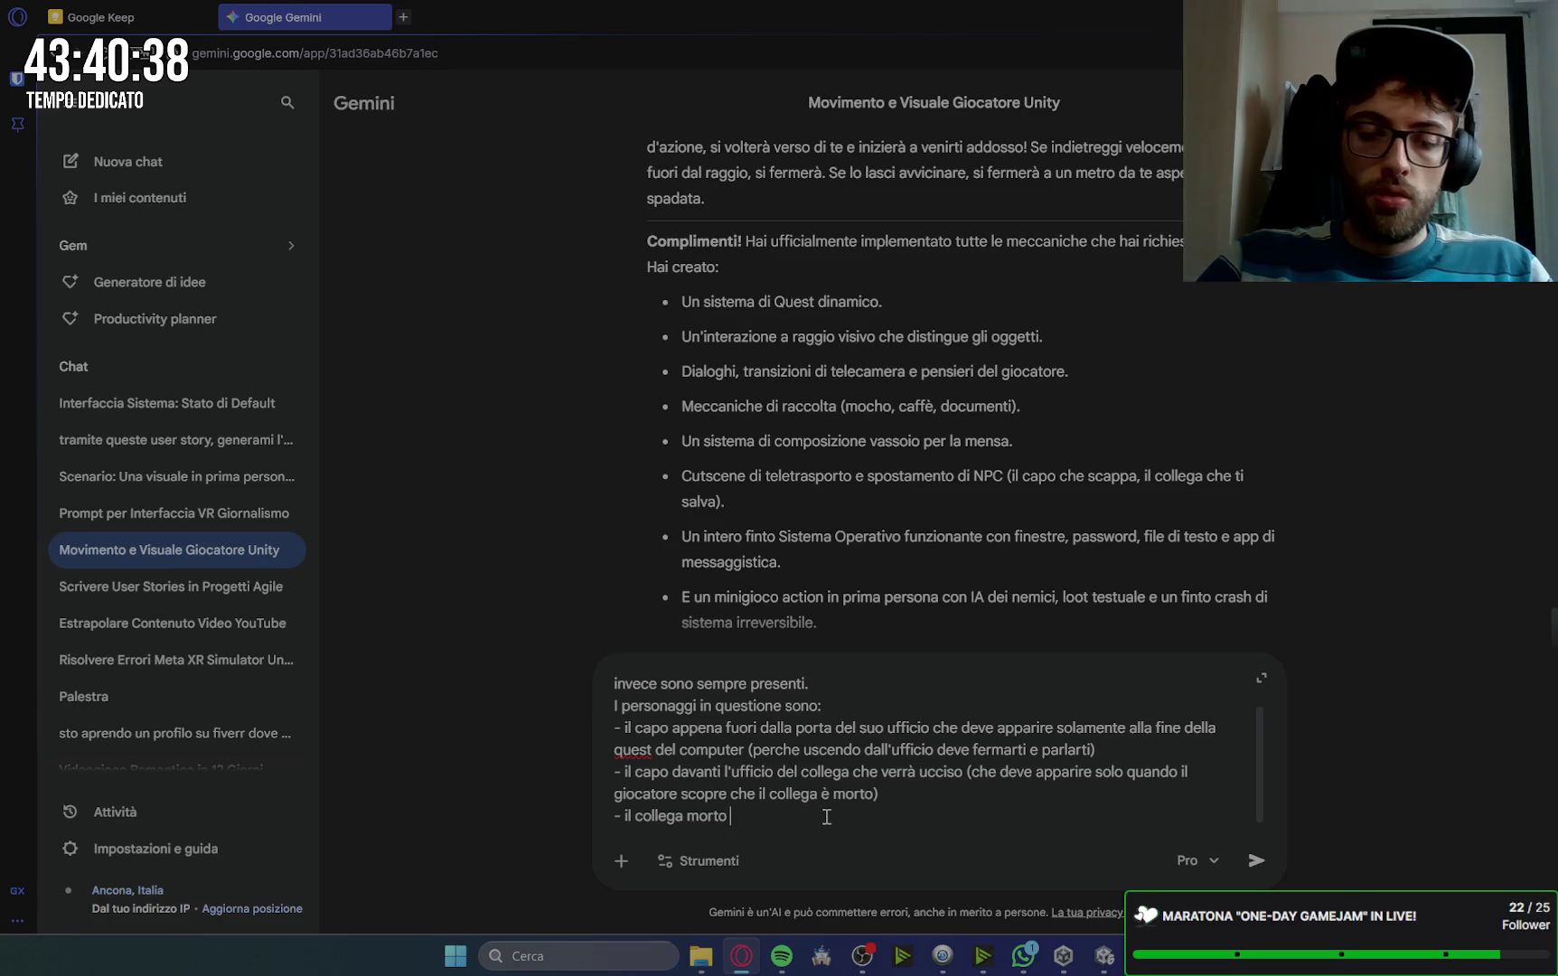
pyautogui.write('he dev')
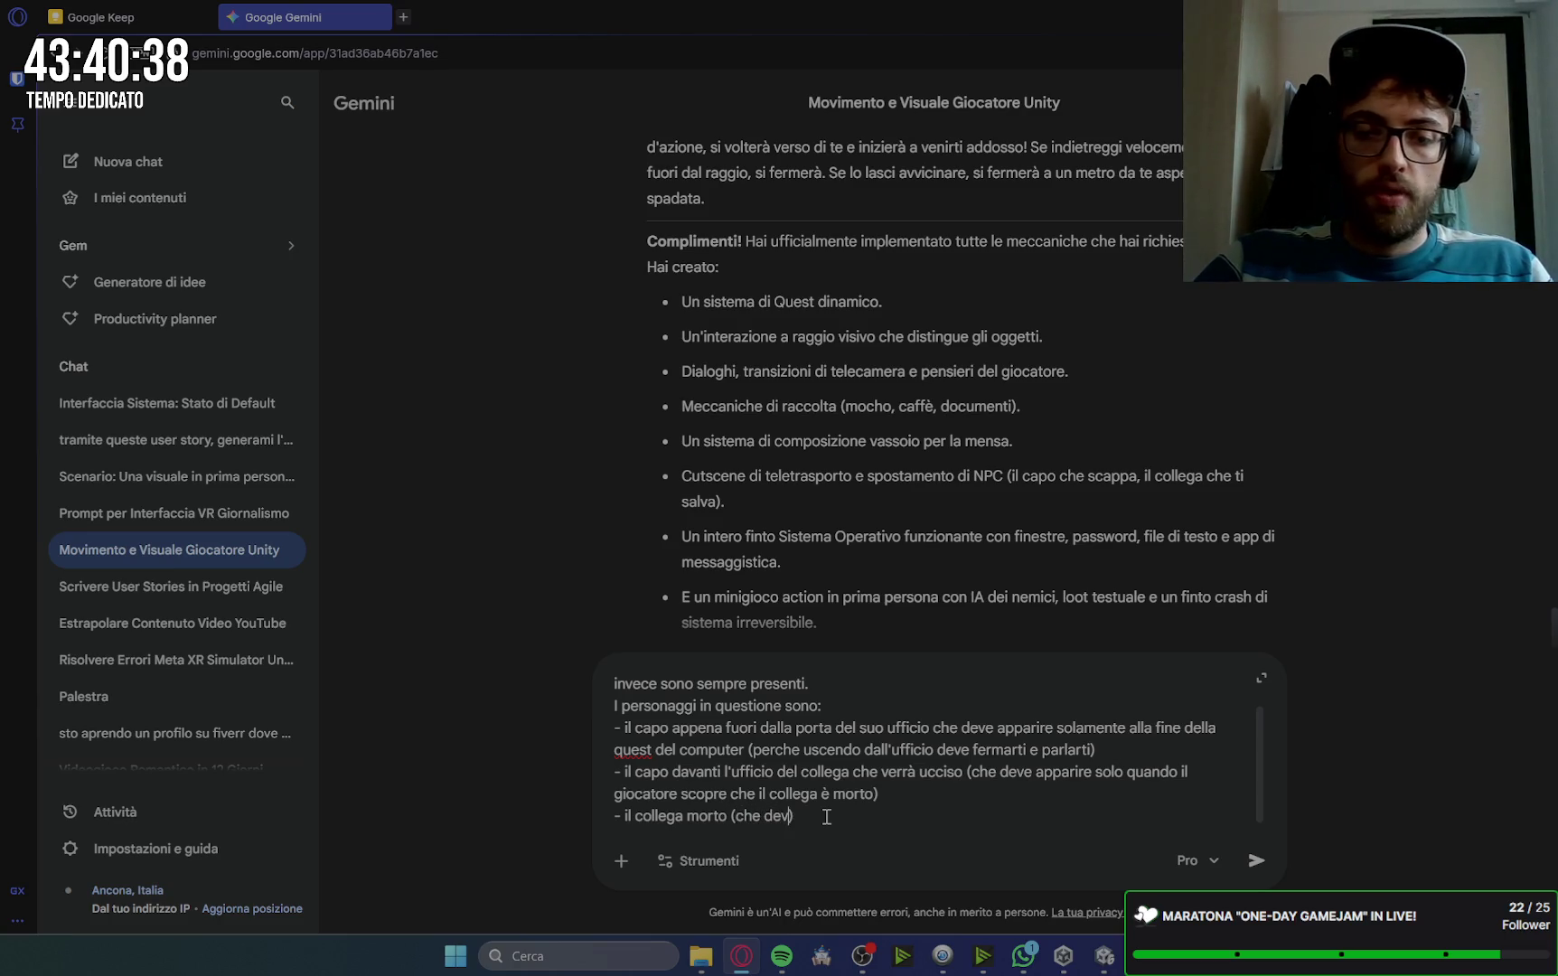
pyautogui.write('apparire solo d')
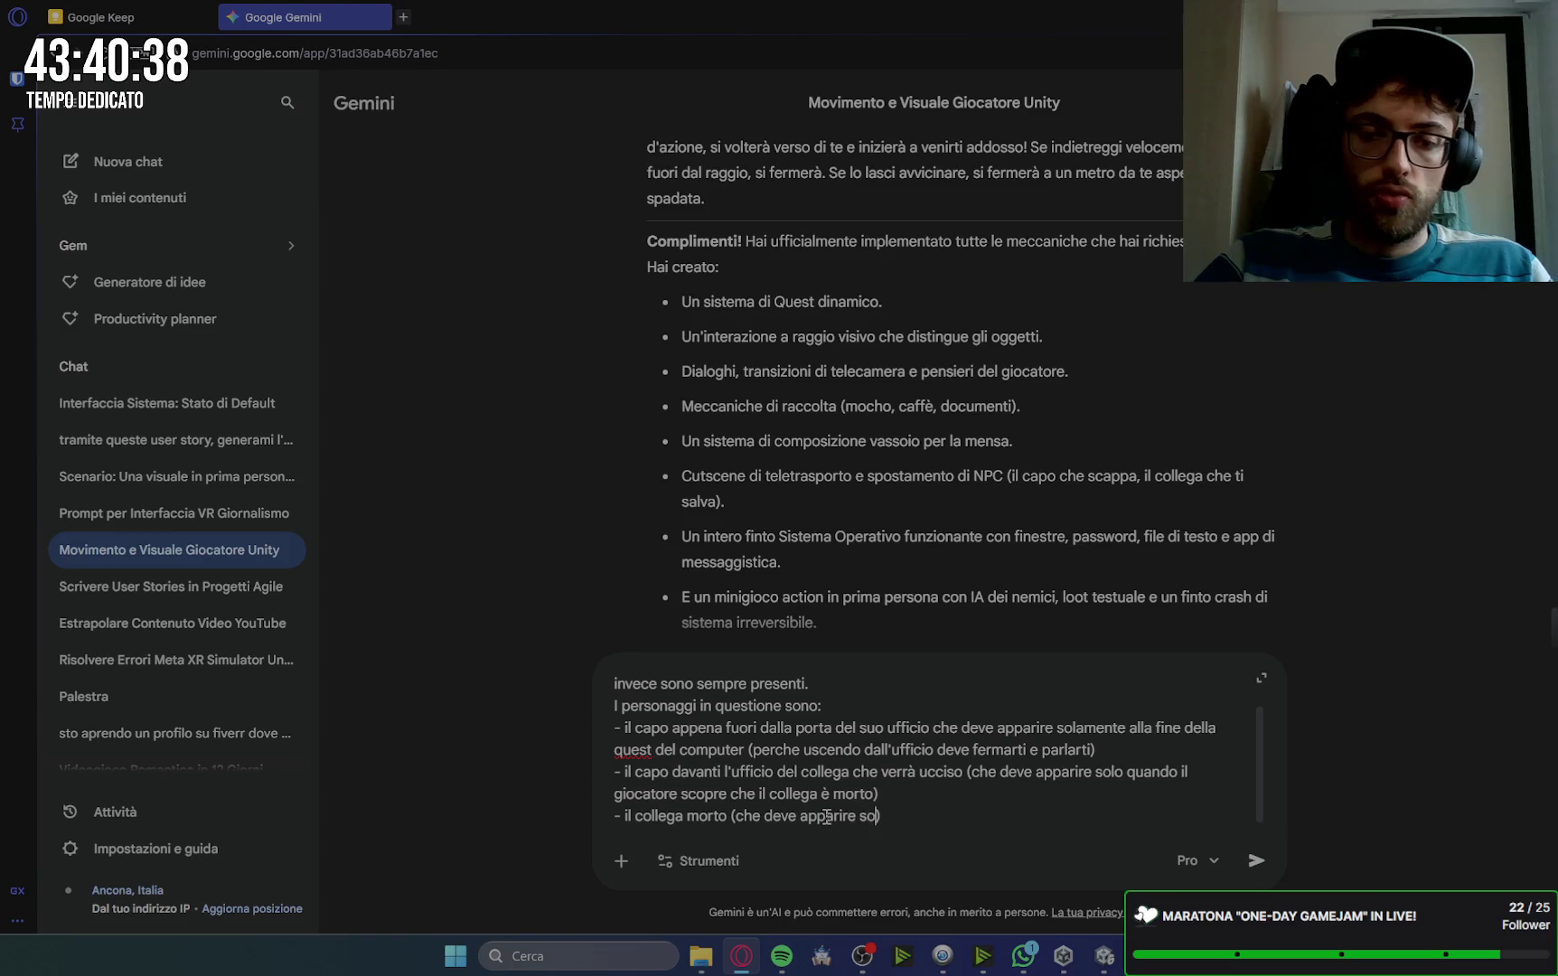
pyautogui.write('opo la quest d')
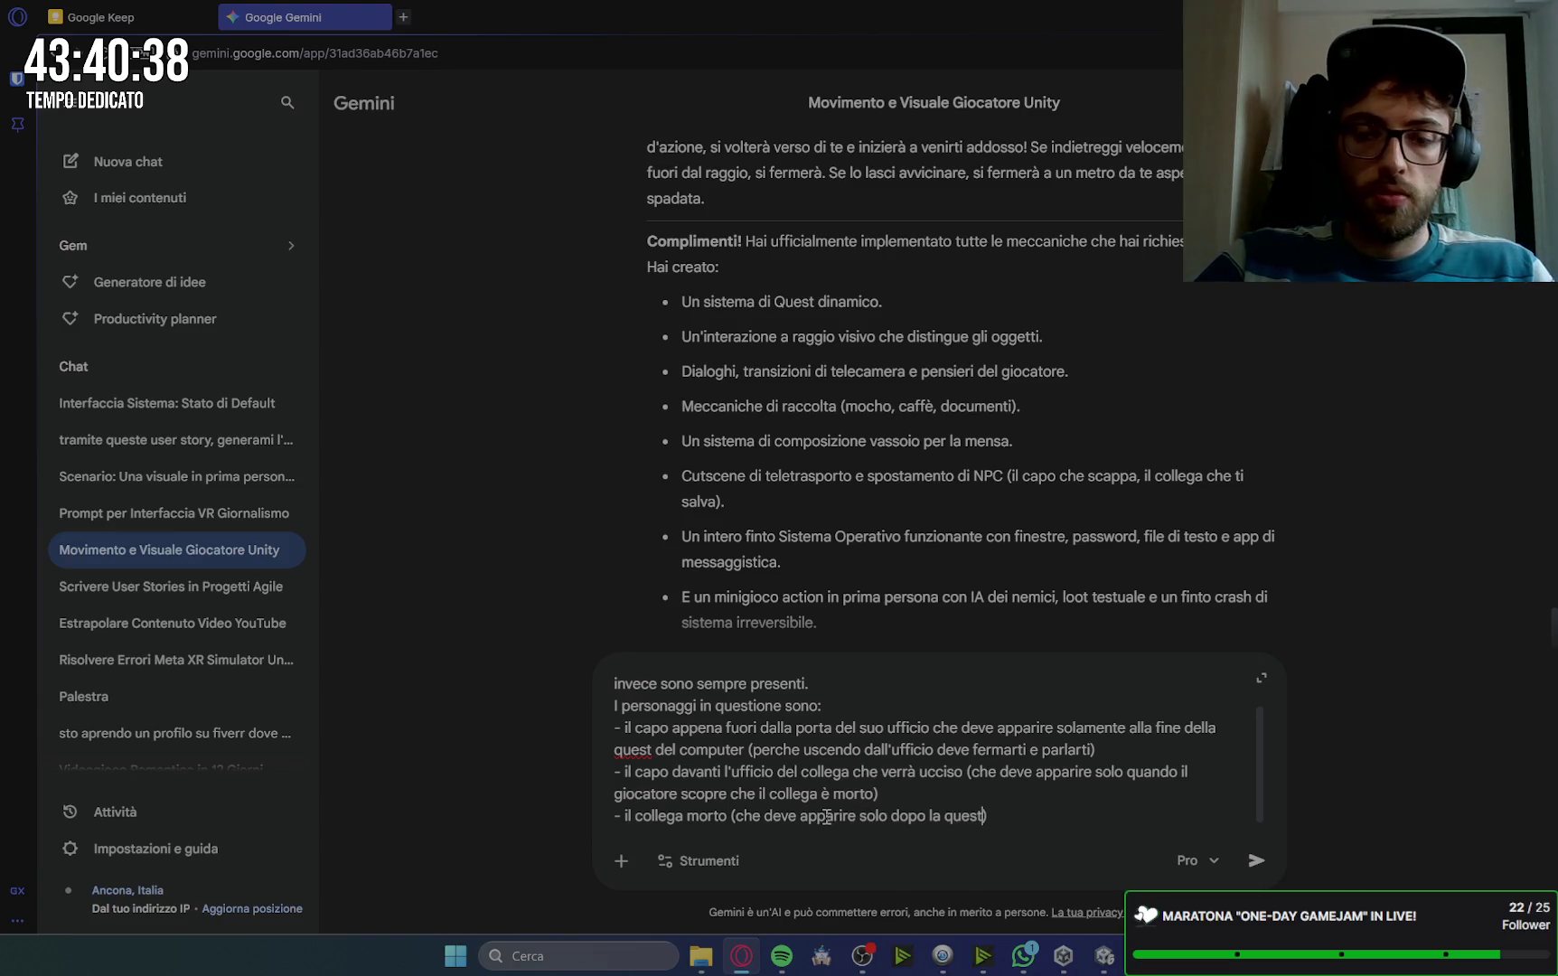
pyautogui.write('computer, p')
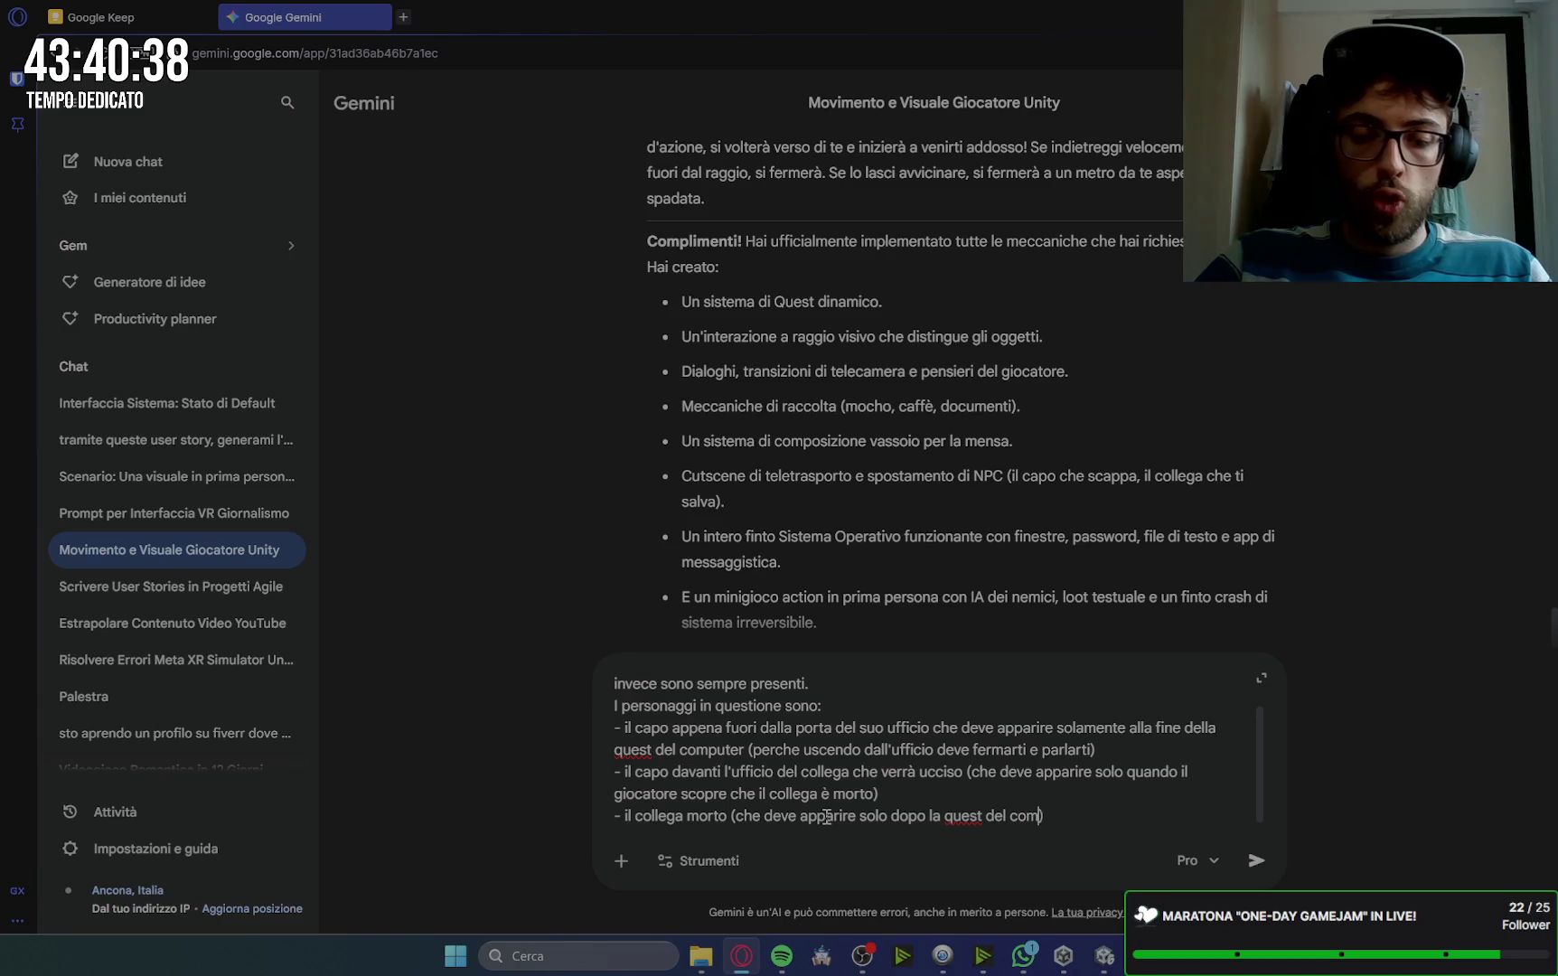
pyautogui.write('ere')
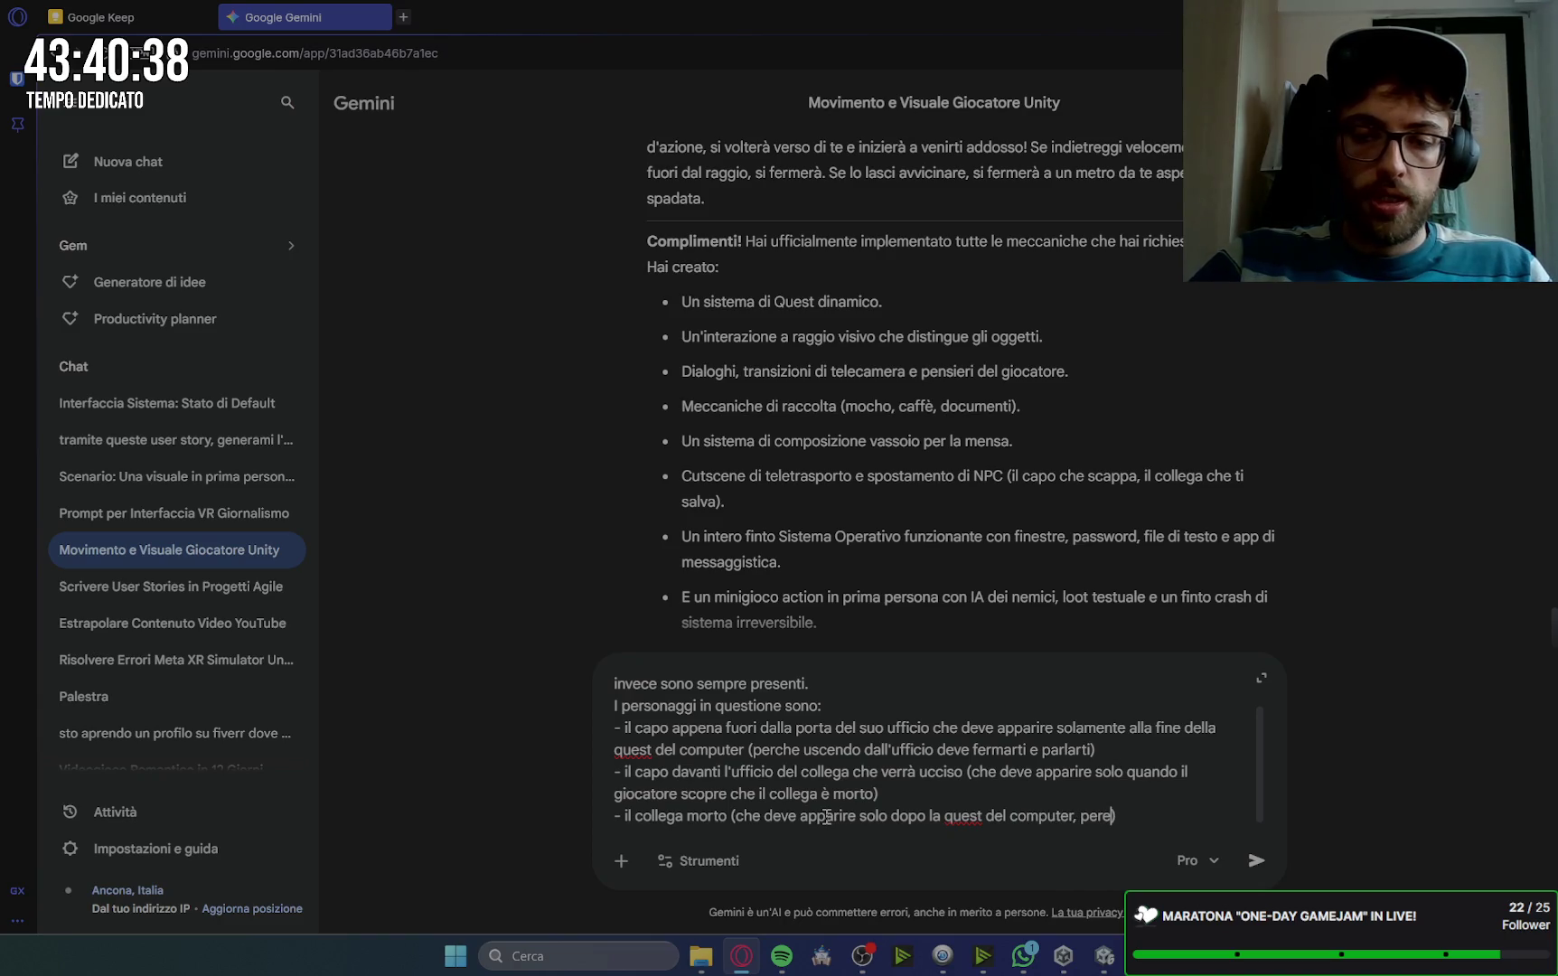
pyautogui.write('che il giocato')
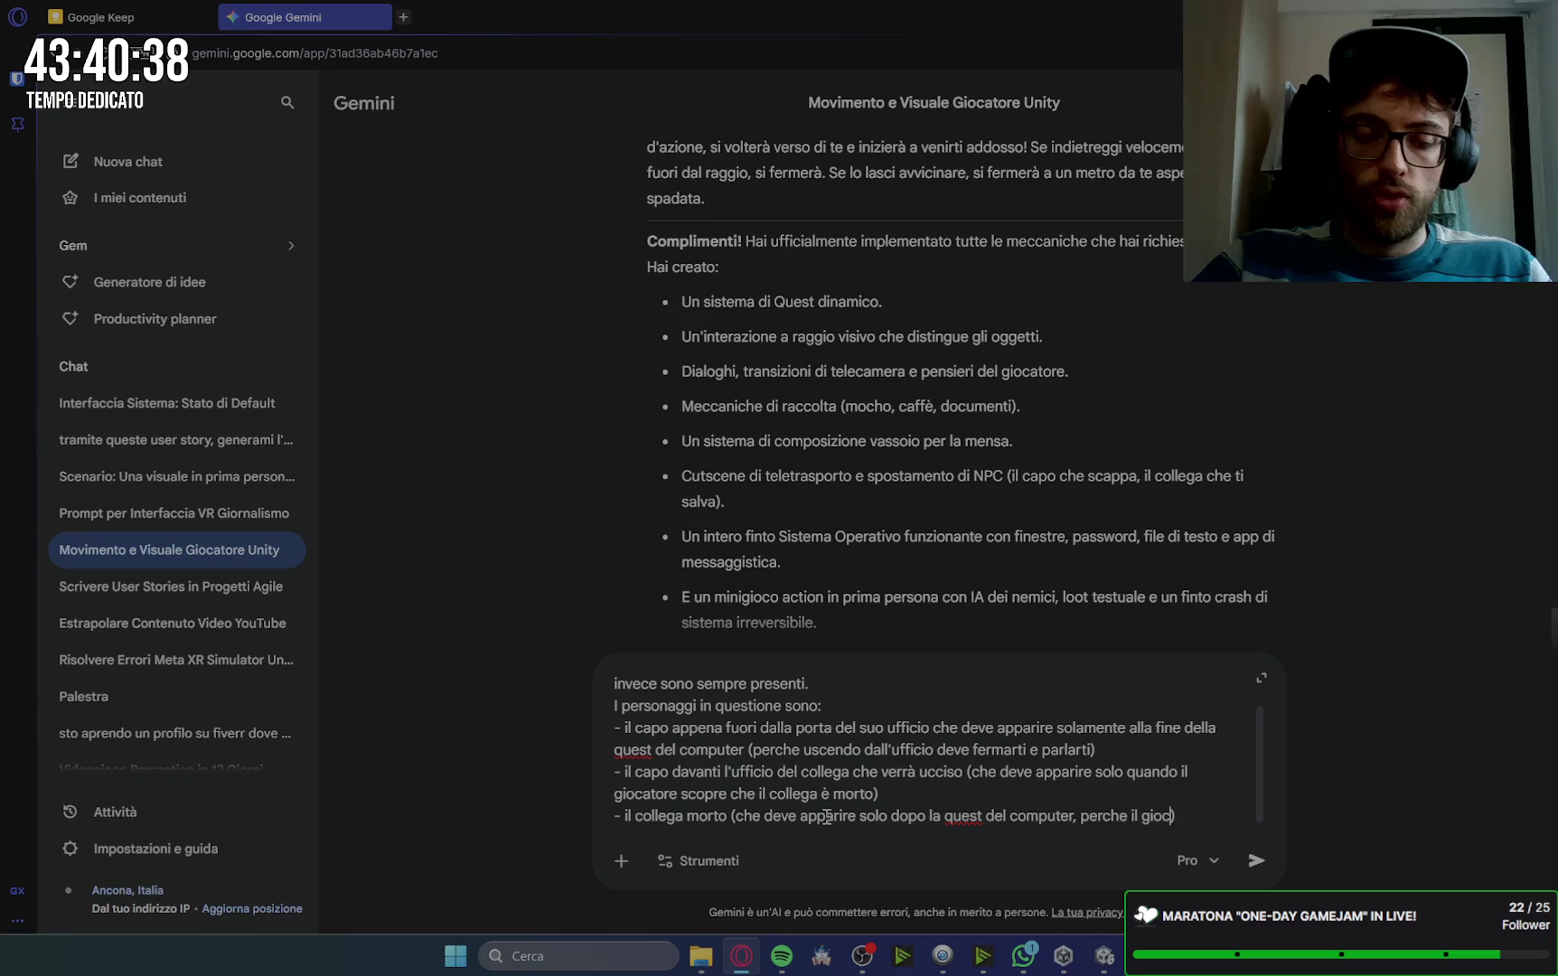
pyautogui.write('re dovrà and')
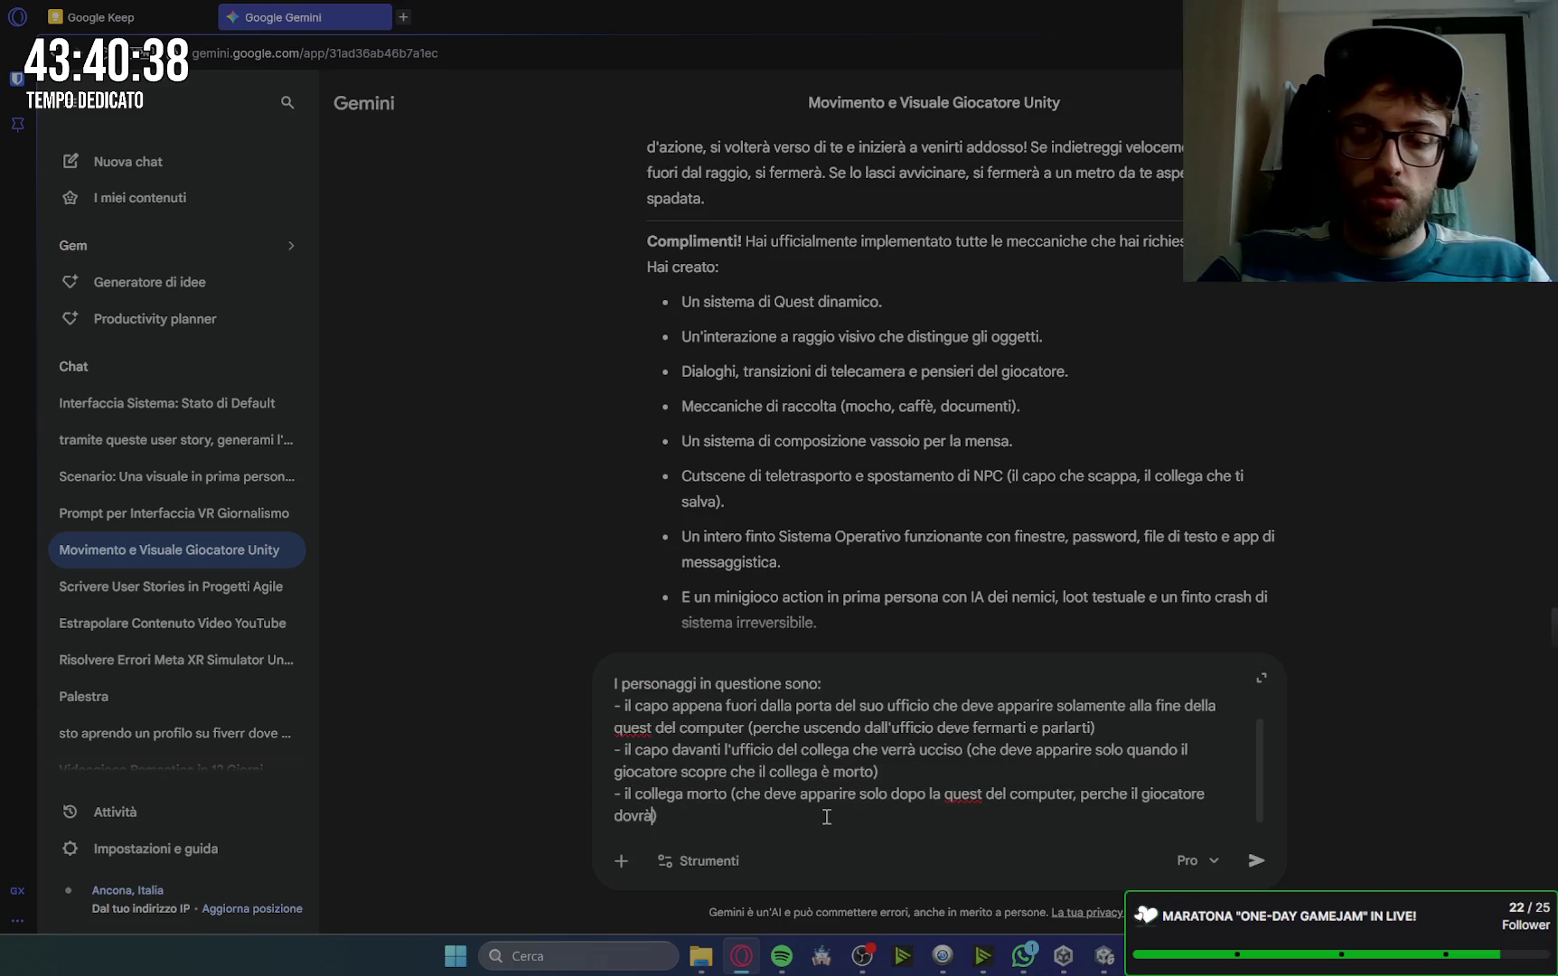
pyautogui.write('are a so')
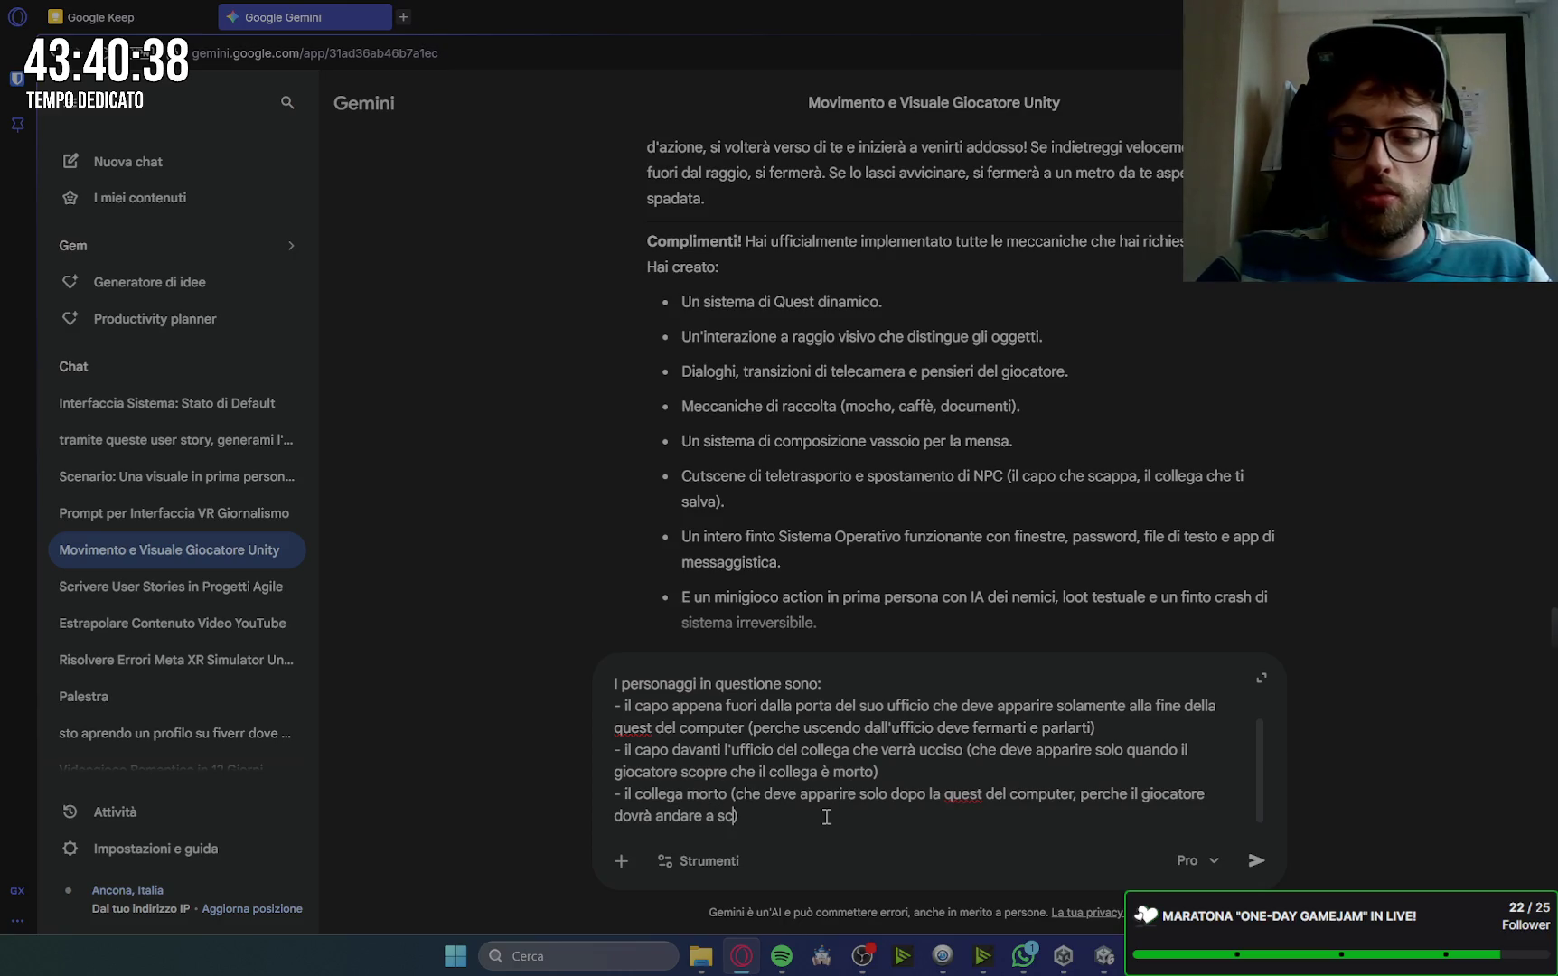
pyautogui.press('BackSpace')
pyautogui.press('BackSpace')
pyautogui.press('BackSpace')
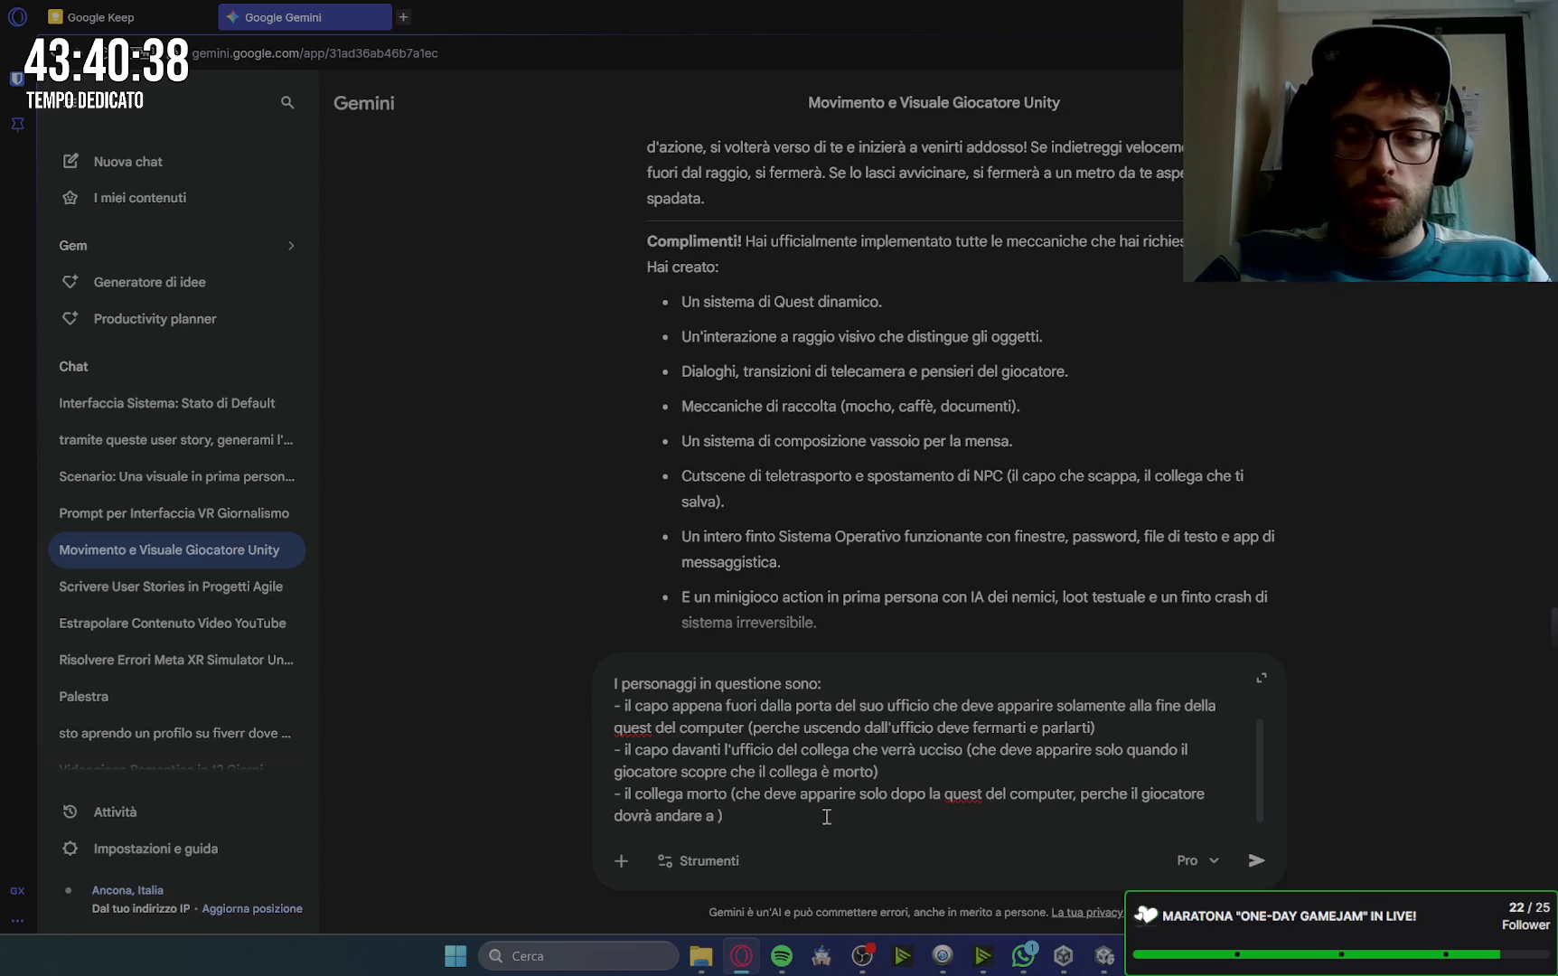
pyautogui.write('nelsuo uffic')
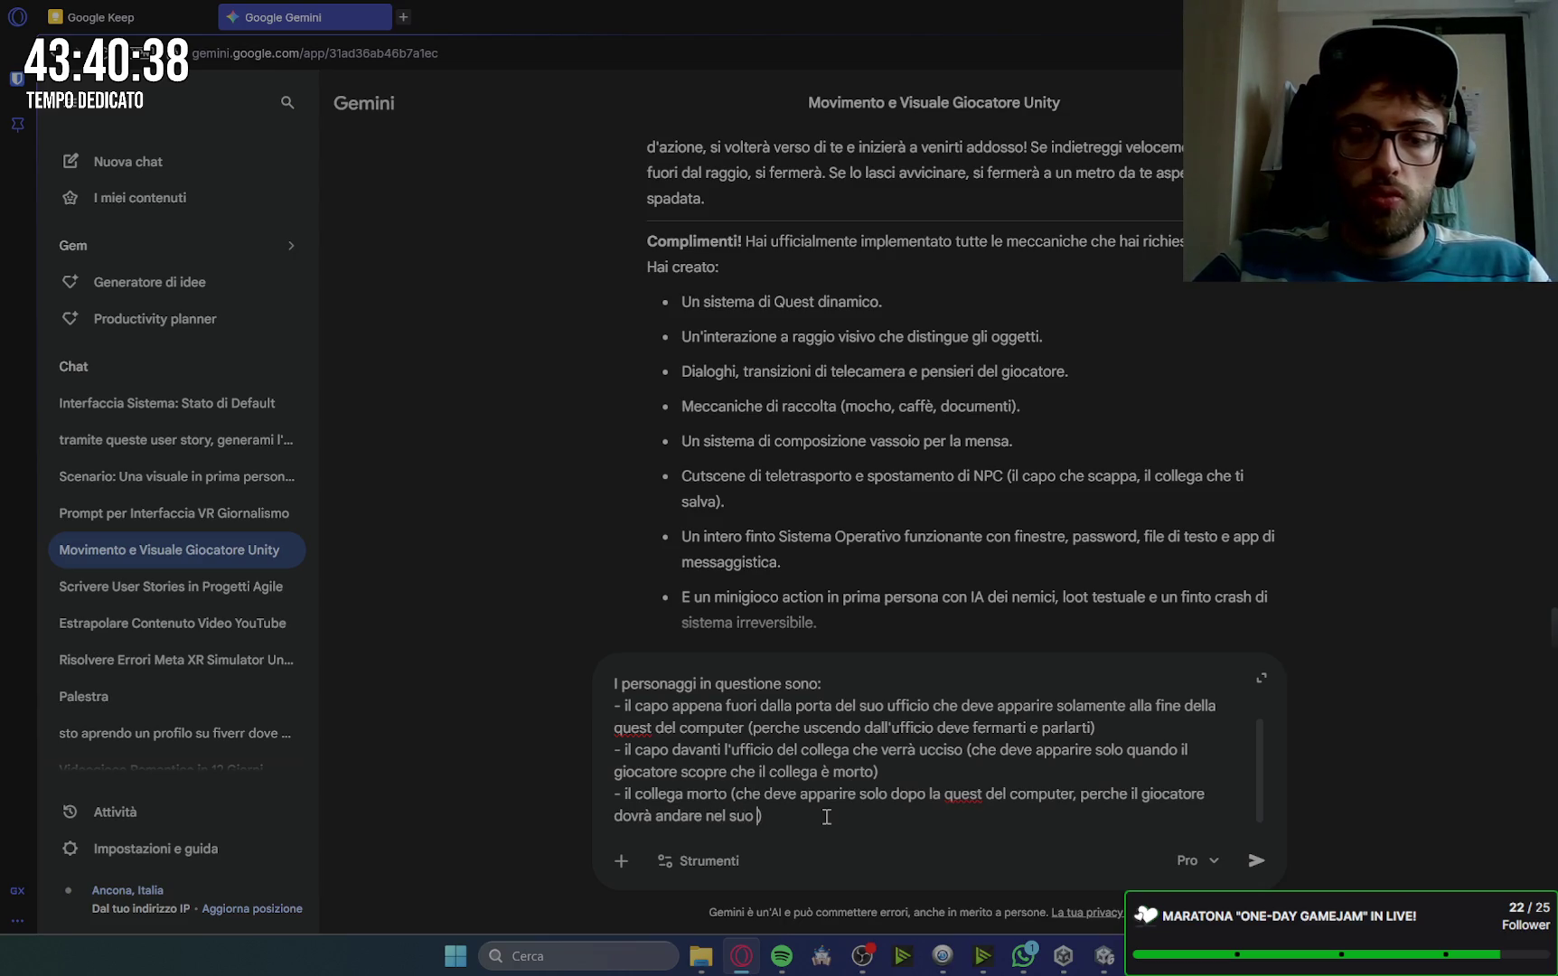
pyautogui.write('io e trovarlo morto (')
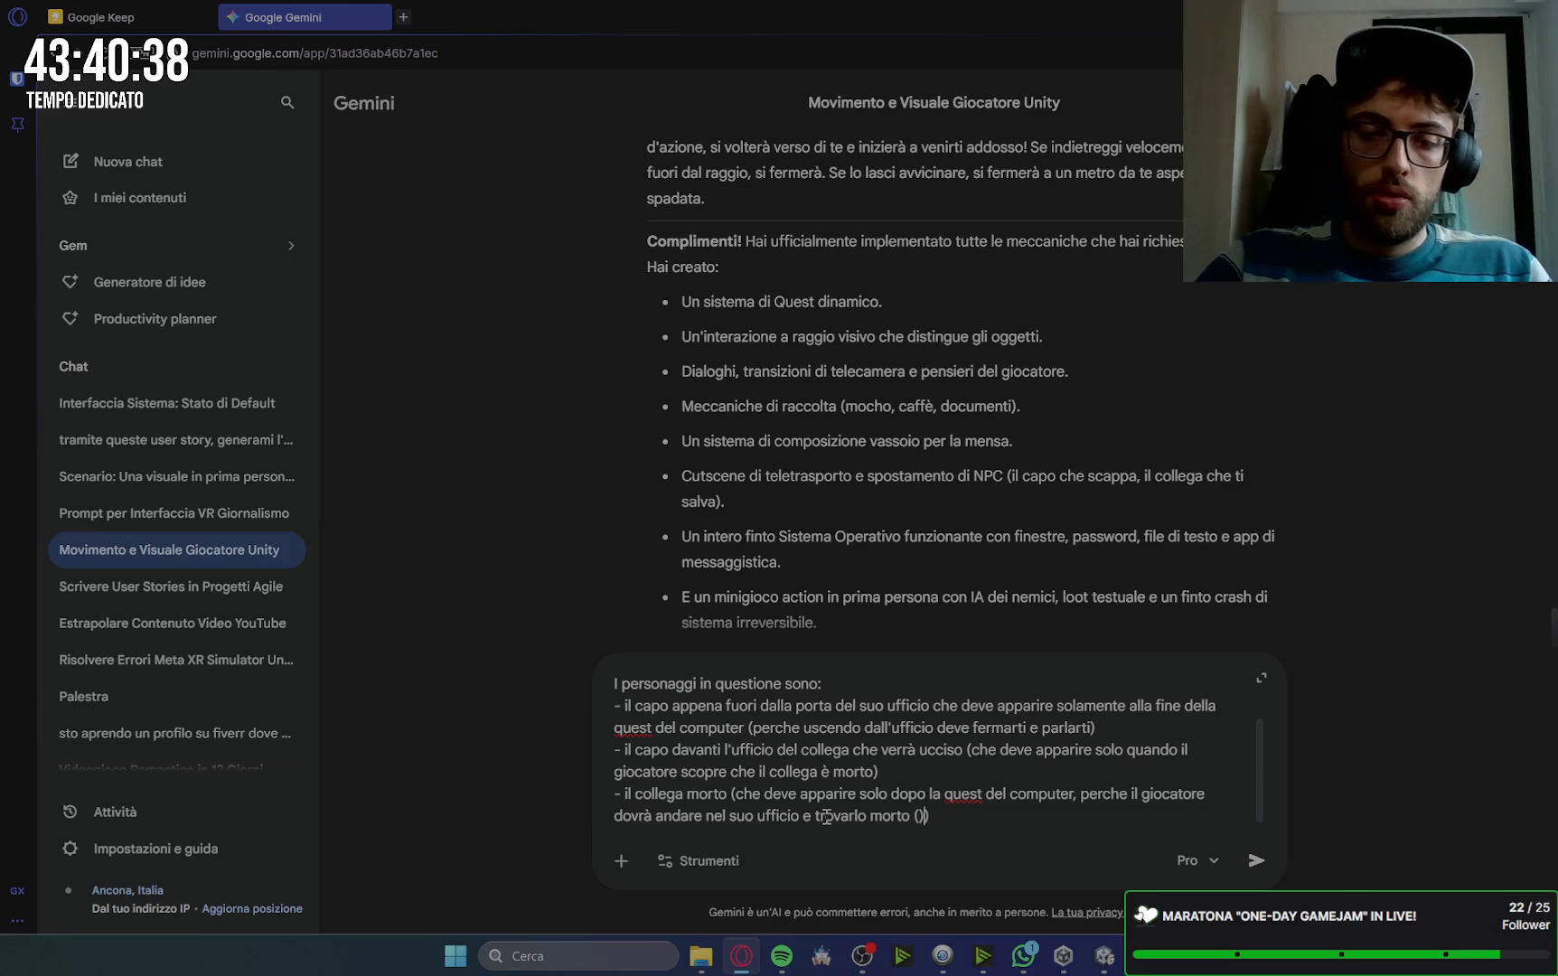
pyautogui.write('ma a inizio giornata è vivo')
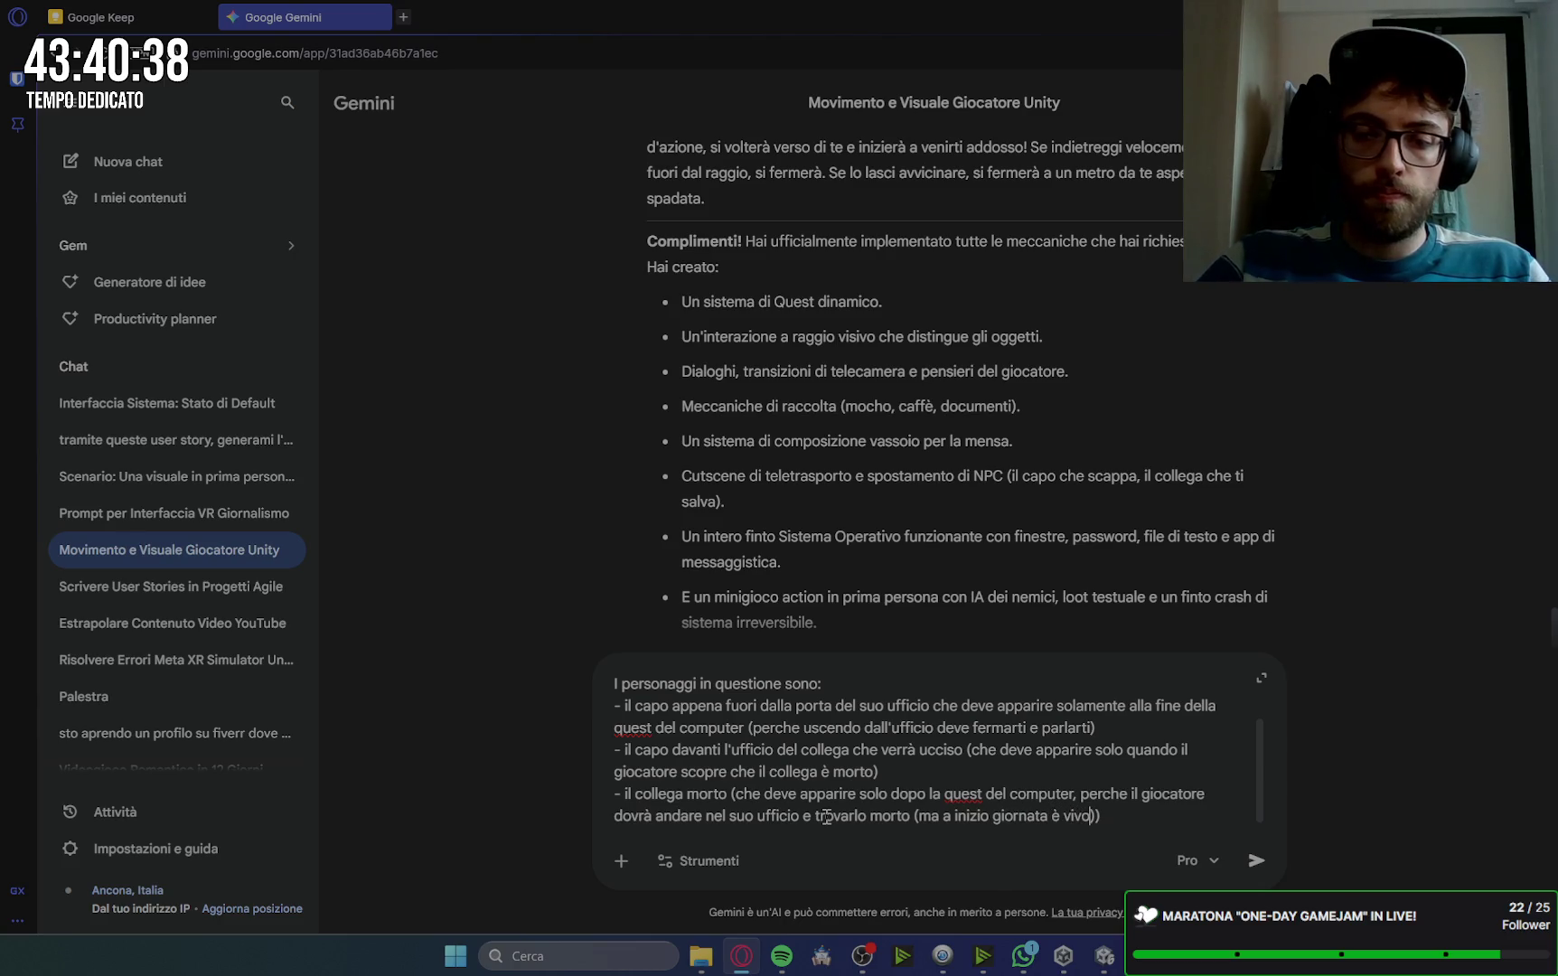
pyautogui.press('End')
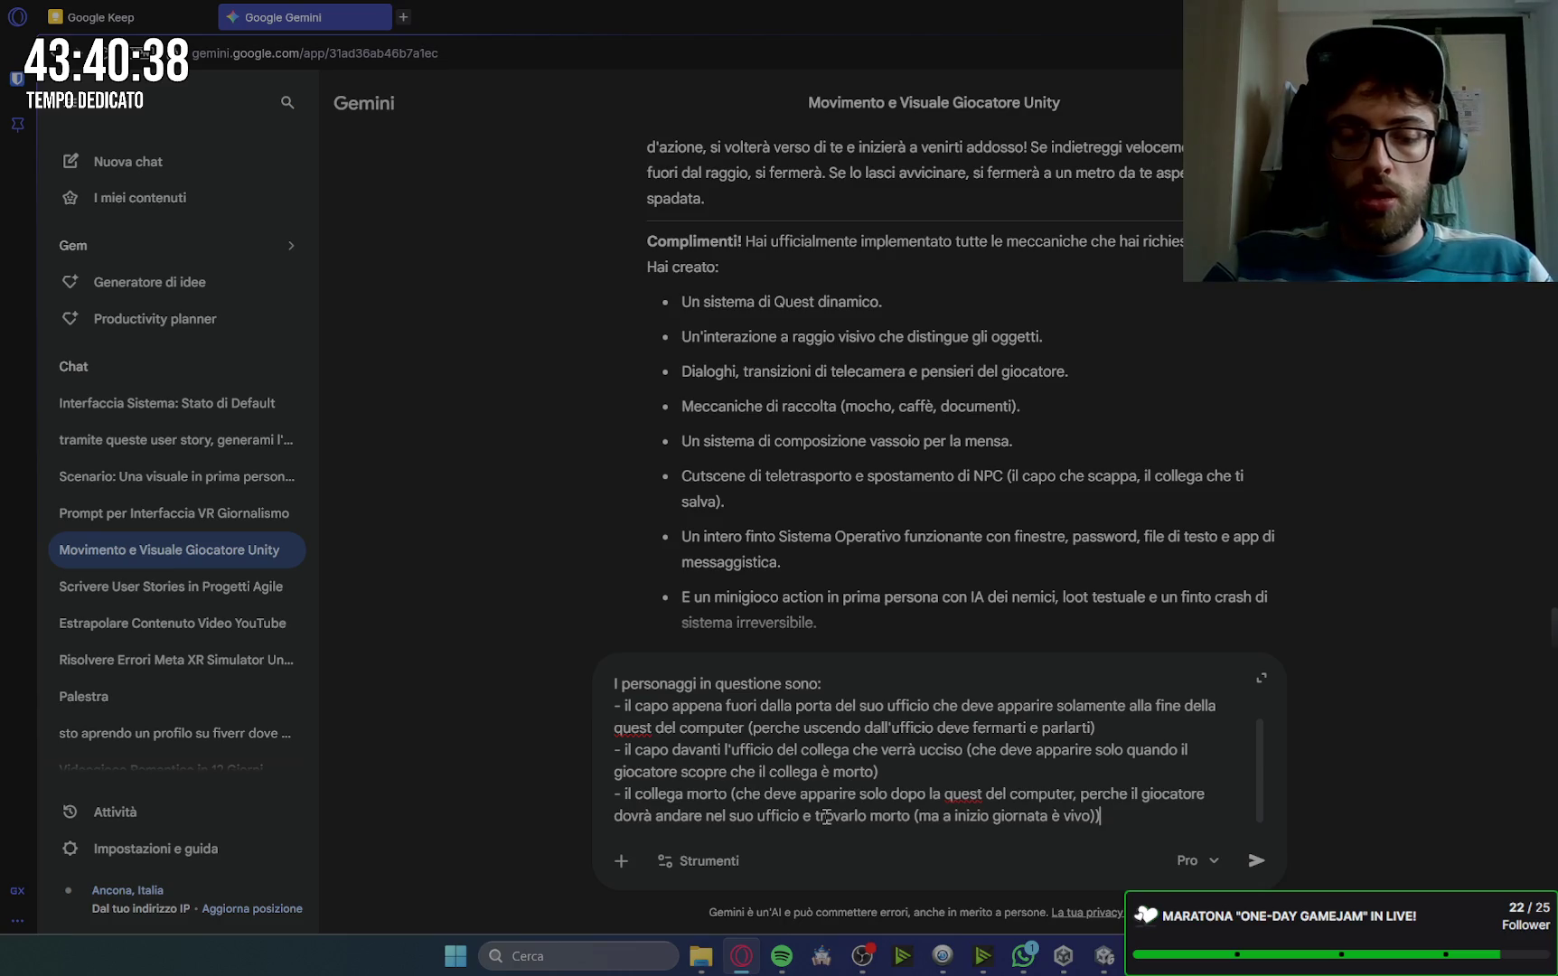
pyautogui.hotkey('shift', 'Return')
# Step: Add the canteen-table colleagues bullet, close with 'cominciamo da queste cose poi sistemeremo il resto', and send
pyautogui.write('- ')
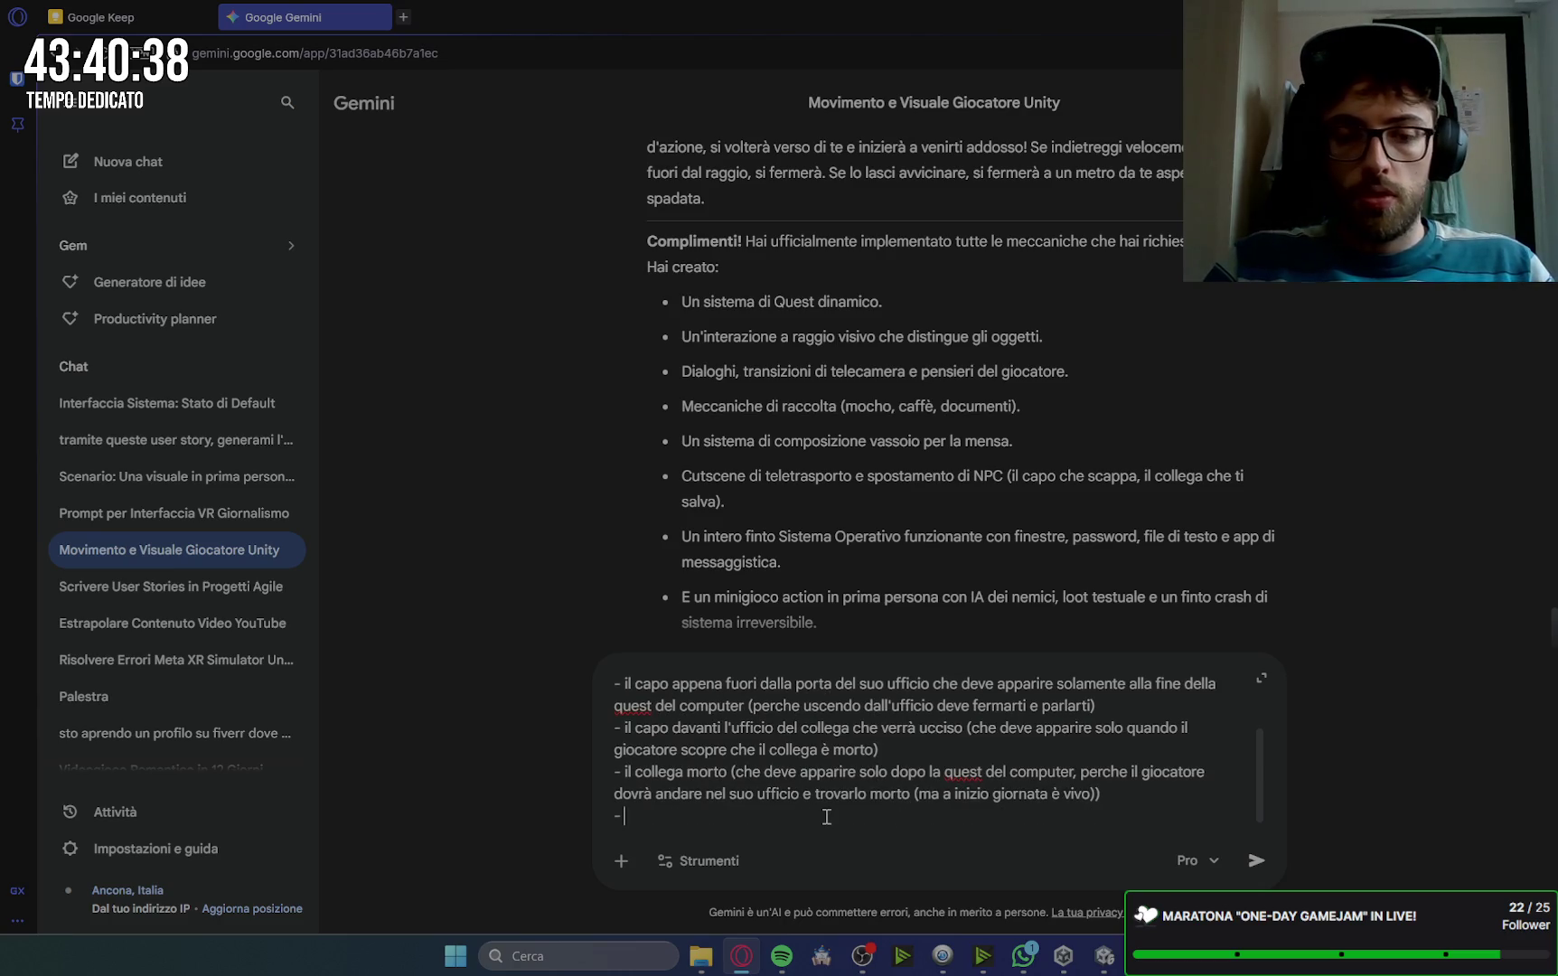
pyautogui.write('i collegh')
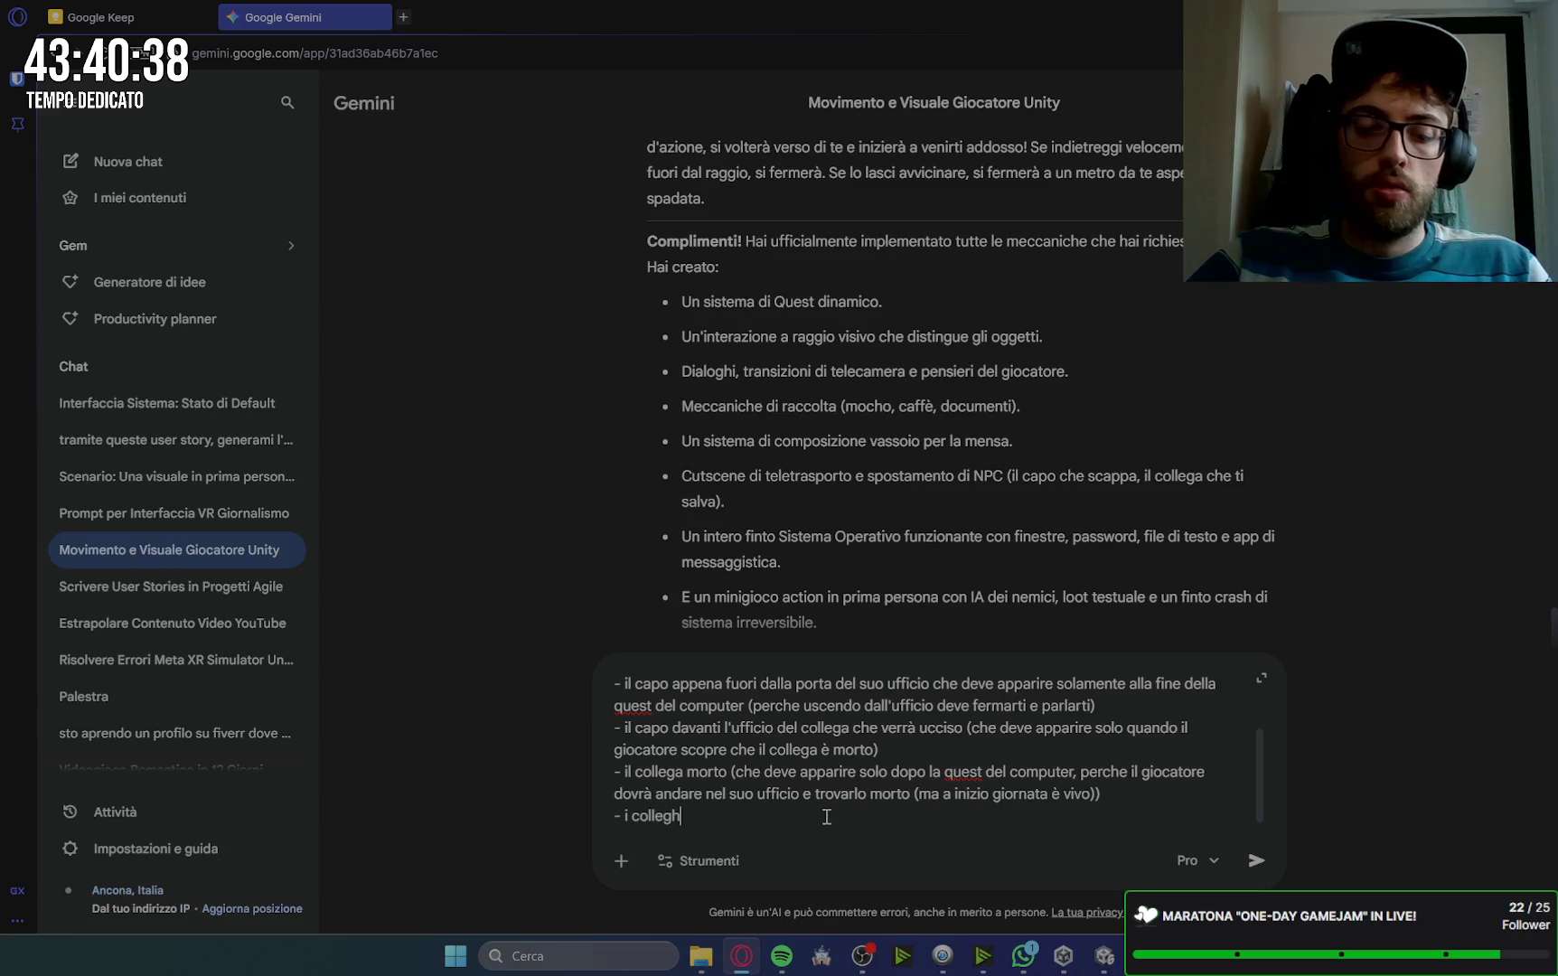
pyautogui.write('i seduti ')
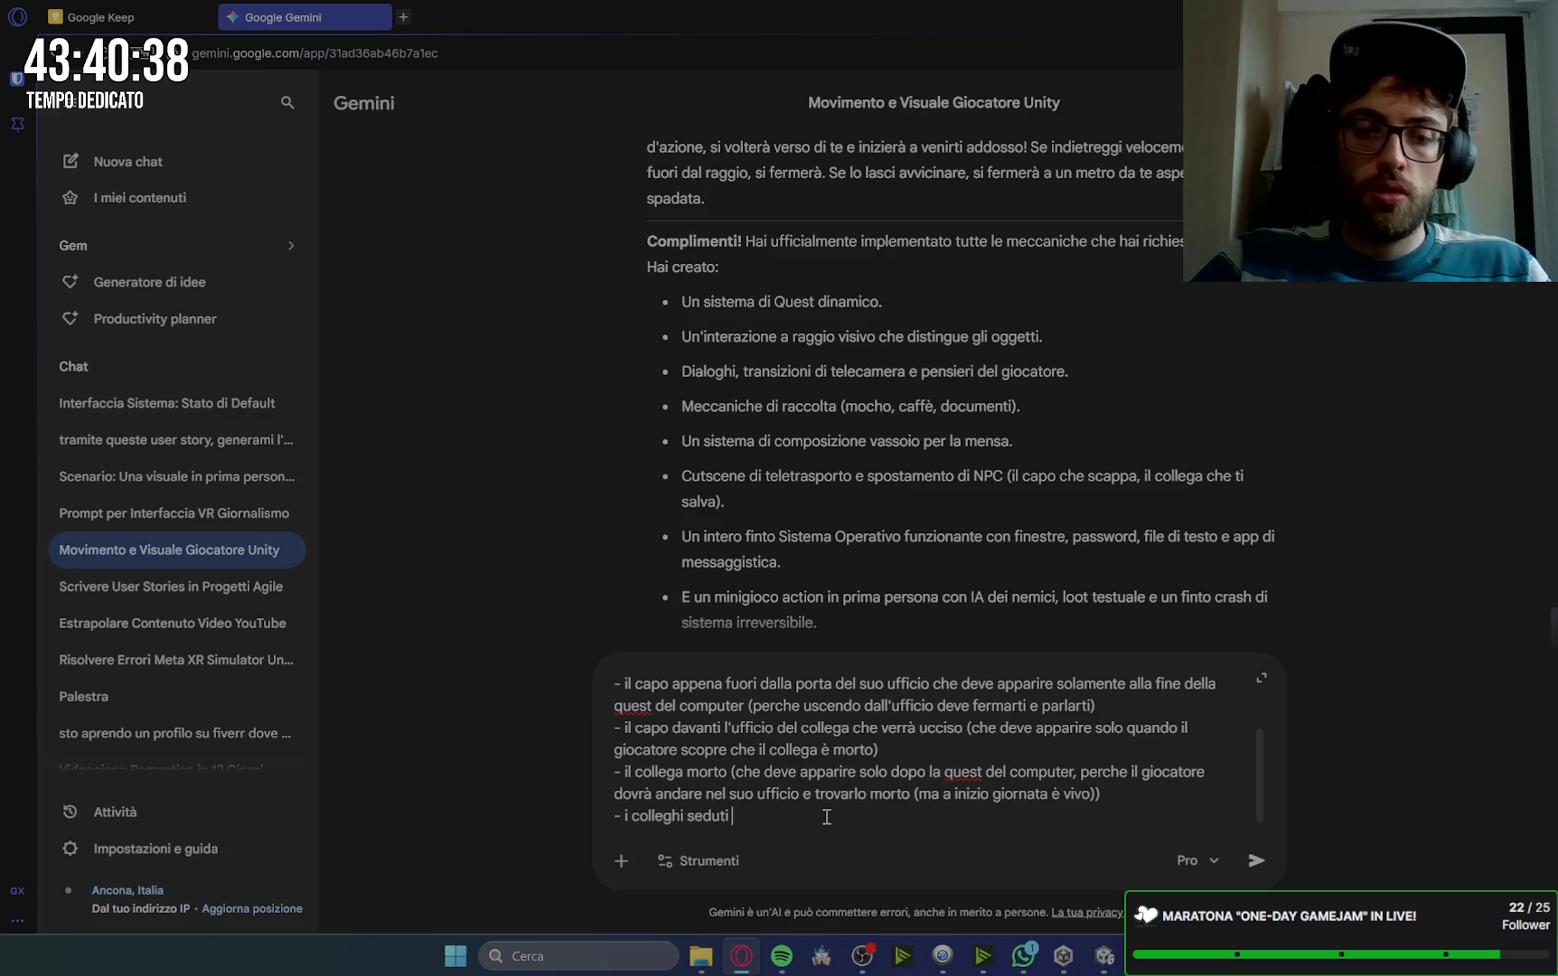
pyautogui.write('ai tavoli della mensa')
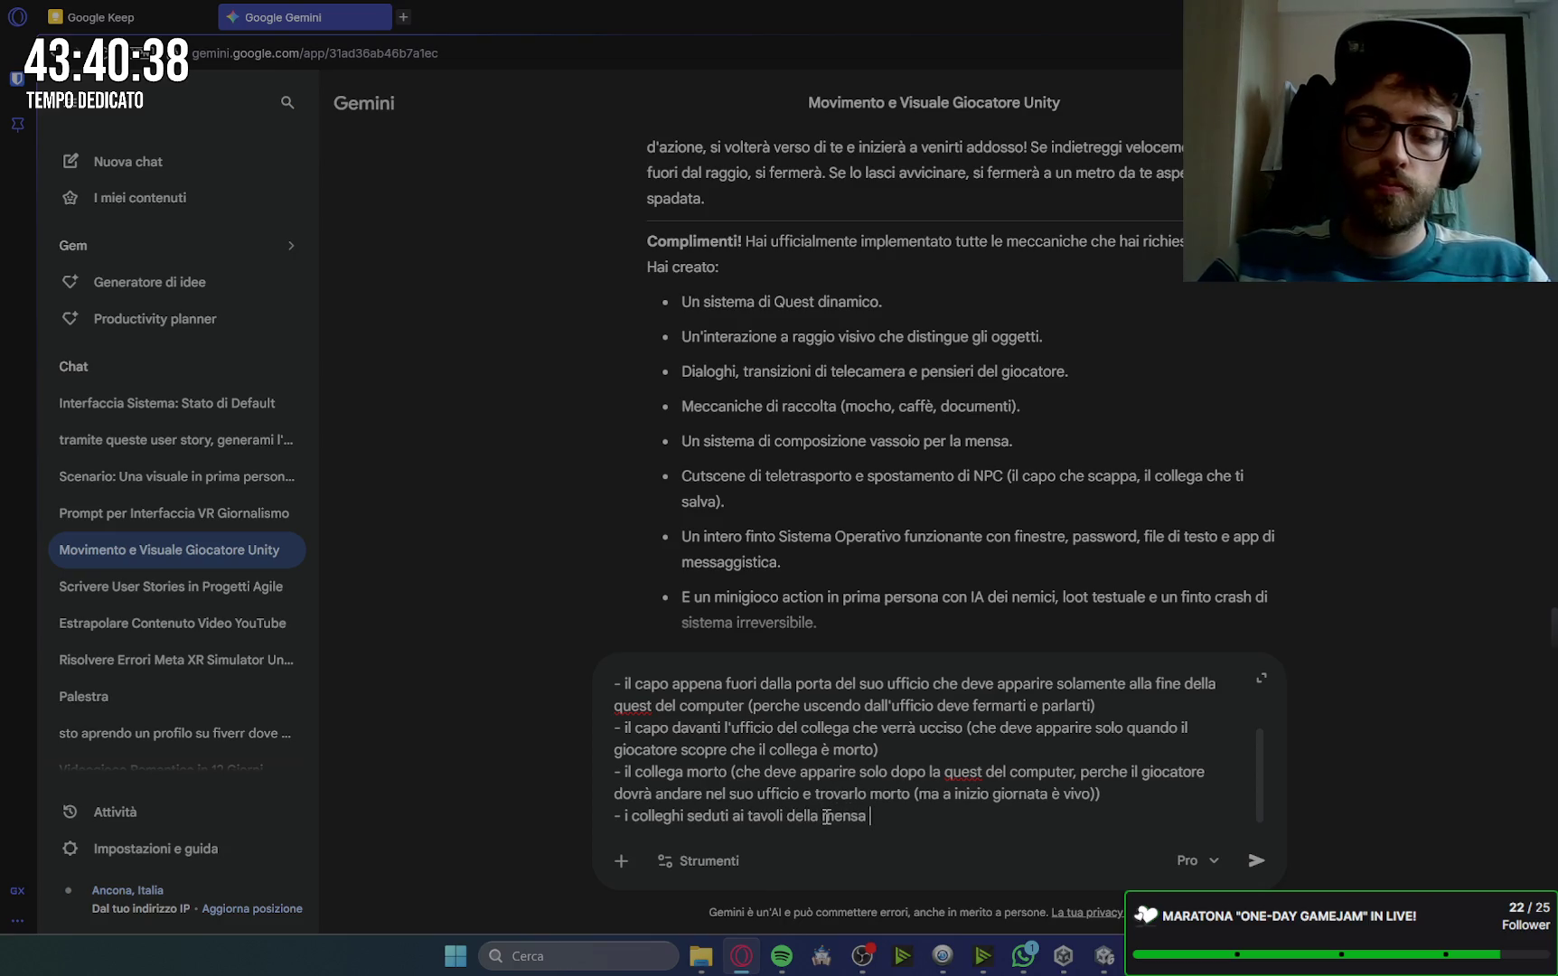
pyautogui.write('(')
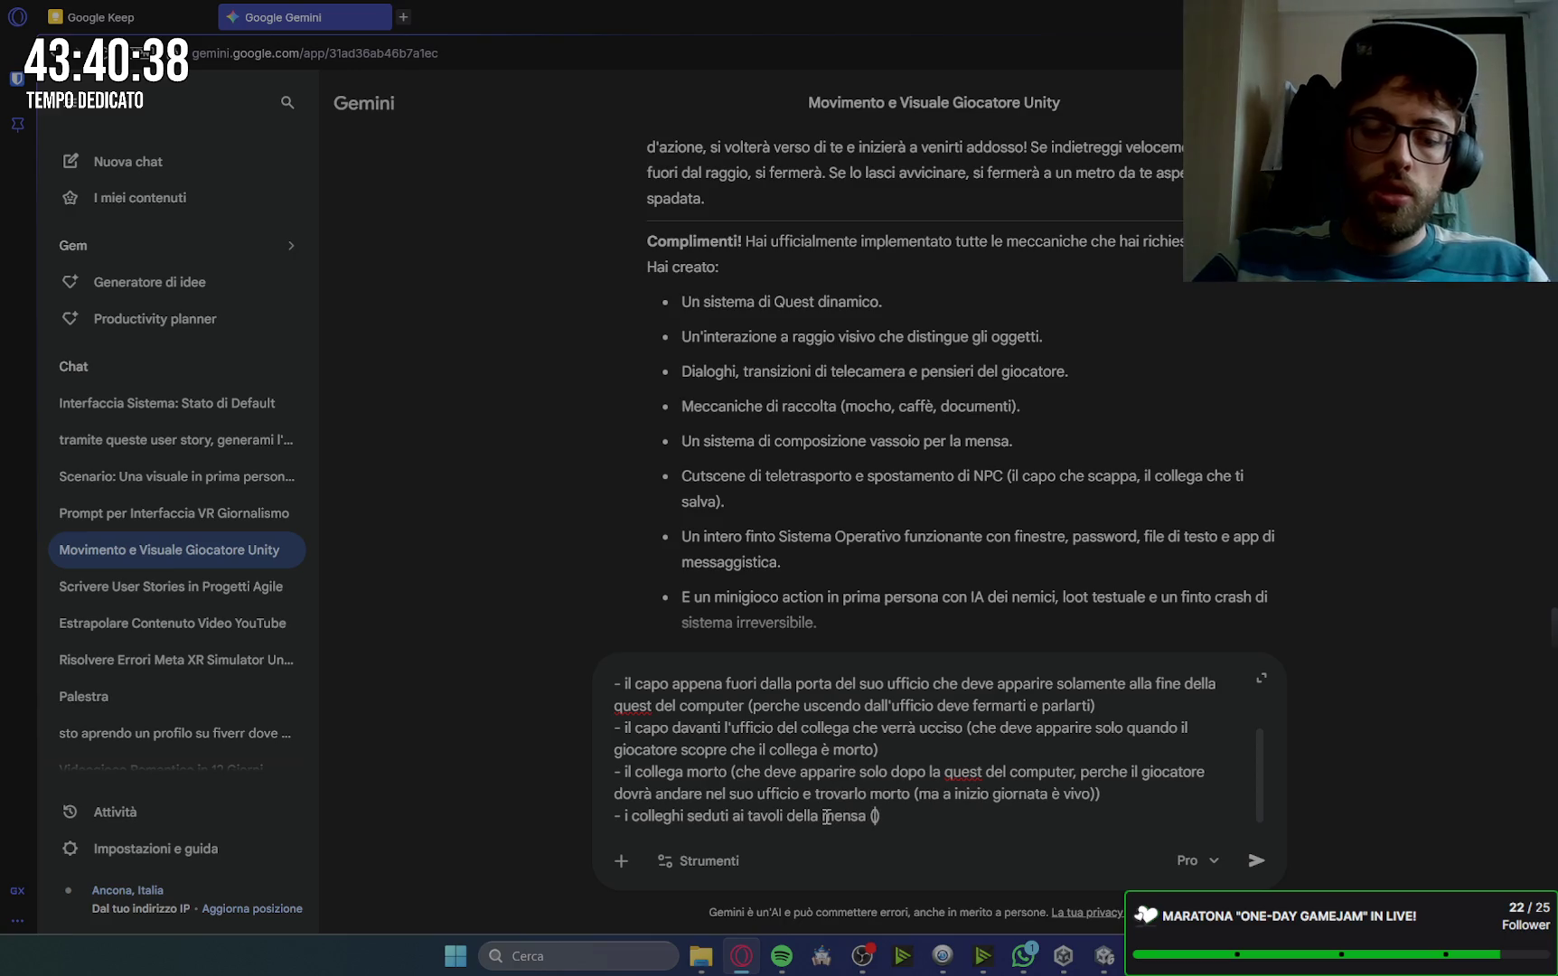
pyautogui.write('che devono apparir')
pyautogui.write('e sol')
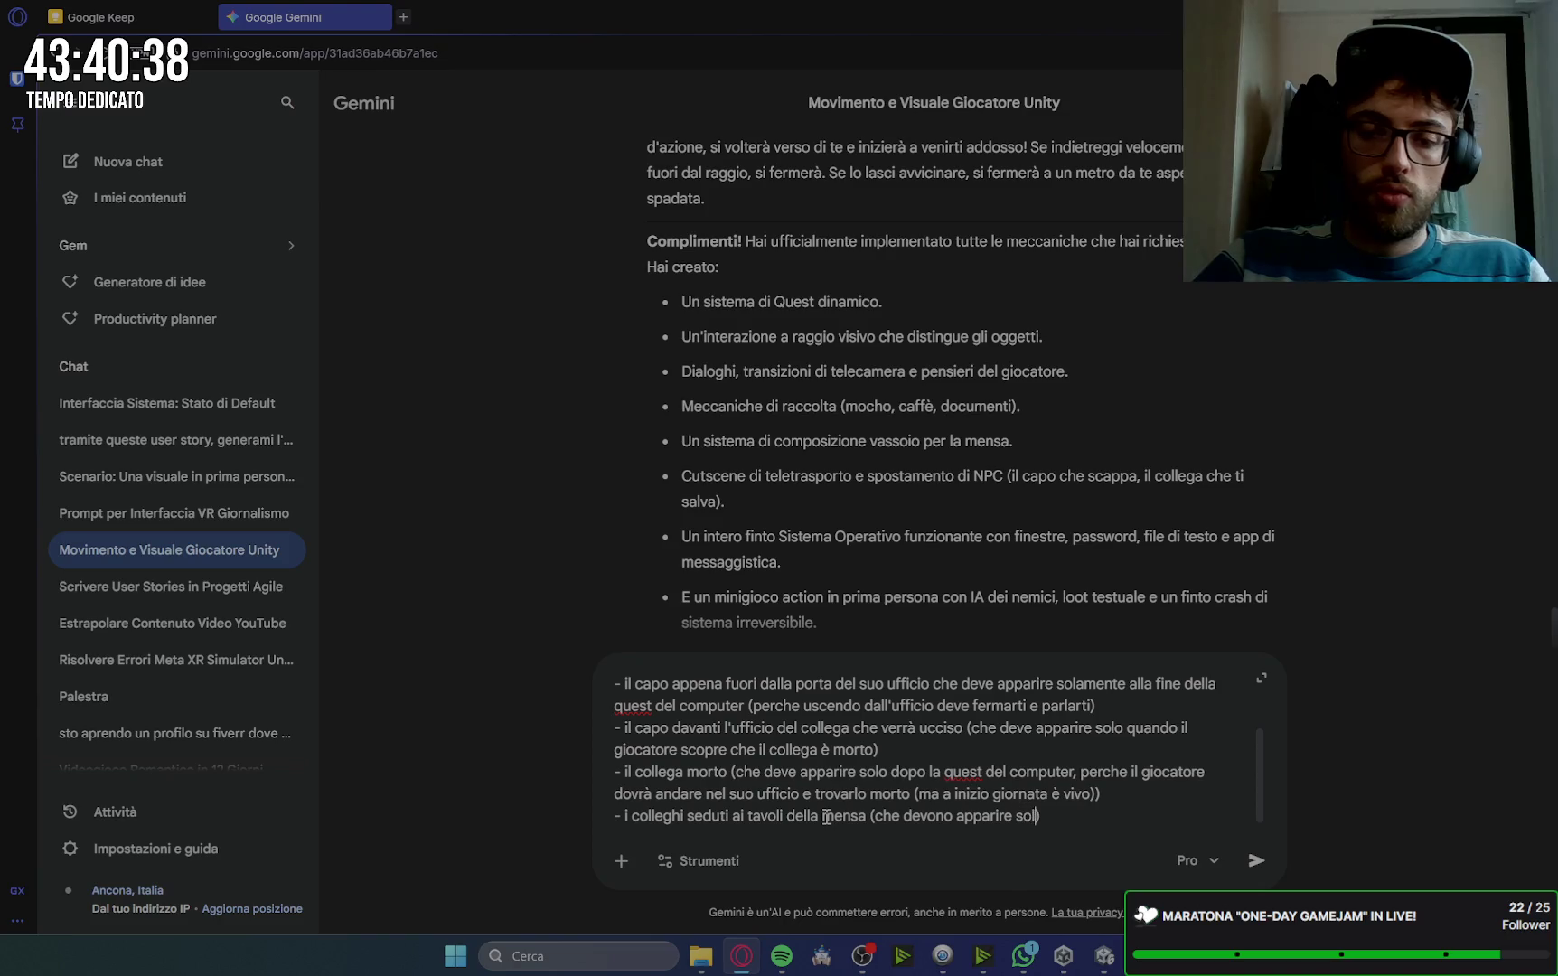
pyautogui.write('nel momento di inizioquest pranzo')
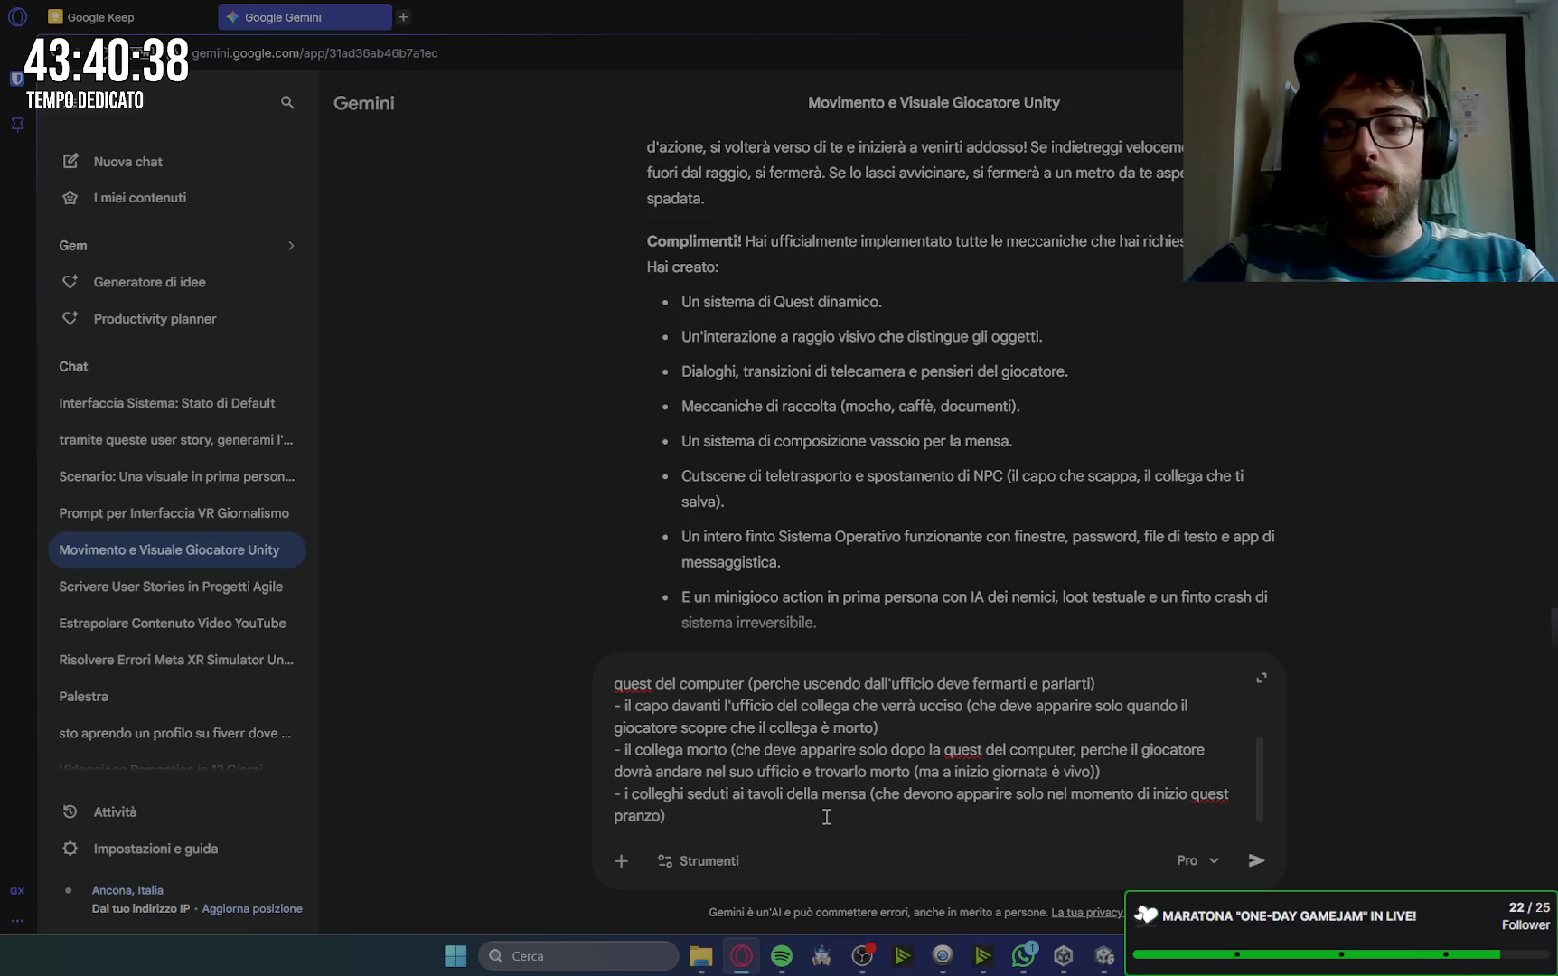
pyautogui.write(' (quindi')
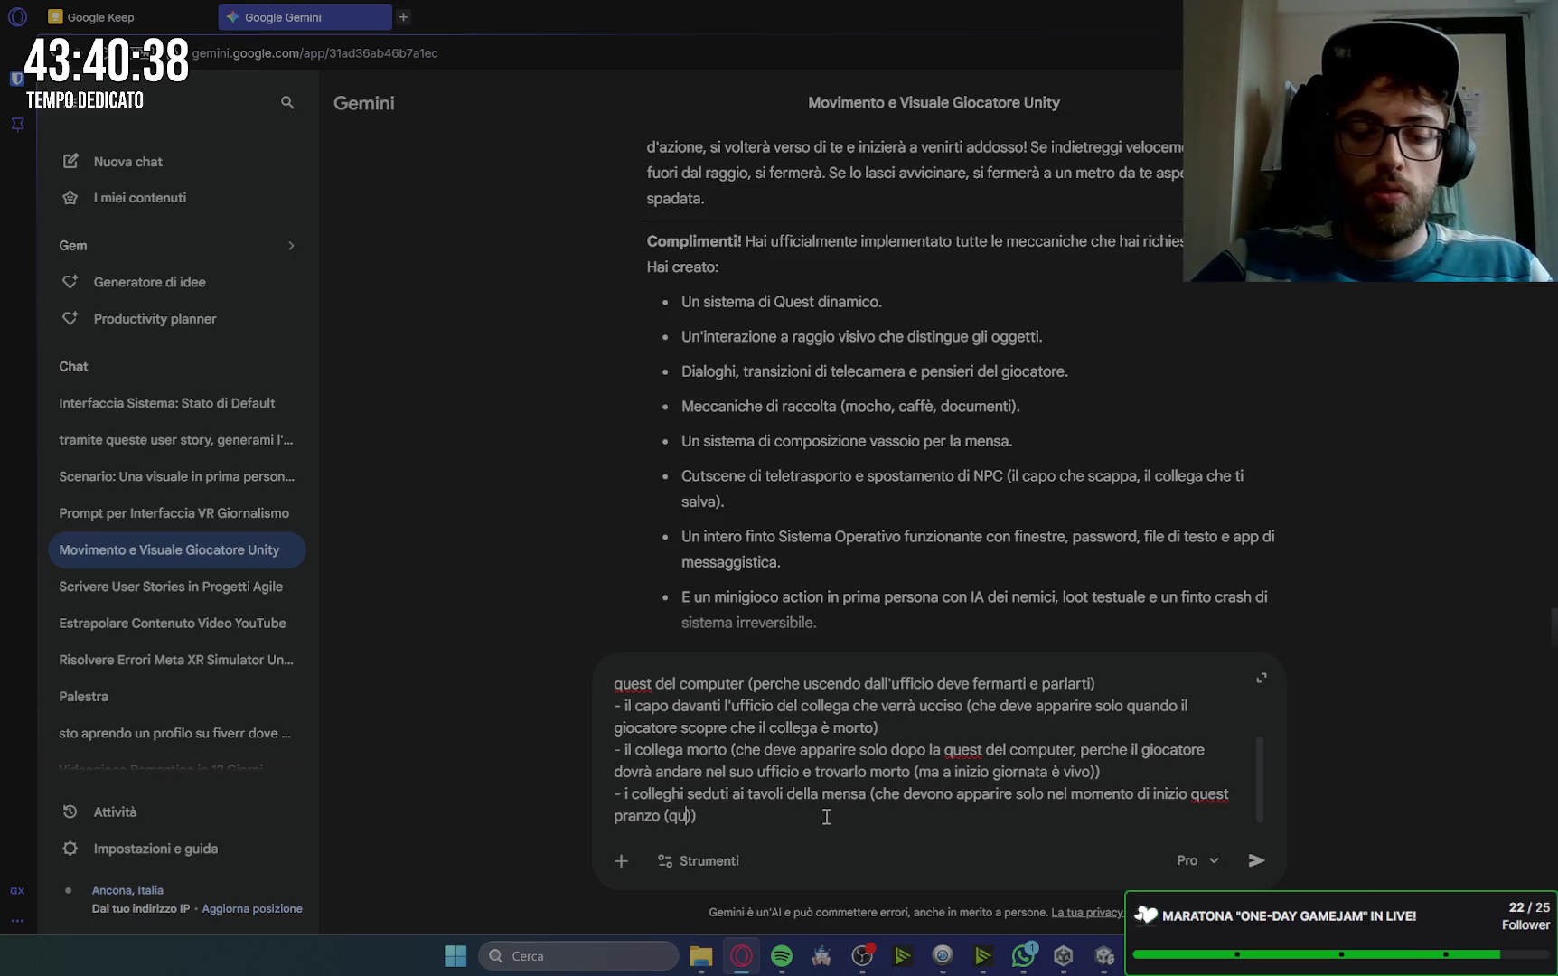
pyautogui.write(' quando il giocat')
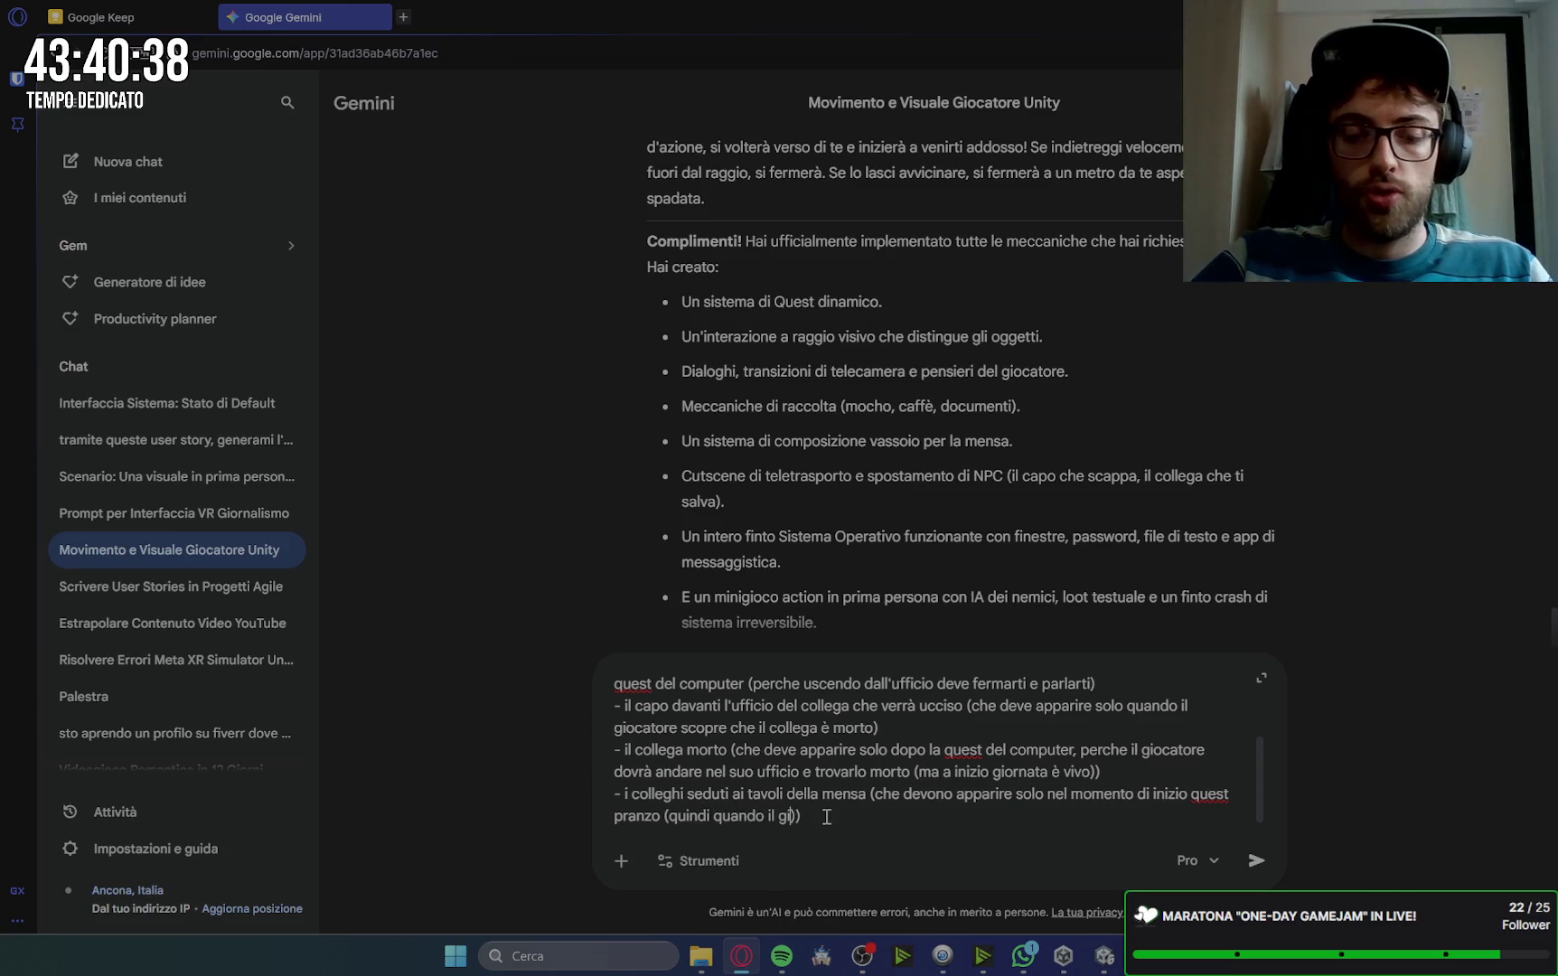
pyautogui.write('ore ha')
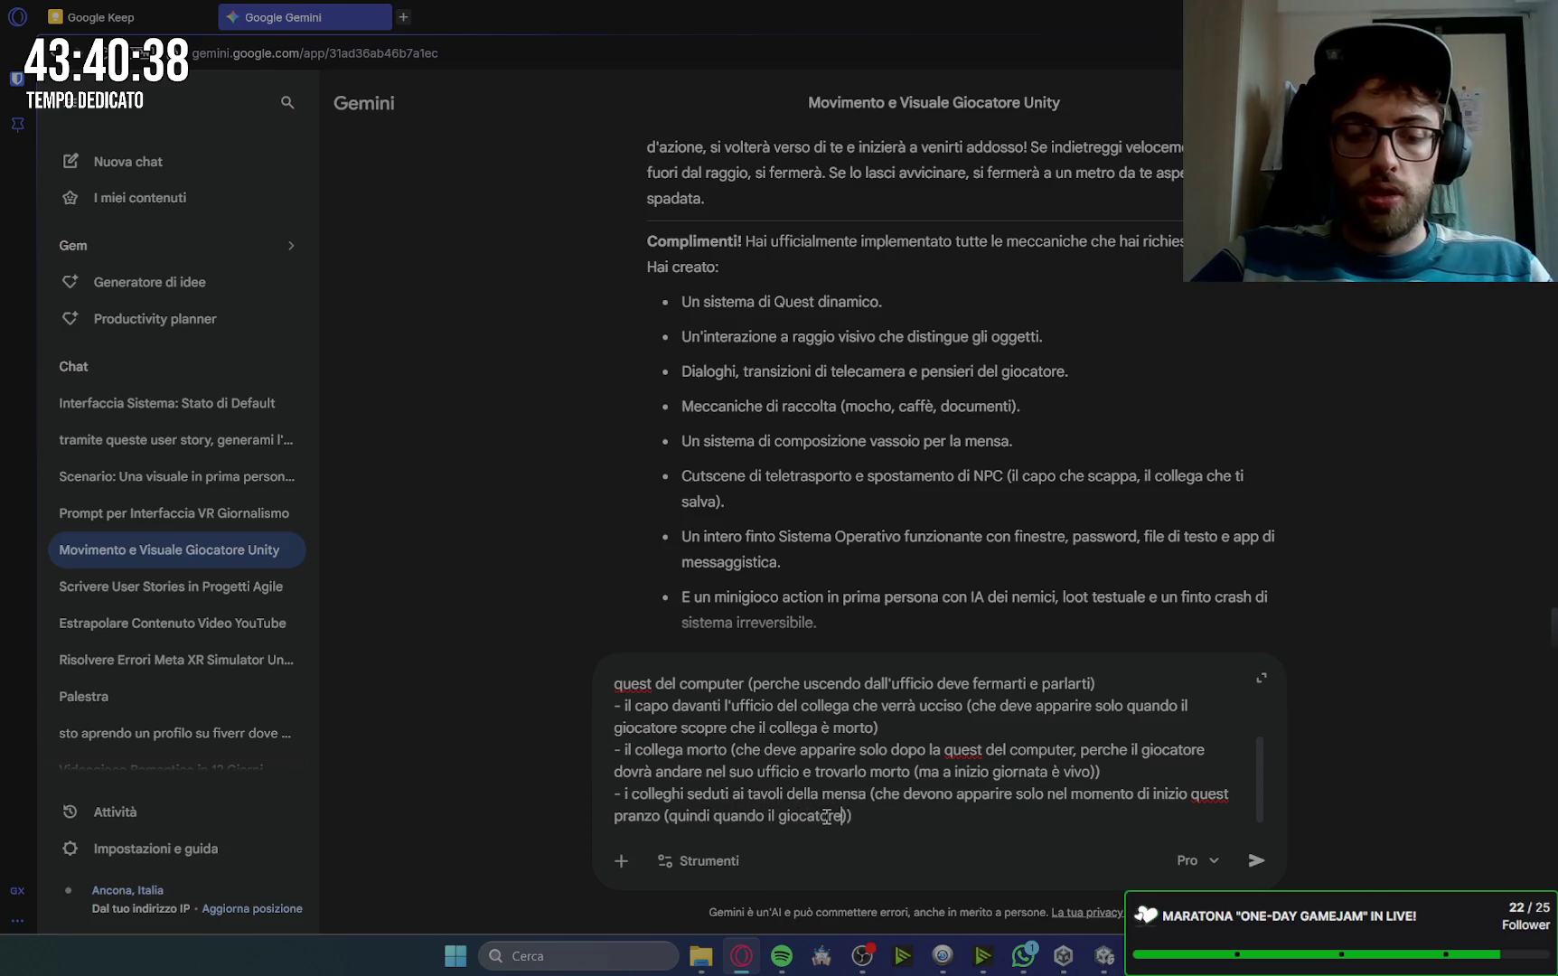
pyautogui.write(' conseg')
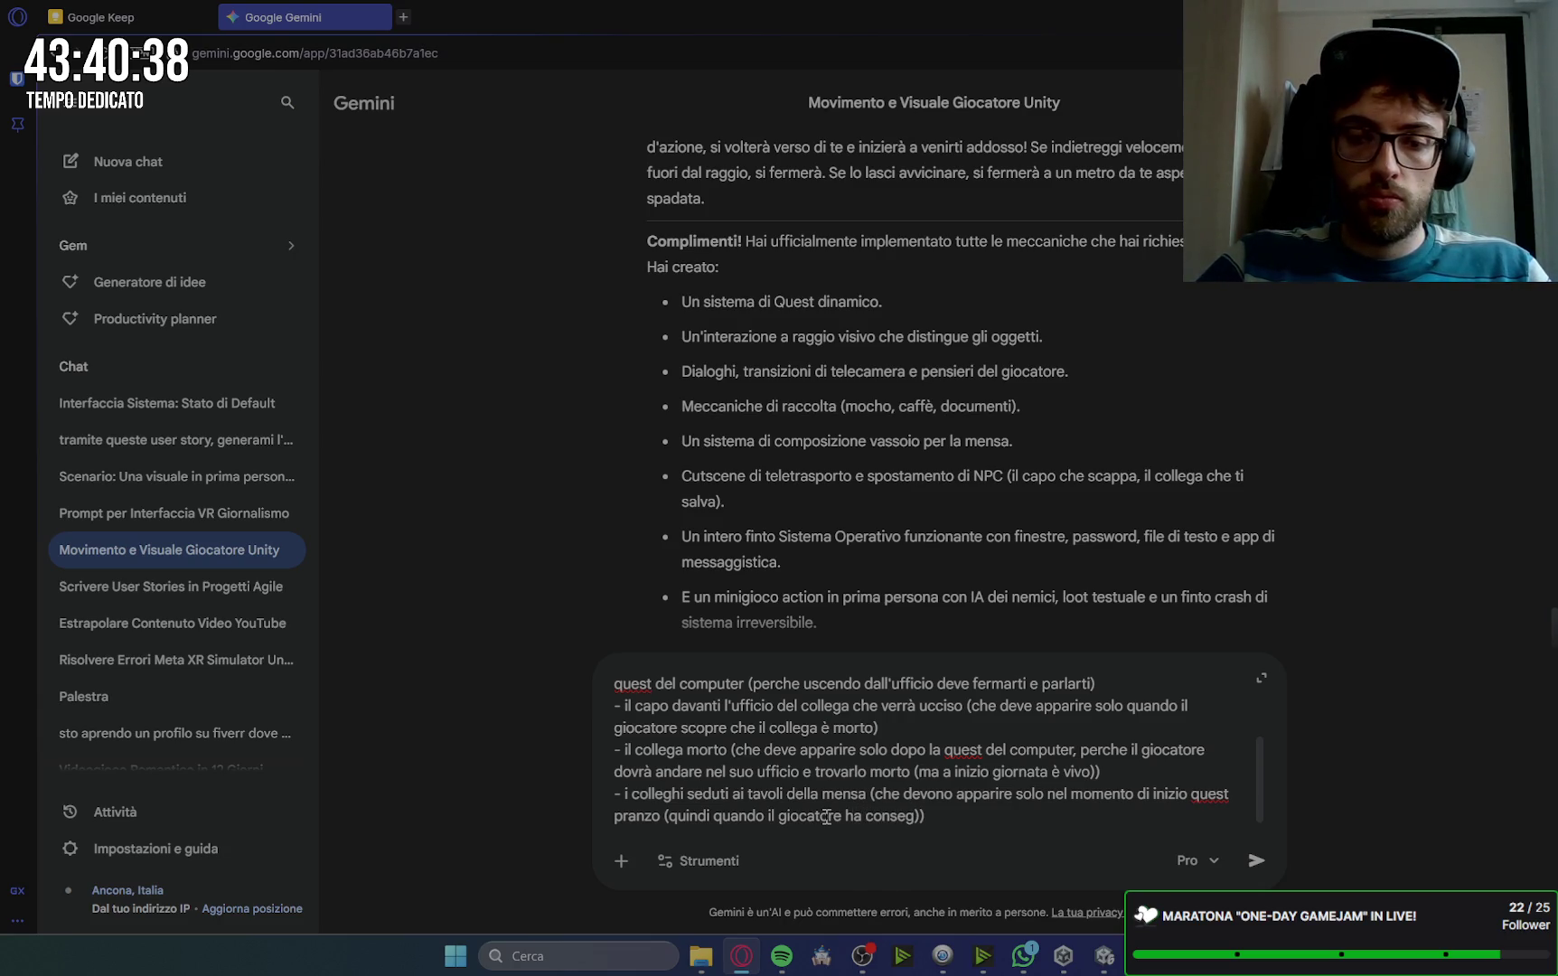
pyautogui.write('nato il caffe')
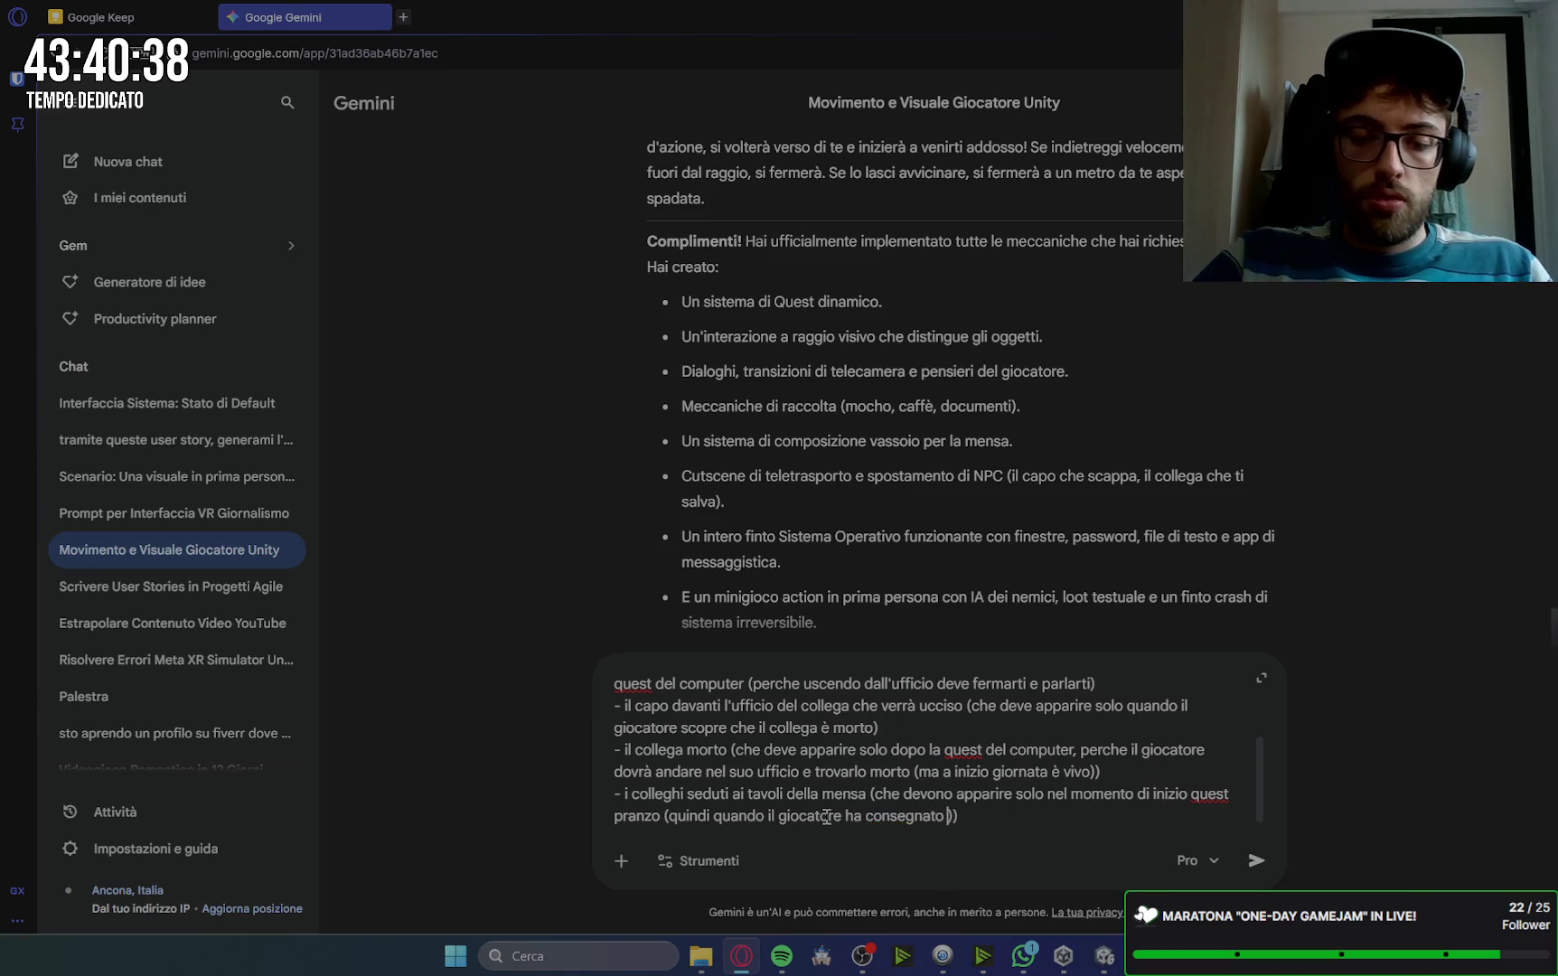
pyautogui.write(' al capo')
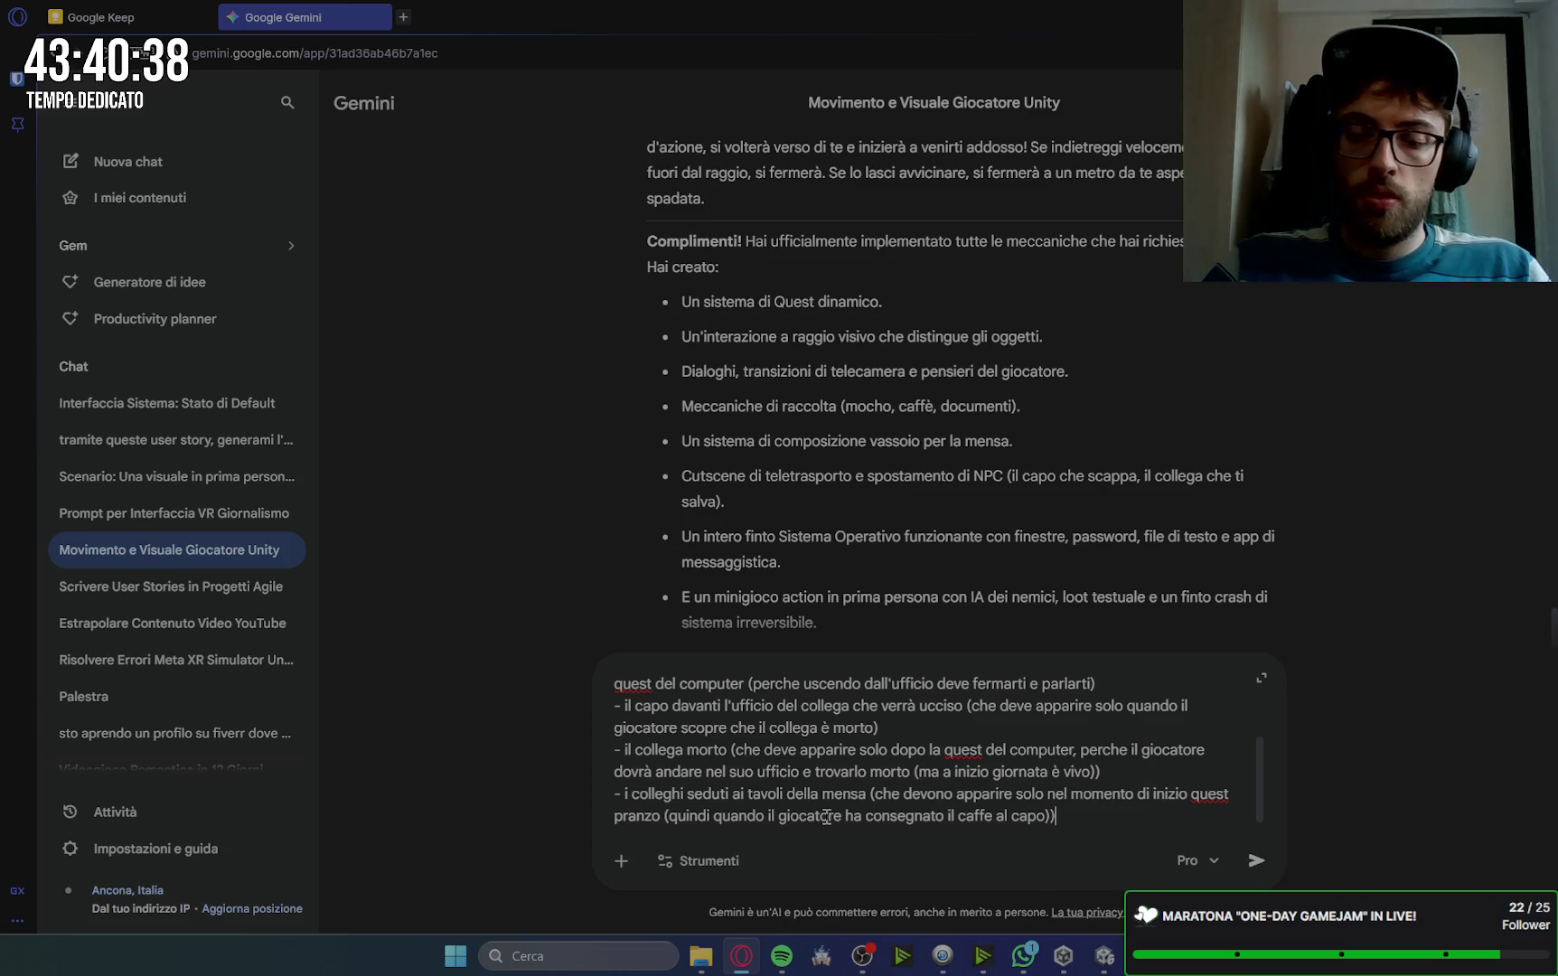
pyautogui.write(' e ')
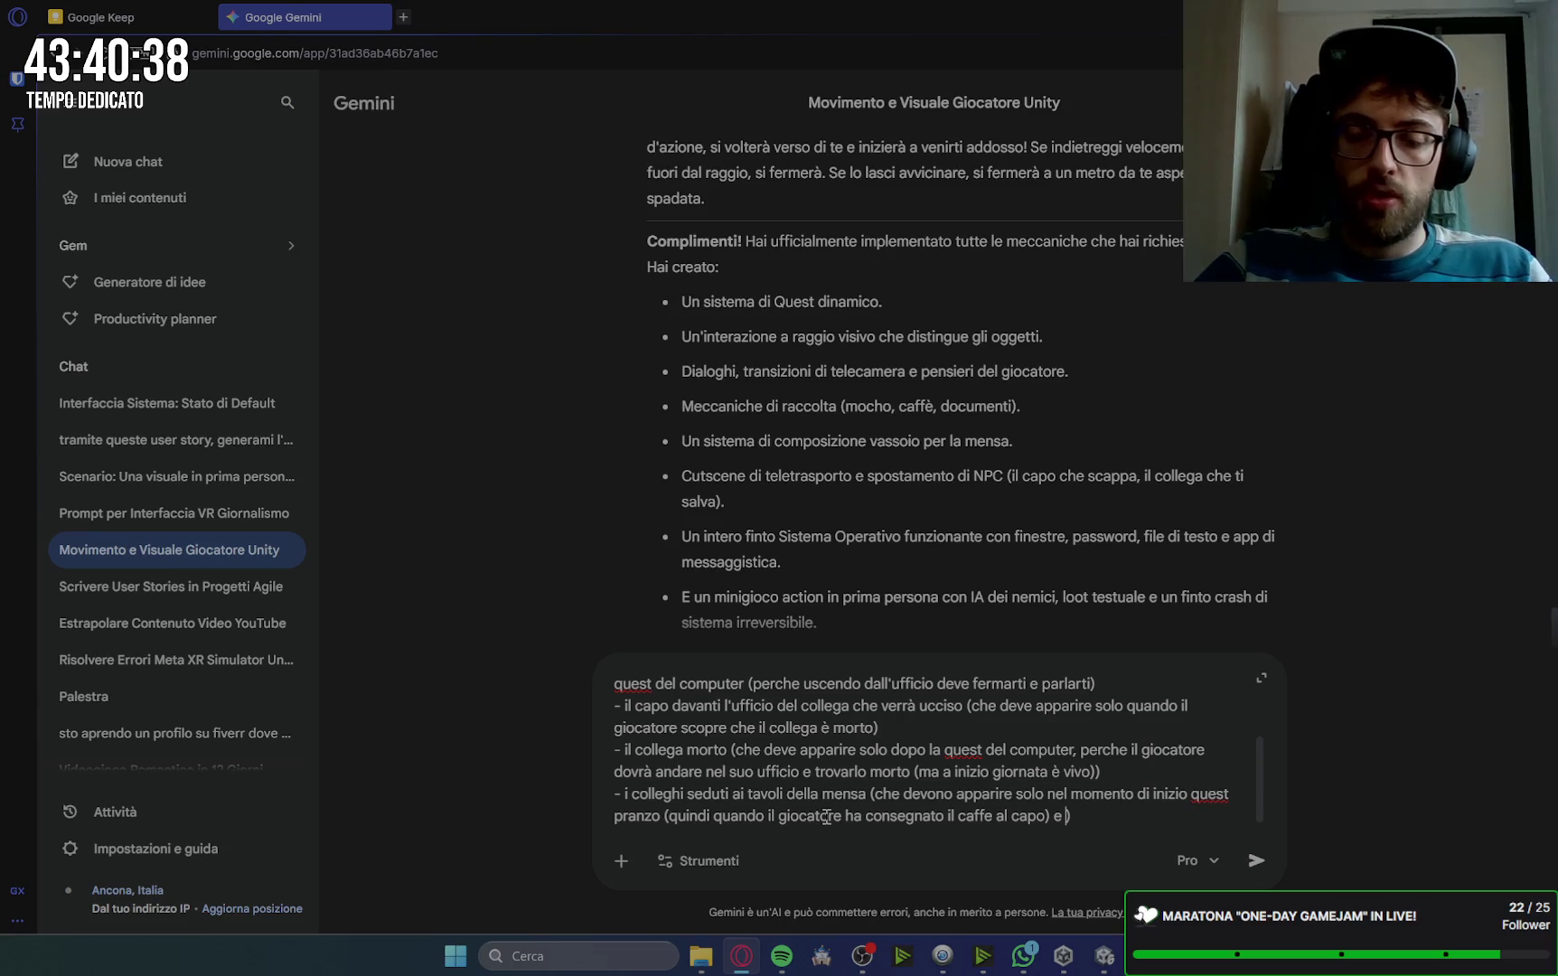
pyautogui.write('devono spari')
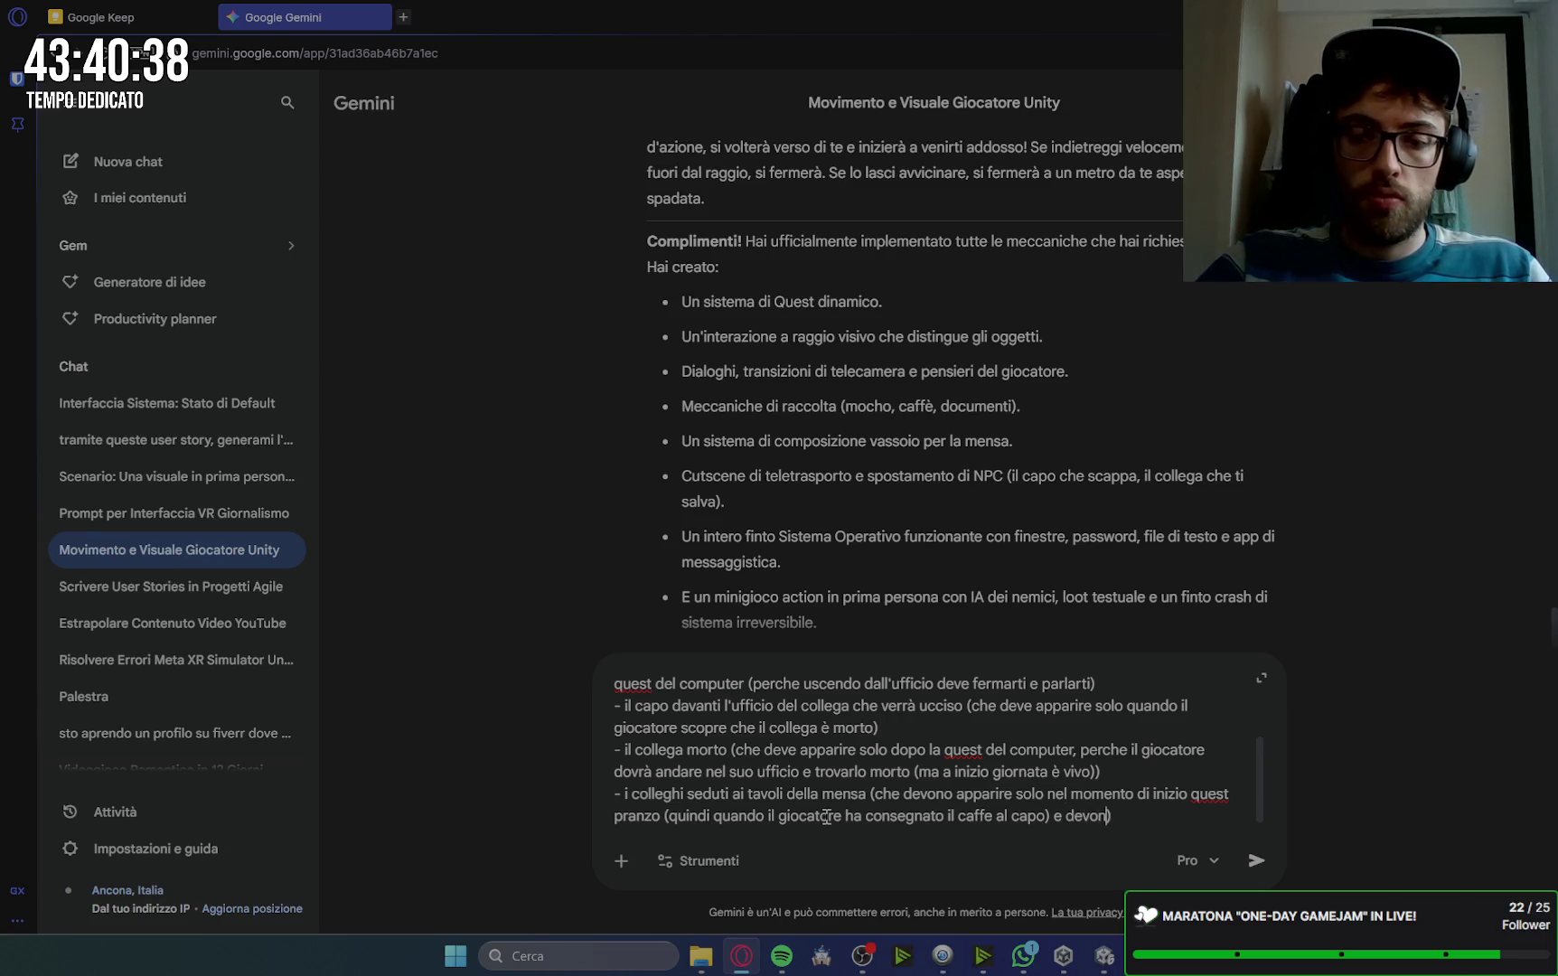
pyautogui.write('re quando ')
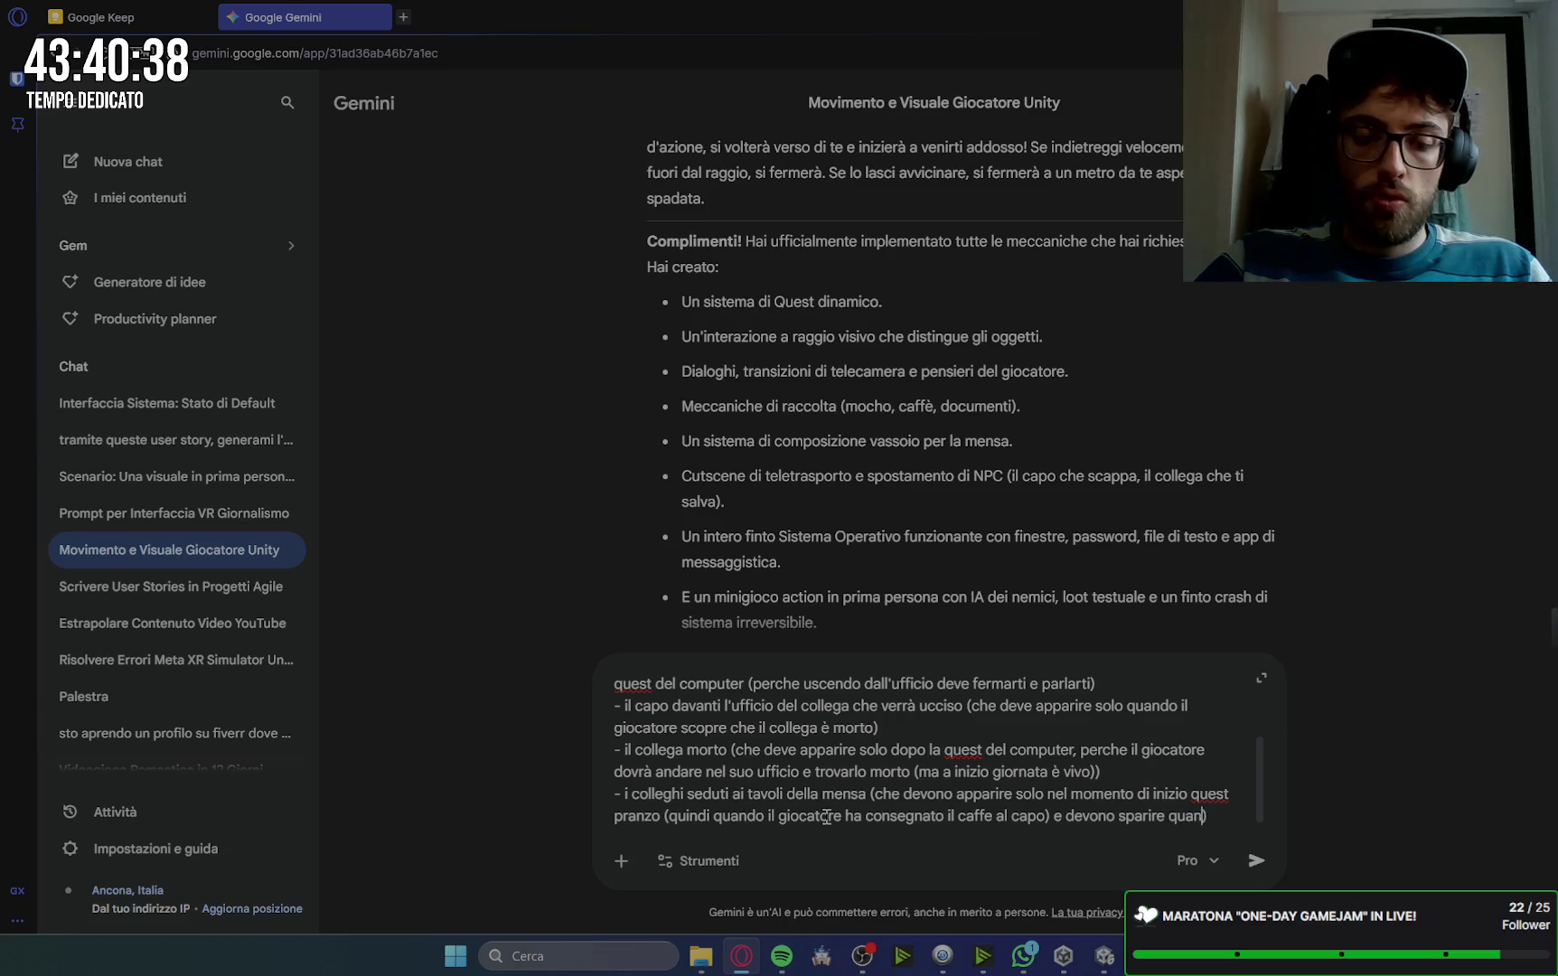
pyautogui.write('il giocat')
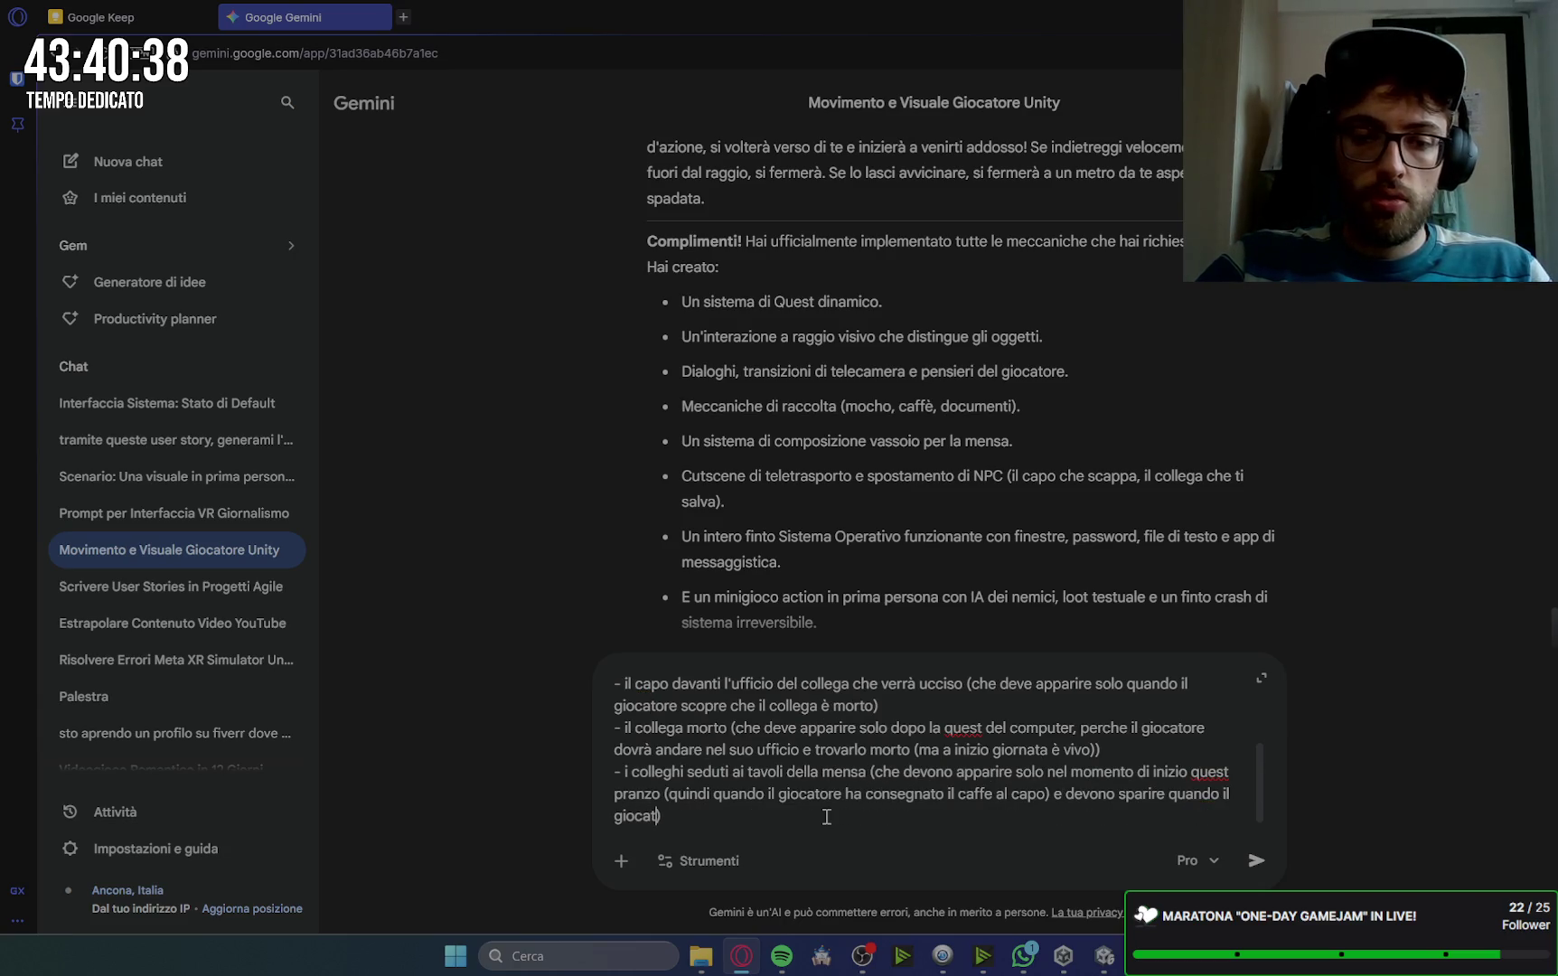
pyautogui.write('e interagis')
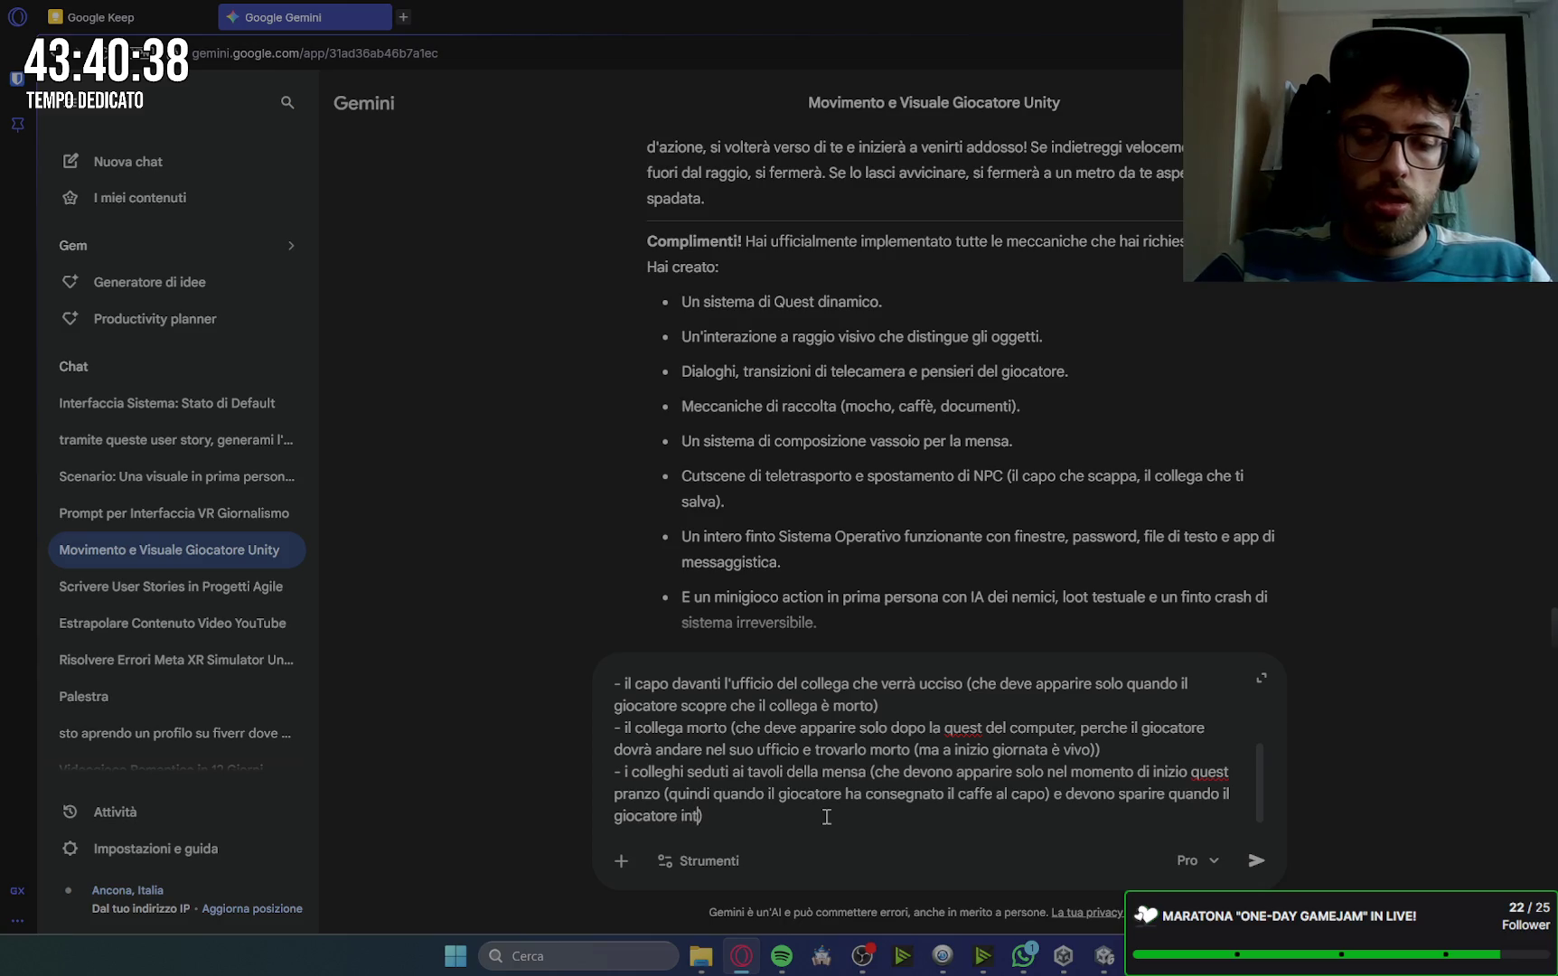
pyautogui.write('ce con il comp')
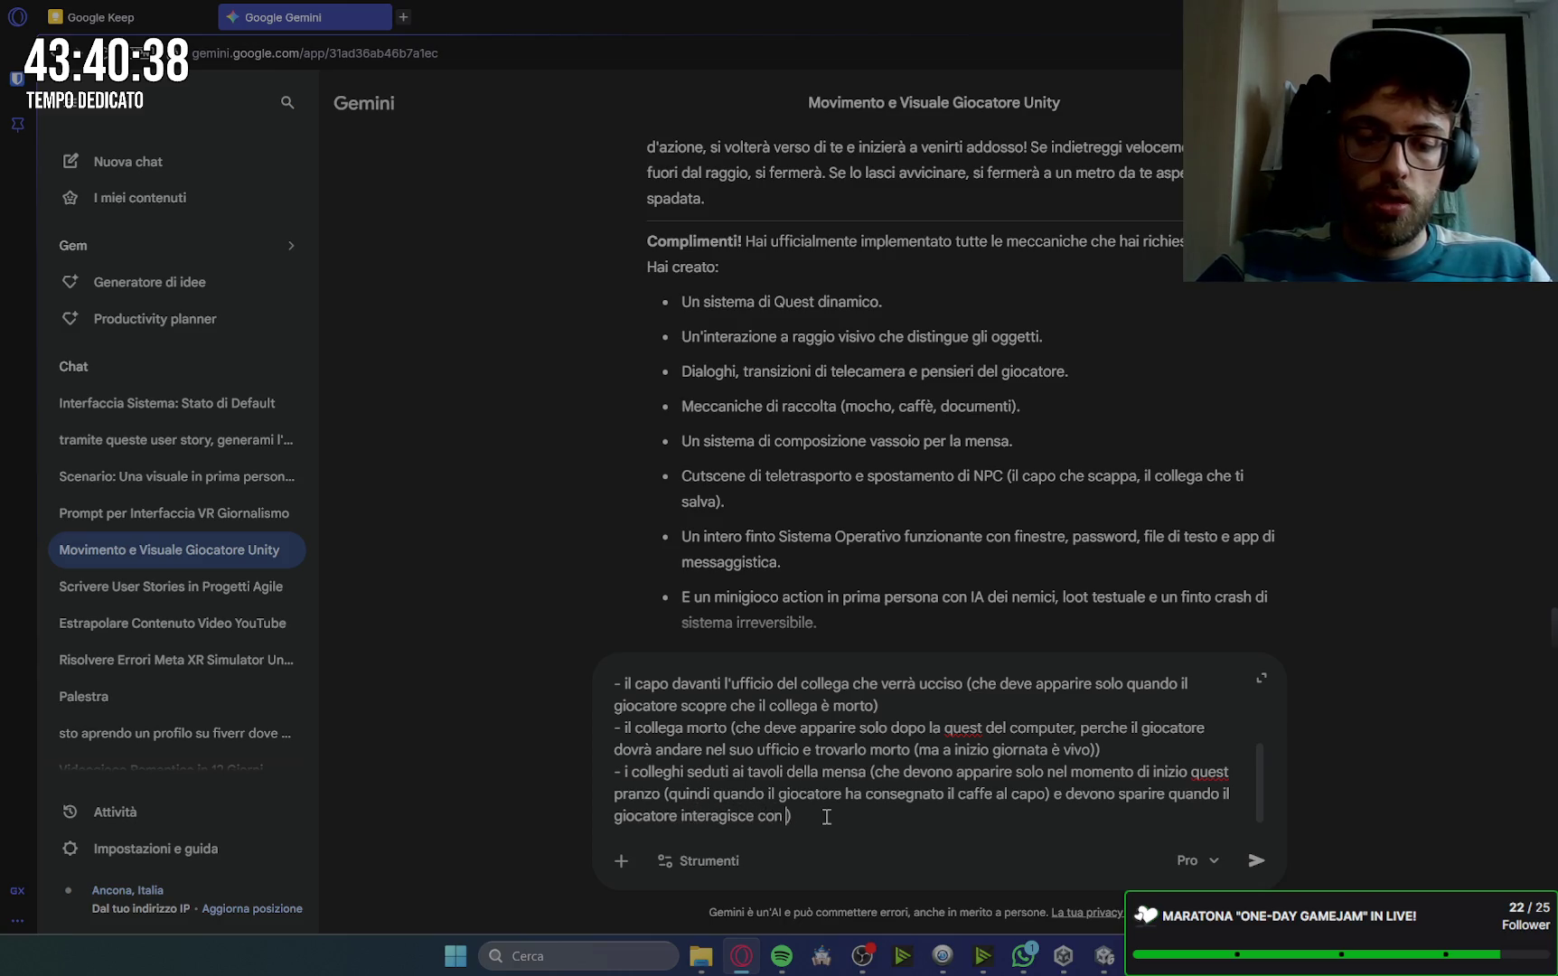
pyautogui.write('uter de')
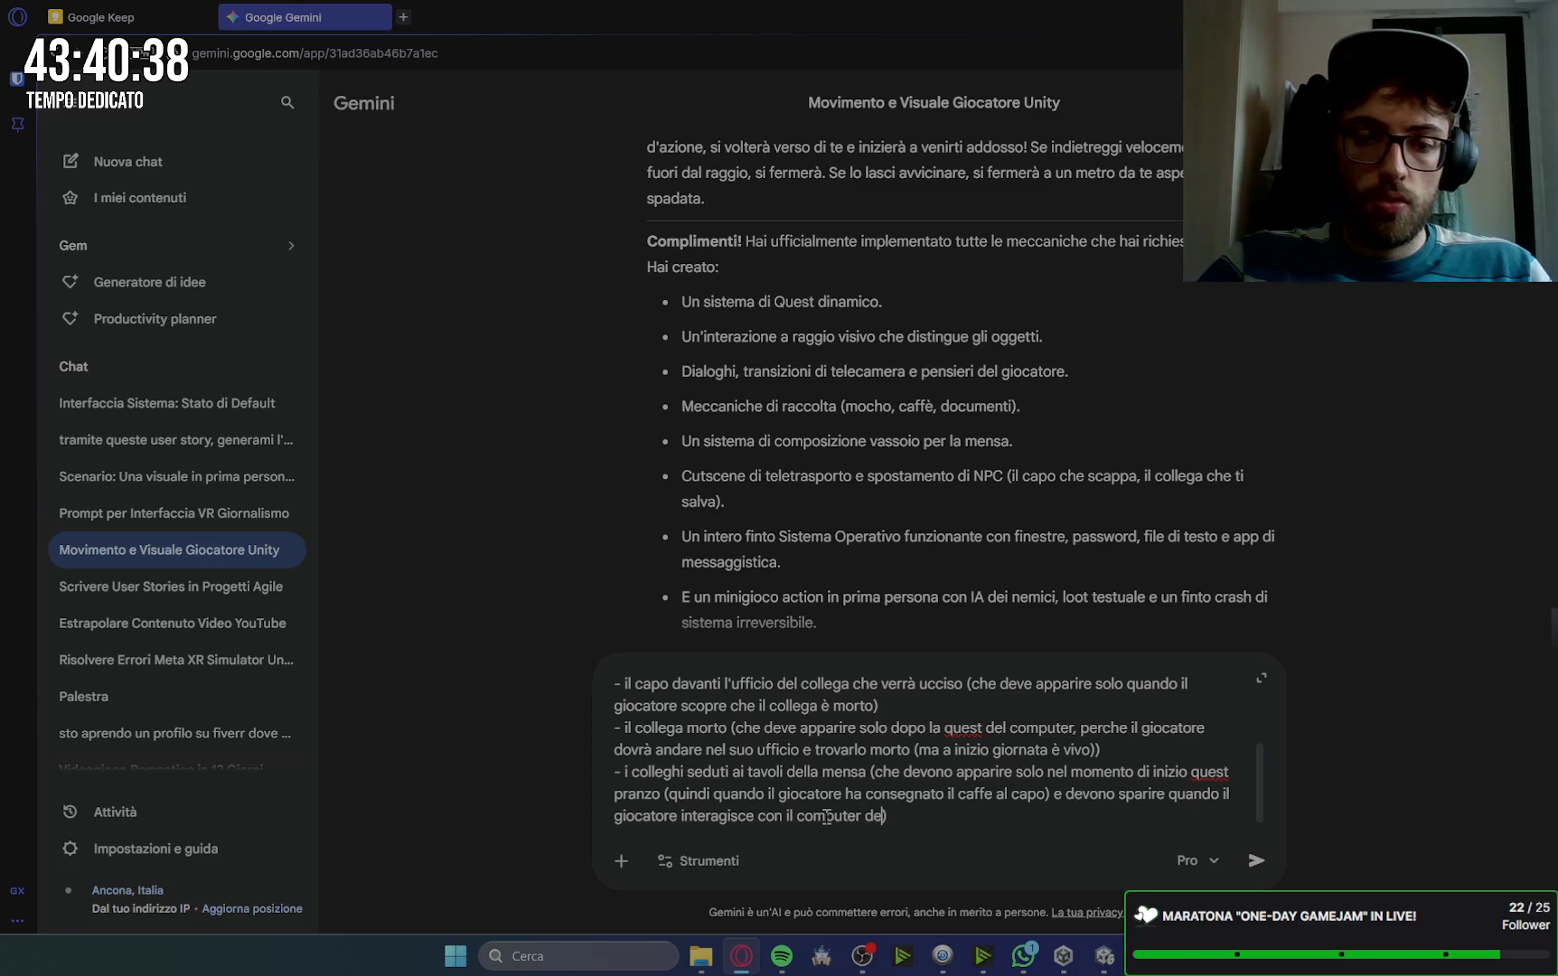
pyautogui.write('capo (')
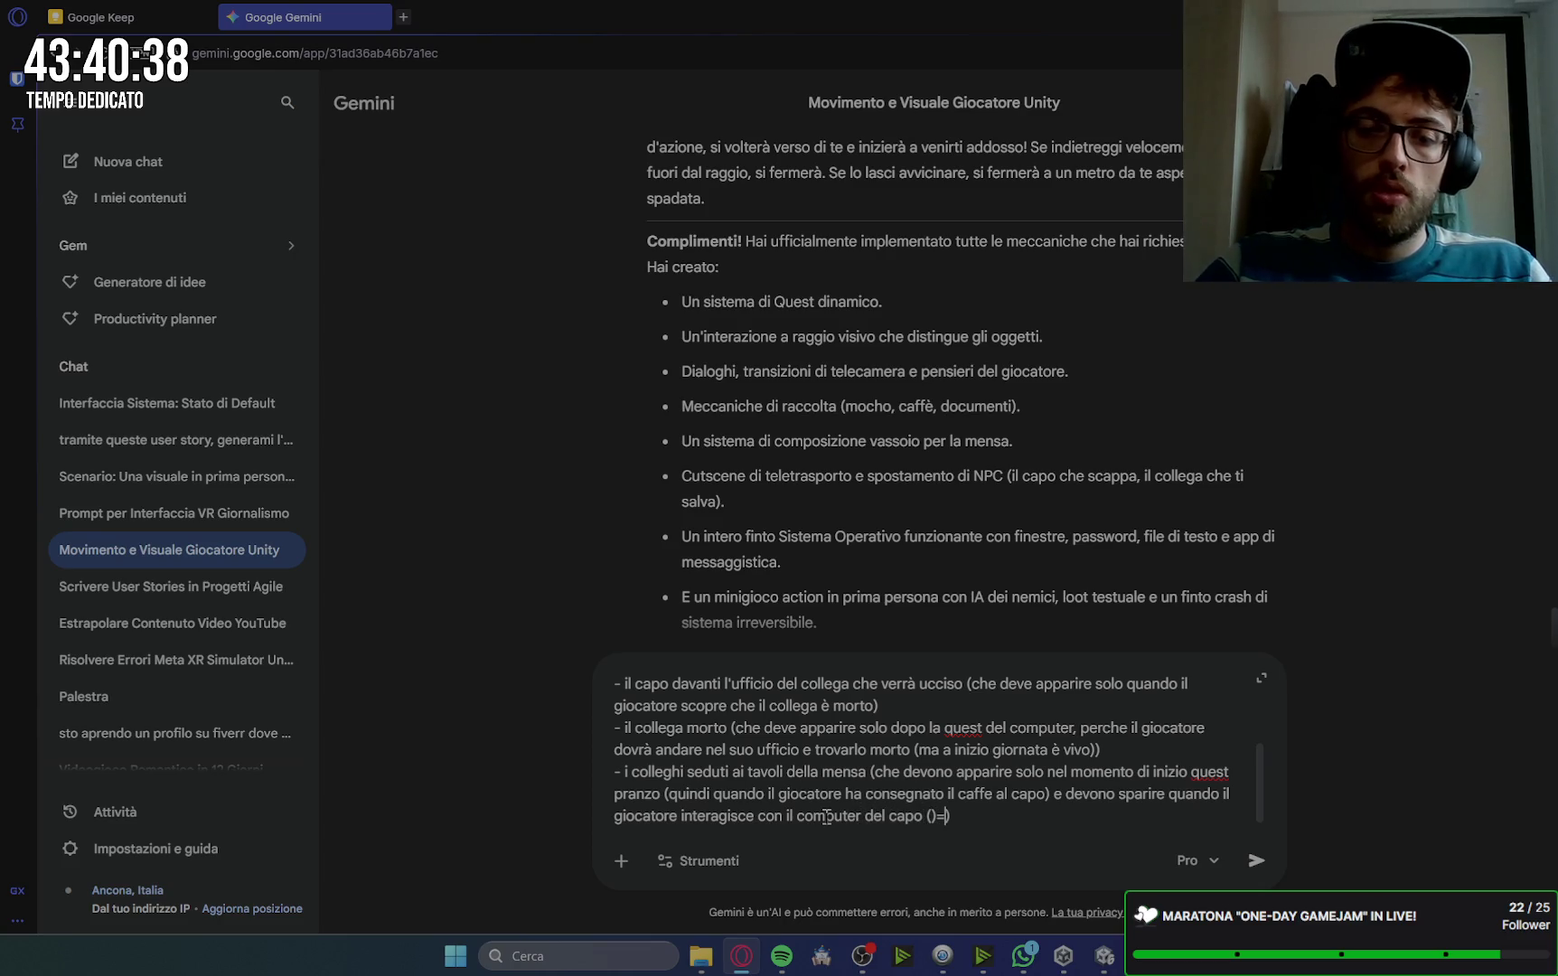
pyautogui.write(')')
pyautogui.write('che ')
pyautogui.write('è il momento ')
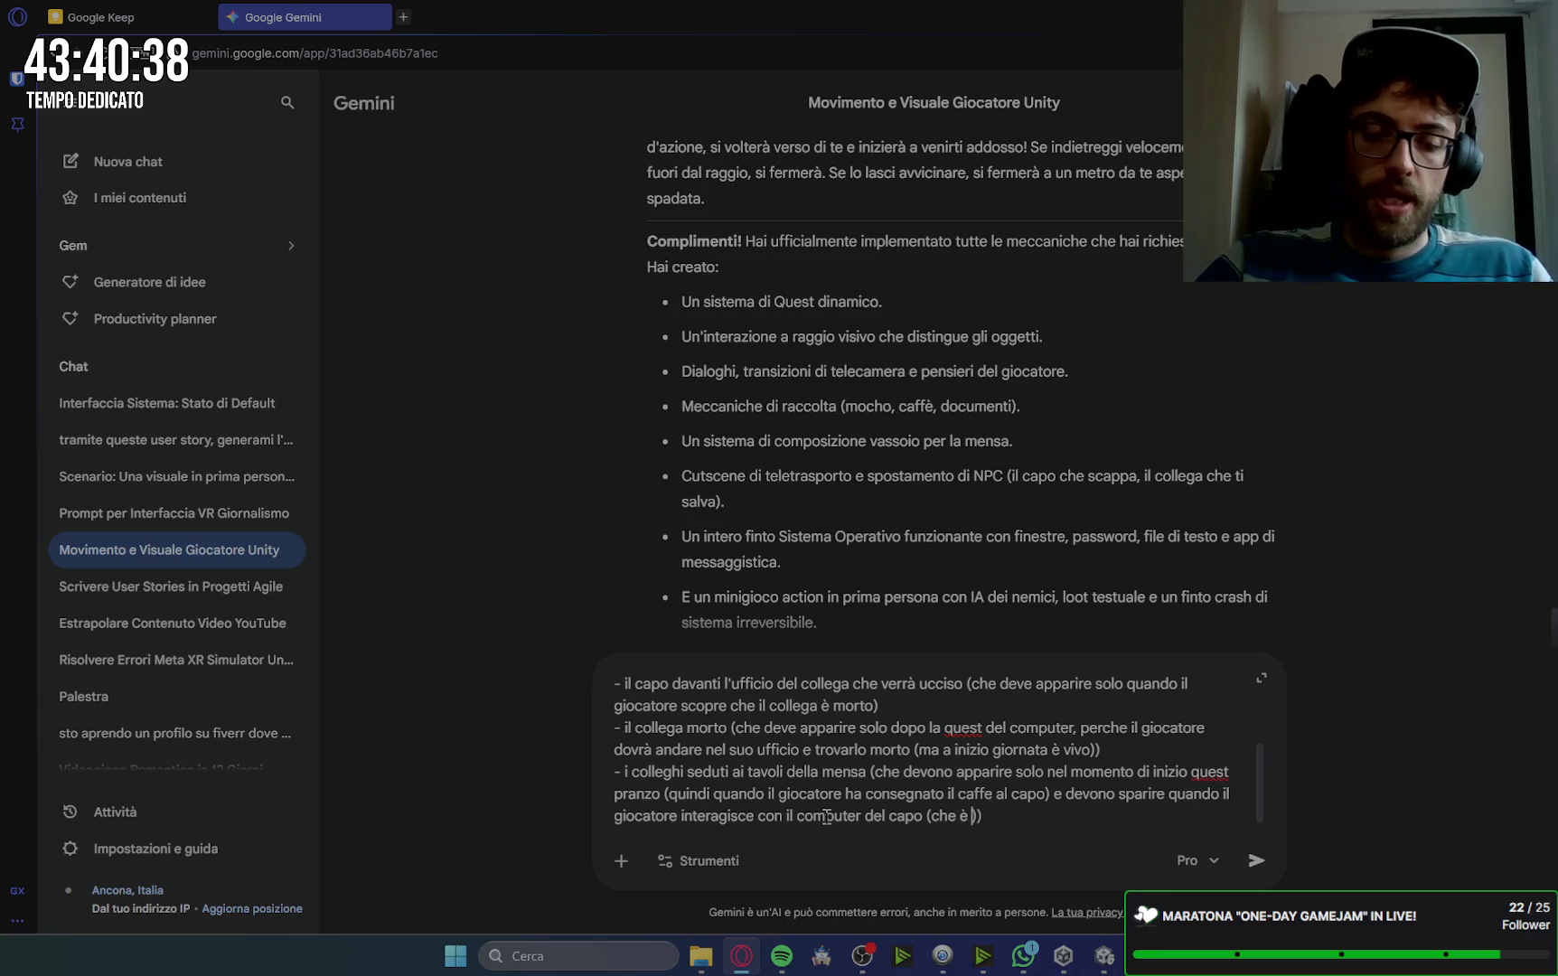
pyautogui.write('migliore ')
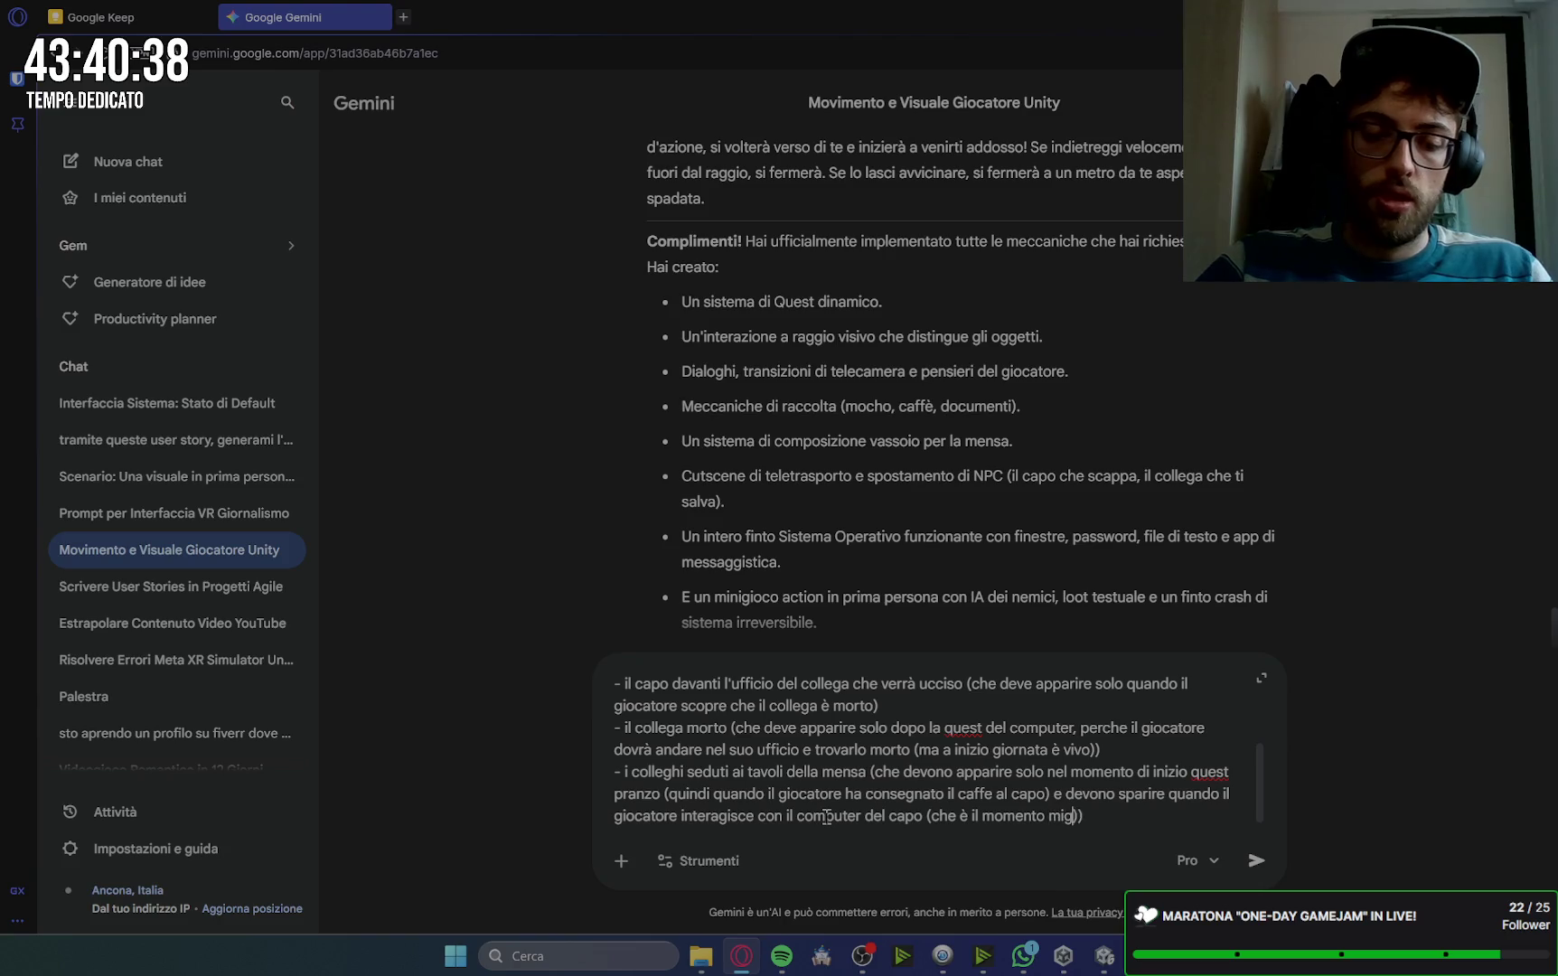
pyautogui.write('per')
pyautogui.write(' farli sparire')
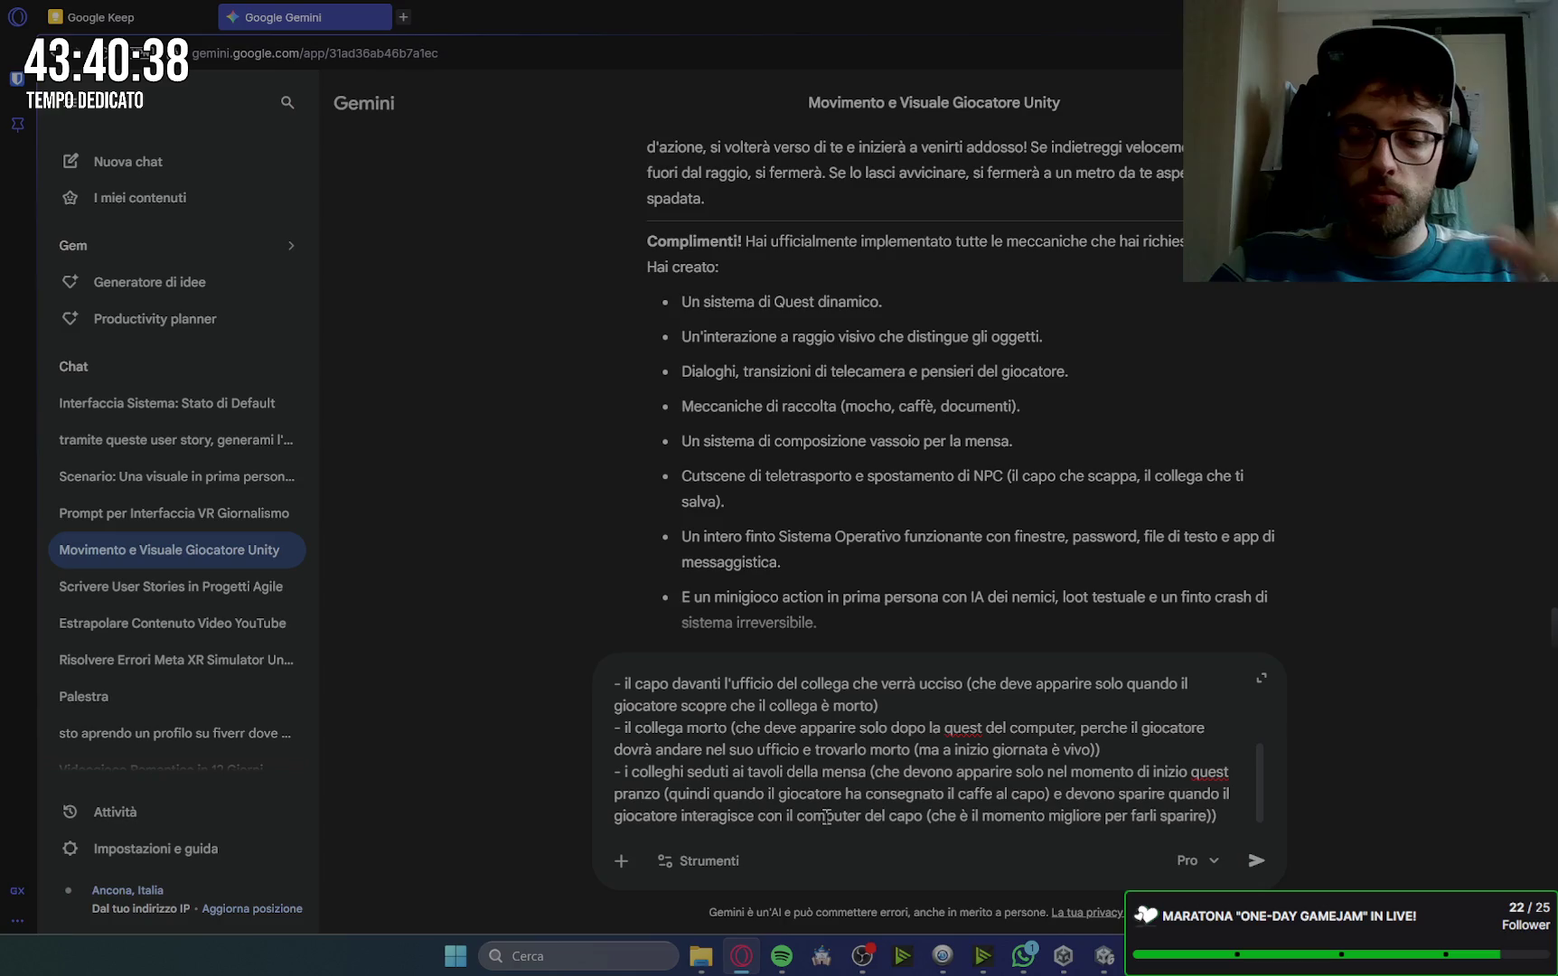
pyautogui.scroll(5, 764, 775)
pyautogui.scroll(-3, 764, 775)
pyautogui.scroll(-2, 764, 774)
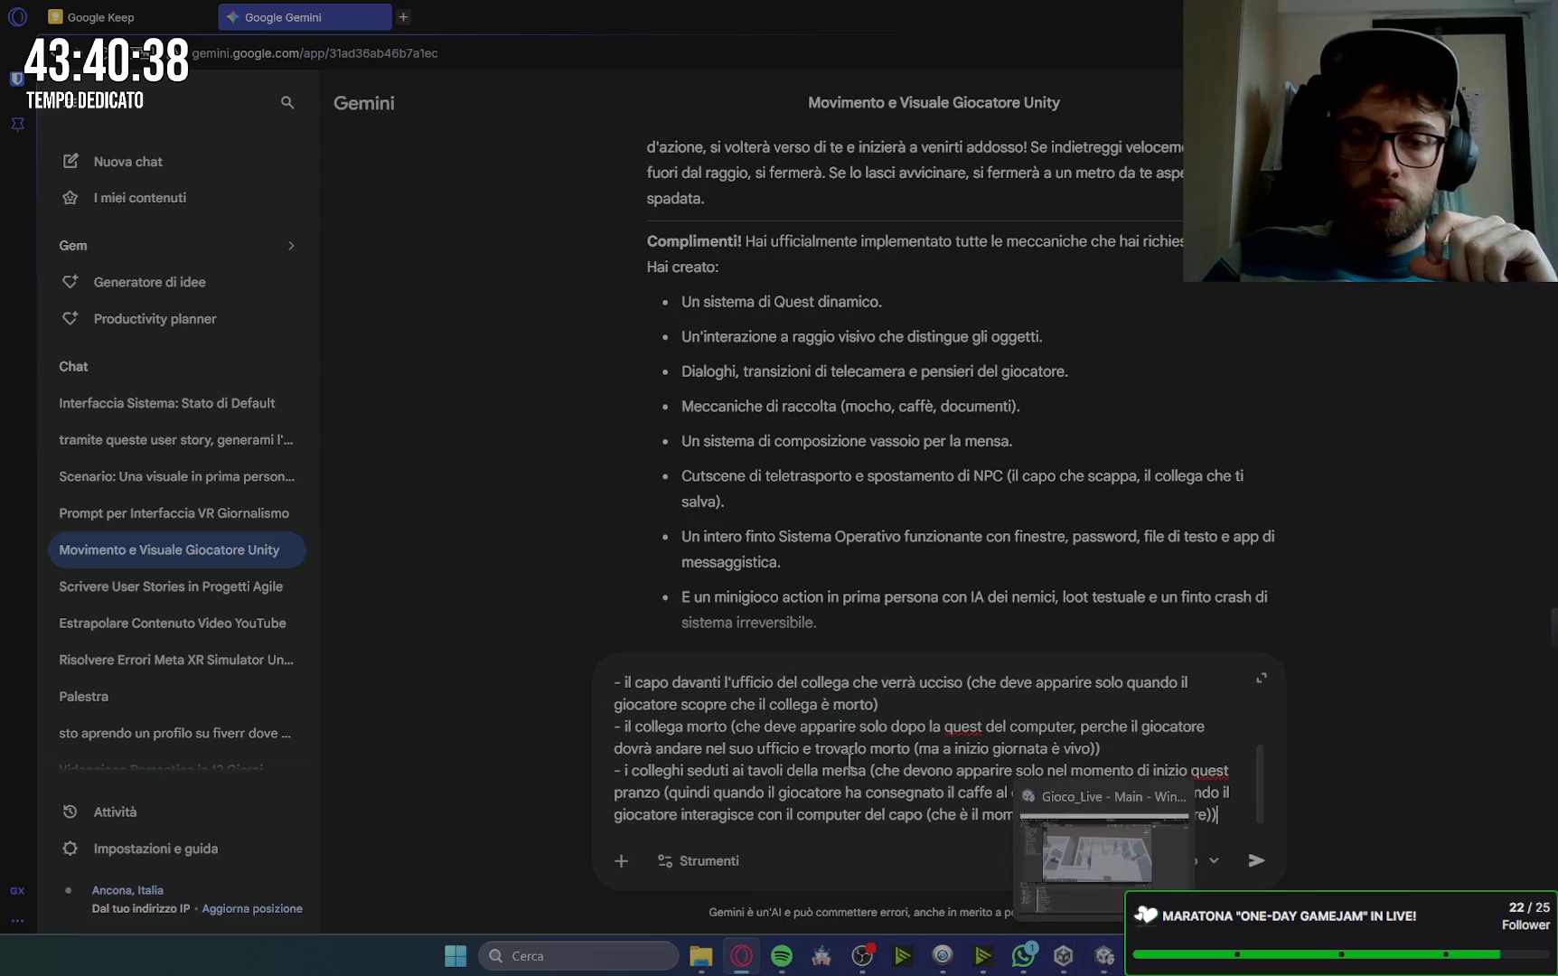
pyautogui.scroll(4, 848, 761)
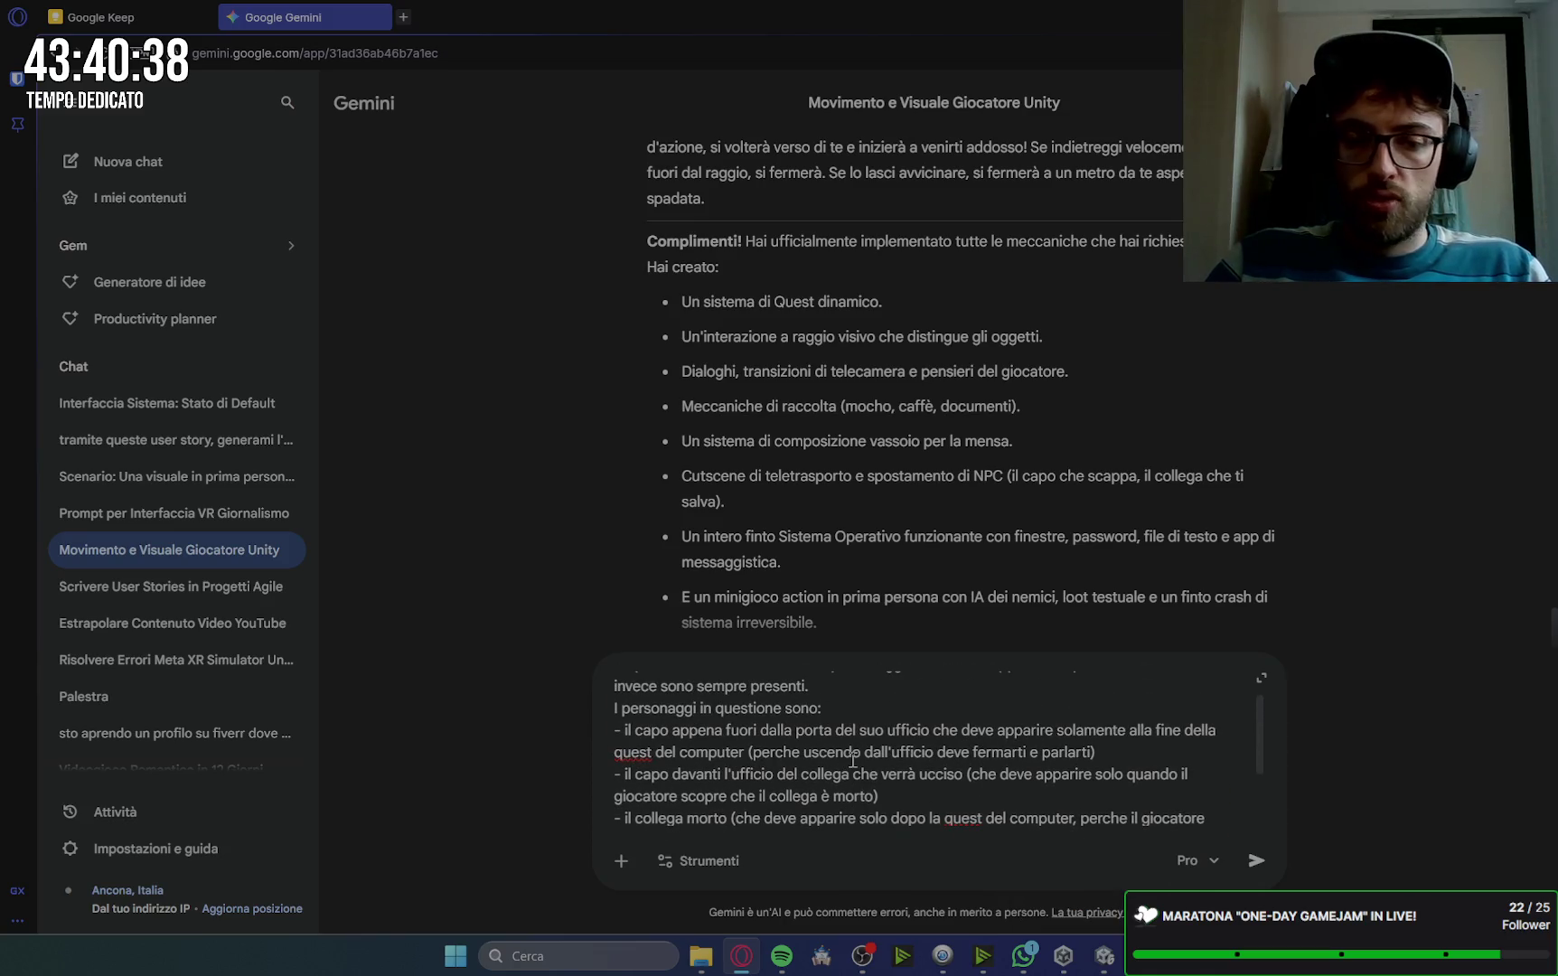
pyautogui.scroll(-3, 855, 759)
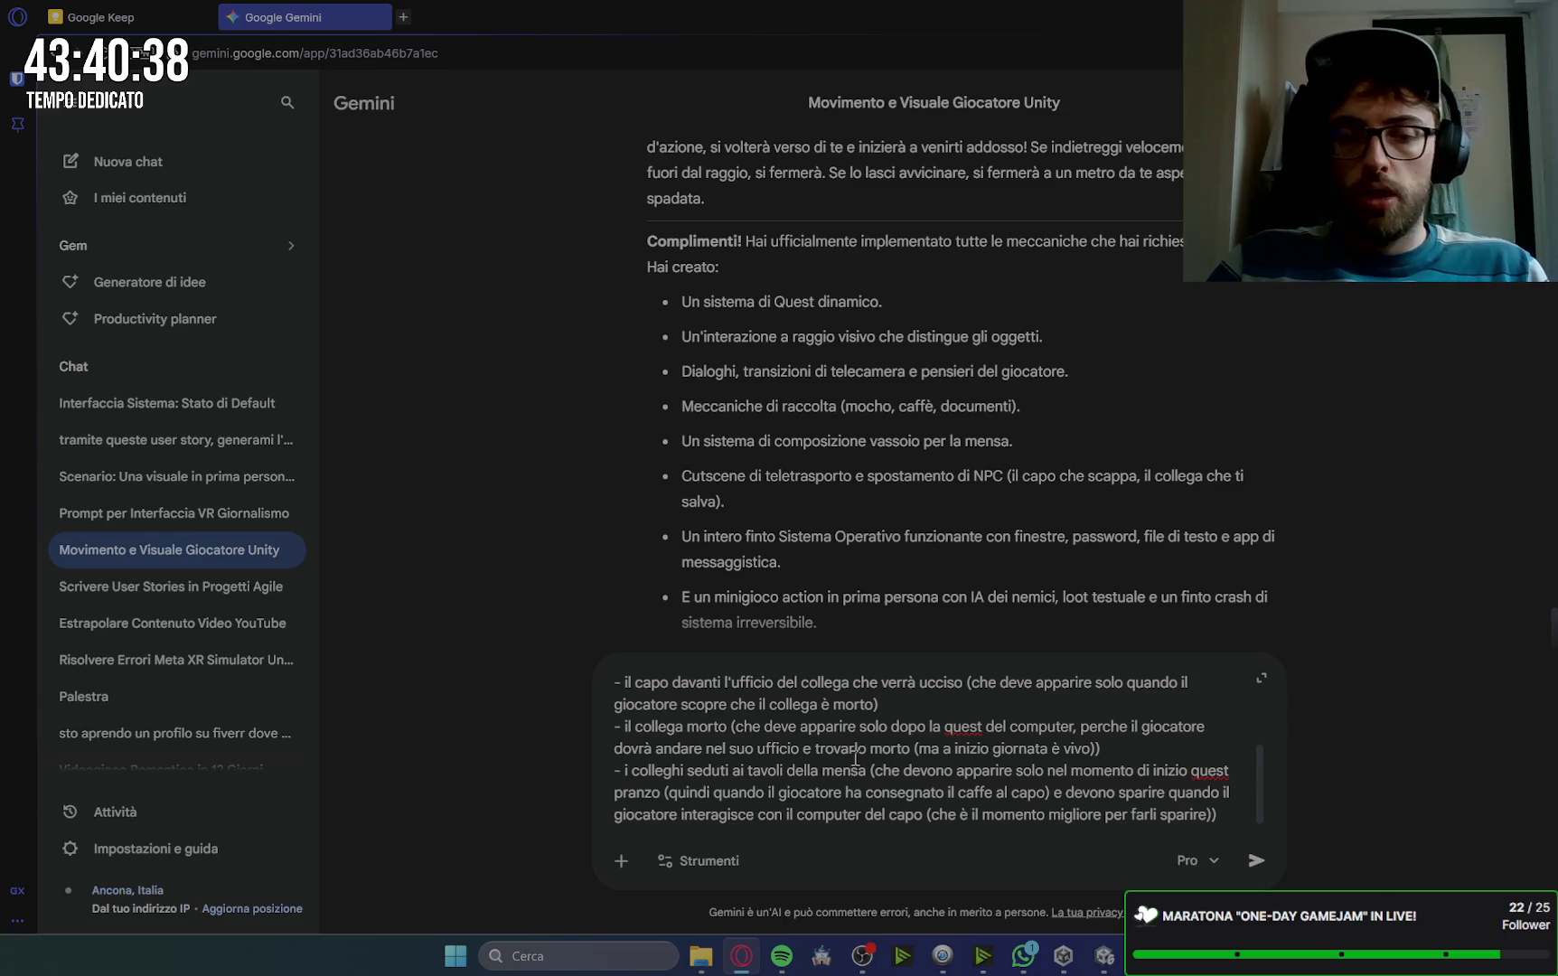
pyautogui.write('.')
pyautogui.hotkey('shift', 'Return')
pyautogui.hotkey('shift', 'Return')
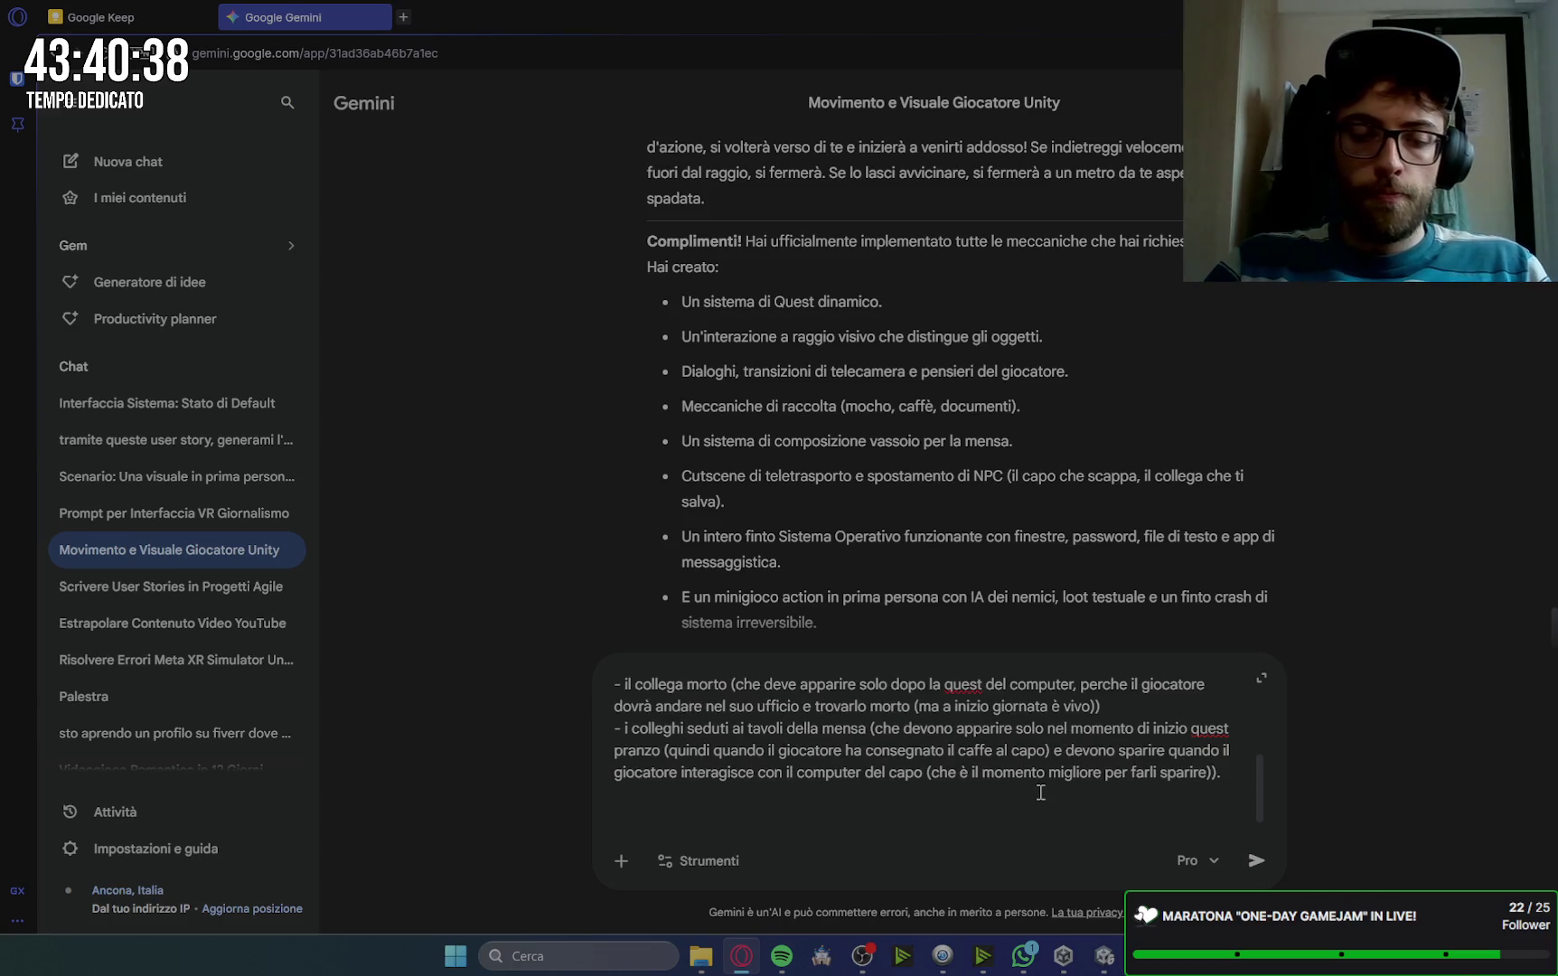
pyautogui.write('cominciam')
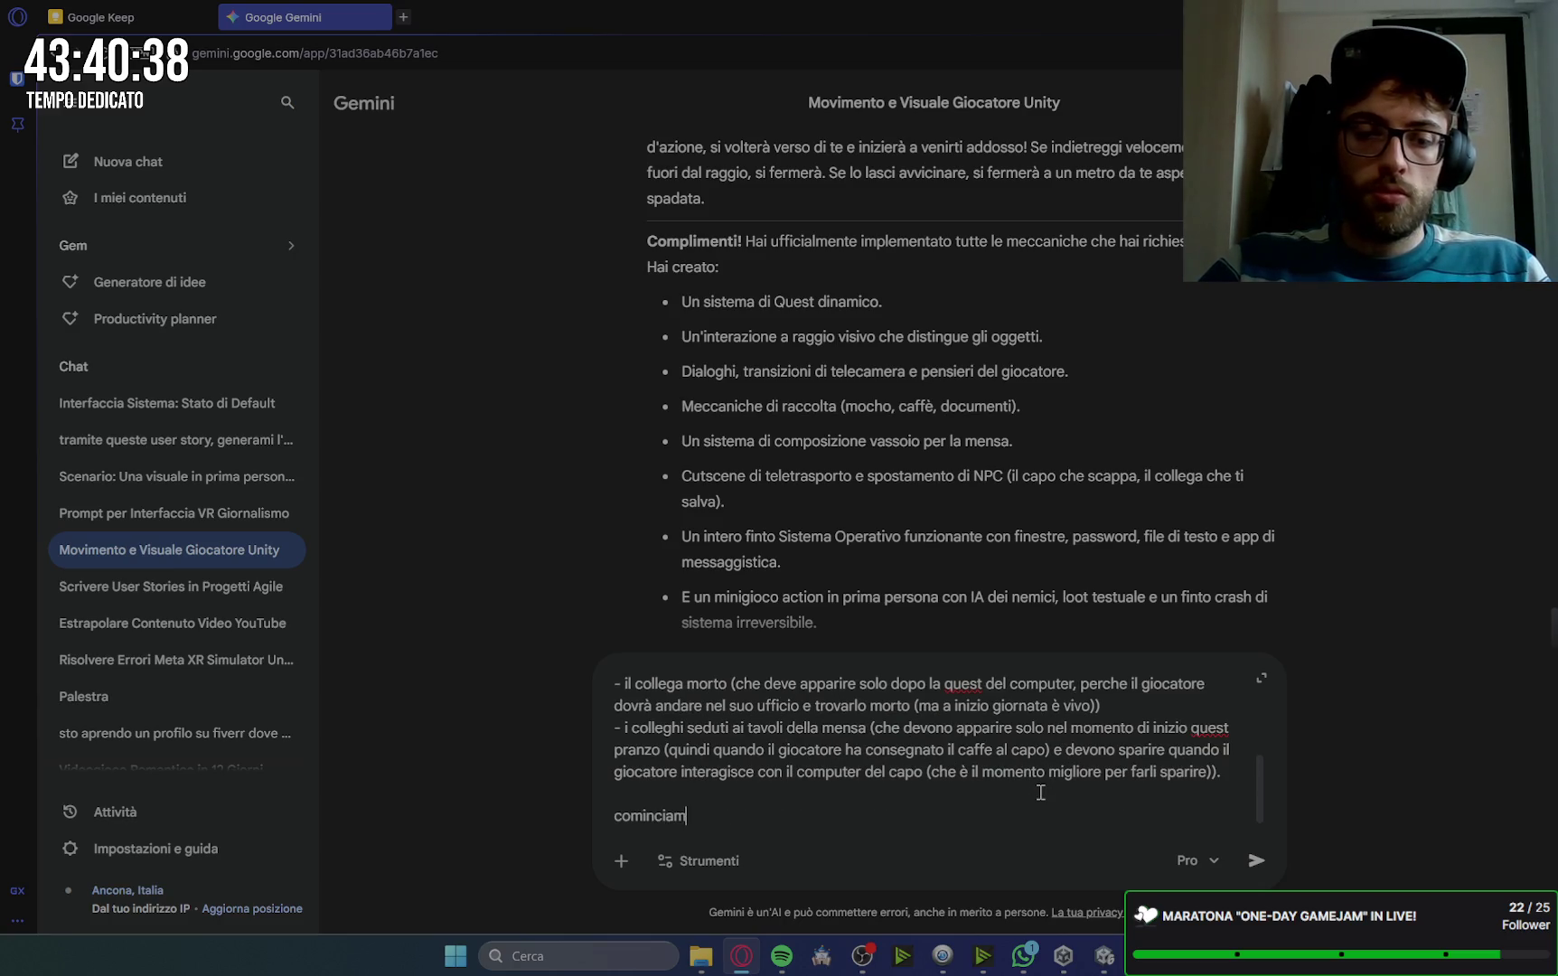
pyautogui.write('o da queste')
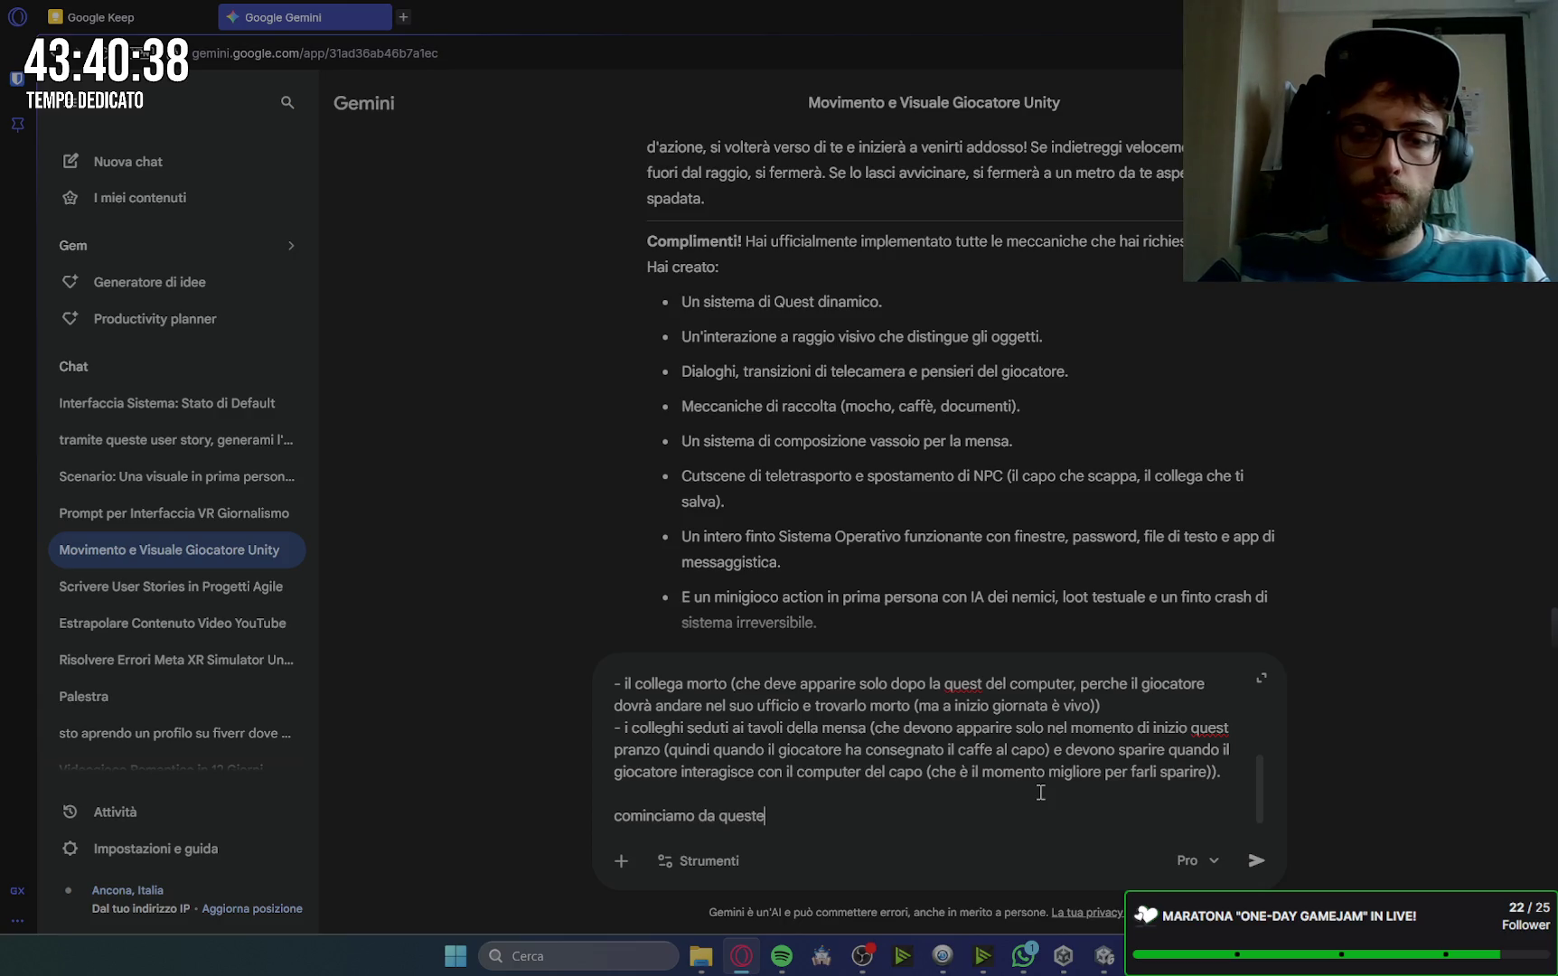
pyautogui.write(' cose poi ')
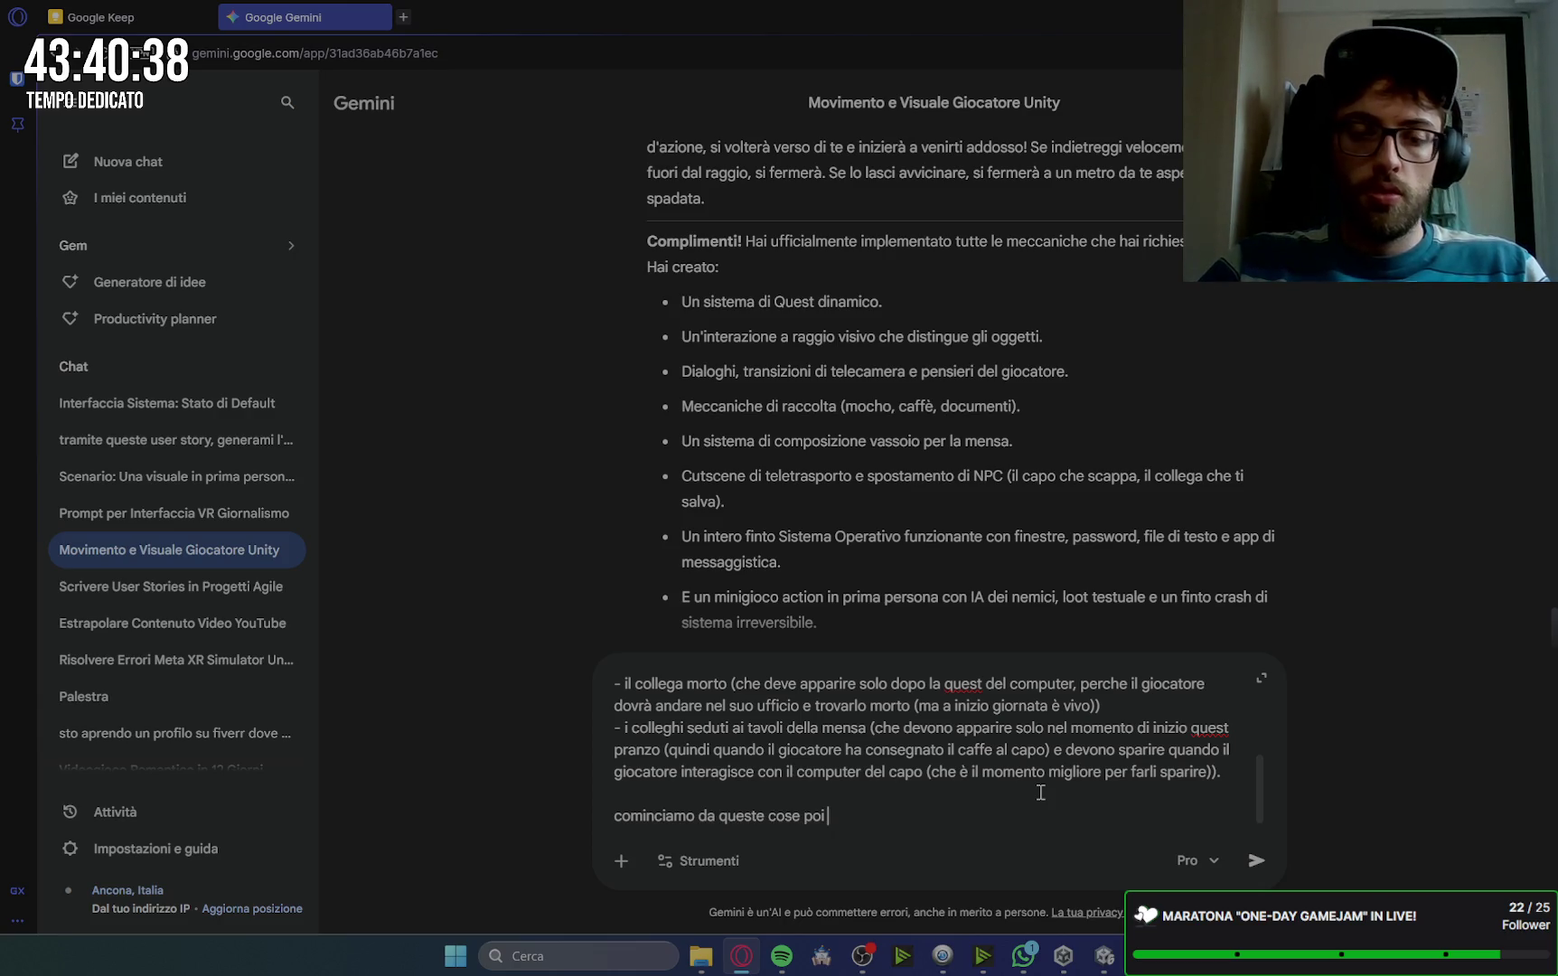
pyautogui.write('sistemeremo il resto.')
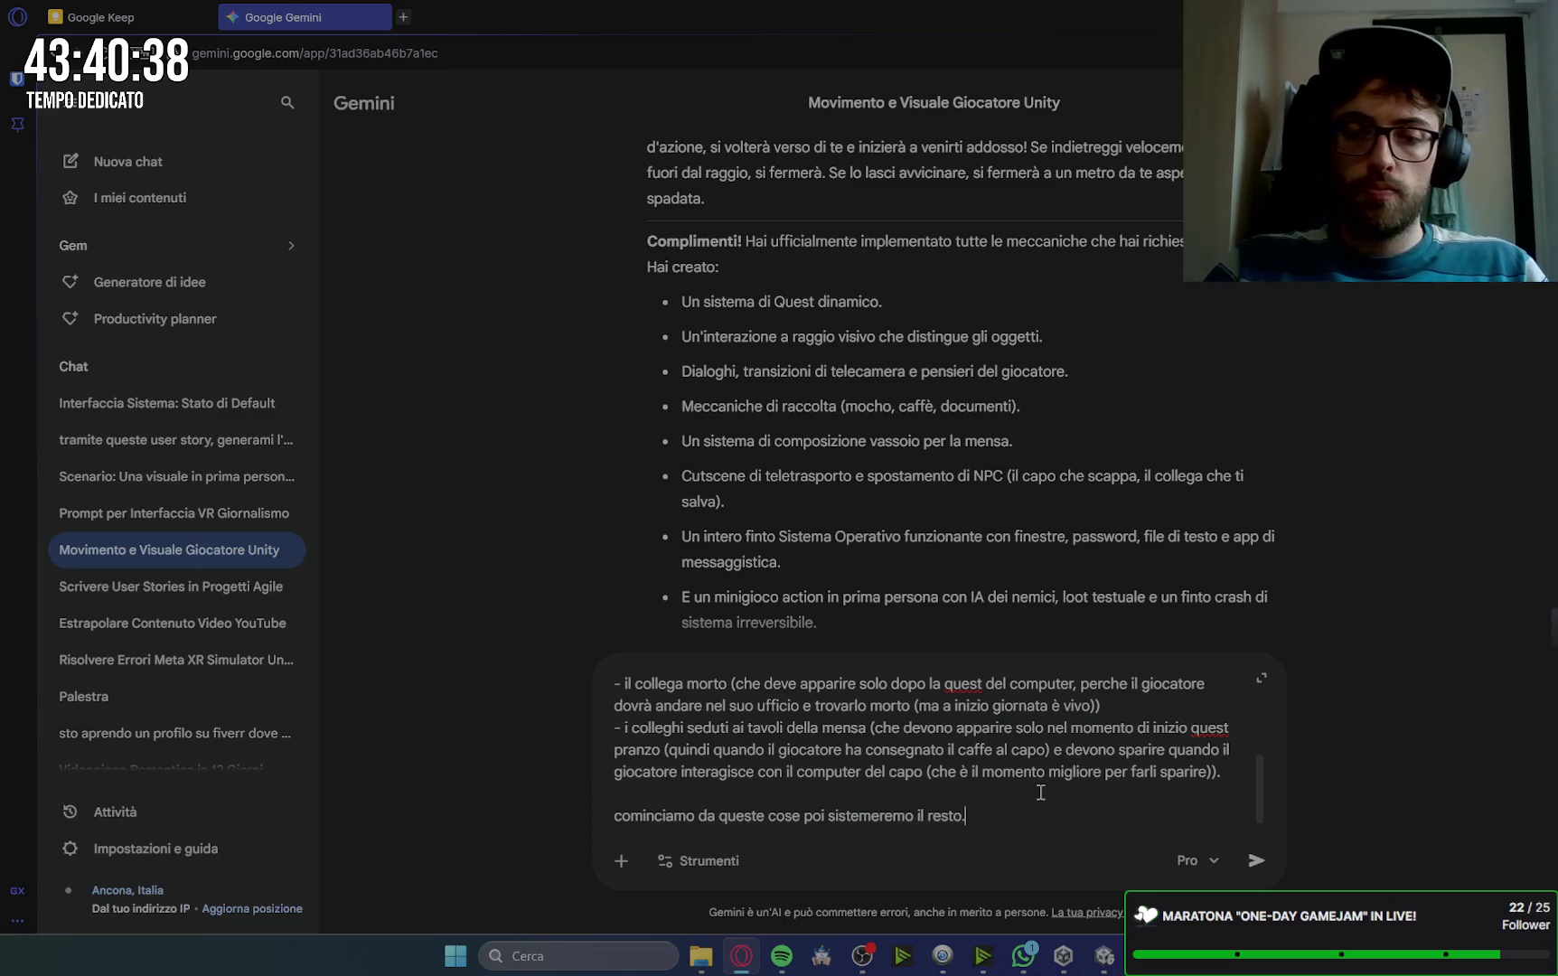
pyautogui.press('Return')
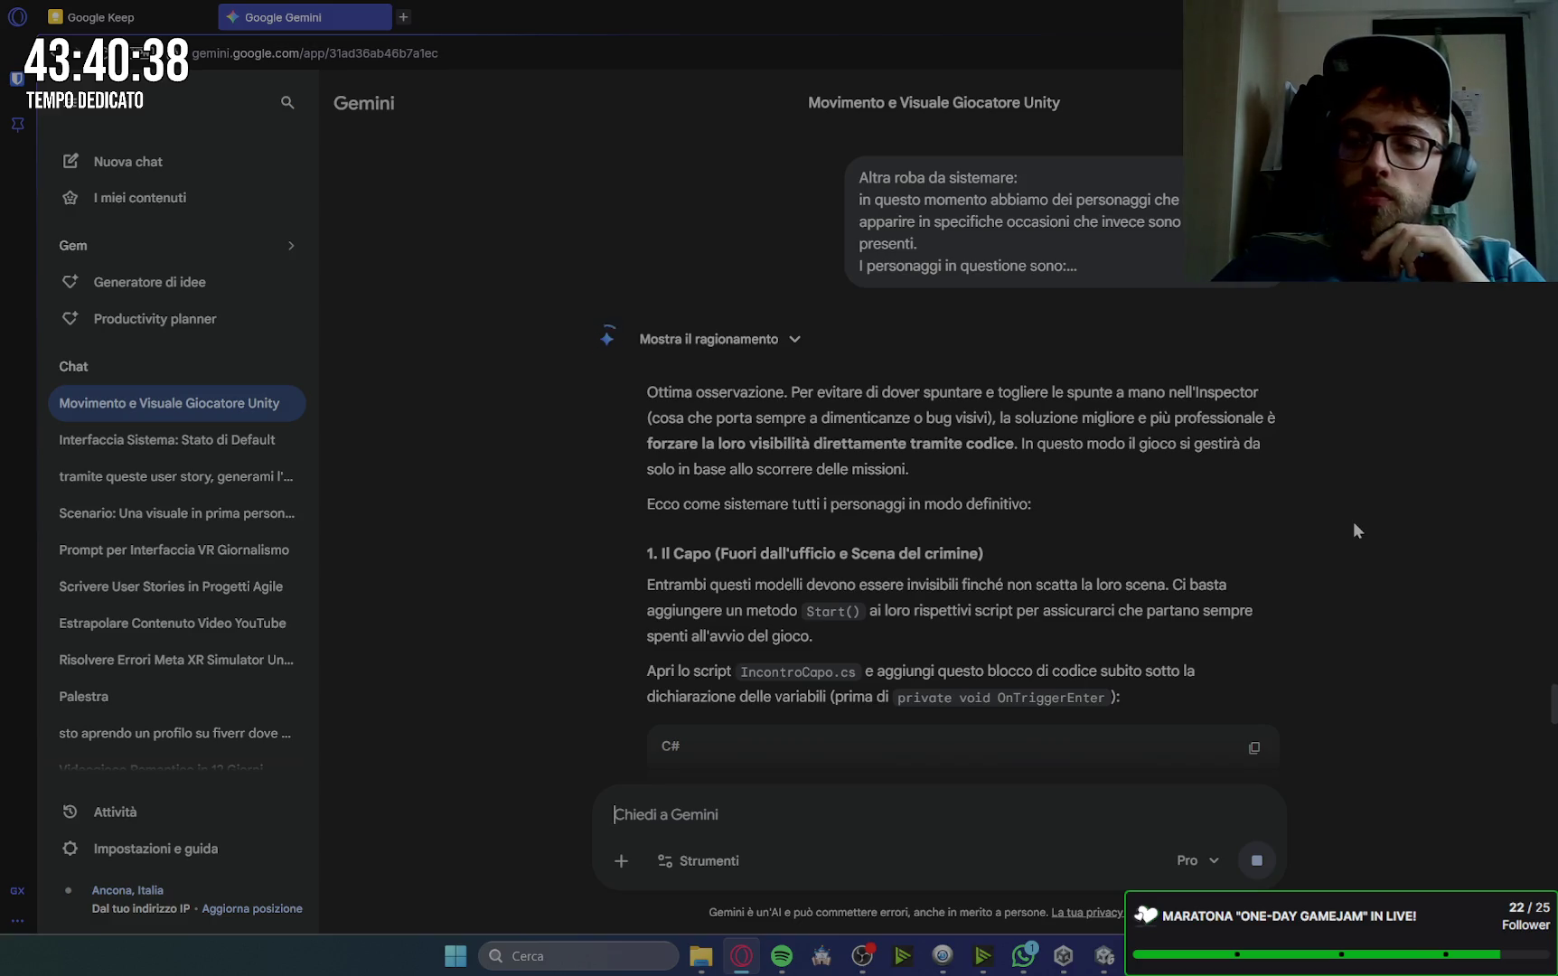
# Step: Select the Start() code hiding the boss from Gemini's IncontroCapo.cs reply and return to Unity
pyautogui.scroll(-2, 1352, 521)
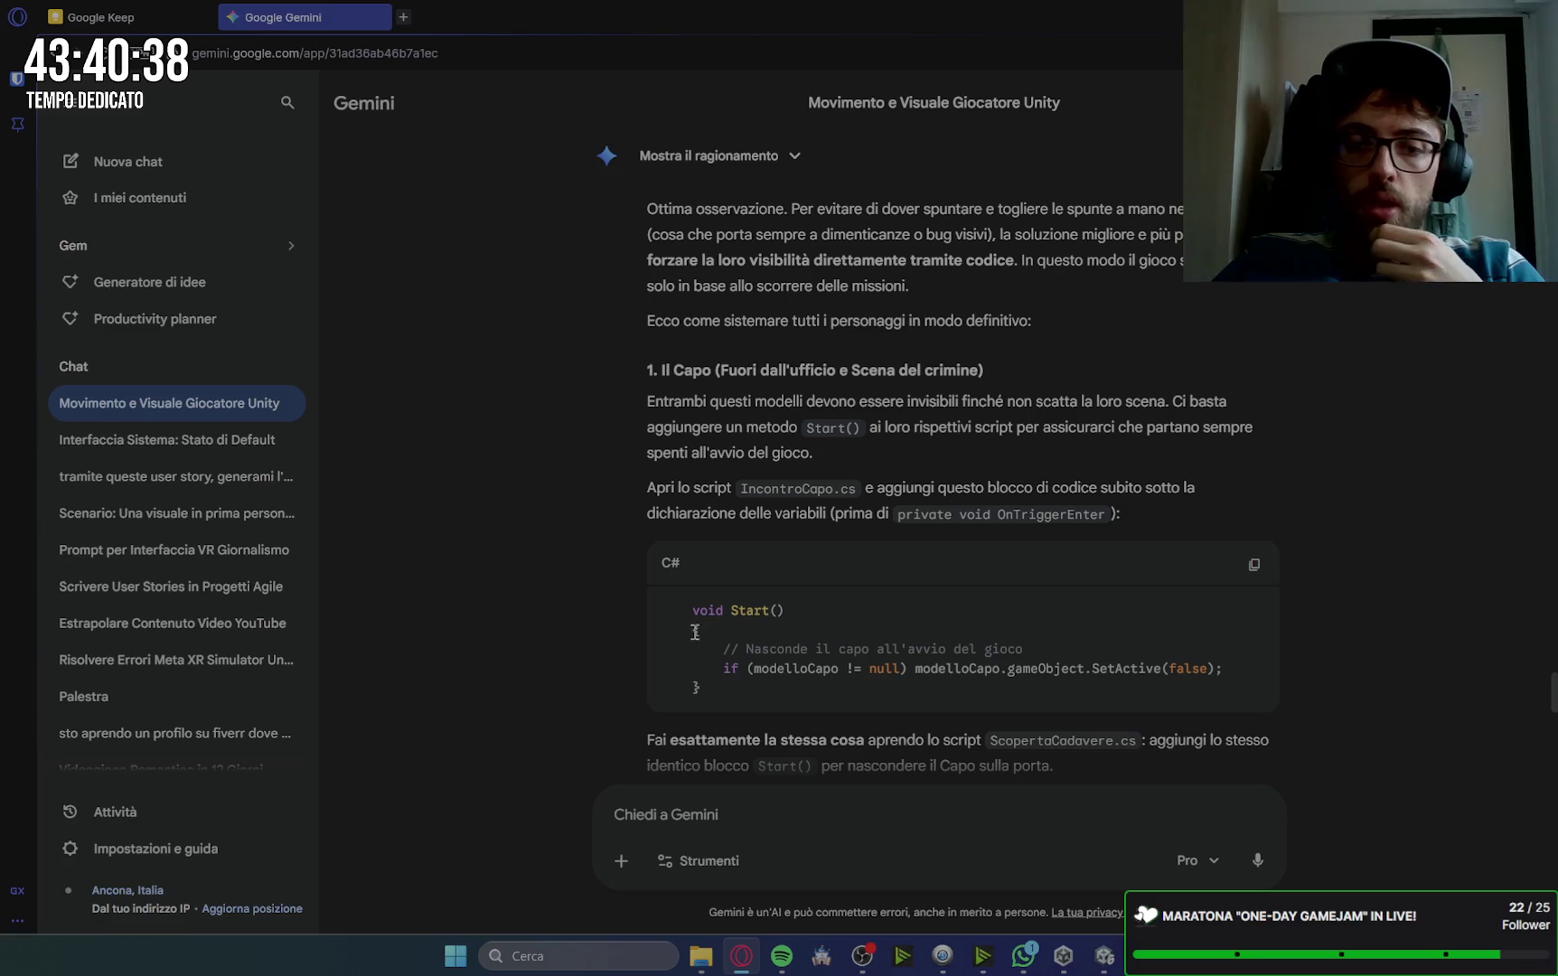
pyautogui.moveTo(691, 607); pyautogui.dragTo(716, 687)
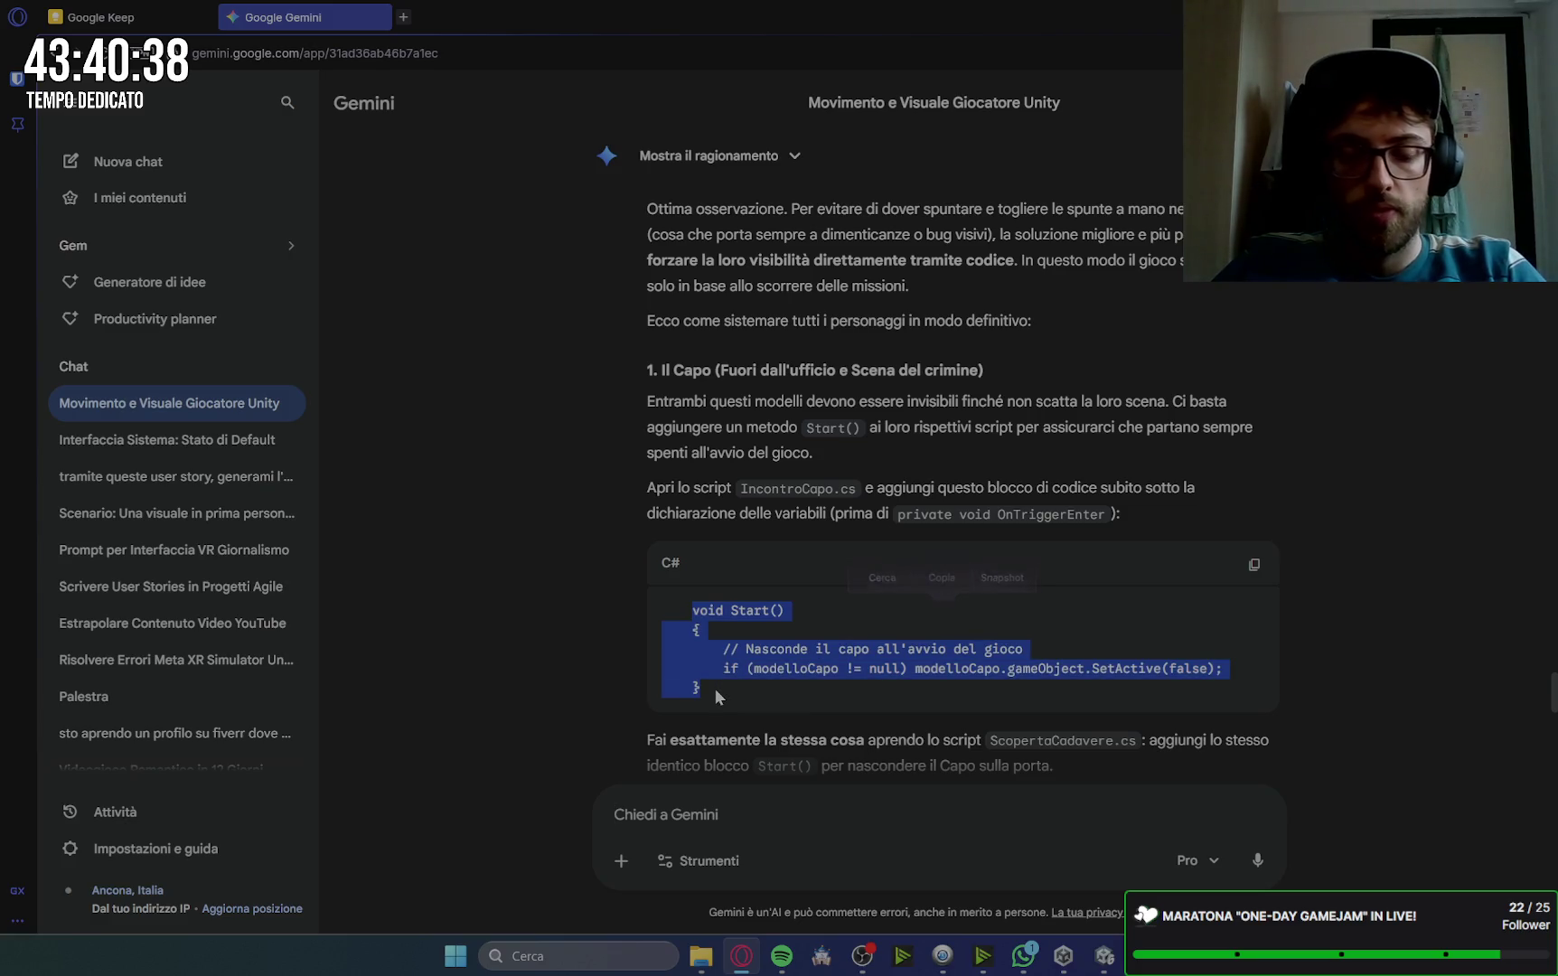
pyautogui.click(1103, 958)
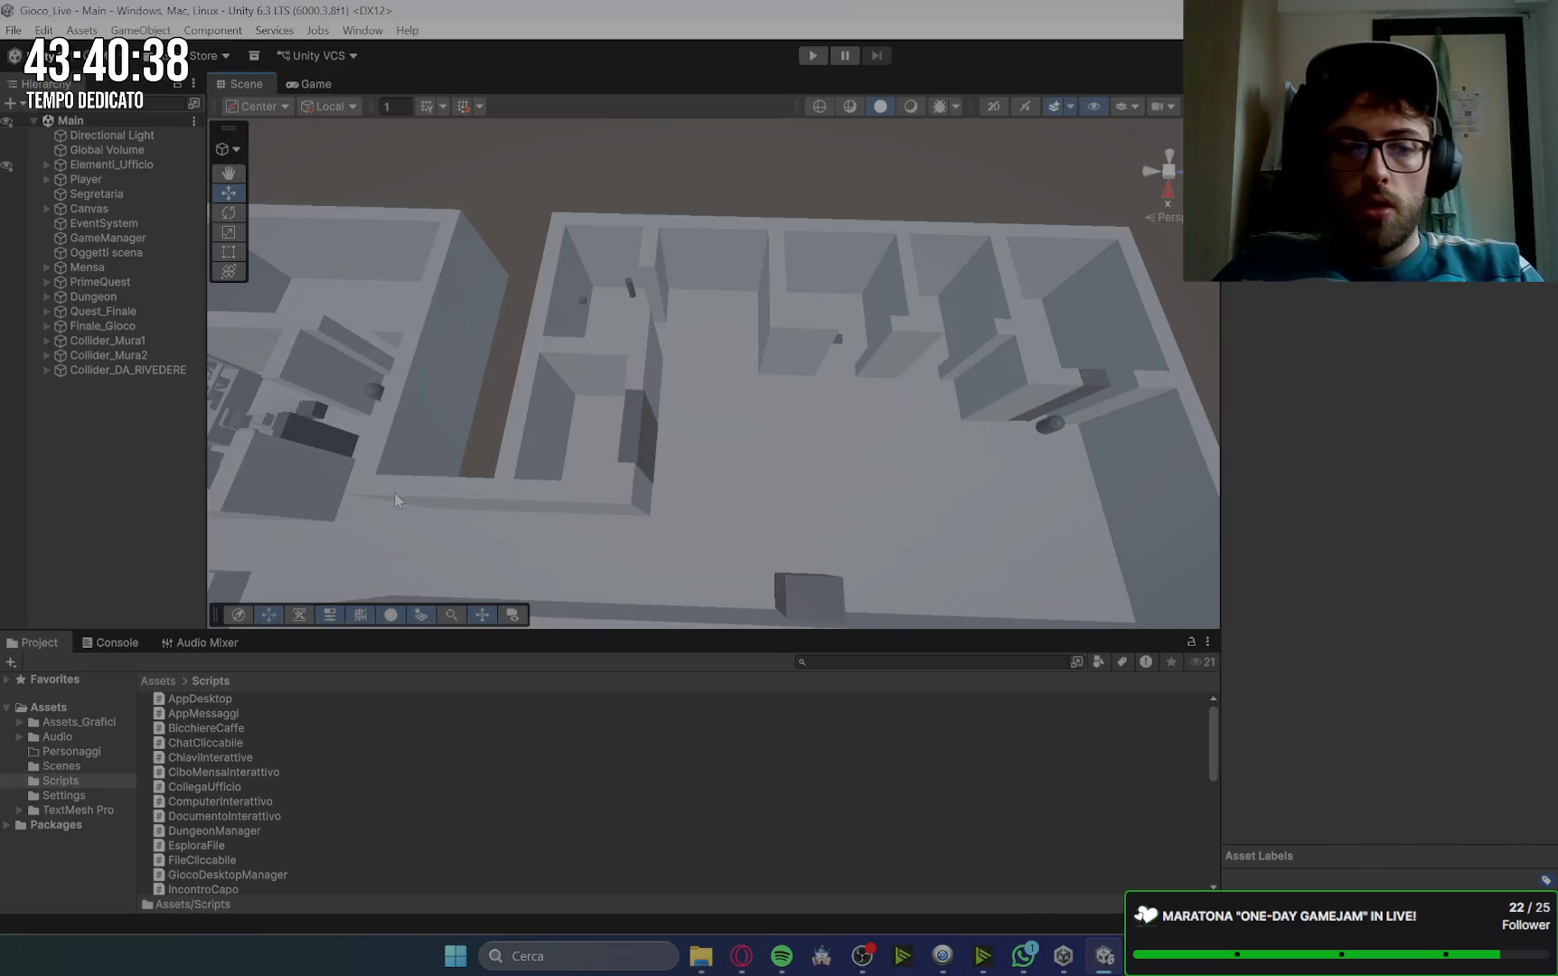
# Step: Open IncontroCapo.cs from Unity's Scripts folder in the external code editor
pyautogui.scroll(-1, 244, 787)
pyautogui.click(228, 782)
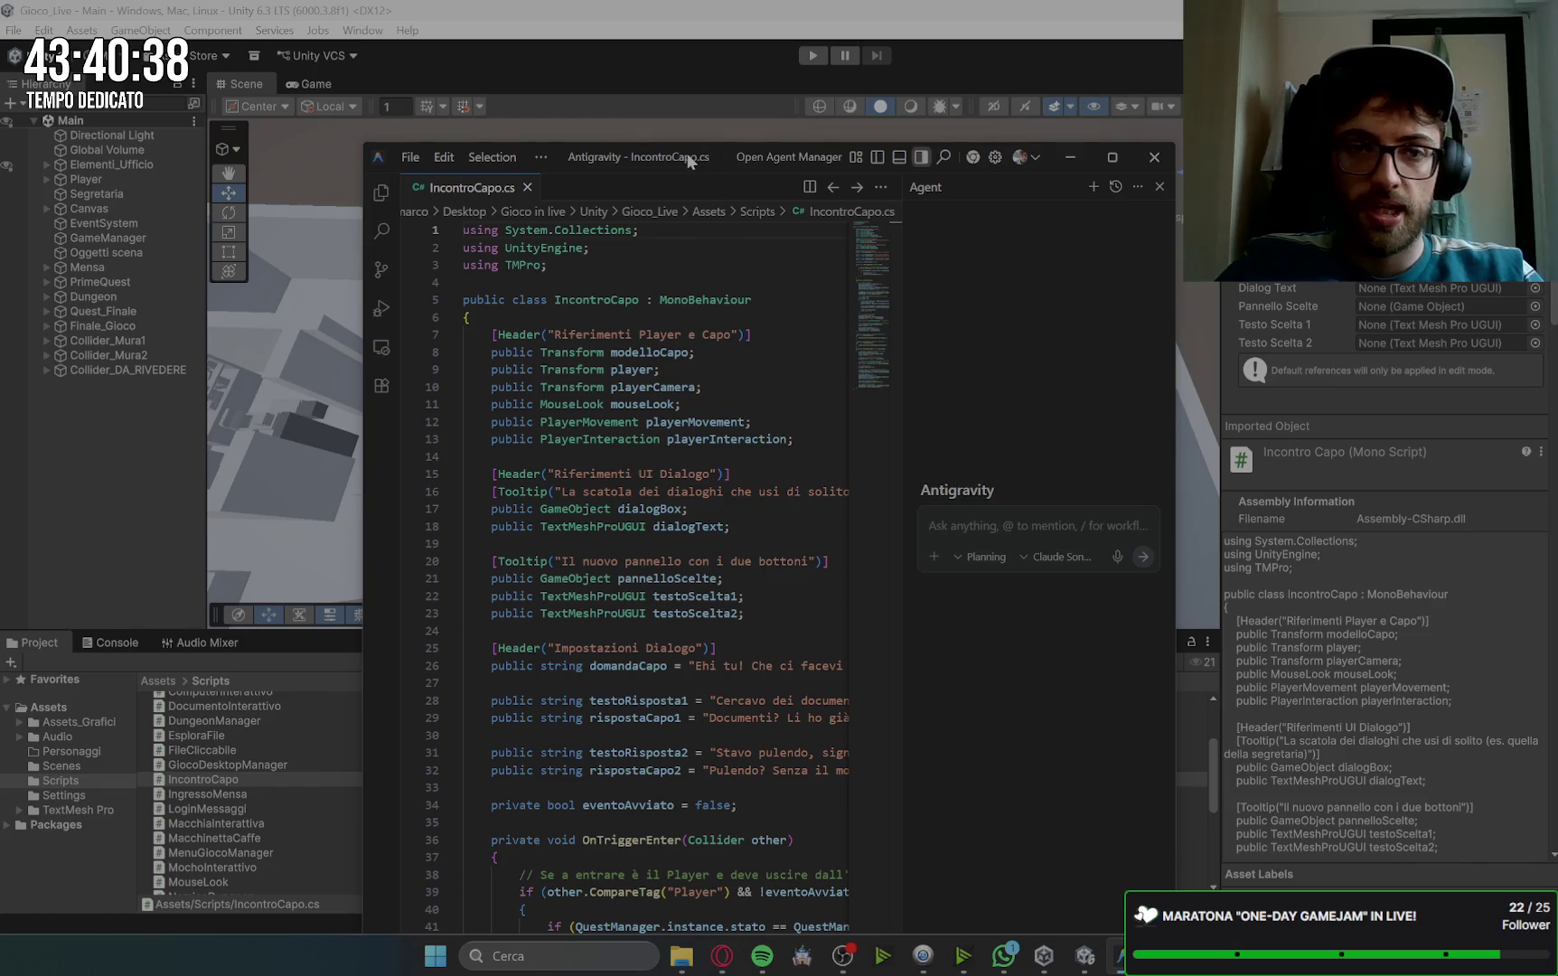
# Step: Maximize the Antigravity window and open the Scripts folder as the workspace
pyautogui.click(539, 158)
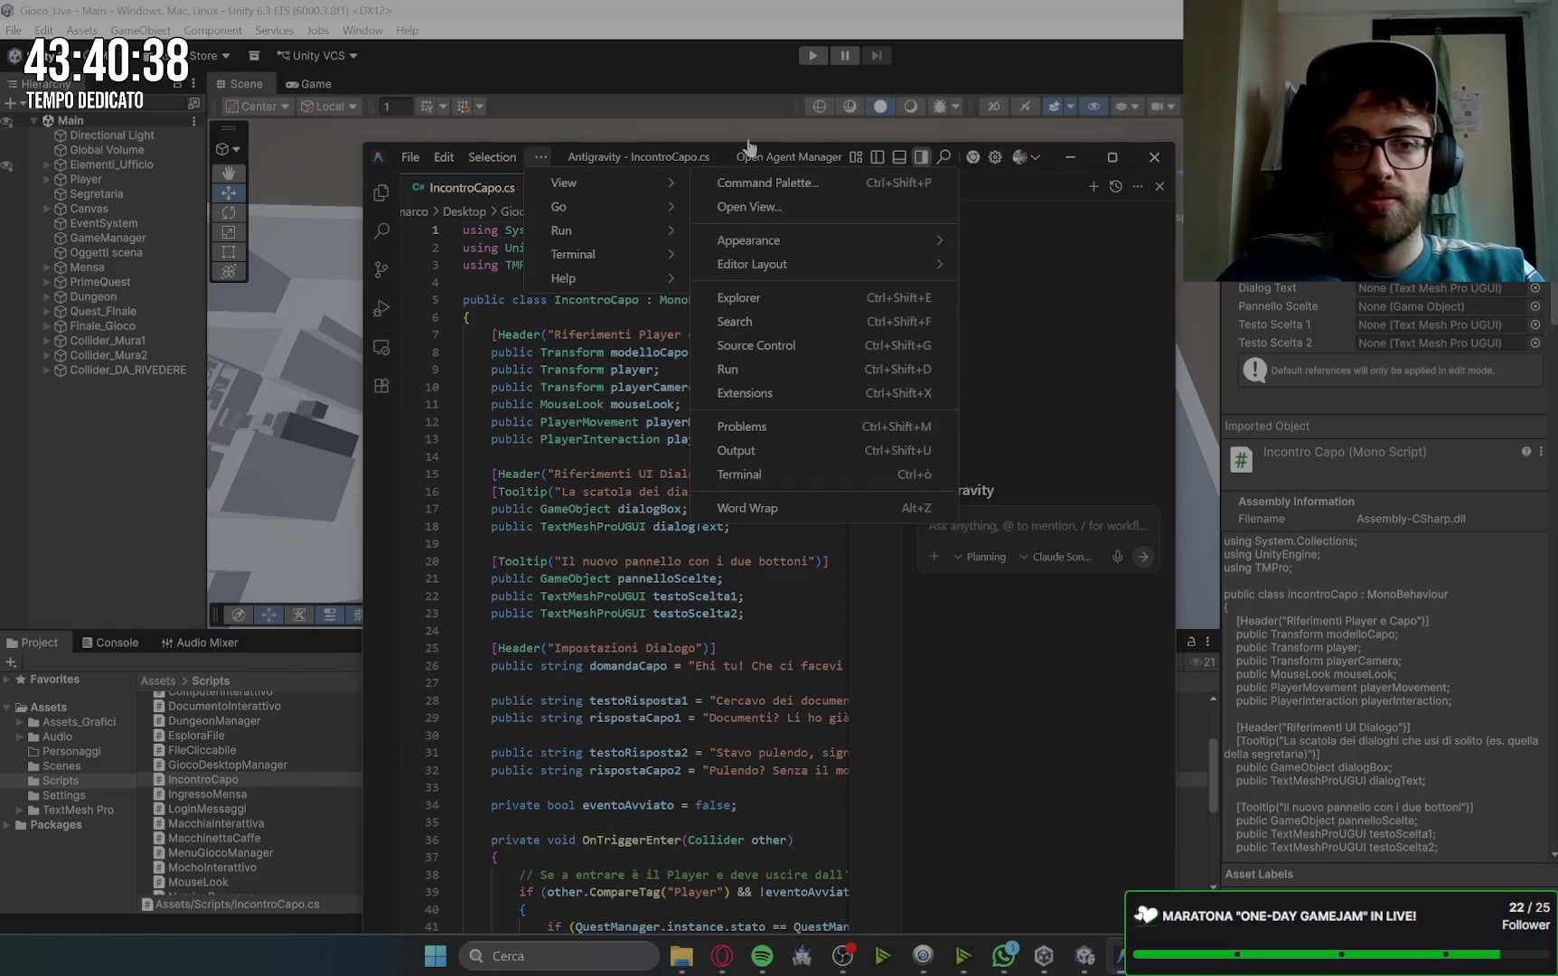
pyautogui.click(723, 148)
pyautogui.moveTo(706, 161); pyautogui.dragTo(708, 185)
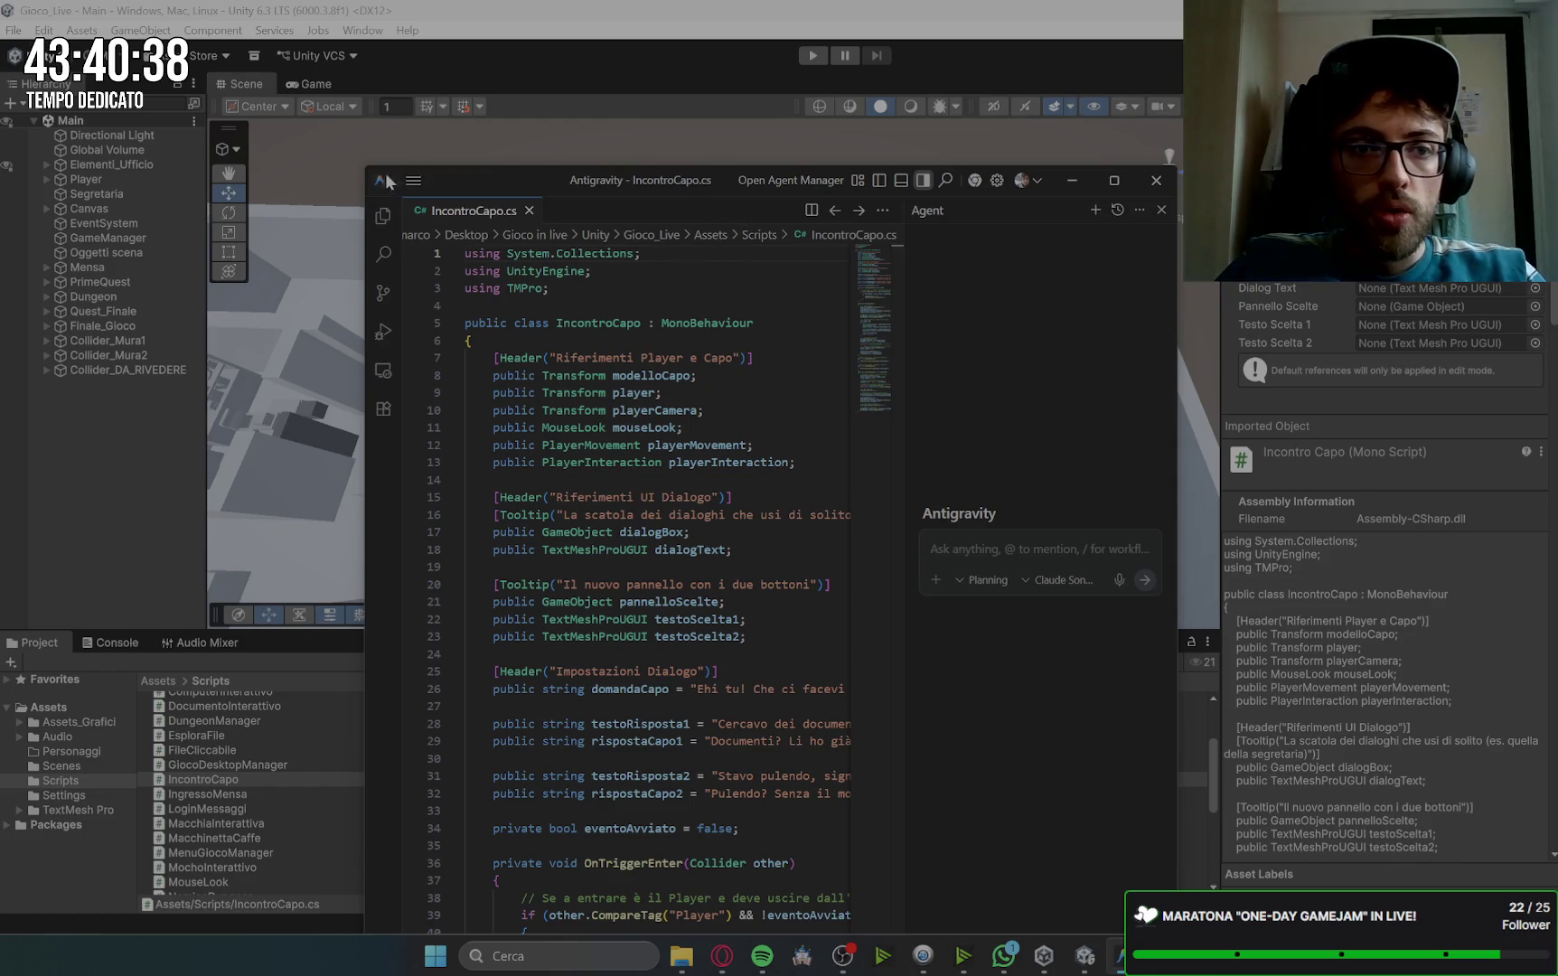
pyautogui.moveTo(395, 180); pyautogui.dragTo(405, 199)
pyautogui.doubleClick(405, 199)
pyautogui.moveTo(561, 14)
pyautogui.mouseDown()
pyautogui.moveTo(621, 94)
pyautogui.moveTo(672, 96)
pyautogui.moveTo(687, 3)
pyautogui.mouseUp()
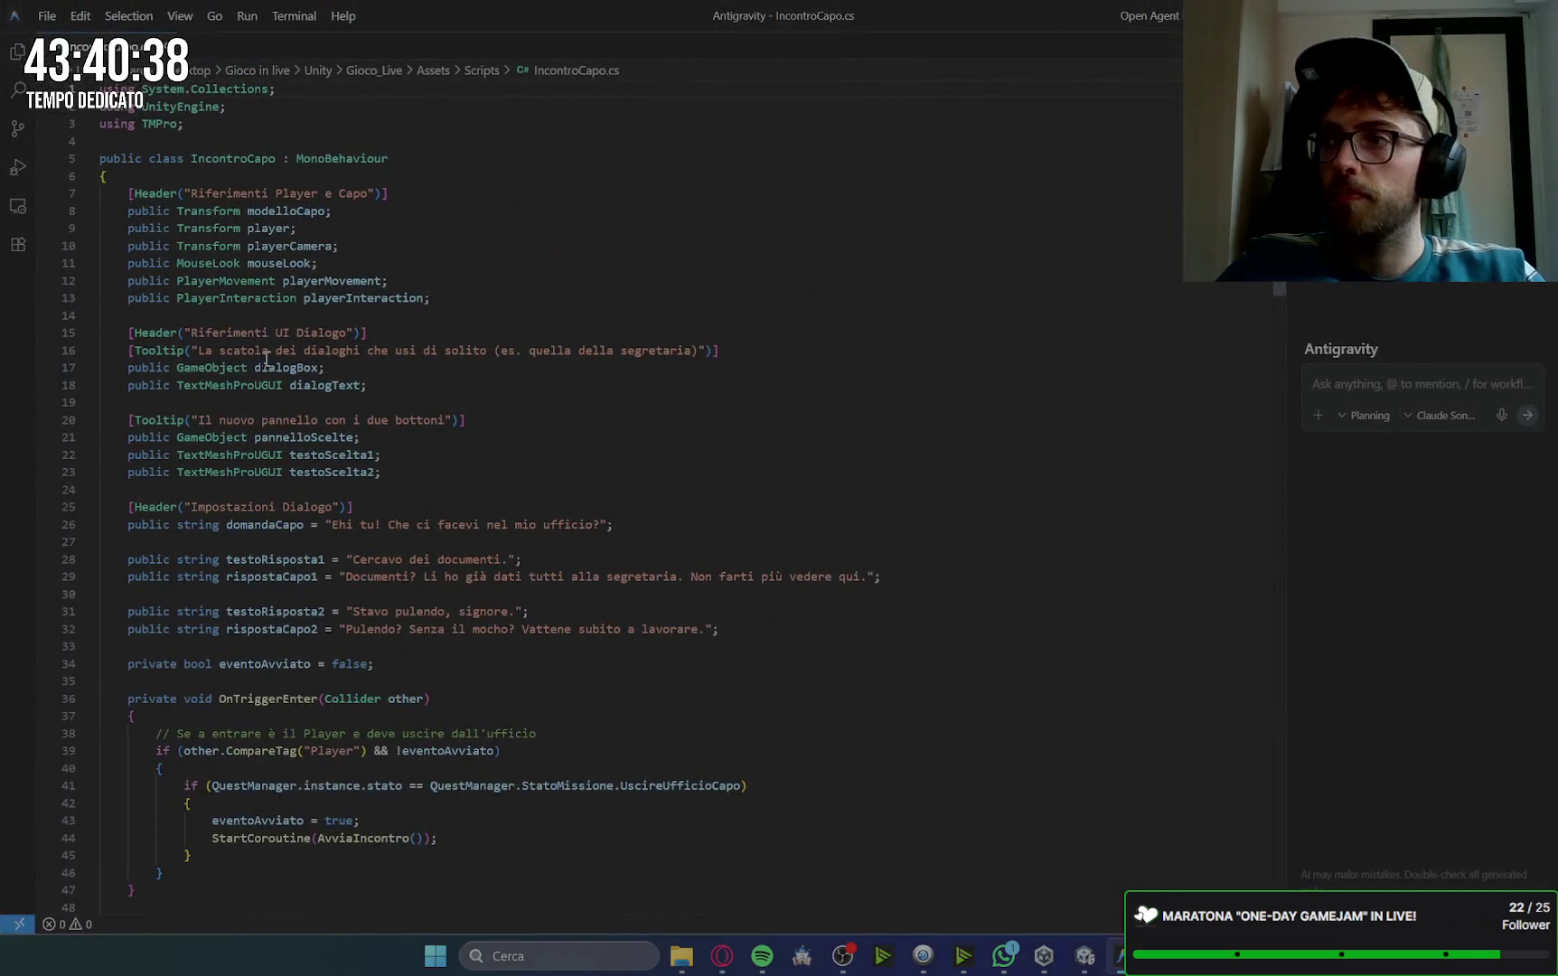
pyautogui.click(17, 51)
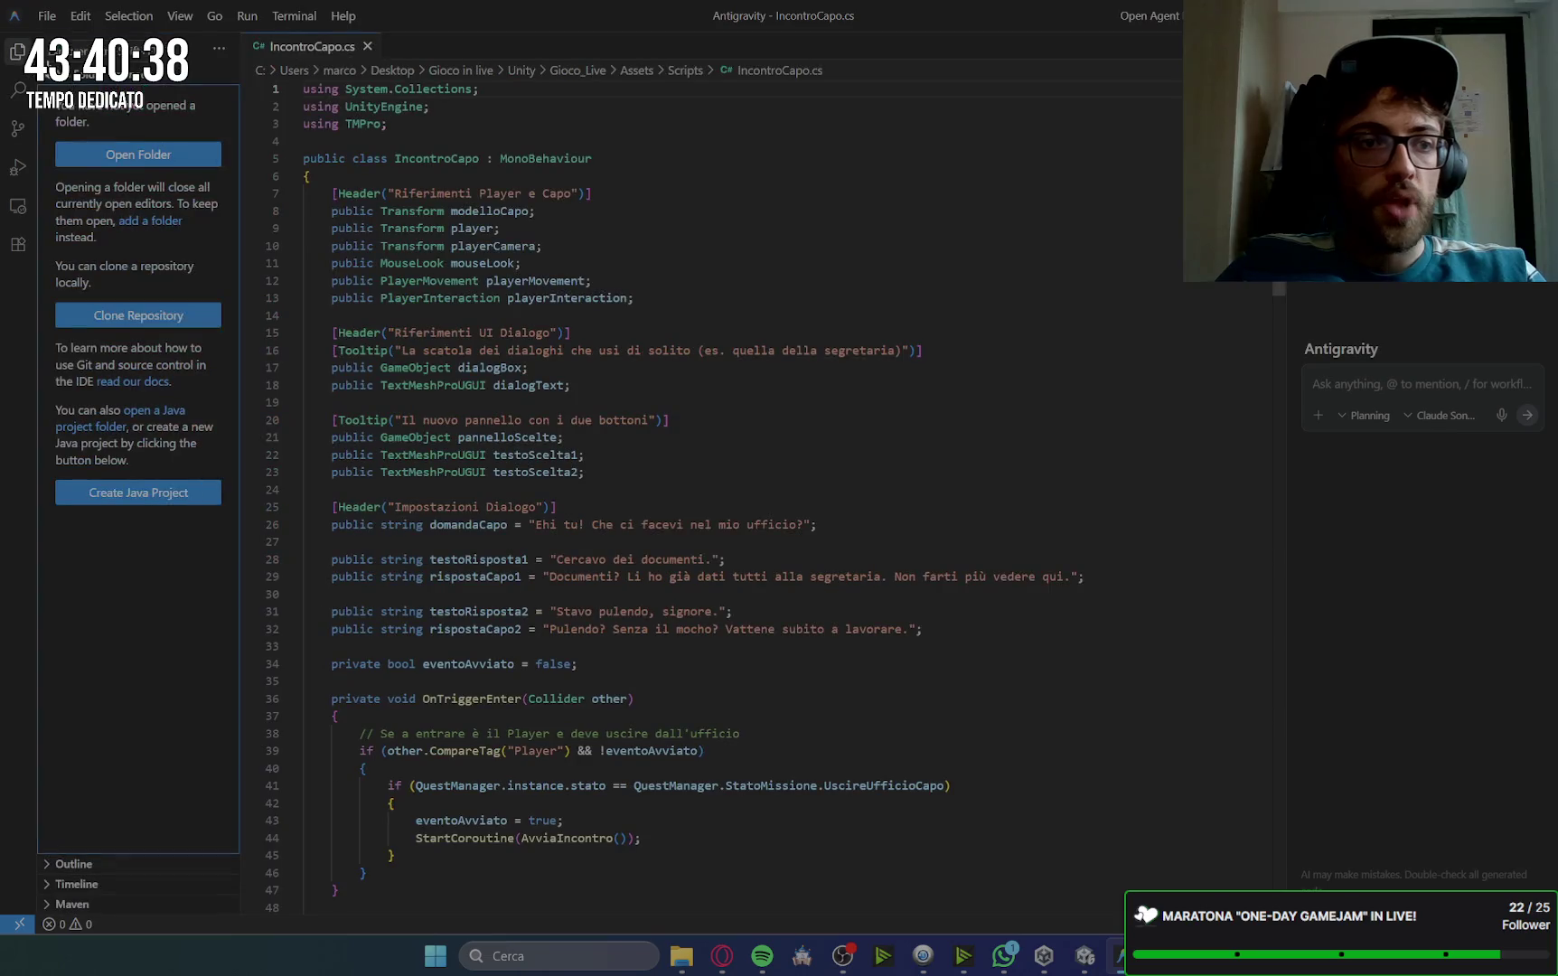
pyautogui.click(628, 456)
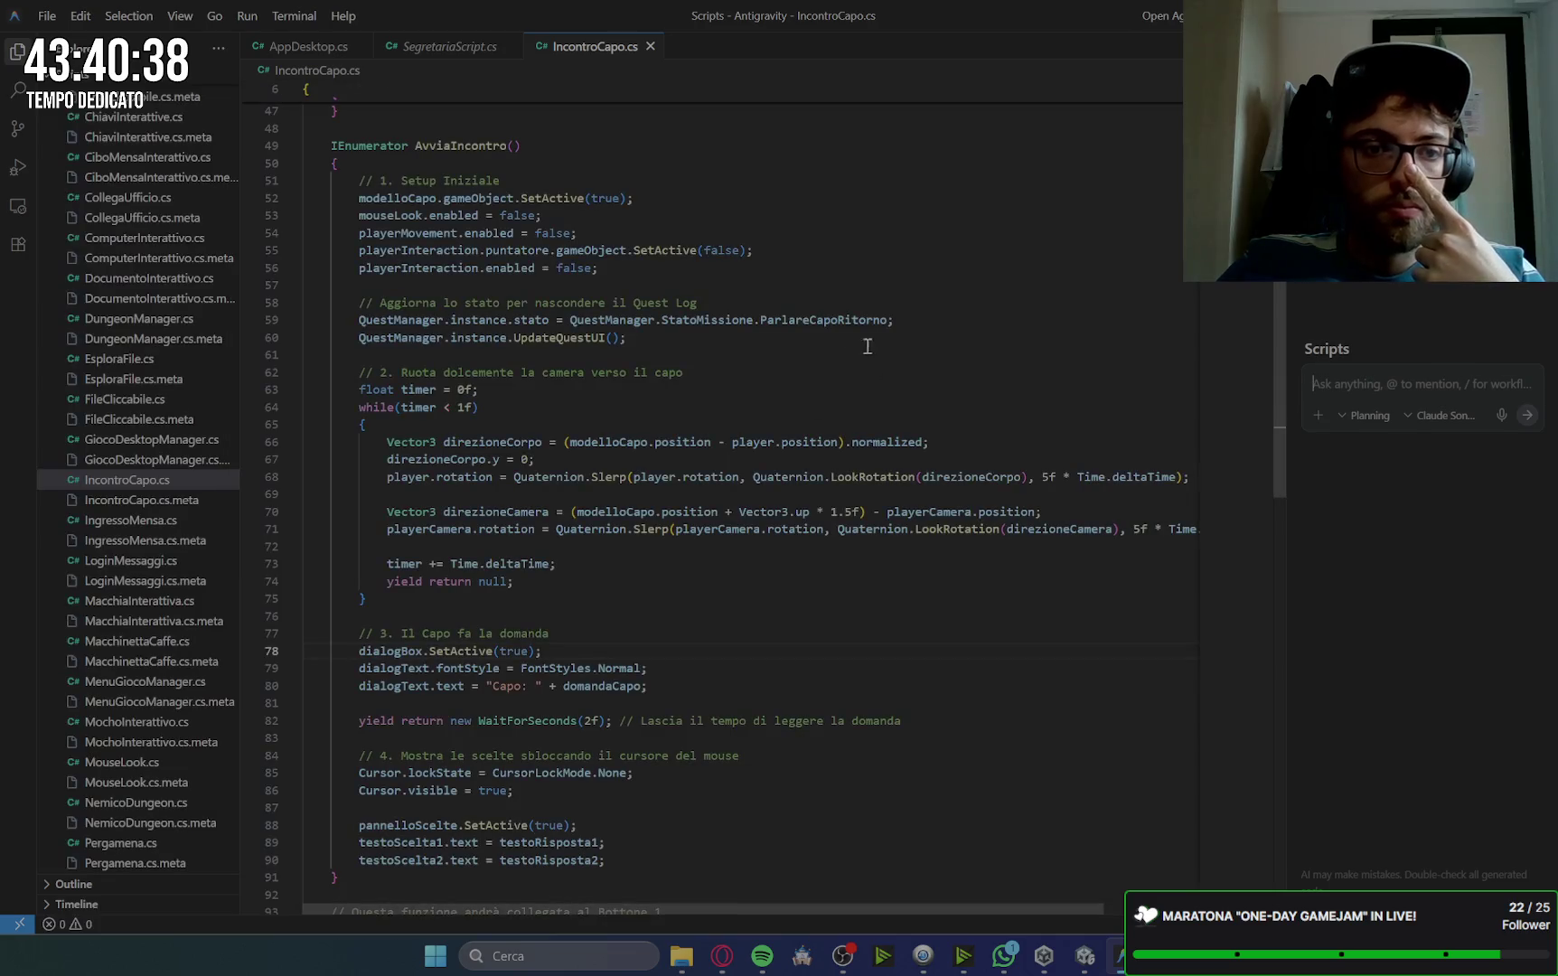
# Step: Insert the suggested Start() method hiding modelloCapo after the eventoAvviato line and save IncontroCapo.cs
pyautogui.scroll(13, 760, 341)
pyautogui.scroll(2, 616, 322)
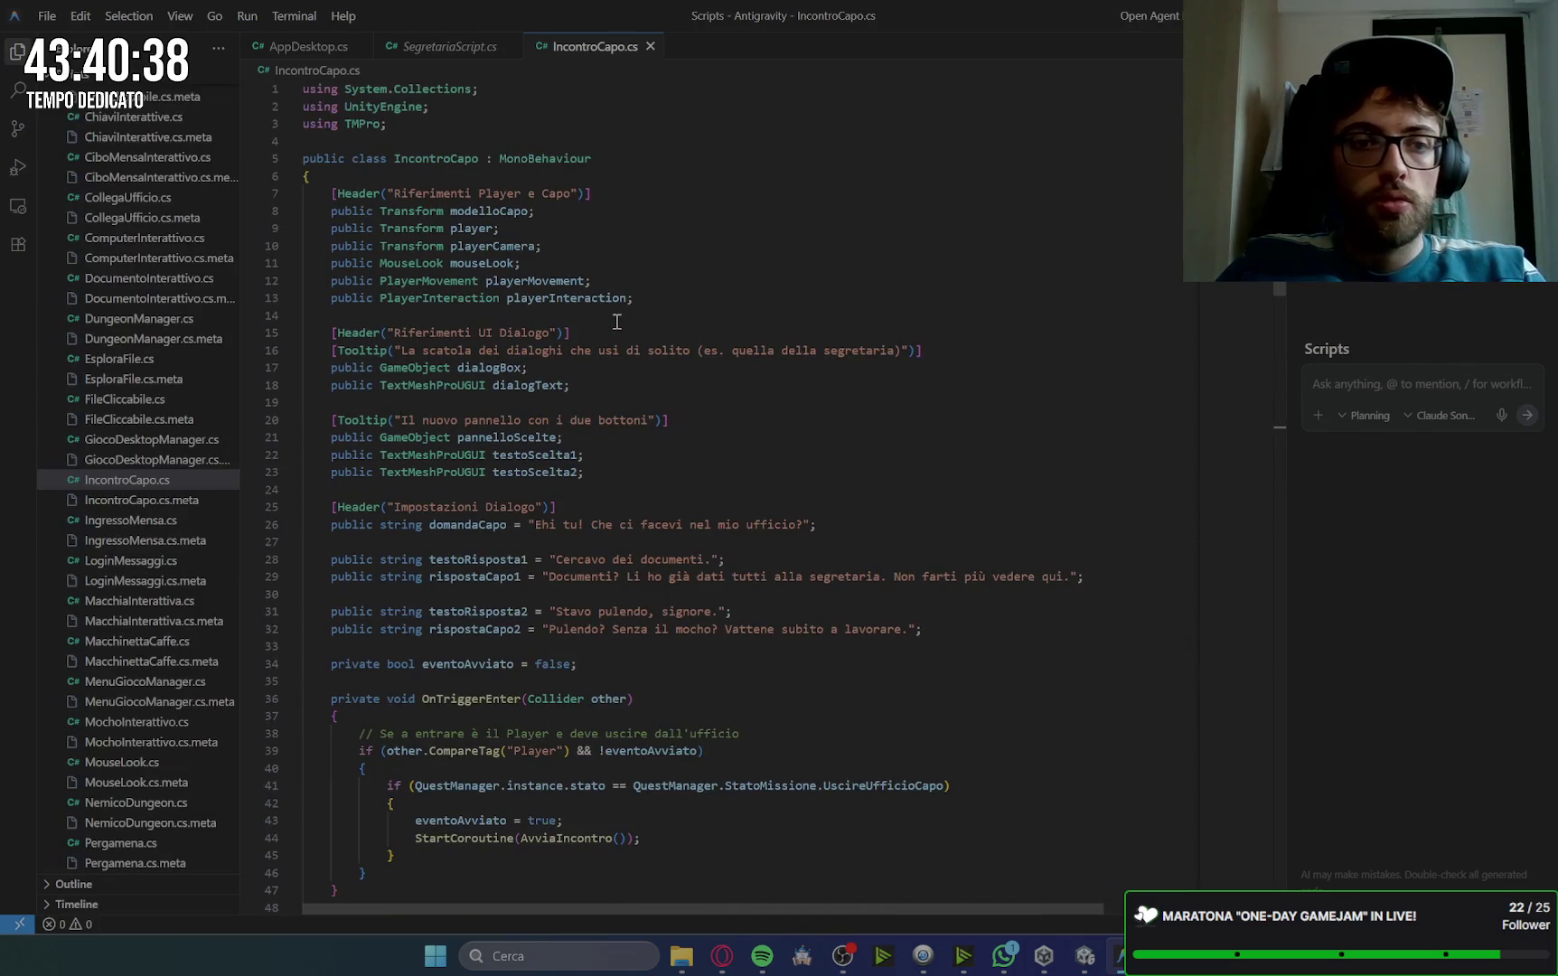
pyautogui.scroll(-5, 616, 322)
pyautogui.click(610, 391)
pyautogui.press('Return')
pyautogui.press('Return')
pyautogui.press('Tab')
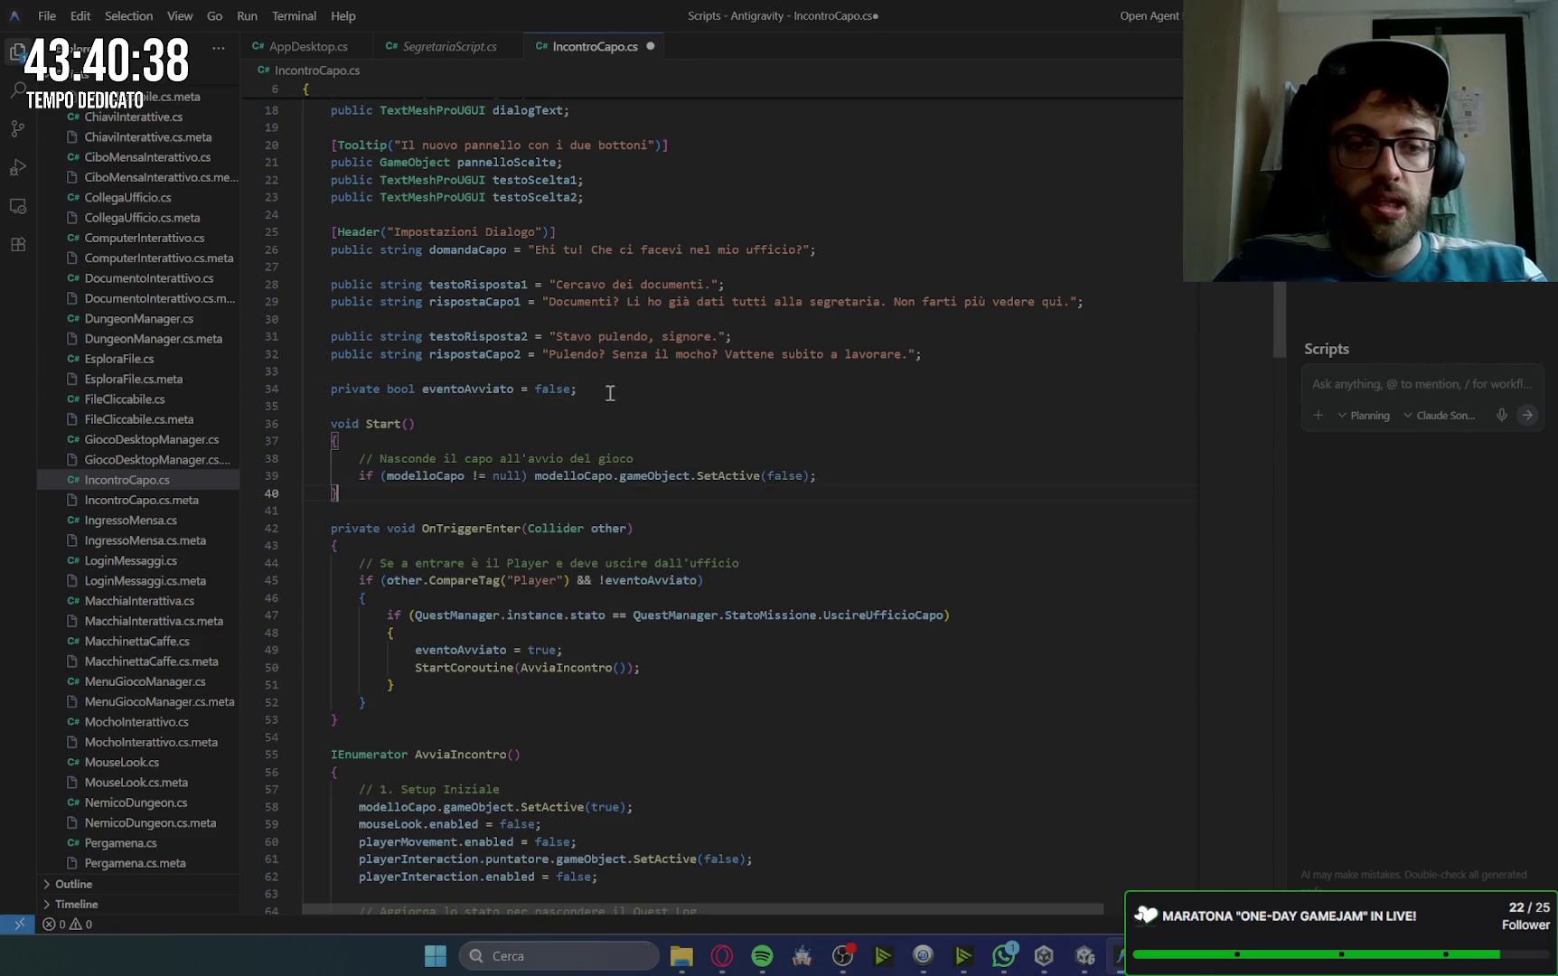
pyautogui.hotkey('ctrl', 's')
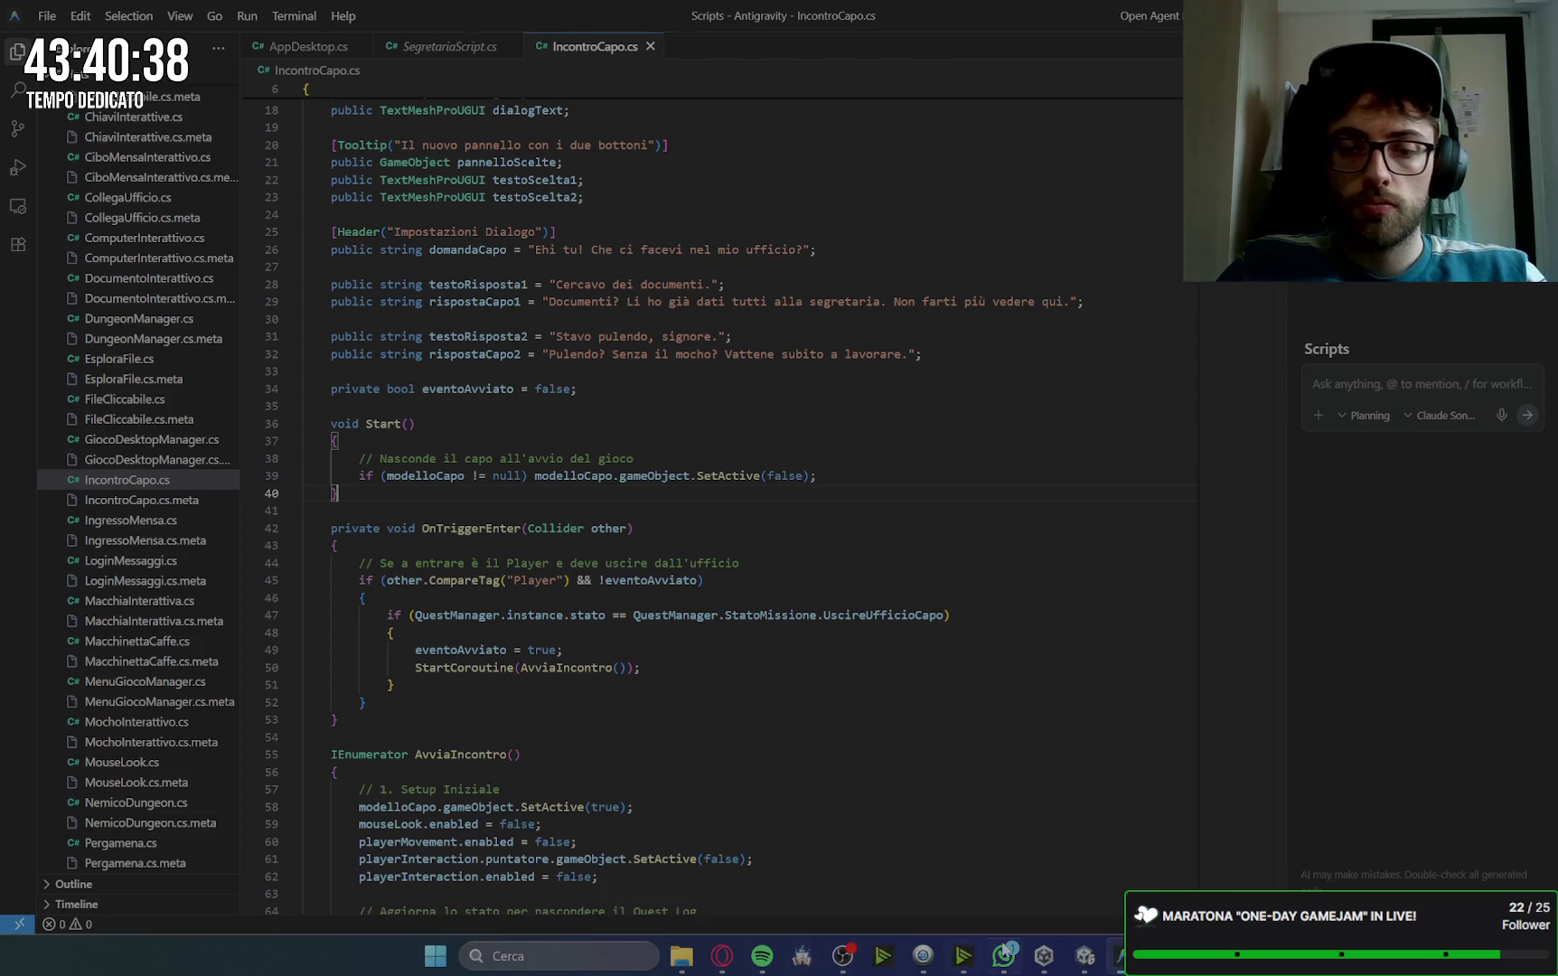
pyautogui.click(722, 956)
# Step: Find Gemini's Start() block for ScopertaCadavere.cs, then return to the IncontroCapo.cs editor
pyautogui.scroll(-4, 1043, 586)
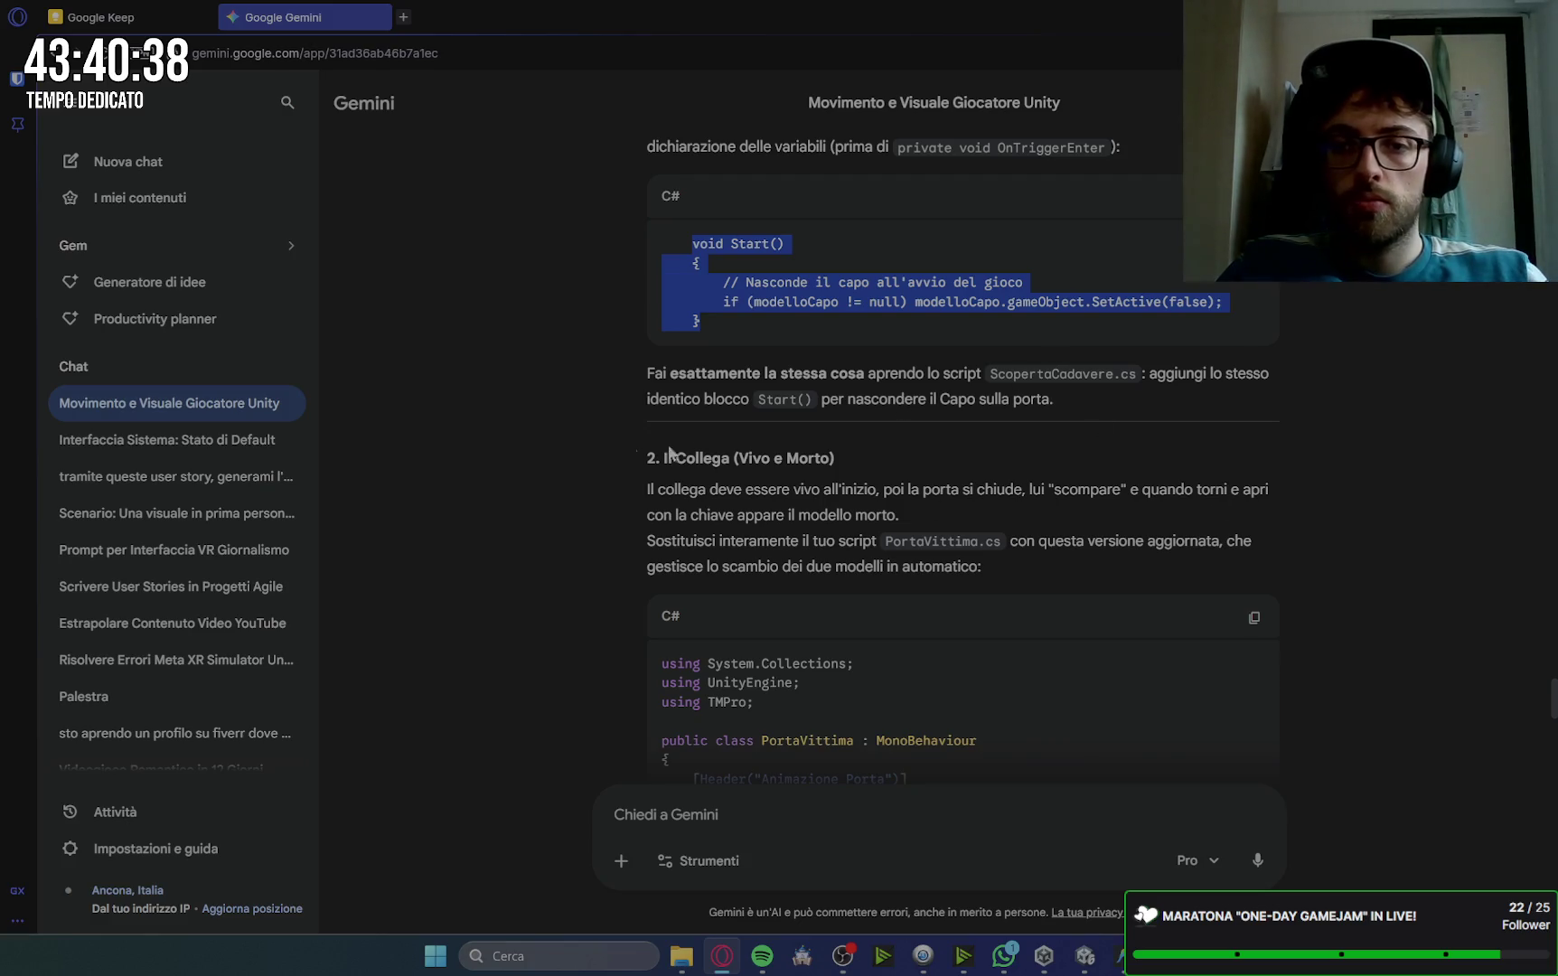
pyautogui.moveTo(1121, 956)
pyautogui.click(1128, 835)
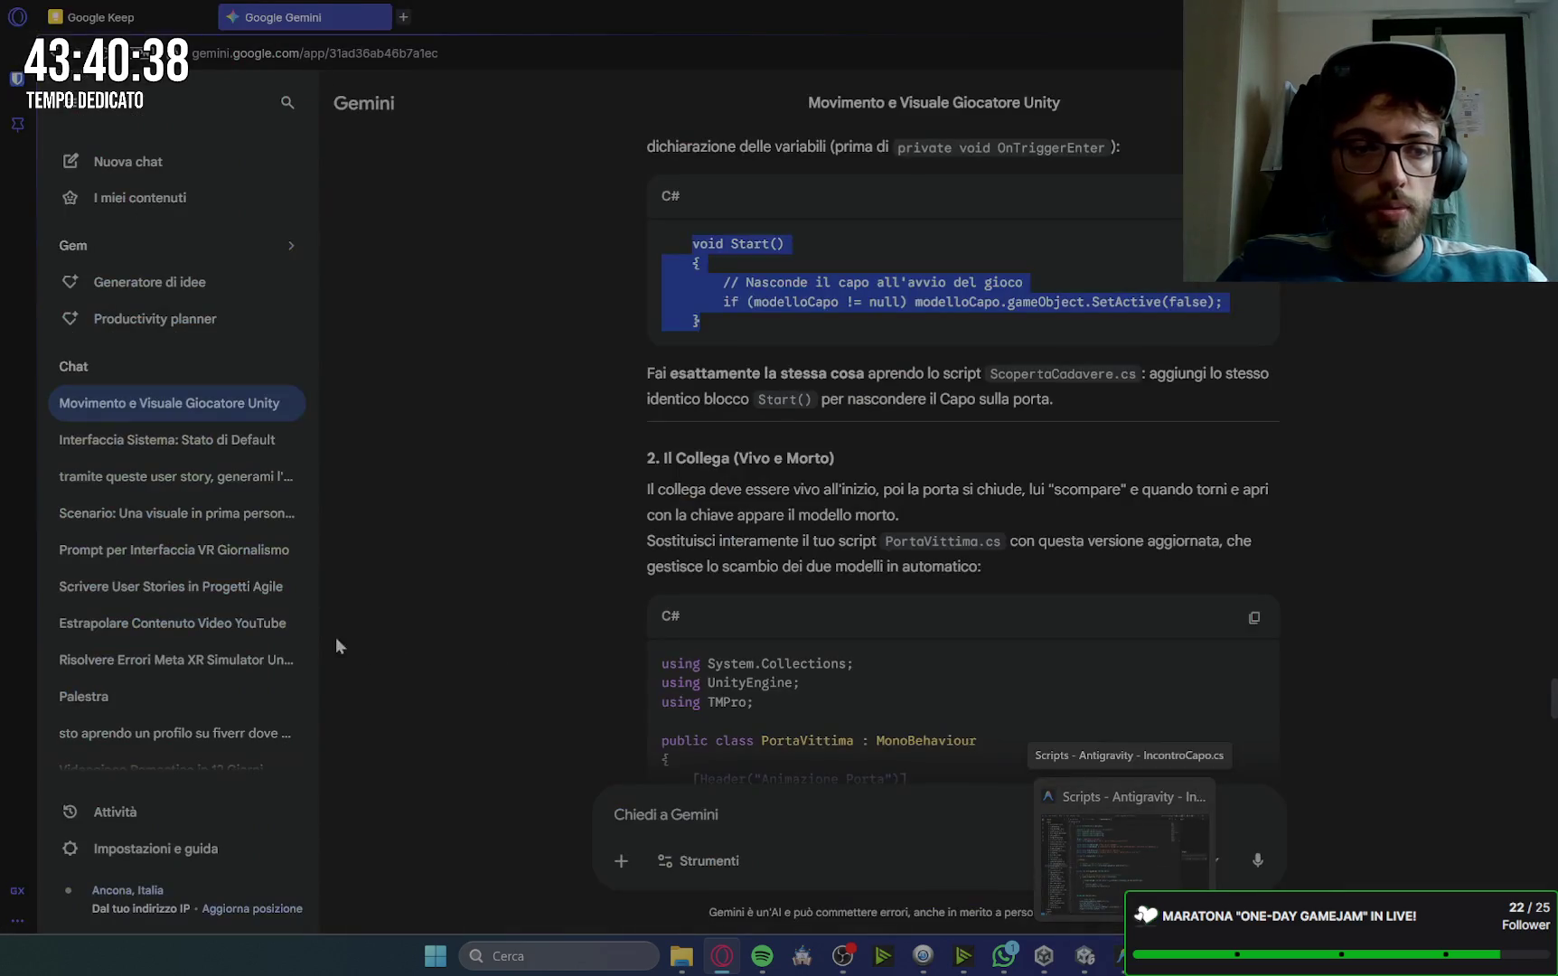
pyautogui.click(1041, 845)
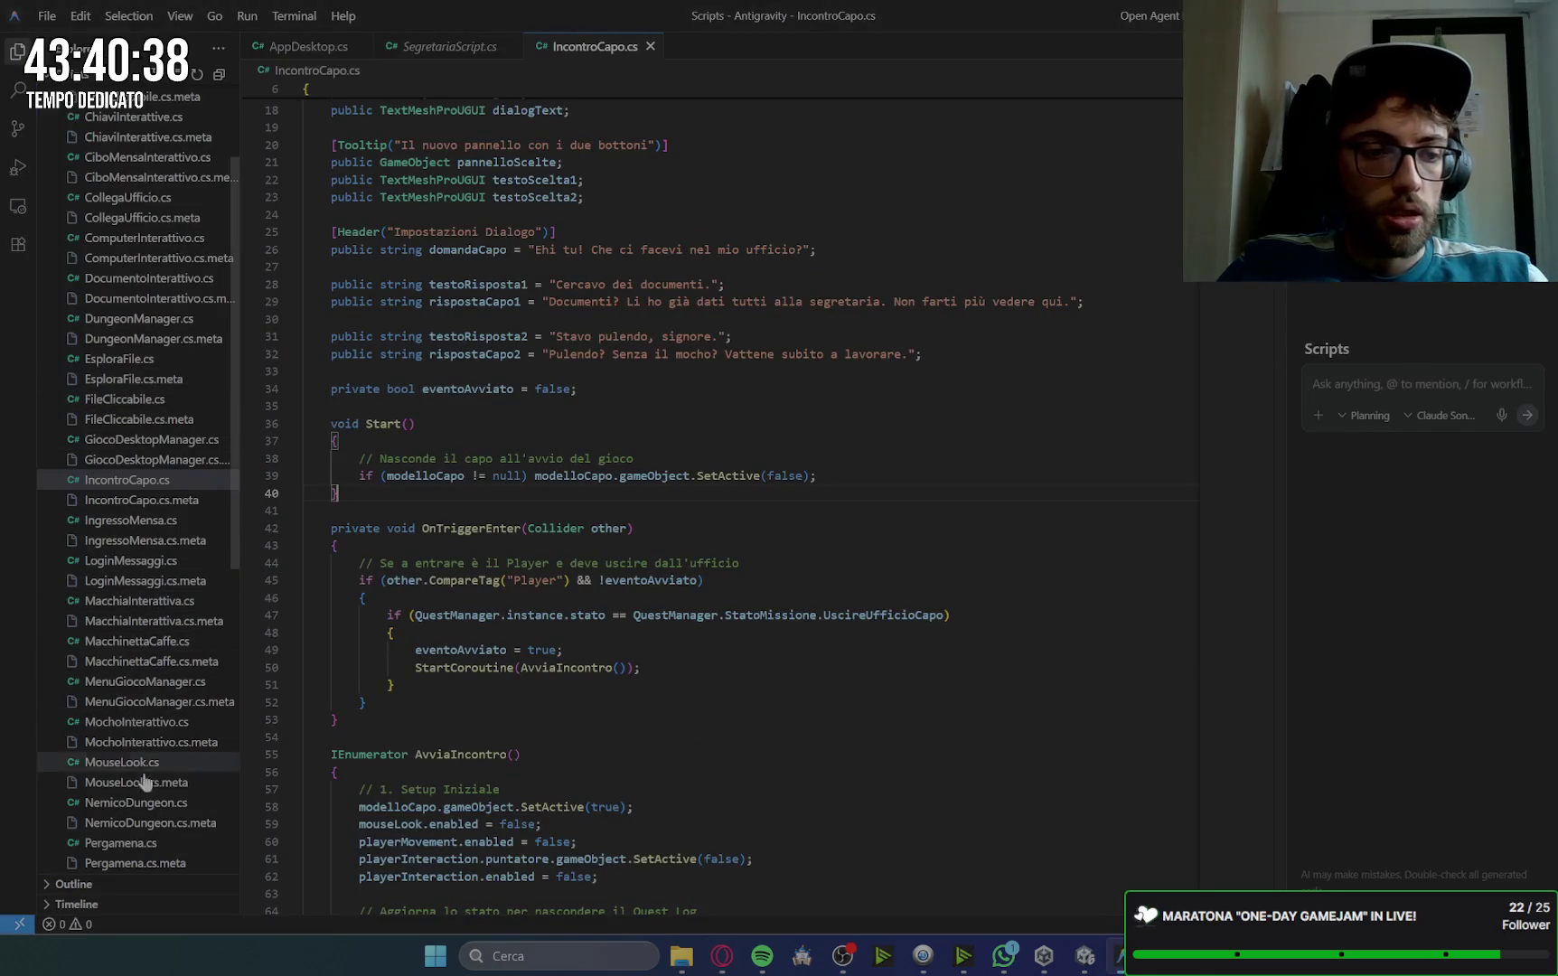
# Step: Paste the Start() block hiding modelloCapo after the scenaAvviata line in ScopertaCadavere.cs and save
pyautogui.scroll(-5, 132, 843)
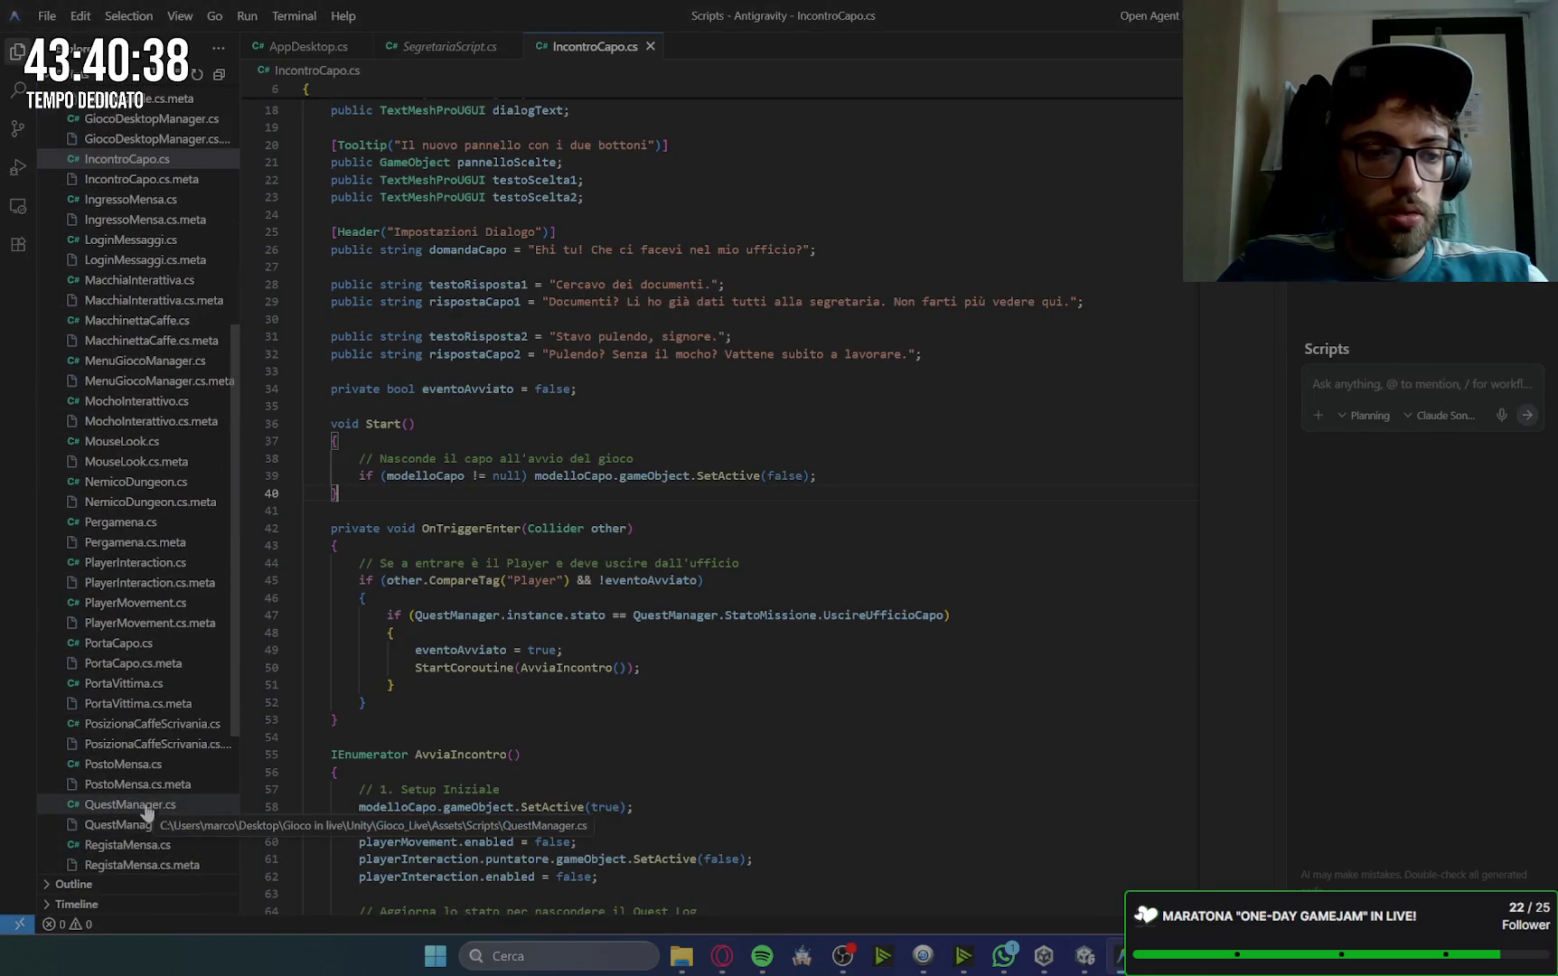
pyautogui.scroll(-4, 156, 691)
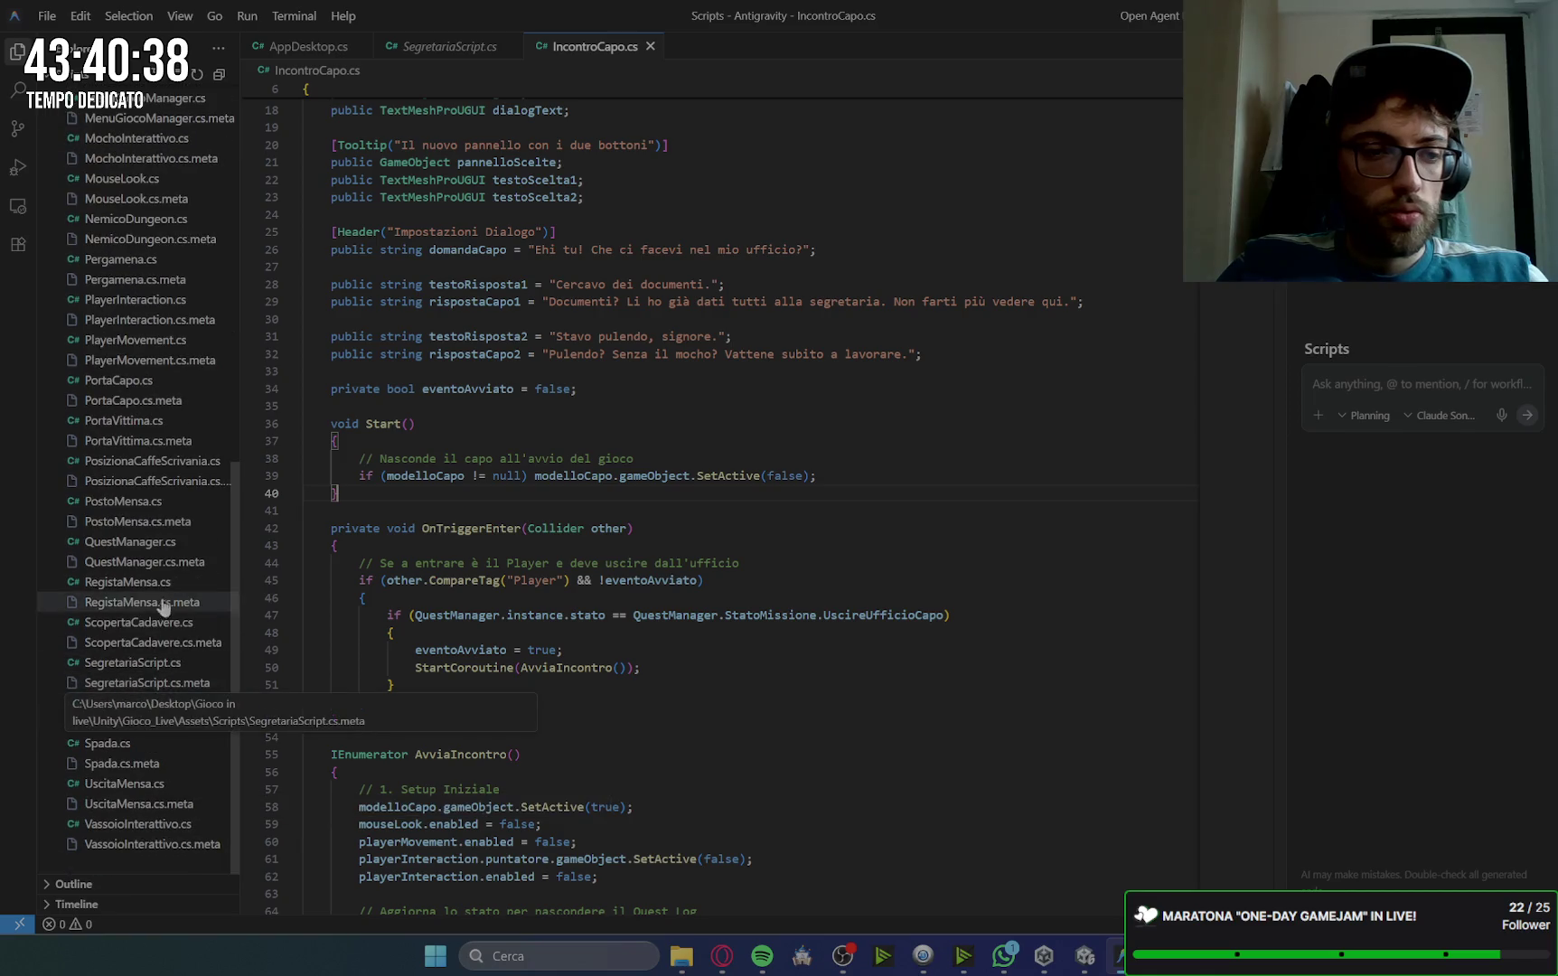
pyautogui.click(144, 622)
pyautogui.click(587, 470)
pyautogui.press('Return')
pyautogui.press('Return')
pyautogui.write("void Start()     {         // Nasconde il capo all'avvio del gioco         if (modelloCapo != null) modelloCapo.gameObject.SetActive(false);     }")
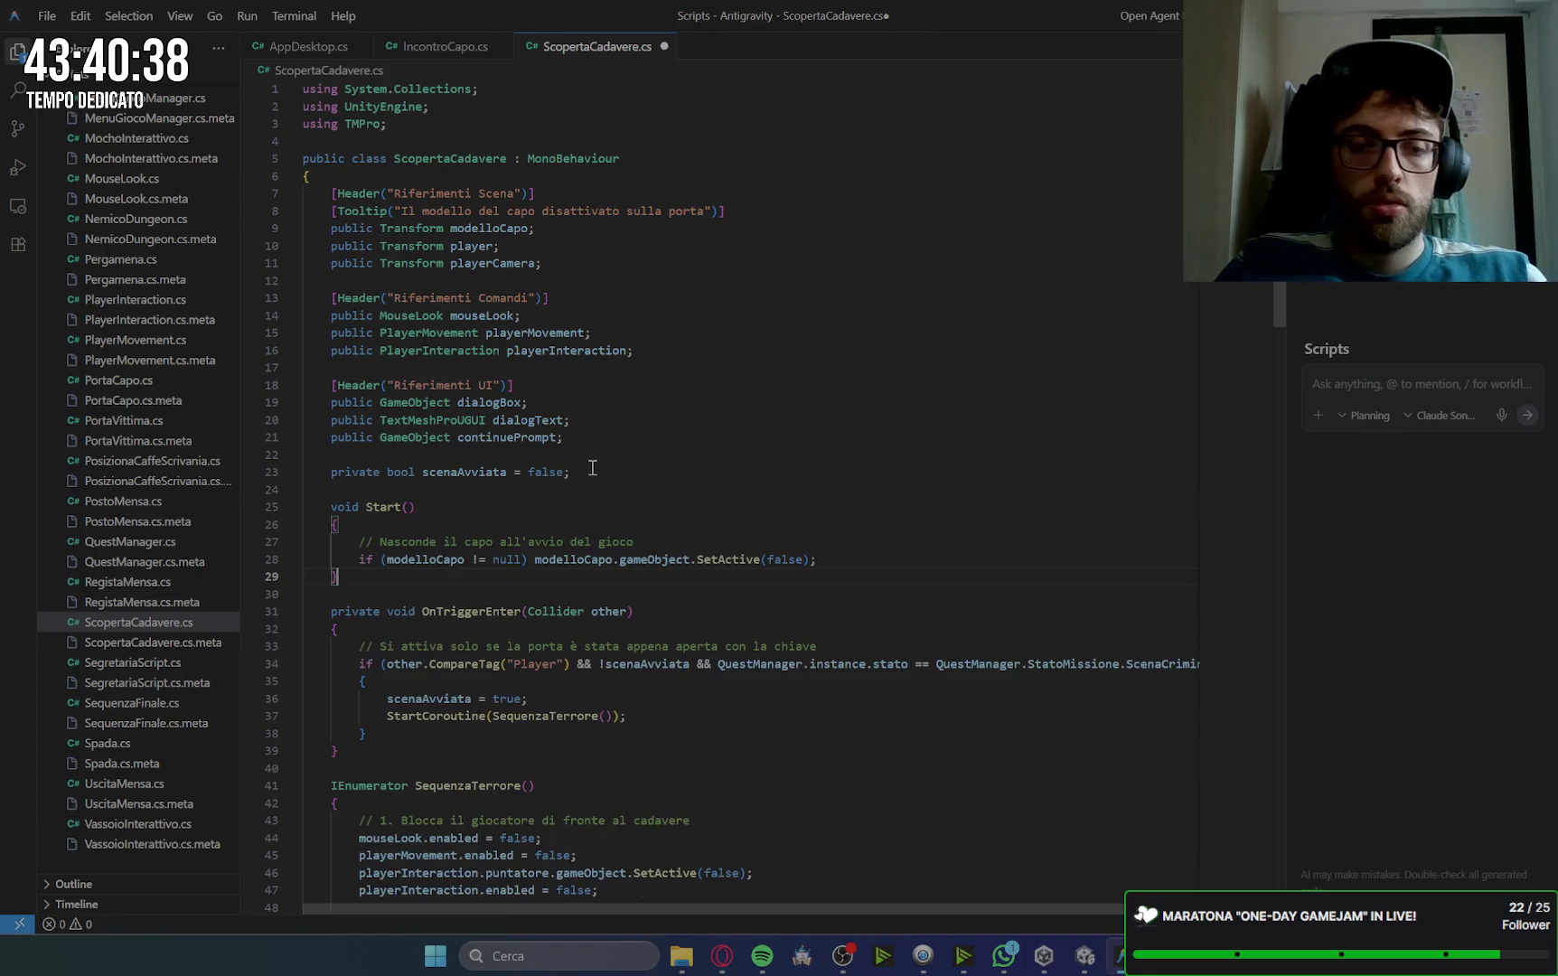
pyautogui.hotkey('ctrl', 's')
pyautogui.hotkey('alt', 'Tab')
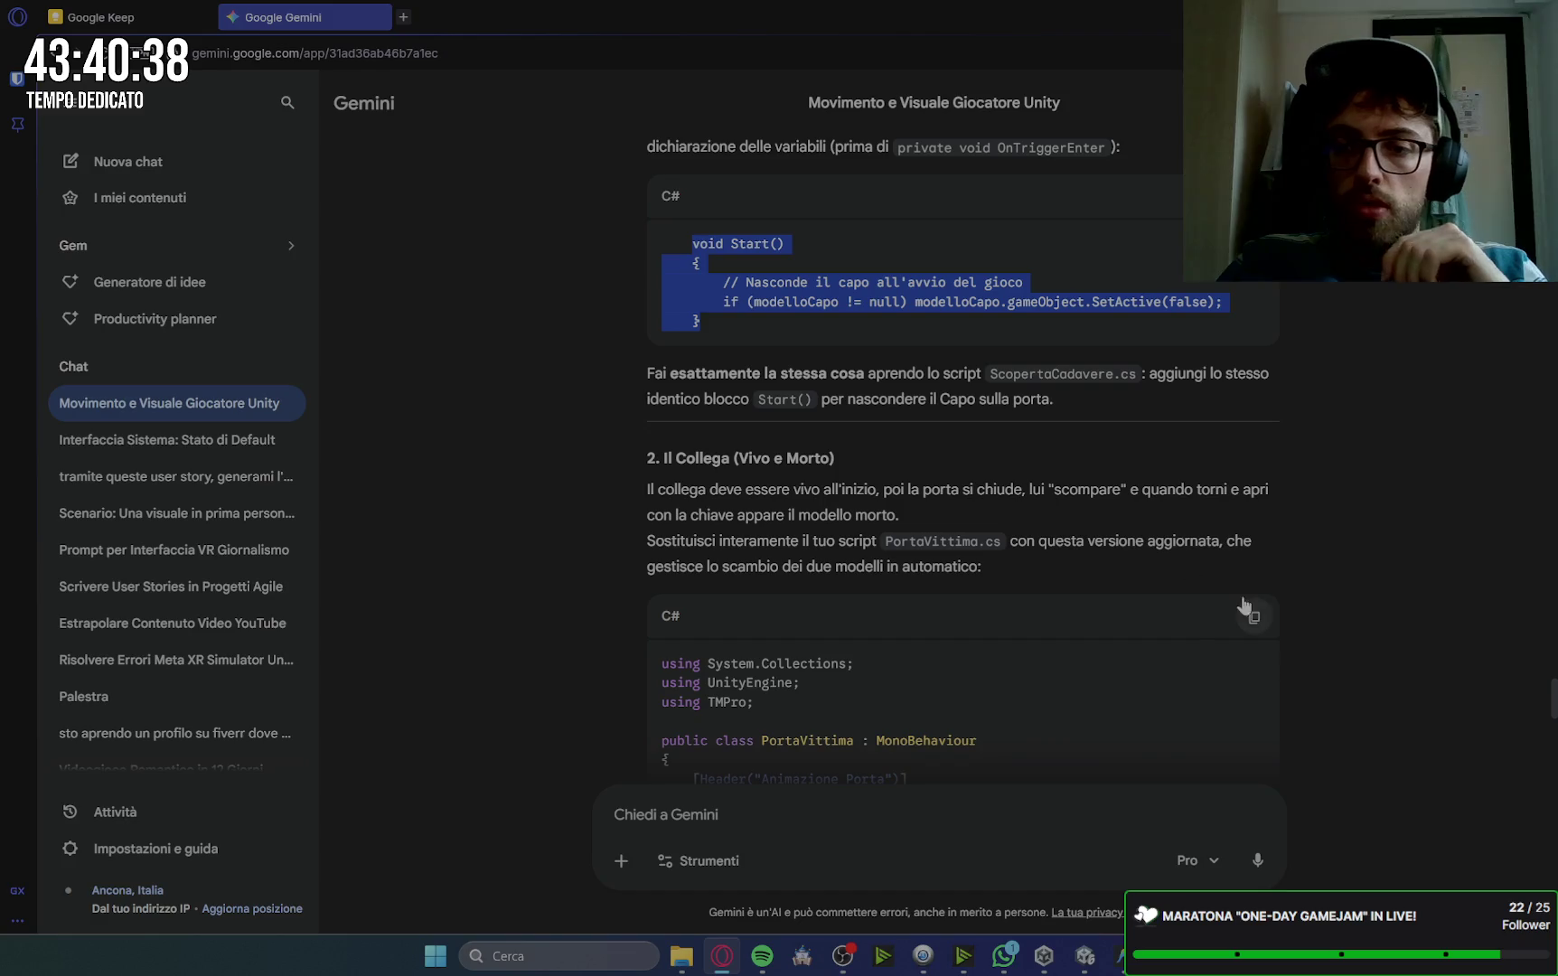
# Step: Overwrite PortaVittima.cs with Gemini's version hiding collegaVivo and revealing collegaMorto, and save
pyautogui.click(1256, 615)
pyautogui.click(1119, 955)
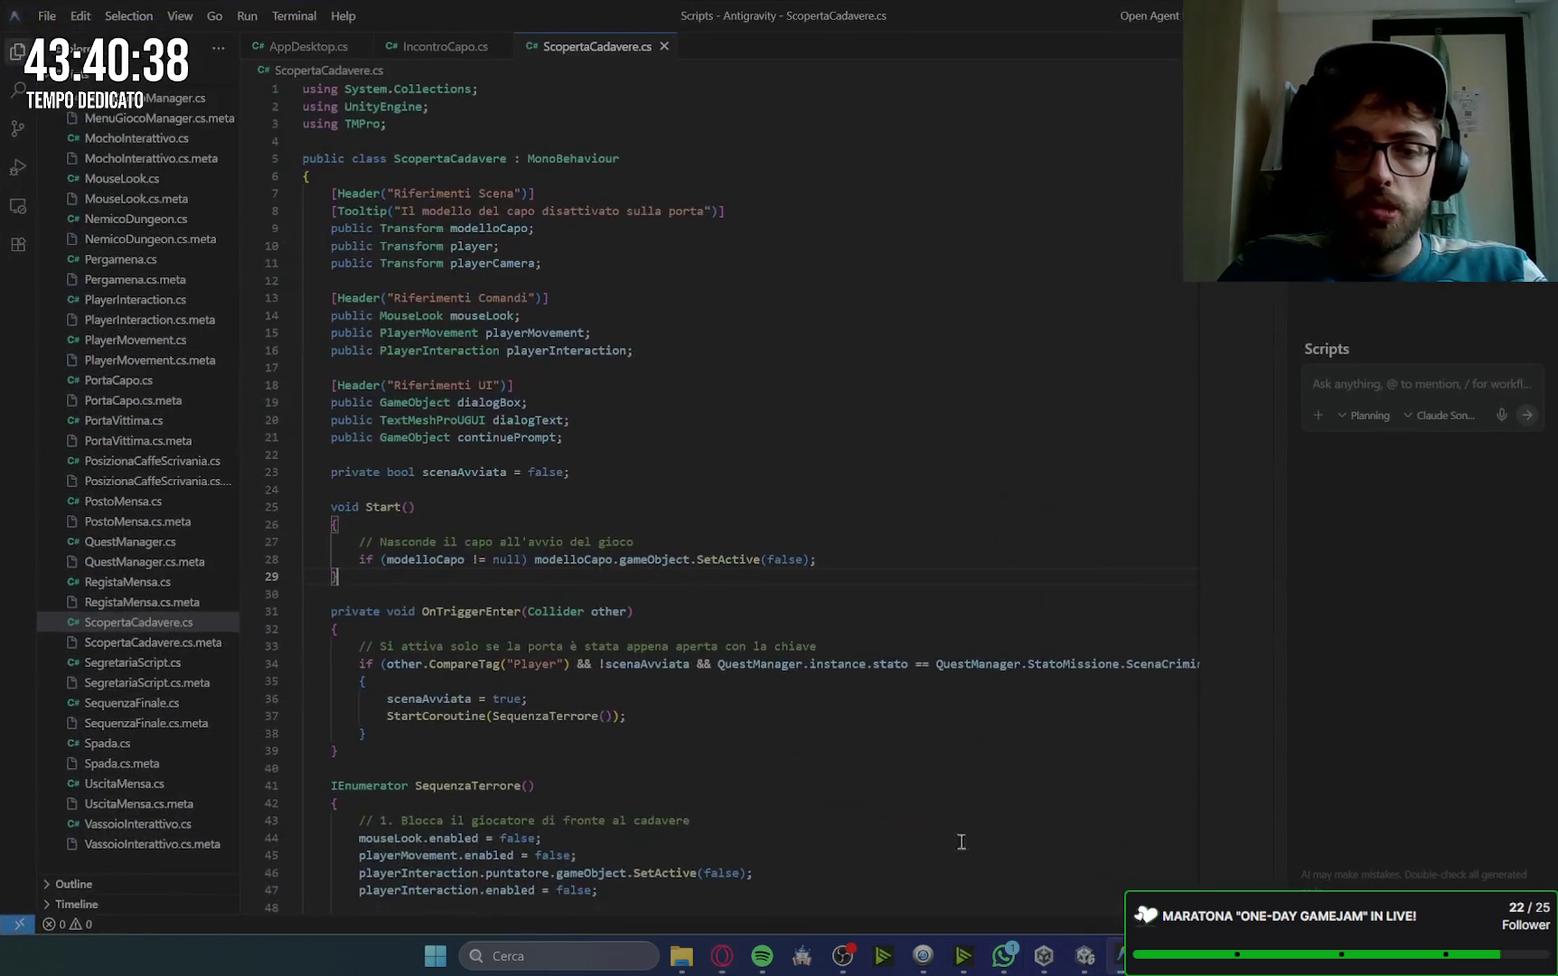
pyautogui.scroll(3, 136, 736)
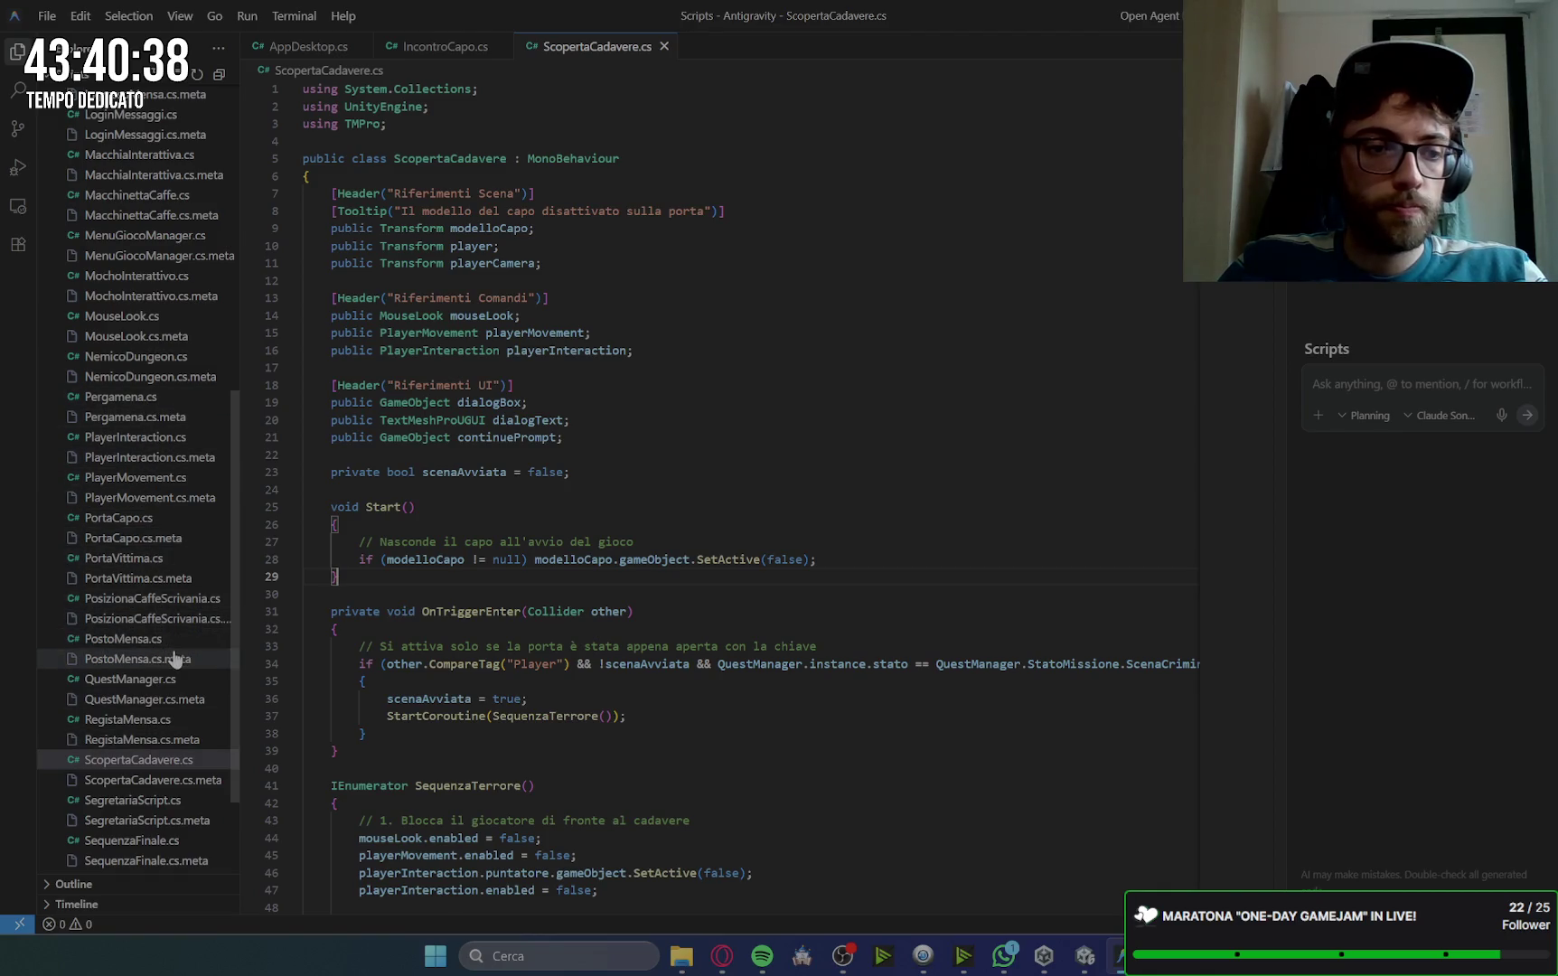
pyautogui.click(218, 559)
pyautogui.click(857, 473)
pyautogui.hotkey('ctrl', 'a')
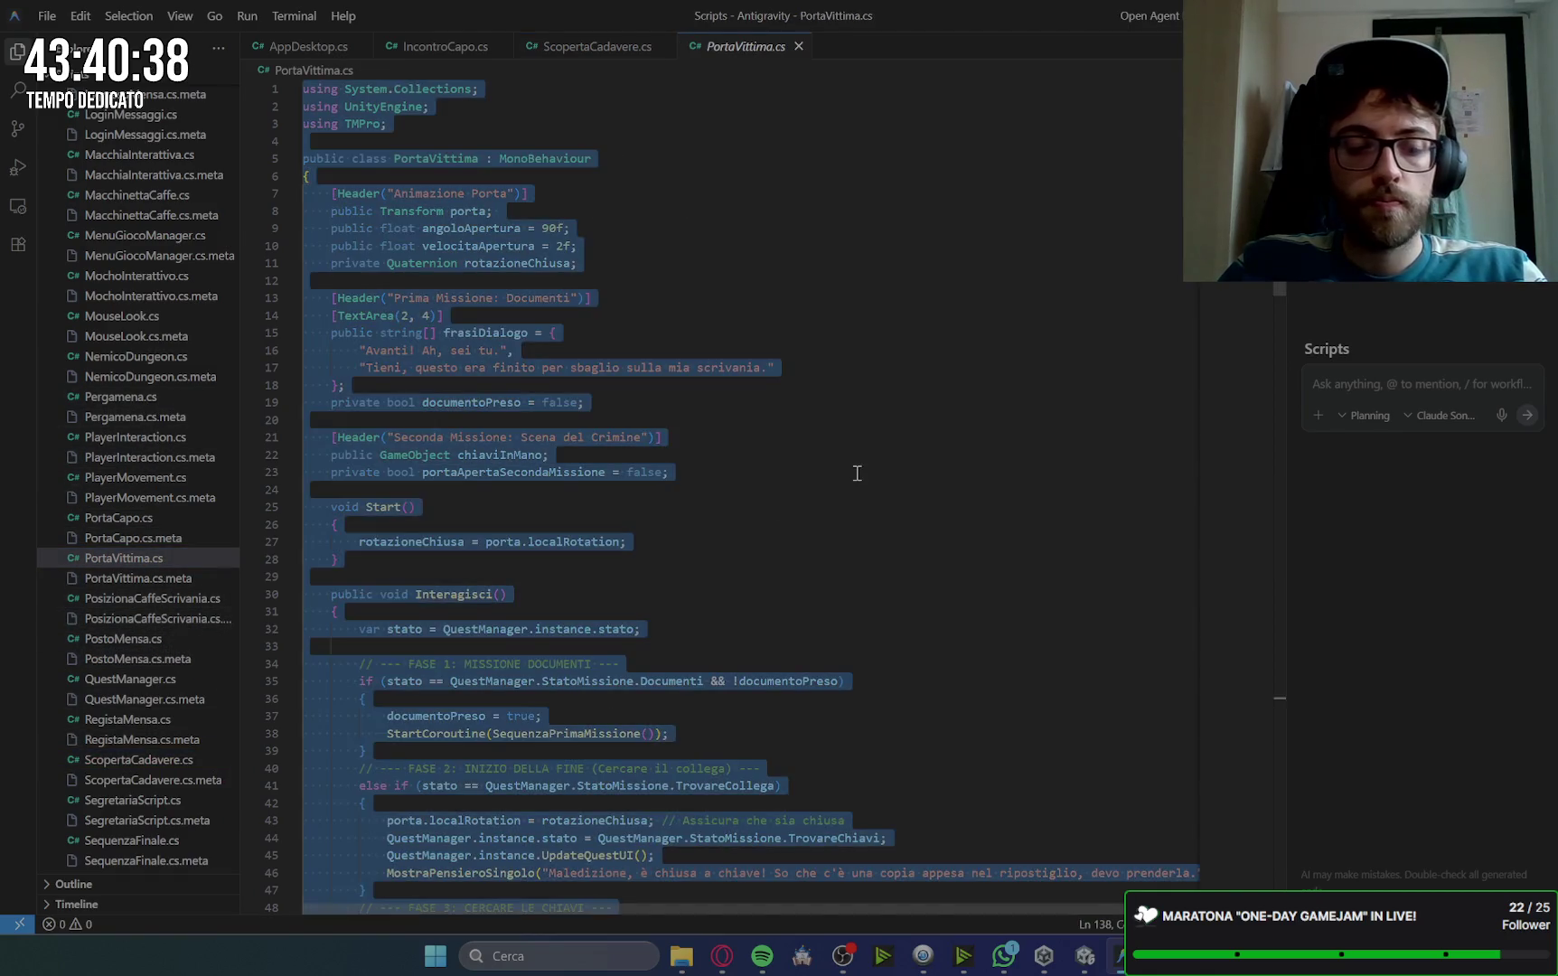
pyautogui.hotkey('ctrl', 'v')
pyautogui.hotkey('ctrl', 's')
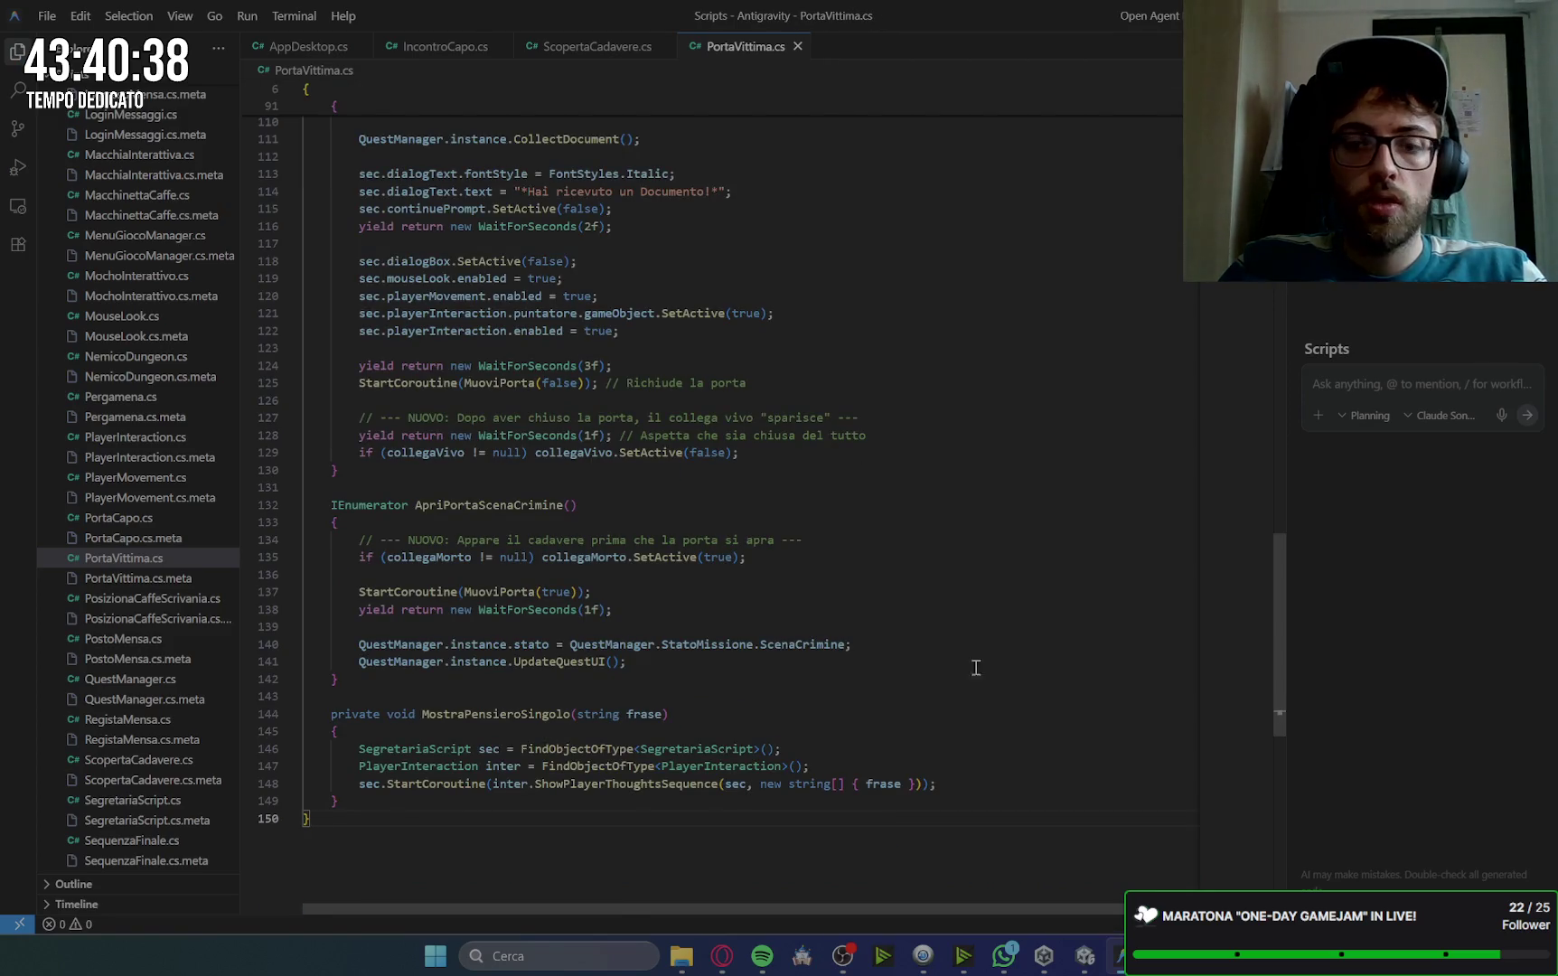
pyautogui.click(733, 964)
pyautogui.scroll(-10, 1369, 502)
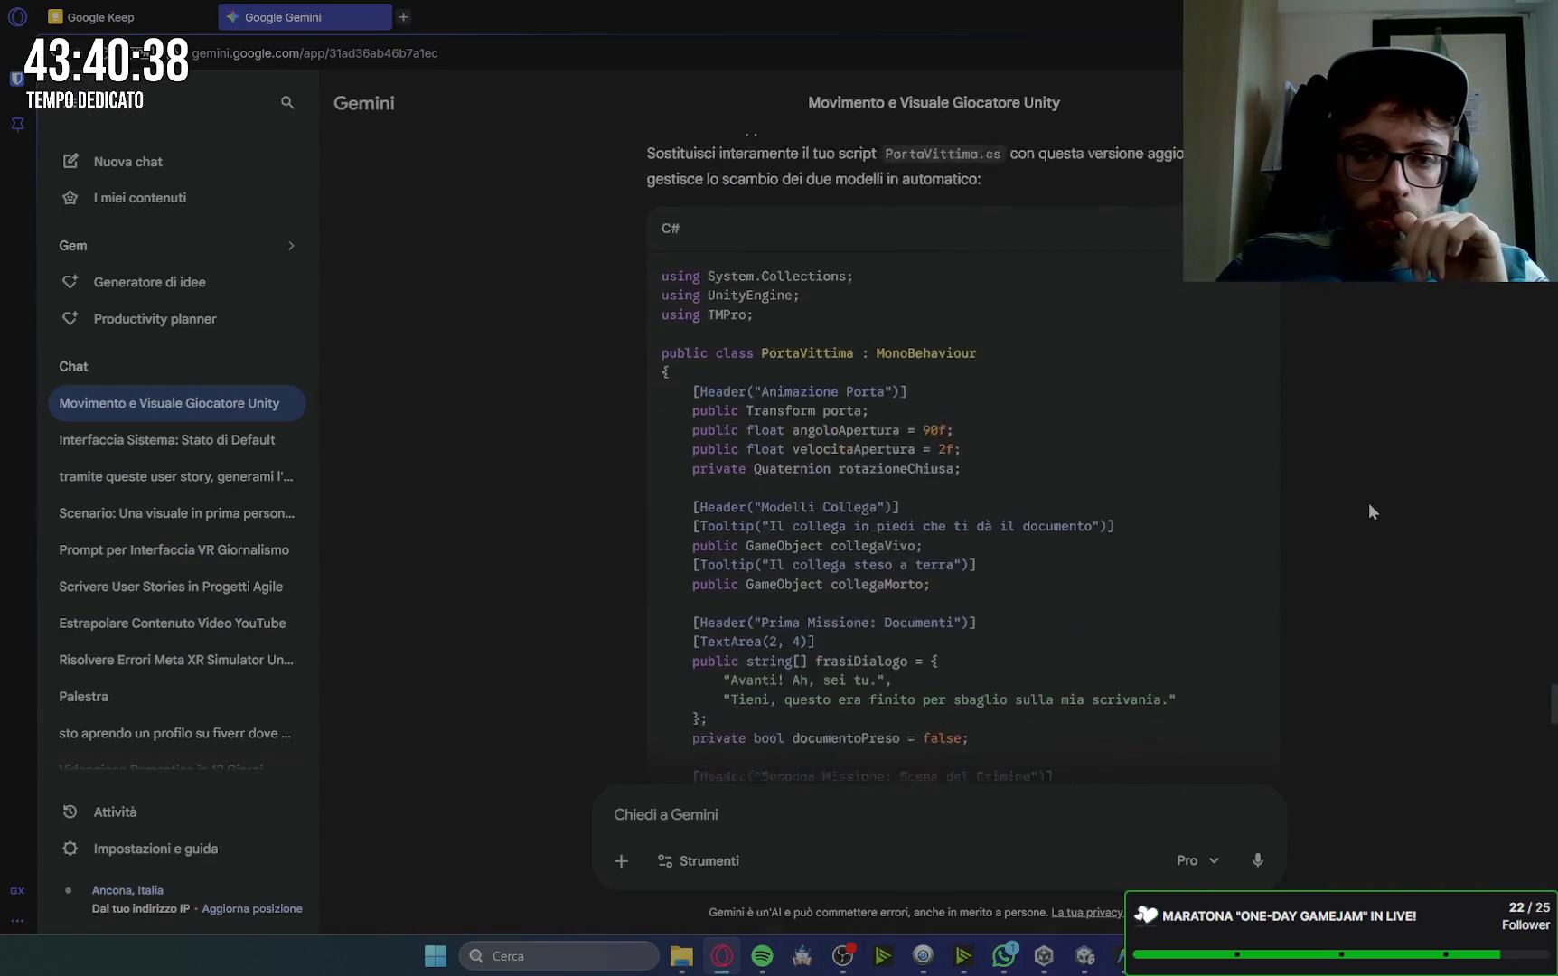
# Step: Copy the 'public GameObject gruppoColleghiMensa;' line from Gemini's 'I Colleghi in Mensa' section
pyautogui.scroll(-10, 1371, 500)
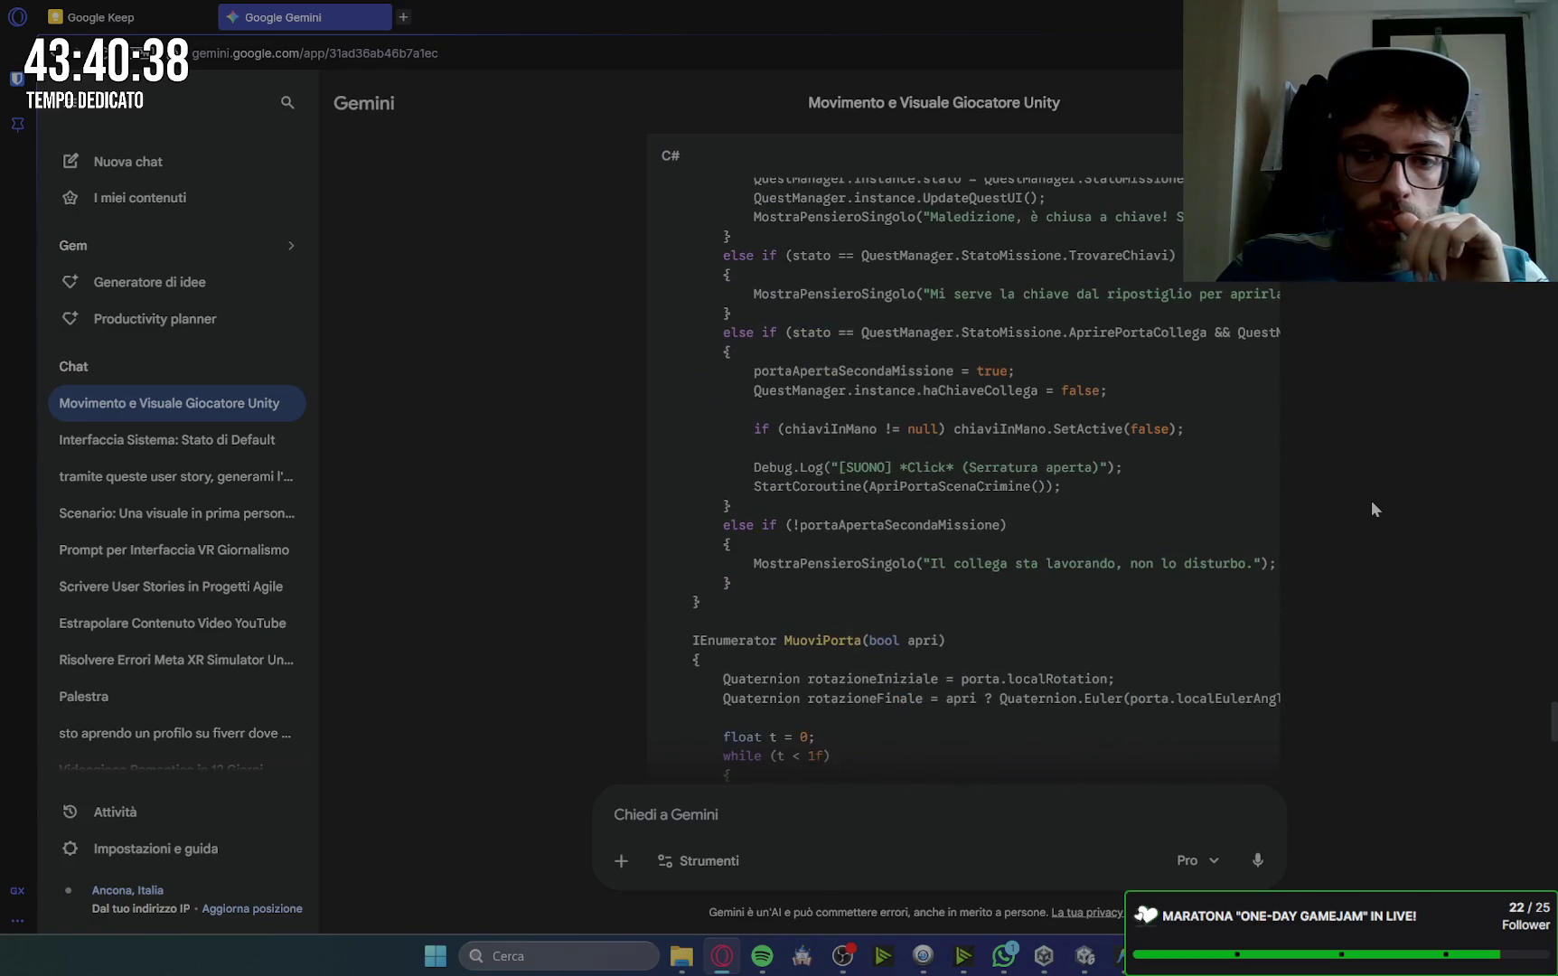
pyautogui.scroll(-10, 1371, 501)
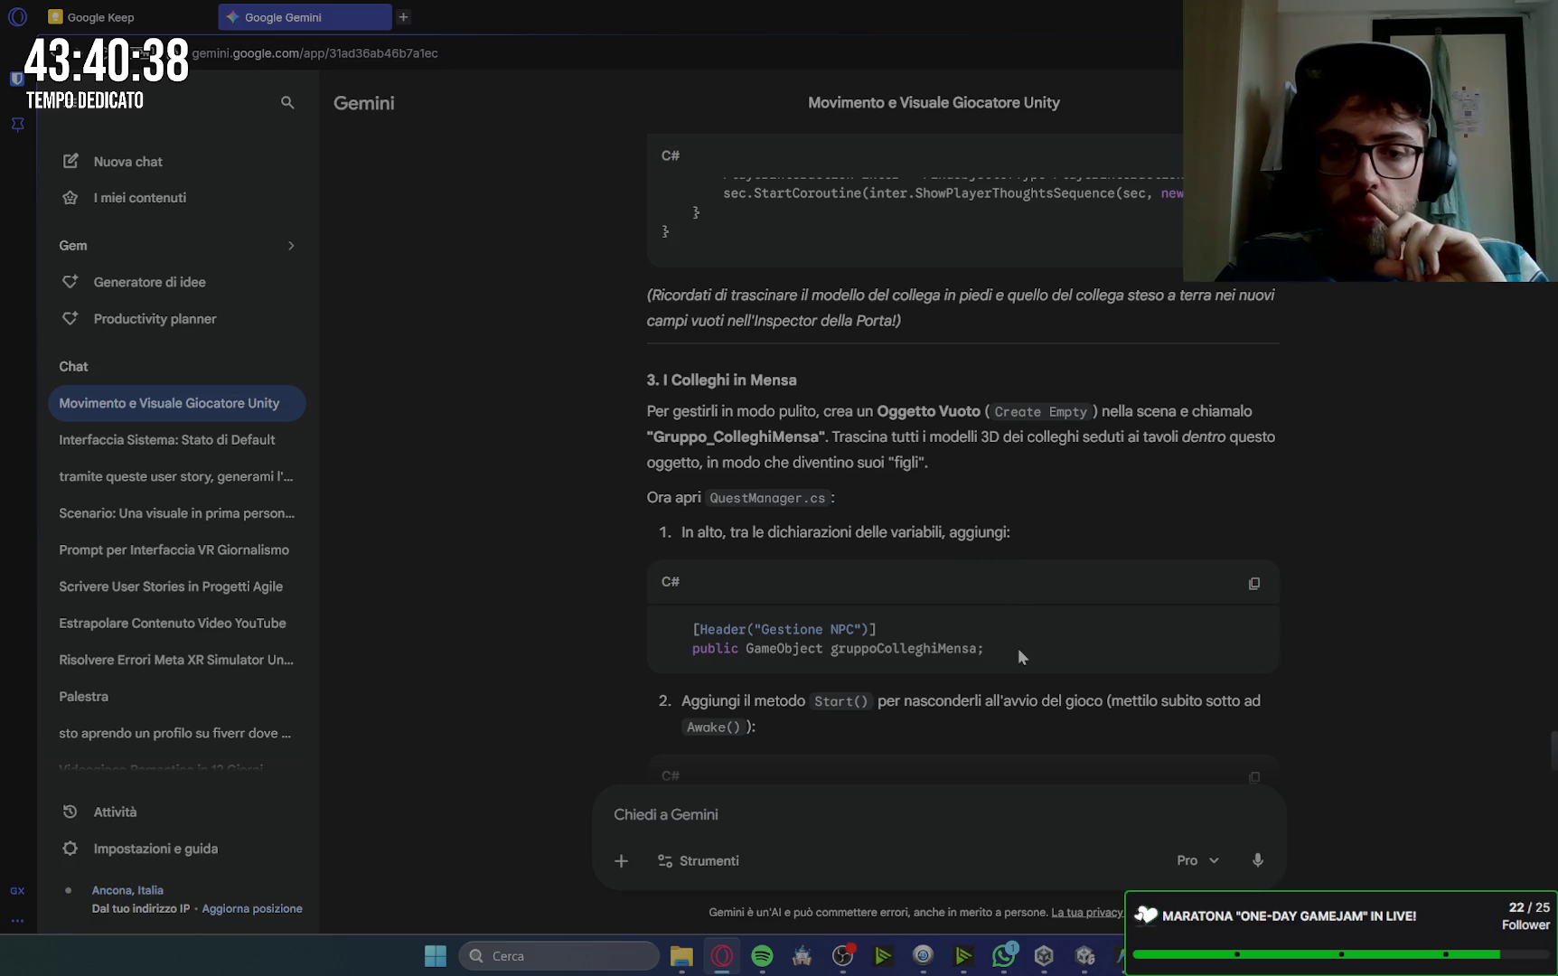
pyautogui.moveTo(1007, 649); pyautogui.dragTo(811, 665)
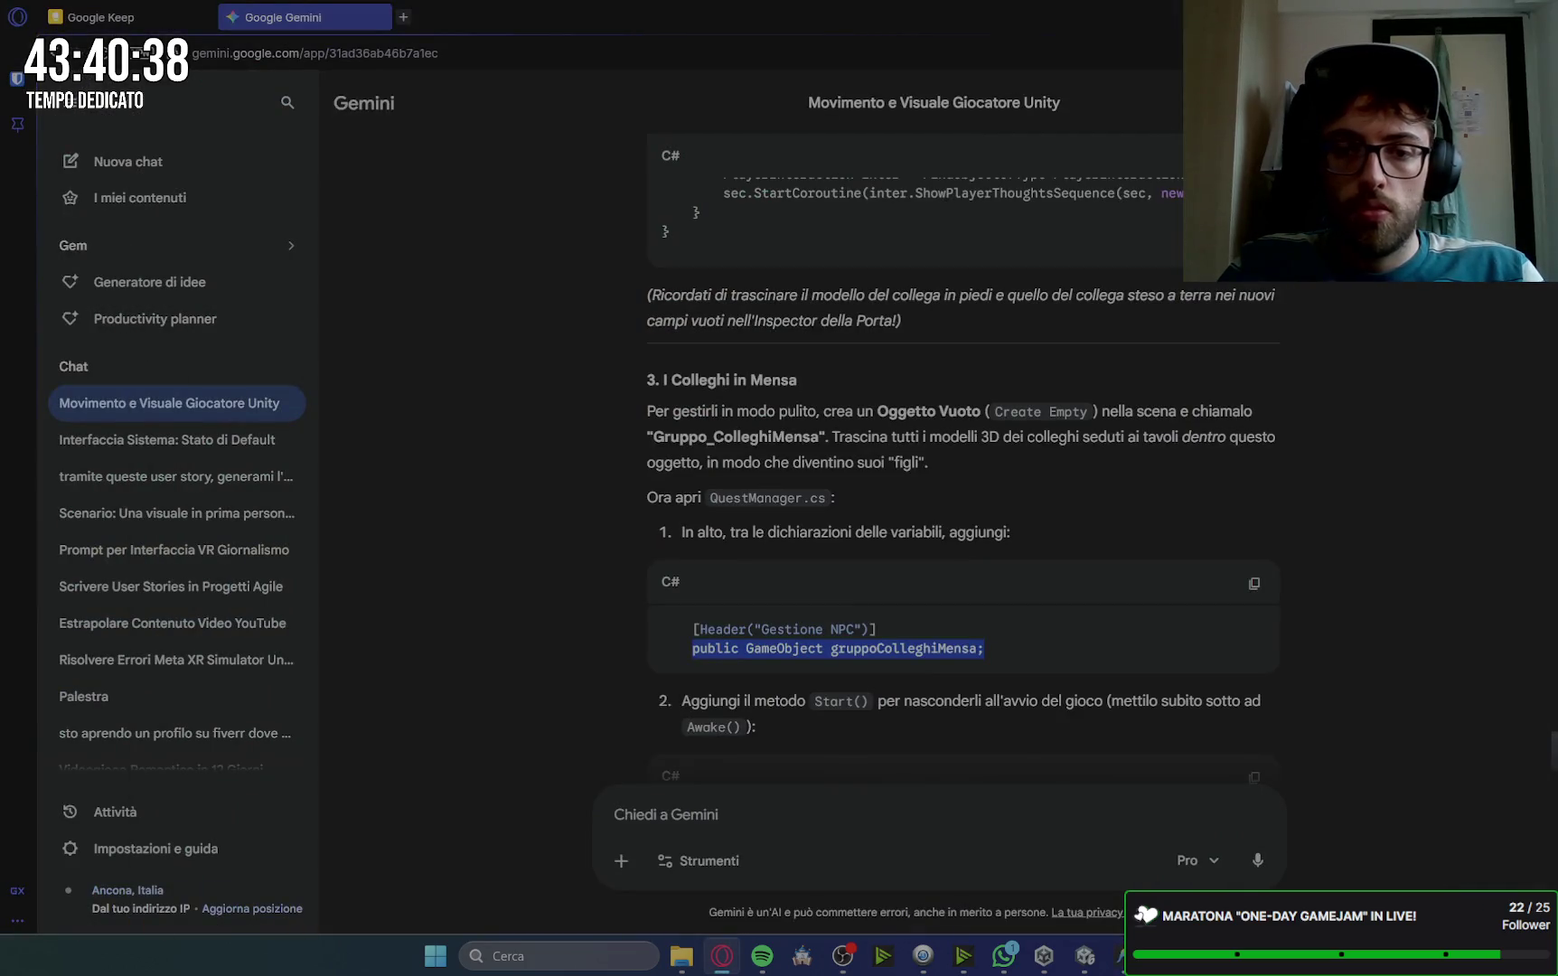
pyautogui.hotkey('alt', 'Tab')
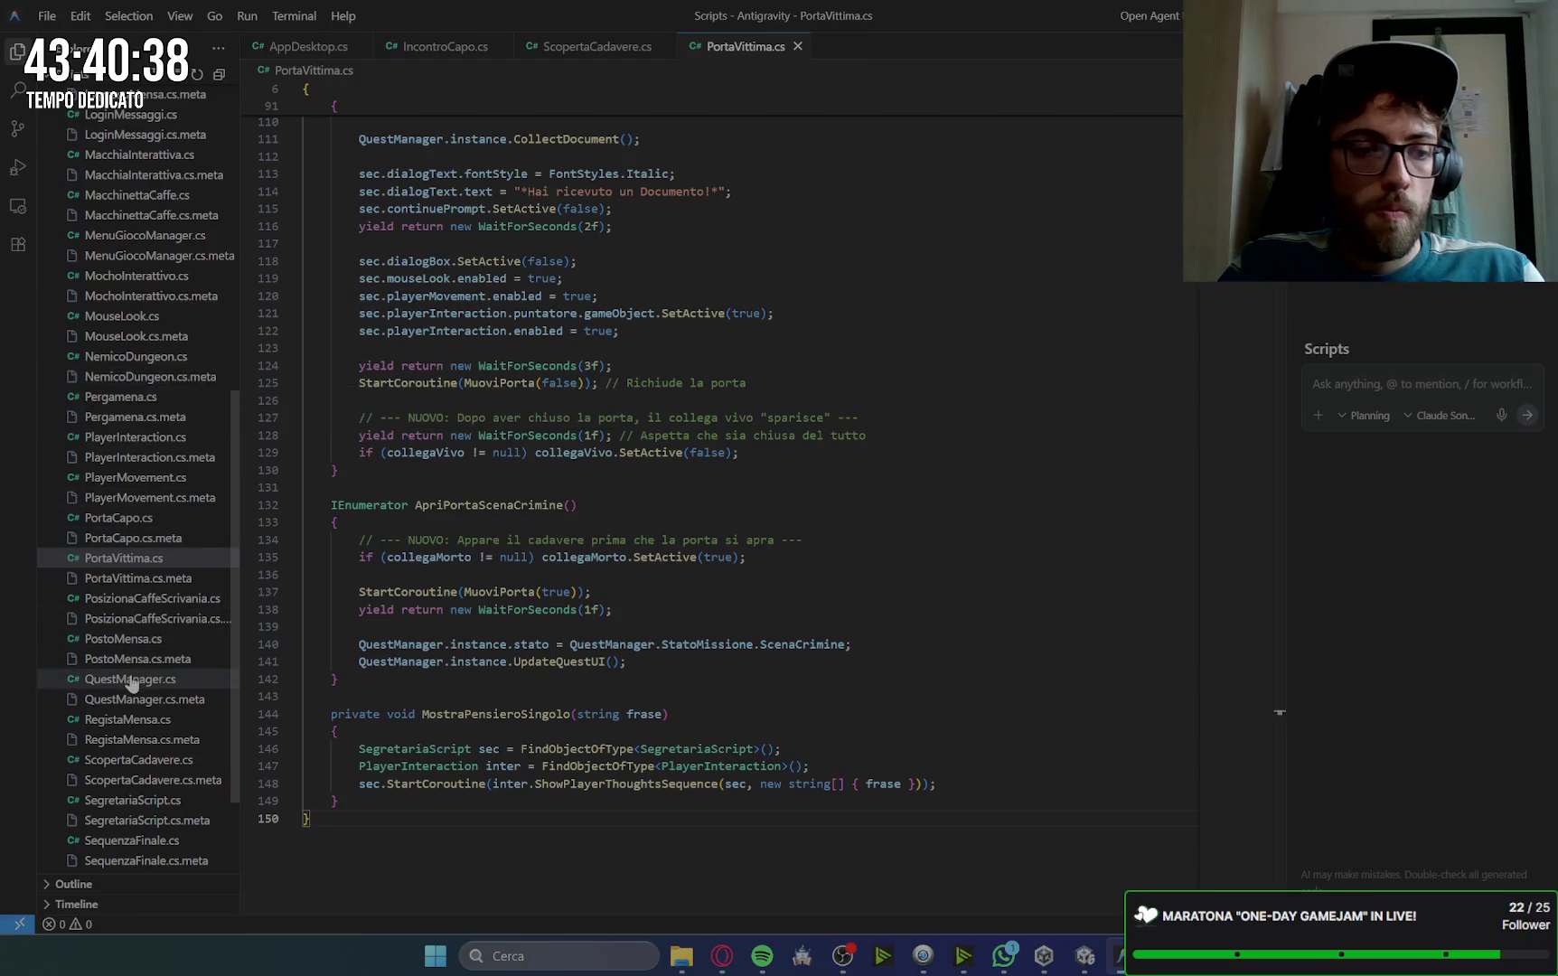
# Step: Paste the gruppoColleghiMensa field after the haChiaveCollega line in QuestManager.cs and save
pyautogui.click(132, 679)
pyautogui.scroll(15, 664, 348)
pyautogui.scroll(8, 667, 340)
pyautogui.scroll(-6, 667, 340)
pyautogui.click(604, 564)
pyautogui.press('Return')
pyautogui.press('Return')
pyautogui.write('public GameObject gruppoColleghiMensa;')
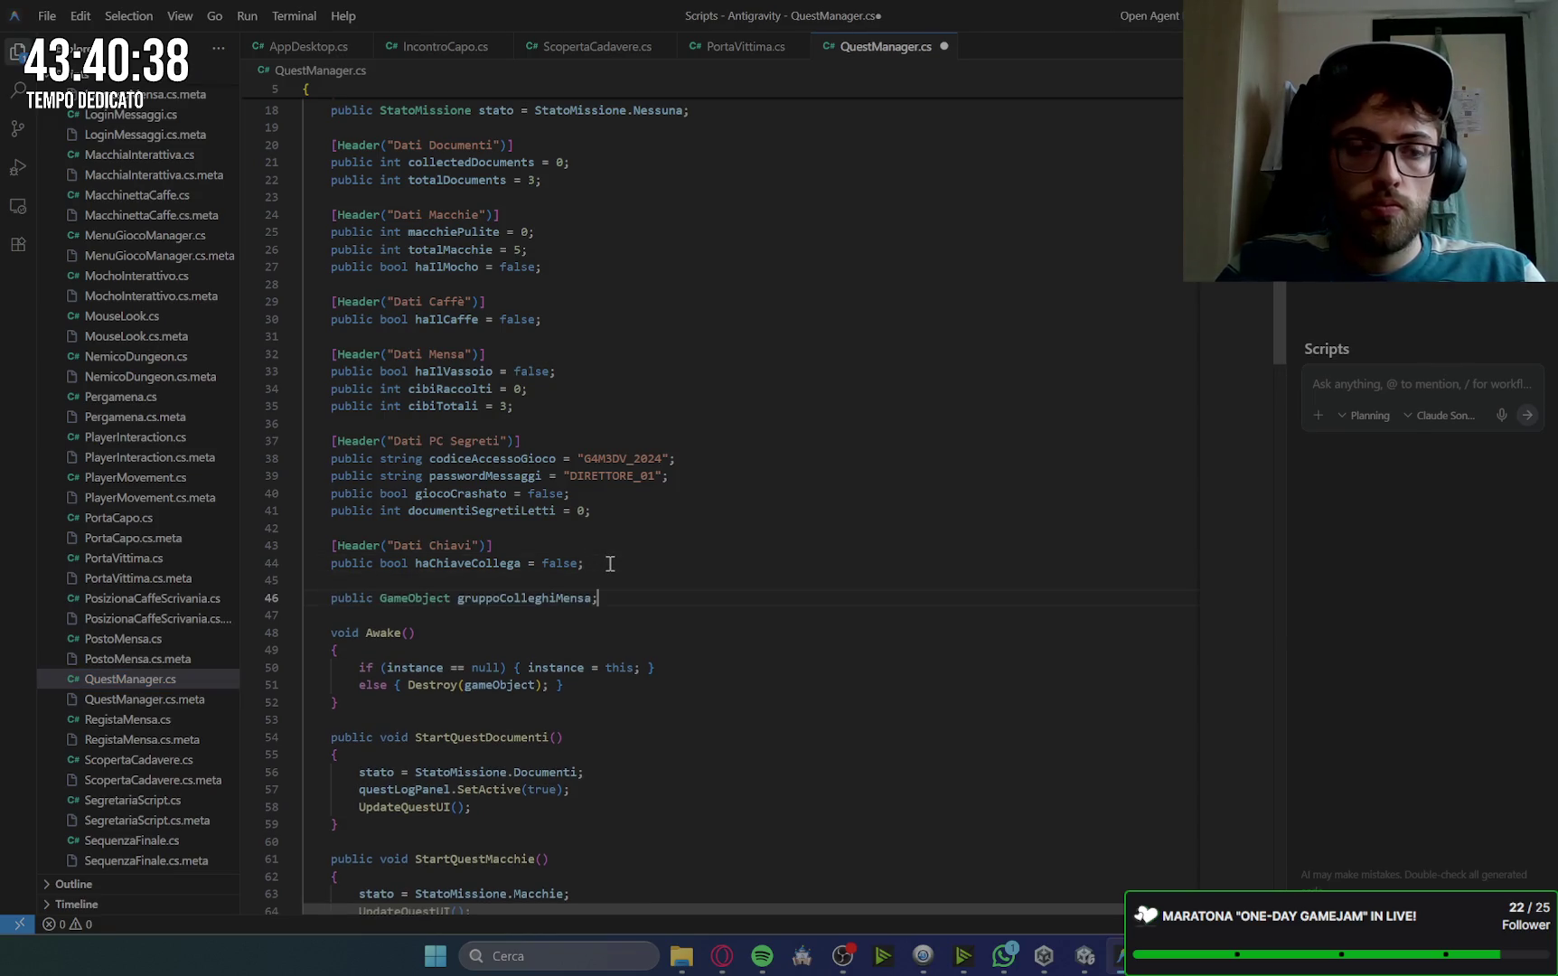
pyautogui.hotkey('ctrl', 's')
# Step: Shrink the music player to a miniplayer and move it mostly out of view
pyautogui.click(752, 965)
pyautogui.click(754, 965)
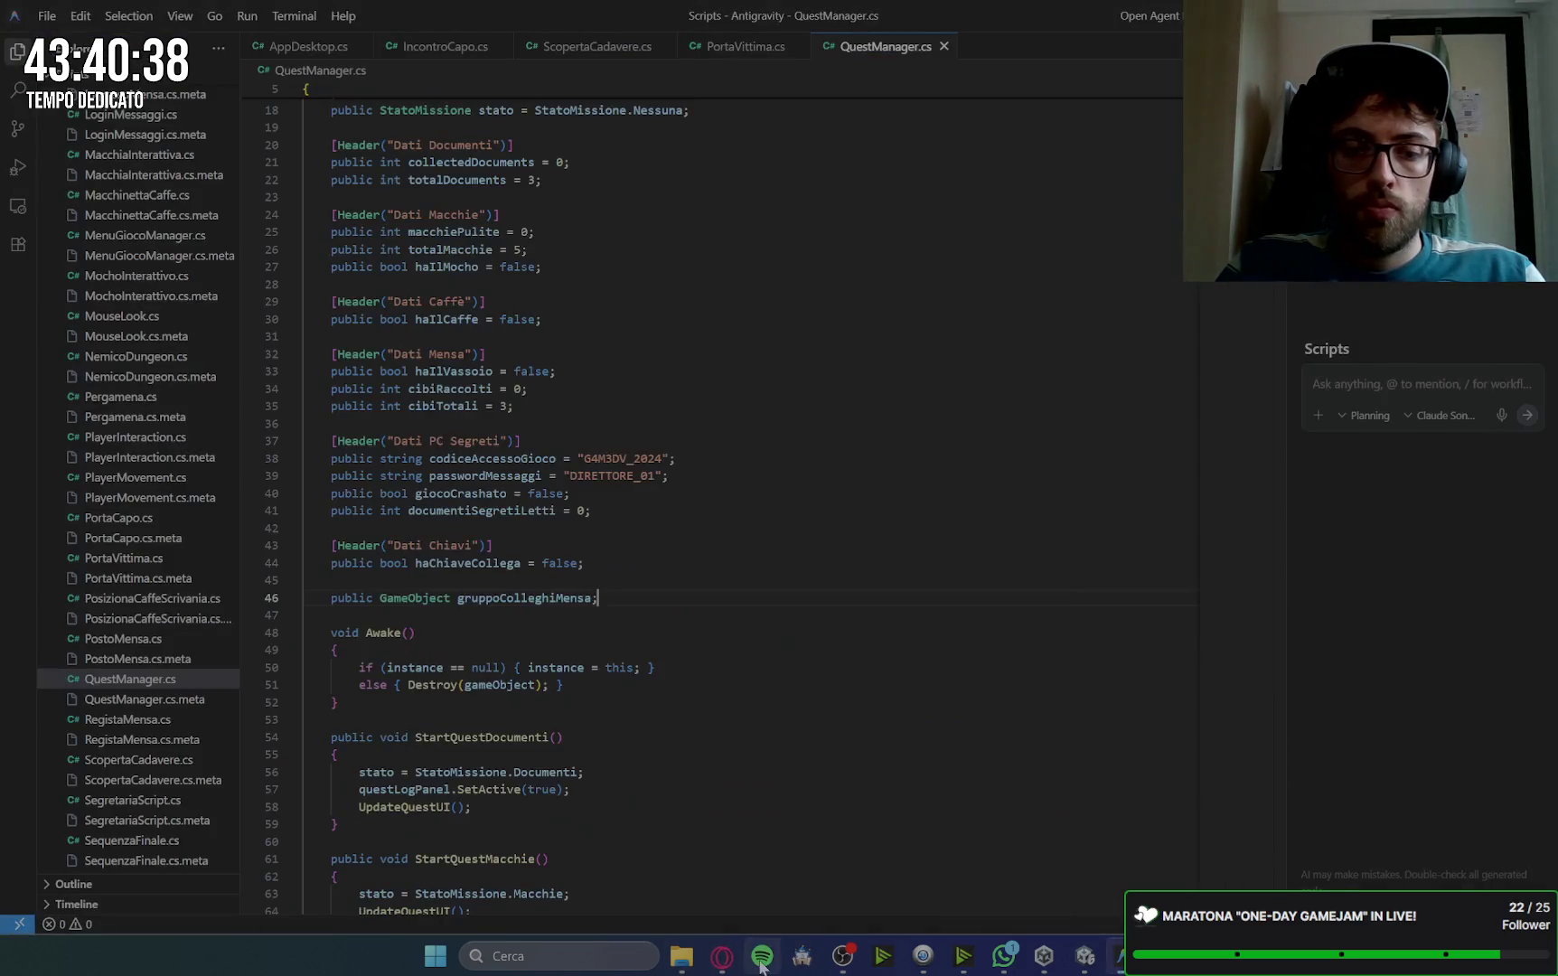
pyautogui.click(762, 960)
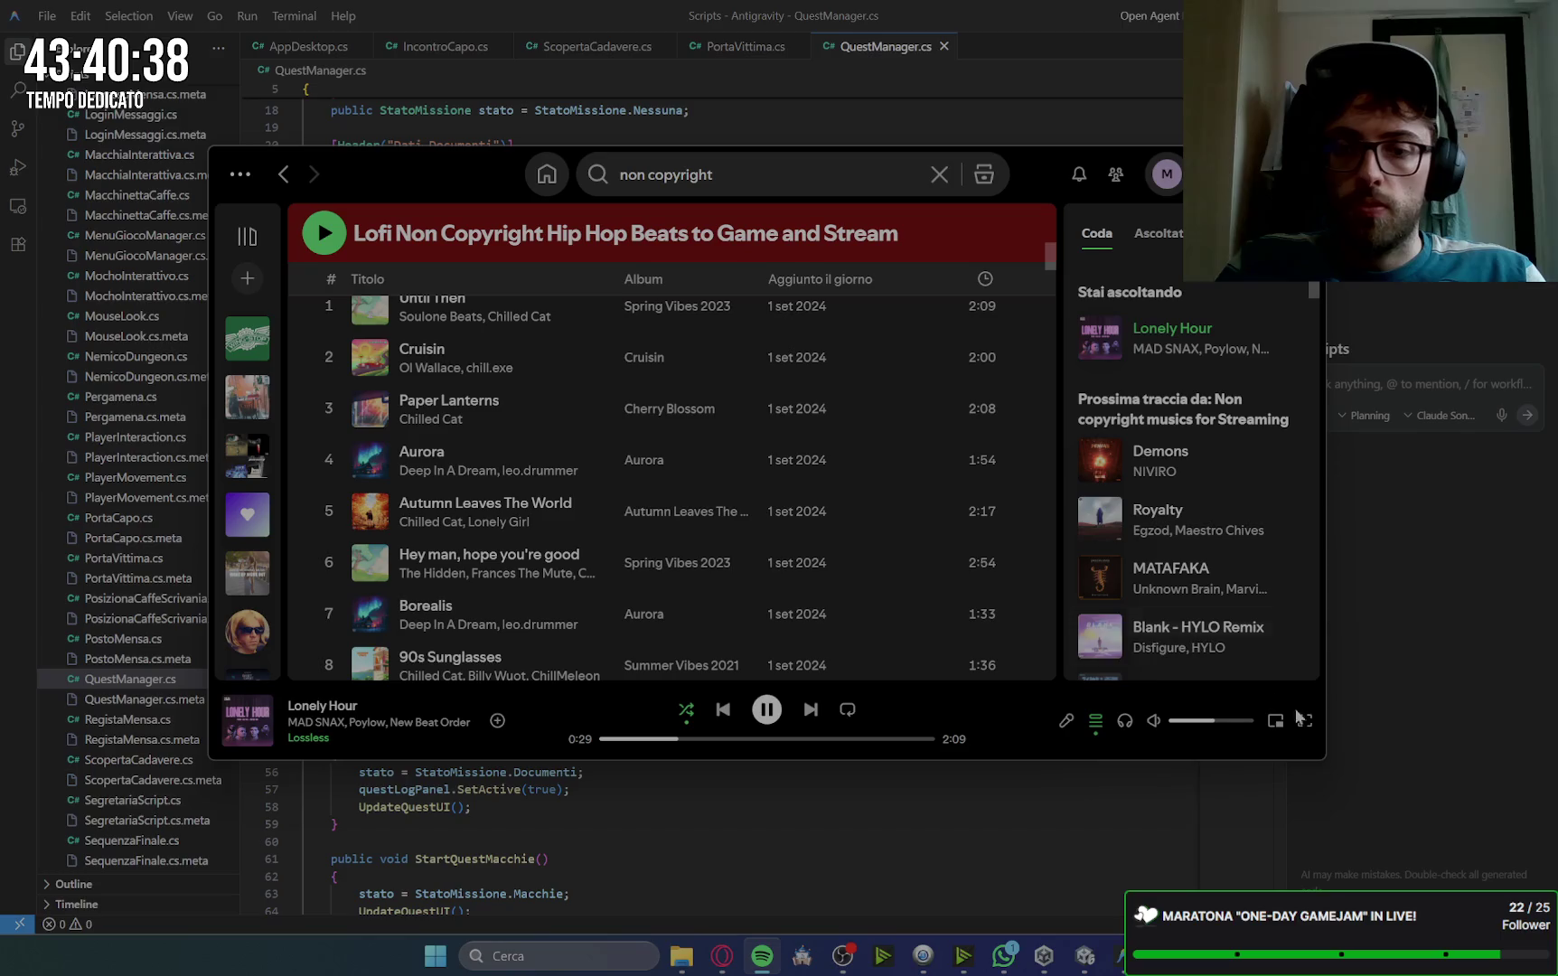
pyautogui.click(1276, 720)
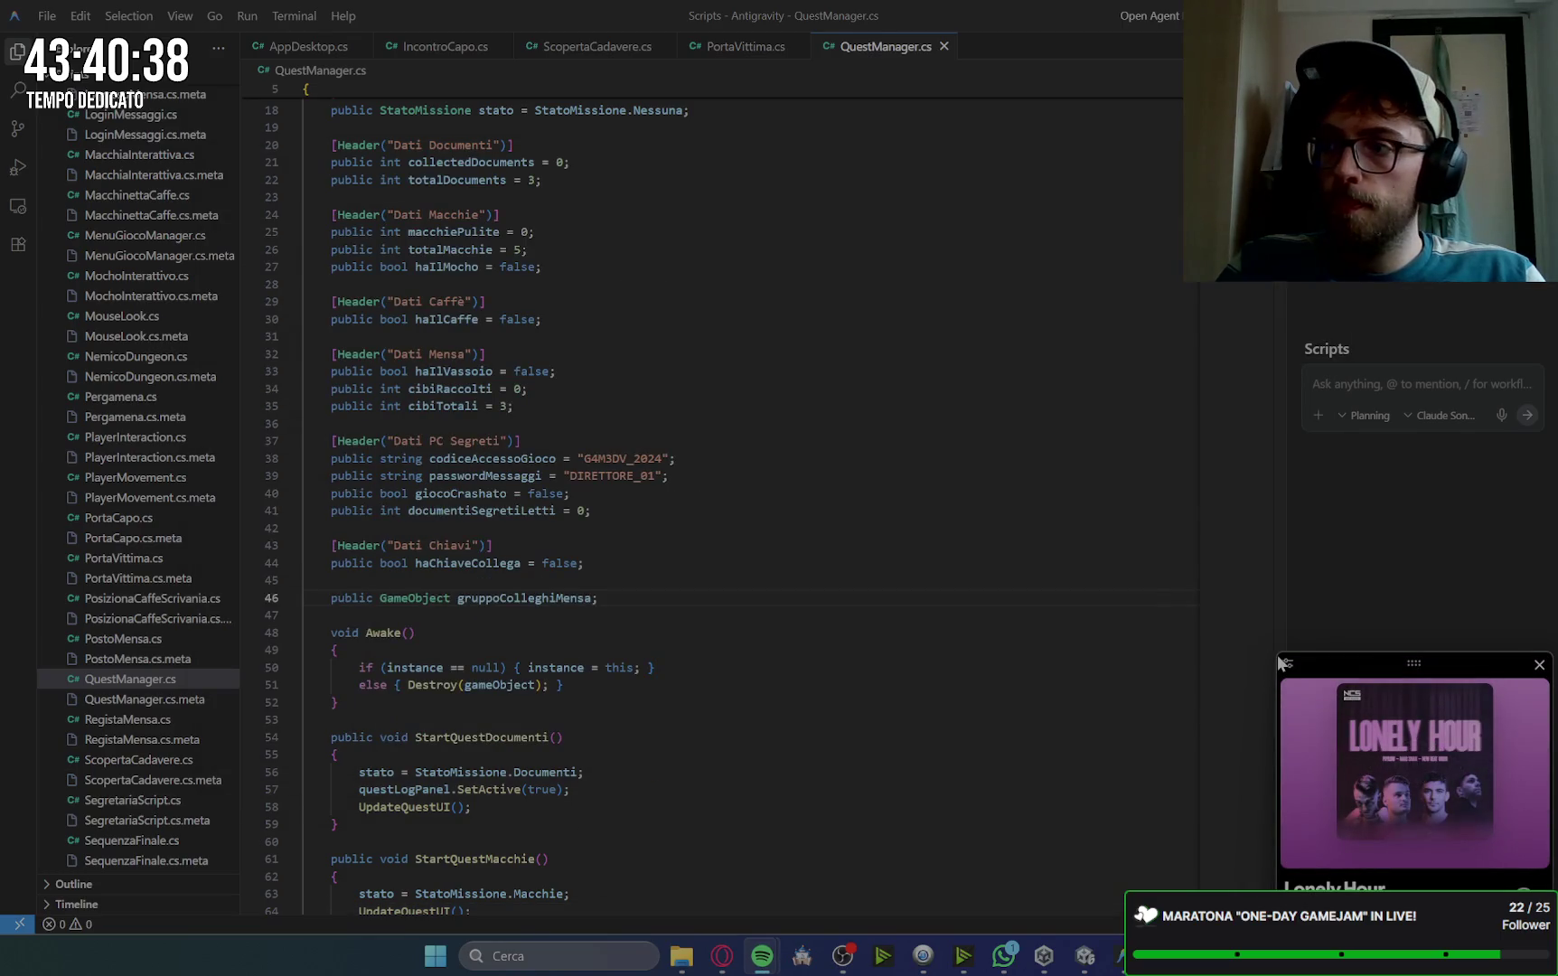
pyautogui.moveTo(1277, 655)
pyautogui.mouseDown()
pyautogui.moveTo(1202, 838)
pyautogui.moveTo(1150, 884)
pyautogui.moveTo(1202, 884)
pyautogui.moveTo(663, 215)
pyautogui.moveTo(591, 40)
pyautogui.moveTo(902, 73)
pyautogui.moveTo(1081, 70)
pyautogui.moveTo(1092, 52)
pyautogui.moveTo(1060, 38)
pyautogui.mouseUp()
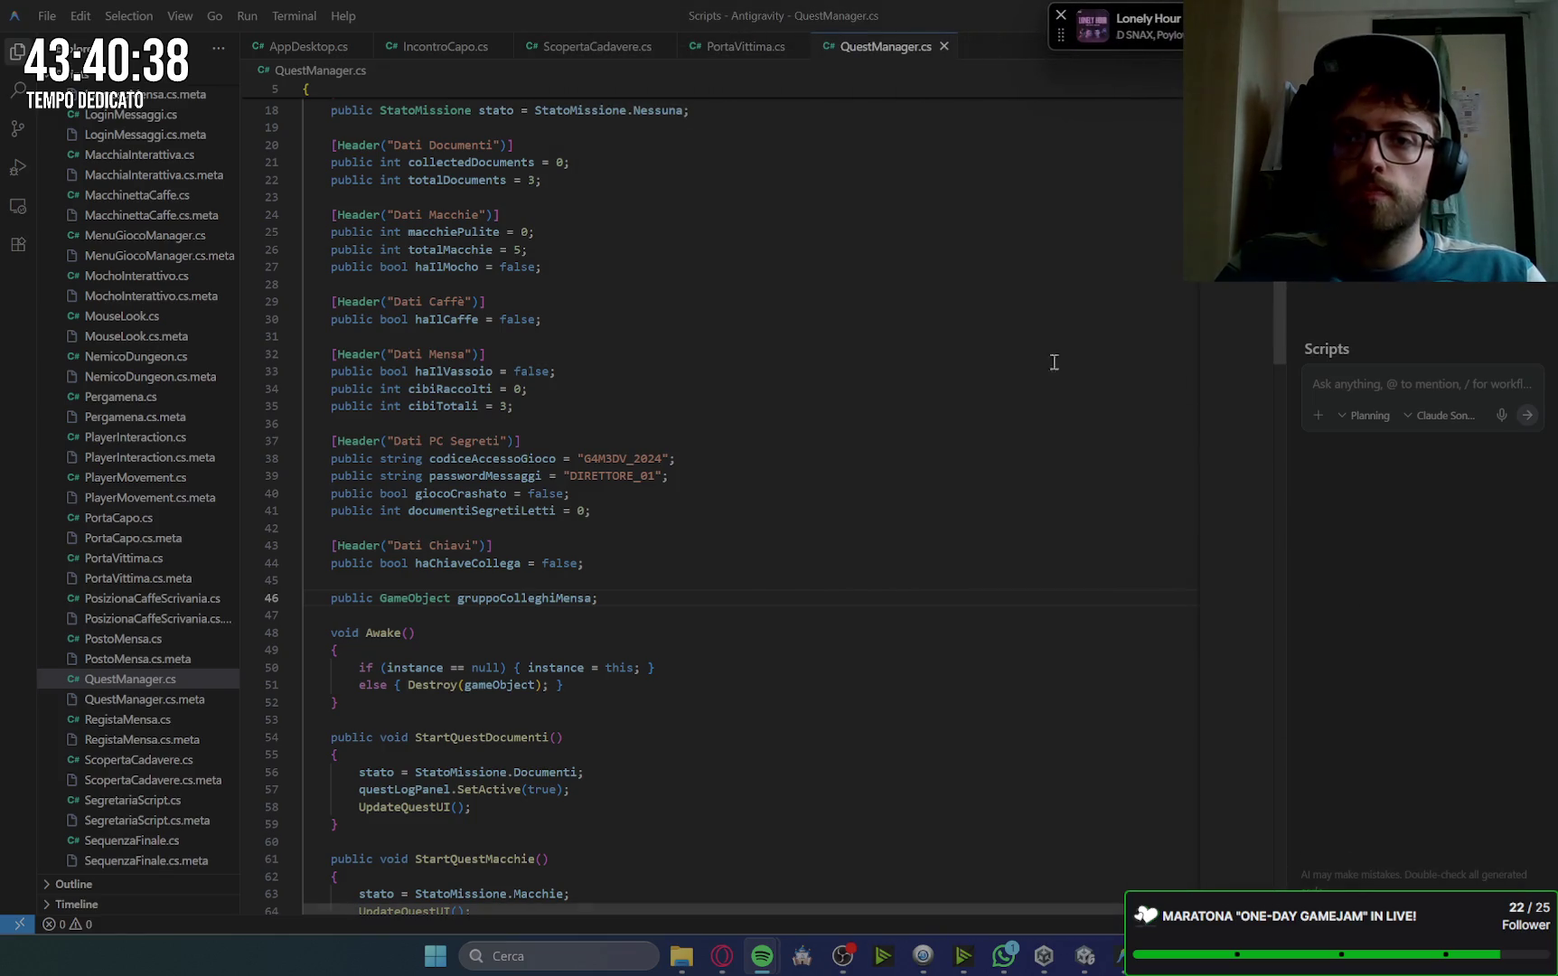
pyautogui.moveTo(1009, 965)
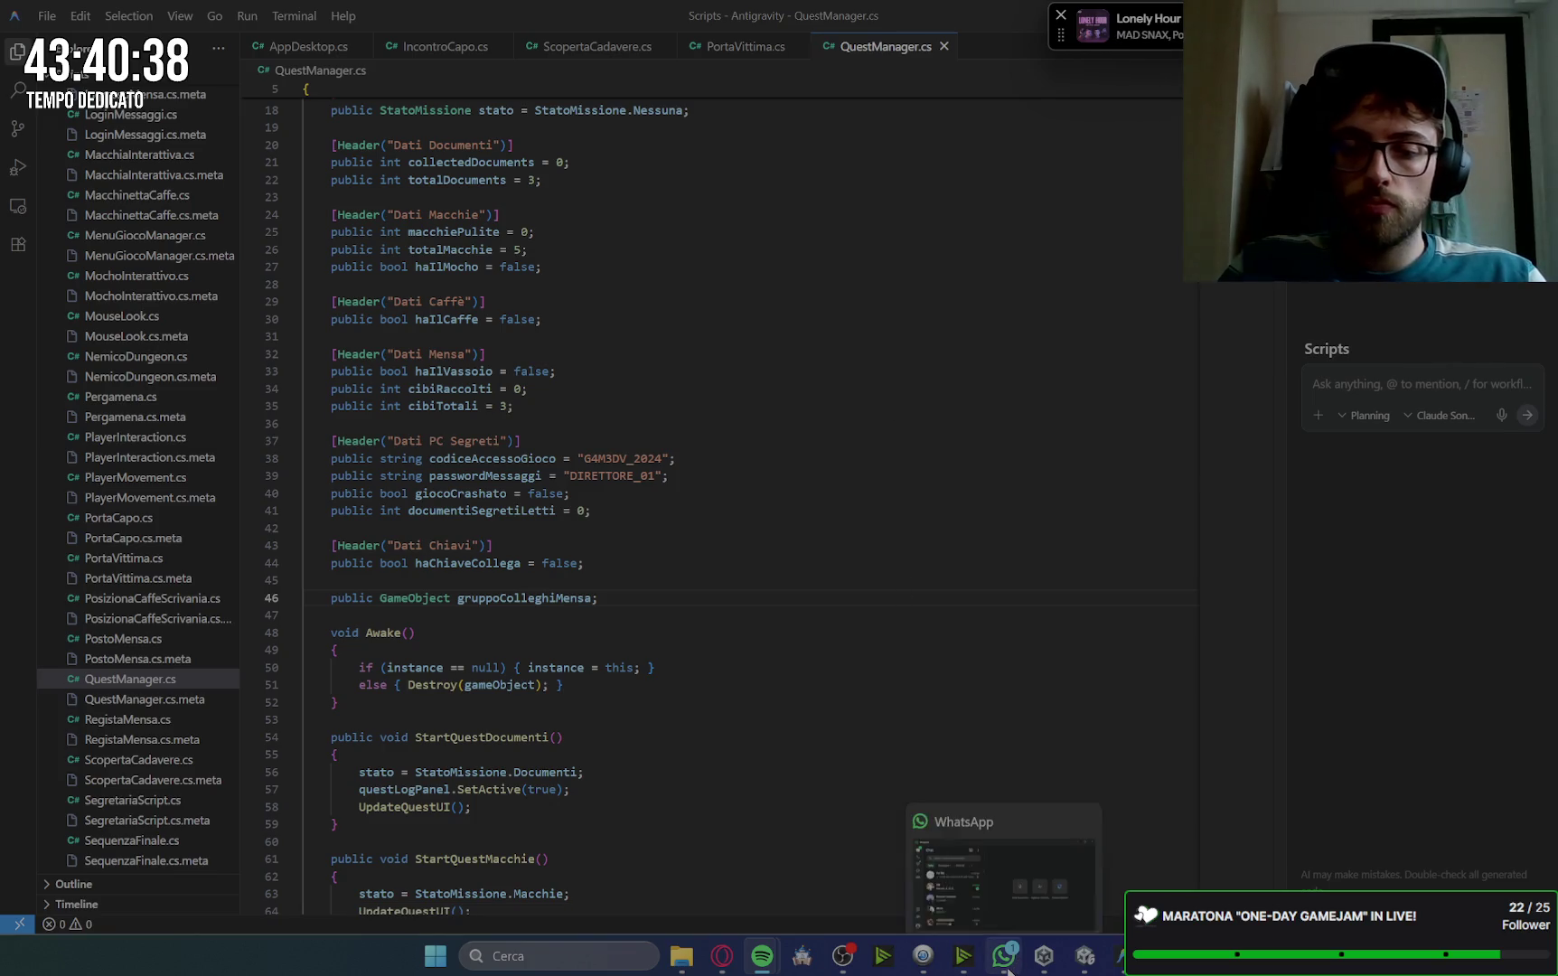
pyautogui.moveTo(1095, 971)
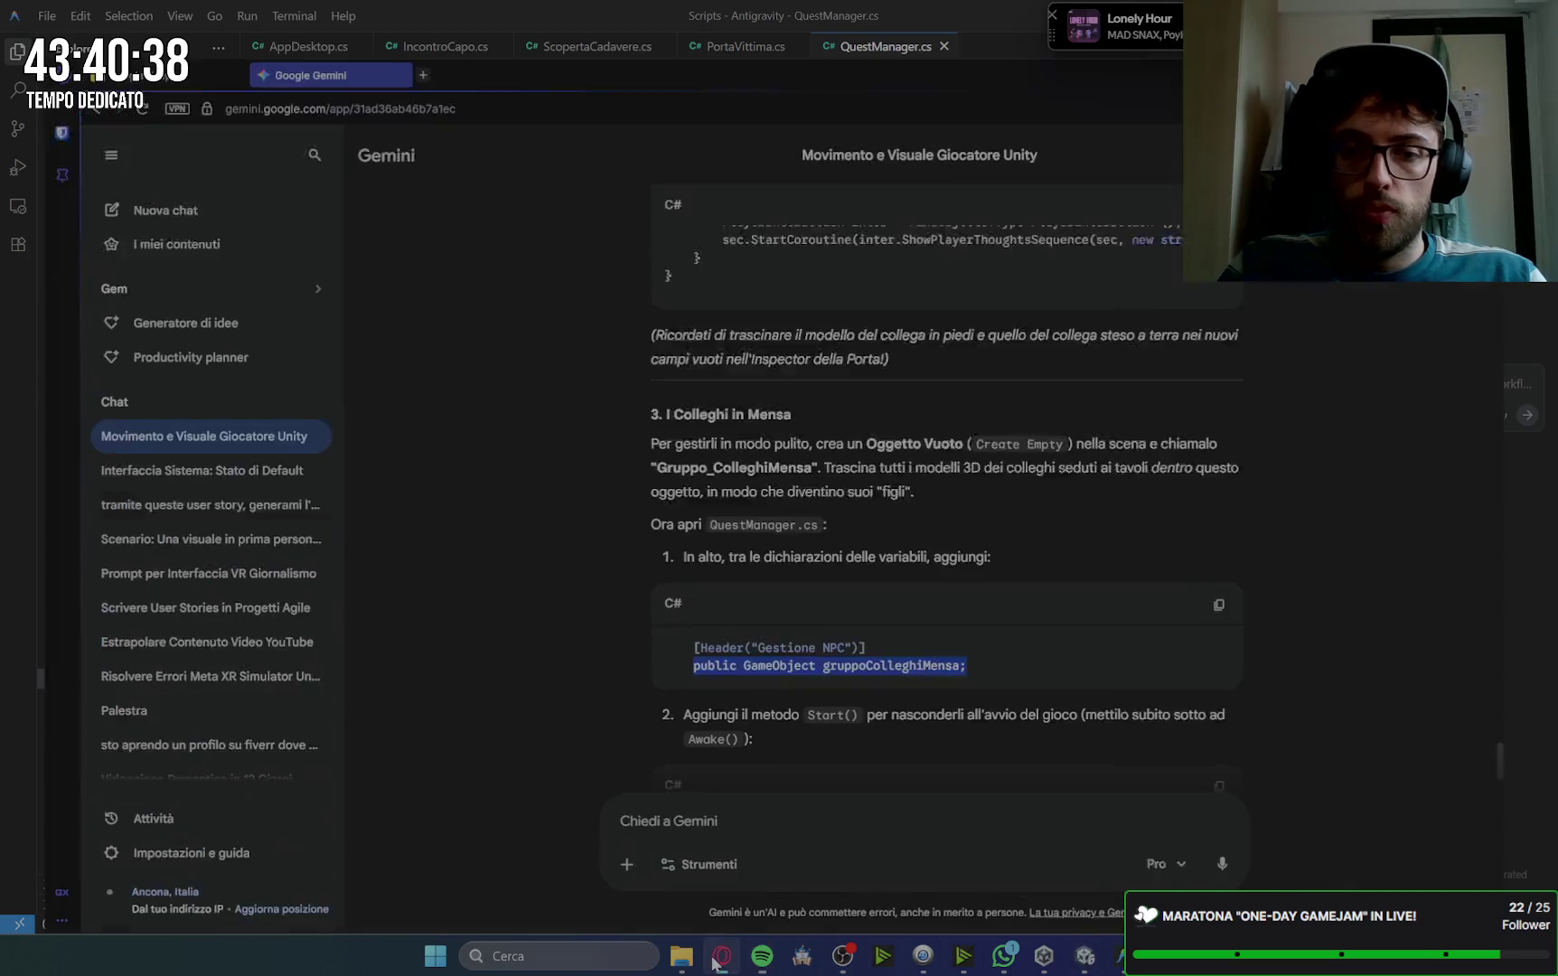
pyautogui.click(723, 959)
# Step: Add Gemini's Gestione NPC header above the gruppoColleghiMensa field and save QuestManager.cs
pyautogui.click(723, 960)
pyautogui.click(723, 960)
pyautogui.moveTo(877, 629); pyautogui.dragTo(684, 627)
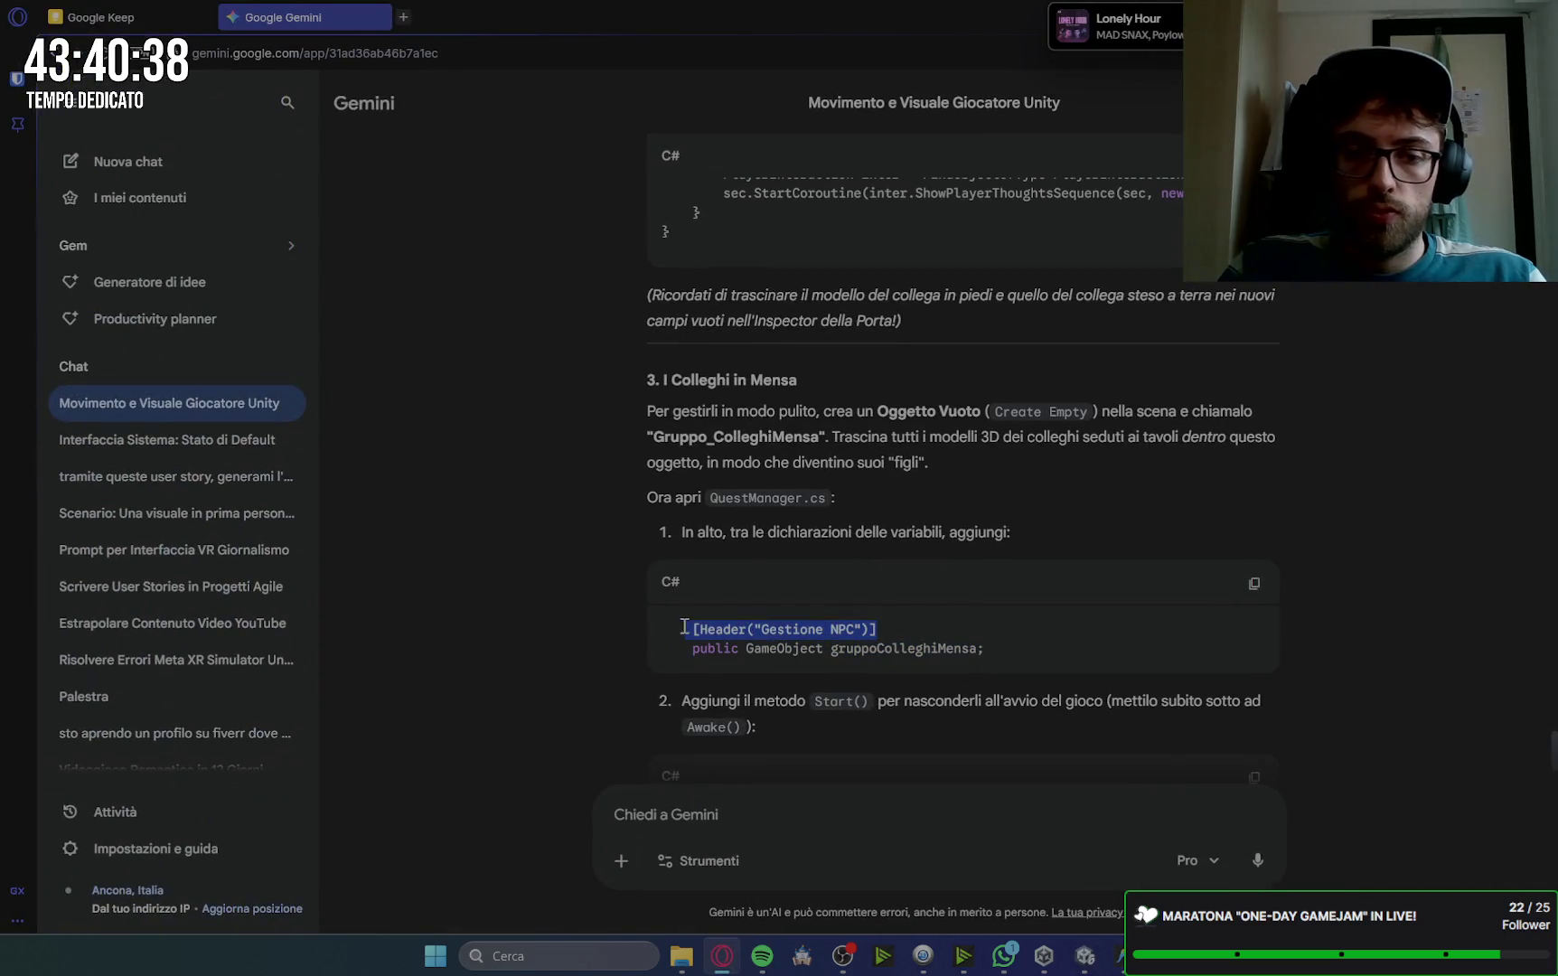
pyautogui.moveTo(876, 631); pyautogui.dragTo(694, 634)
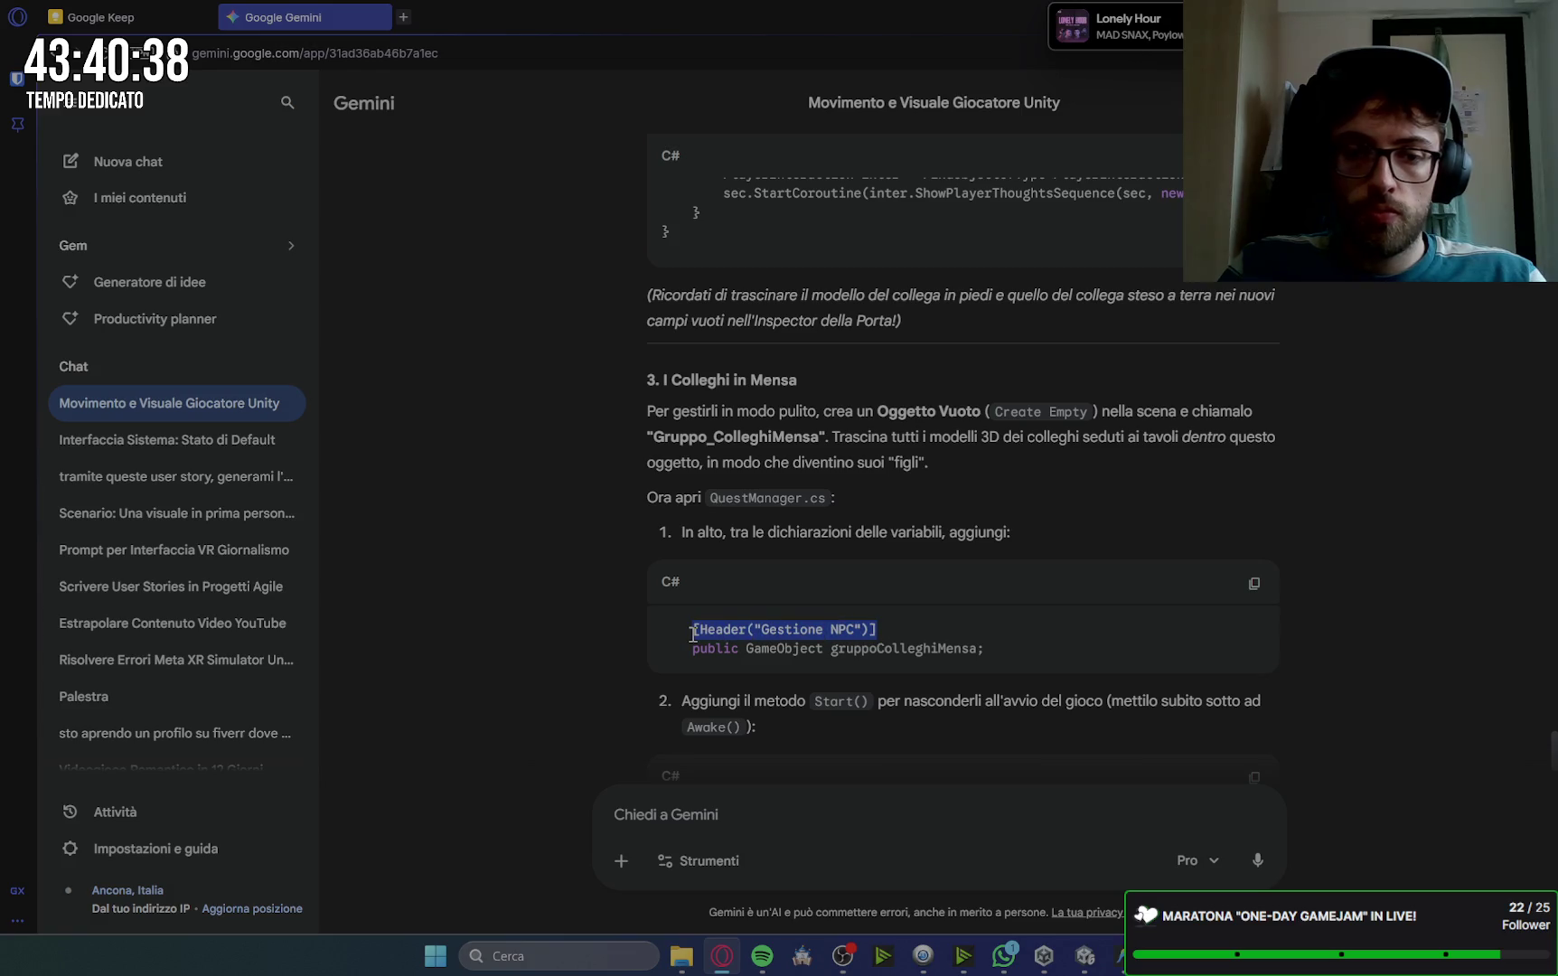
pyautogui.click(1119, 957)
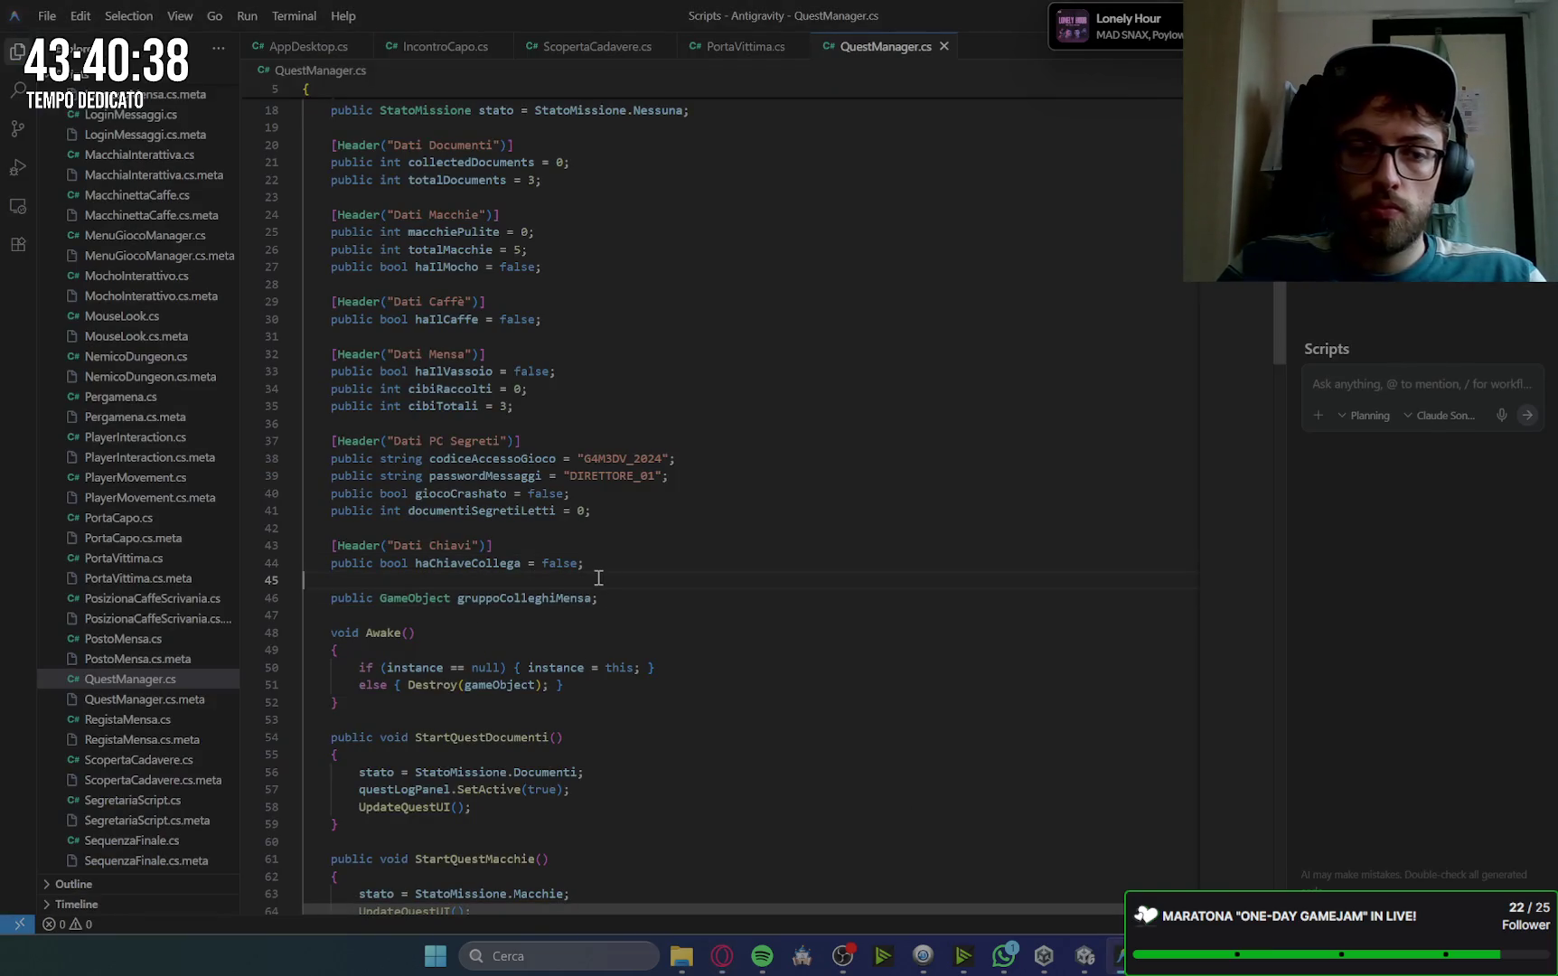
pyautogui.press('Return')
pyautogui.hotkey('ctrl', 'v')
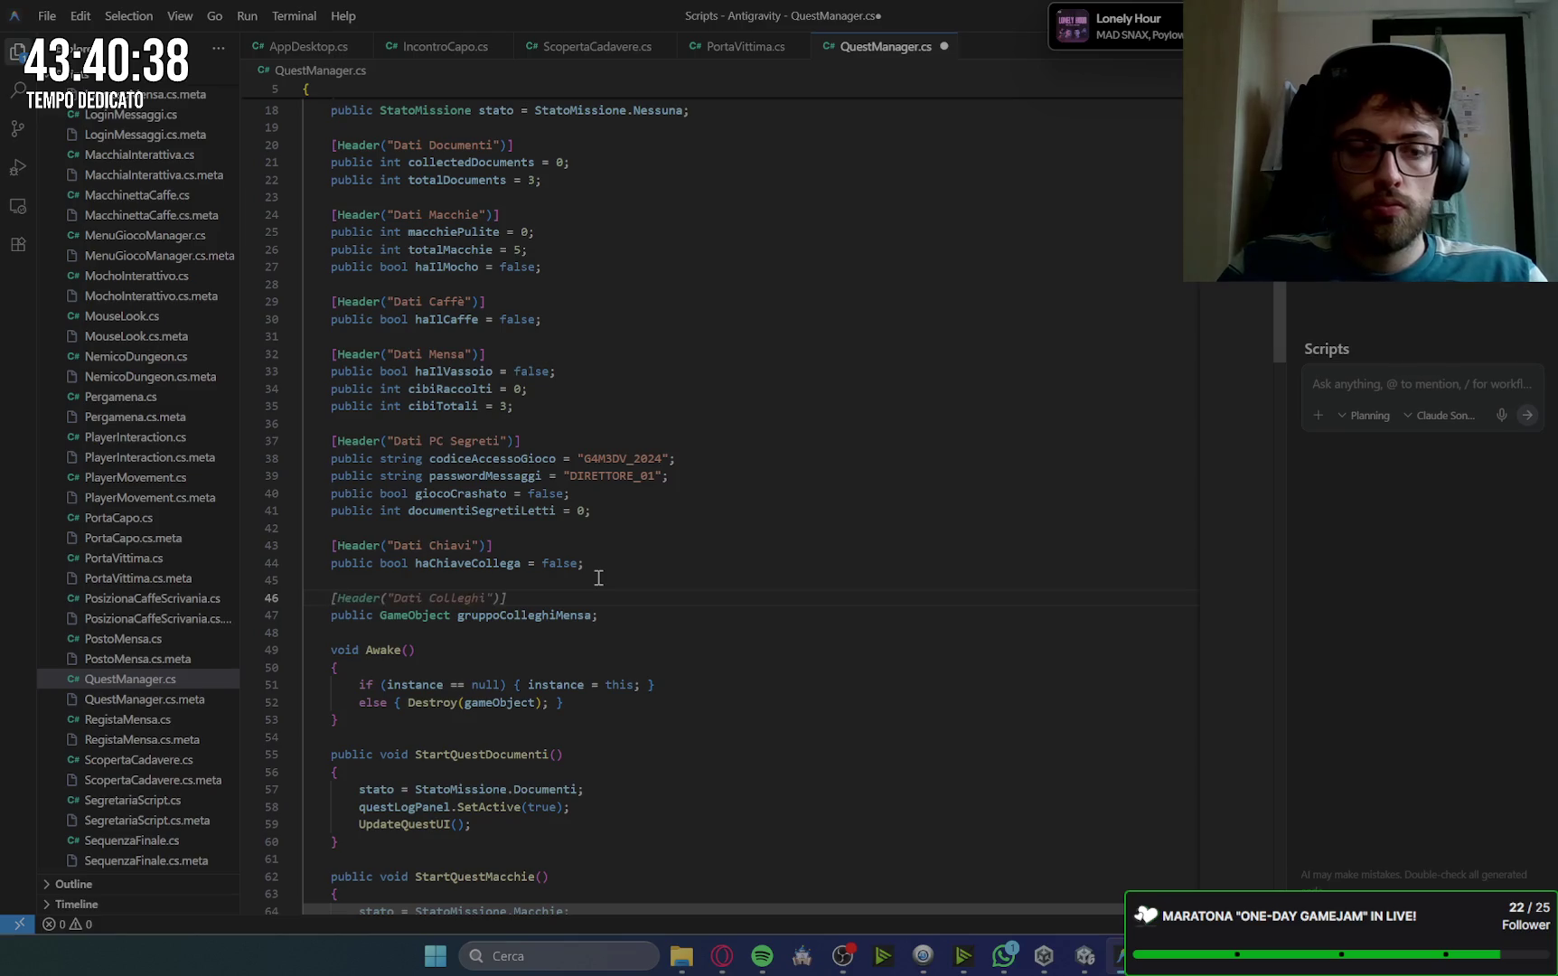
pyautogui.hotkey('ctrl', 's')
# Step: Insert Gemini's Start() method hiding gruppoColleghiMensa after Awake(), removing the extra comment line
pyautogui.hotkey('alt', 'Tab')
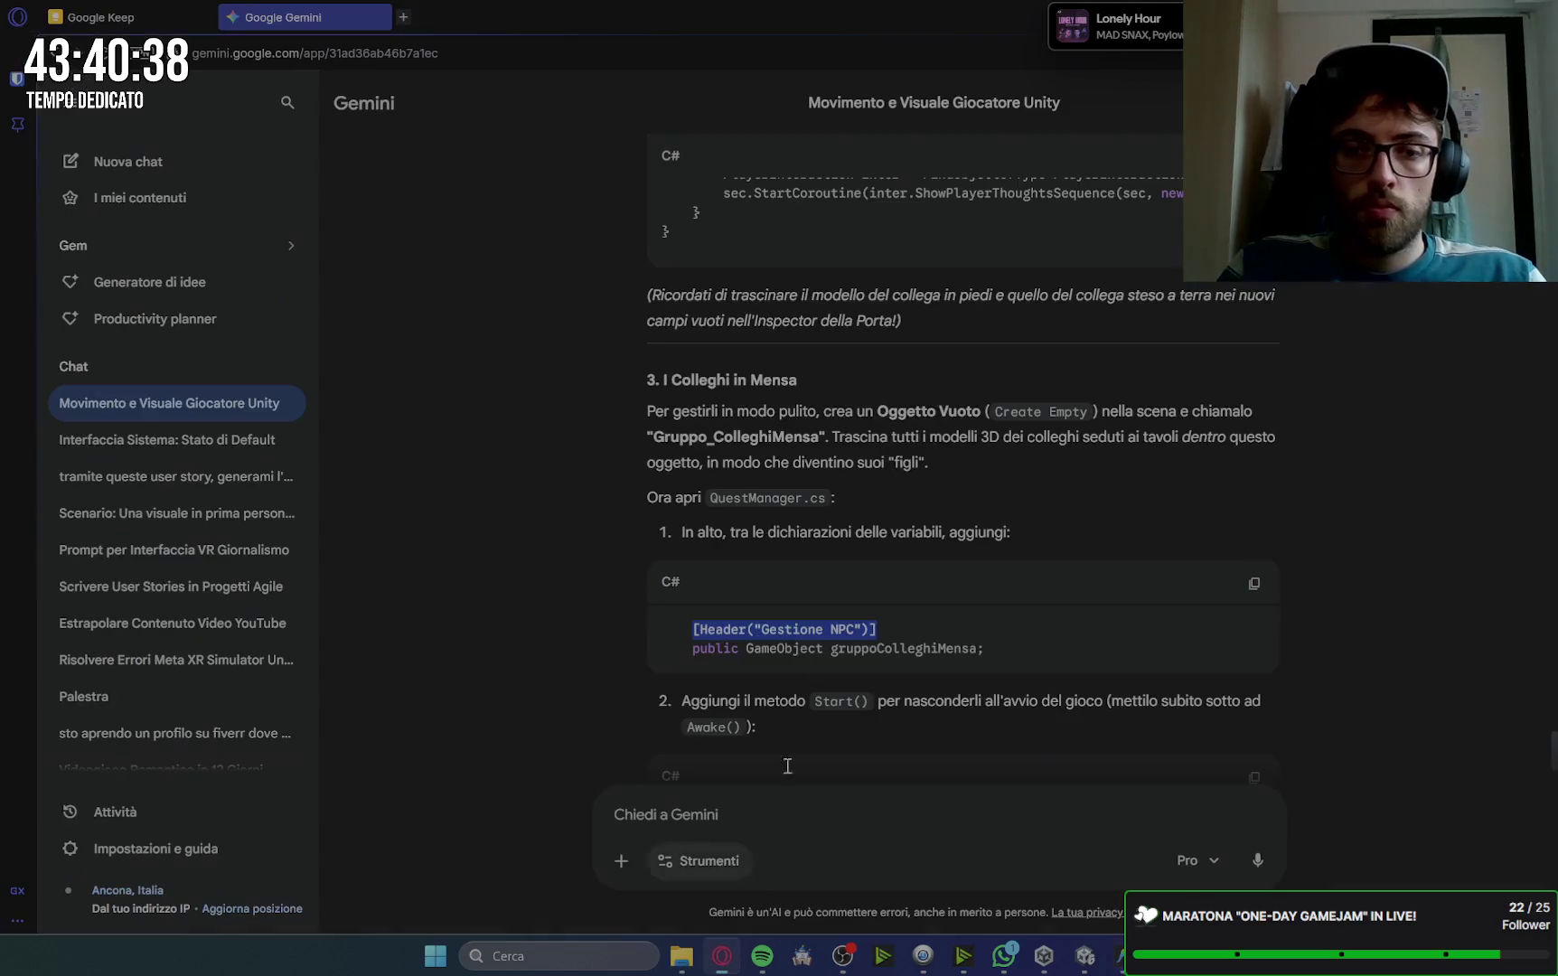
pyautogui.scroll(3, 925, 397)
pyautogui.scroll(1, 922, 381)
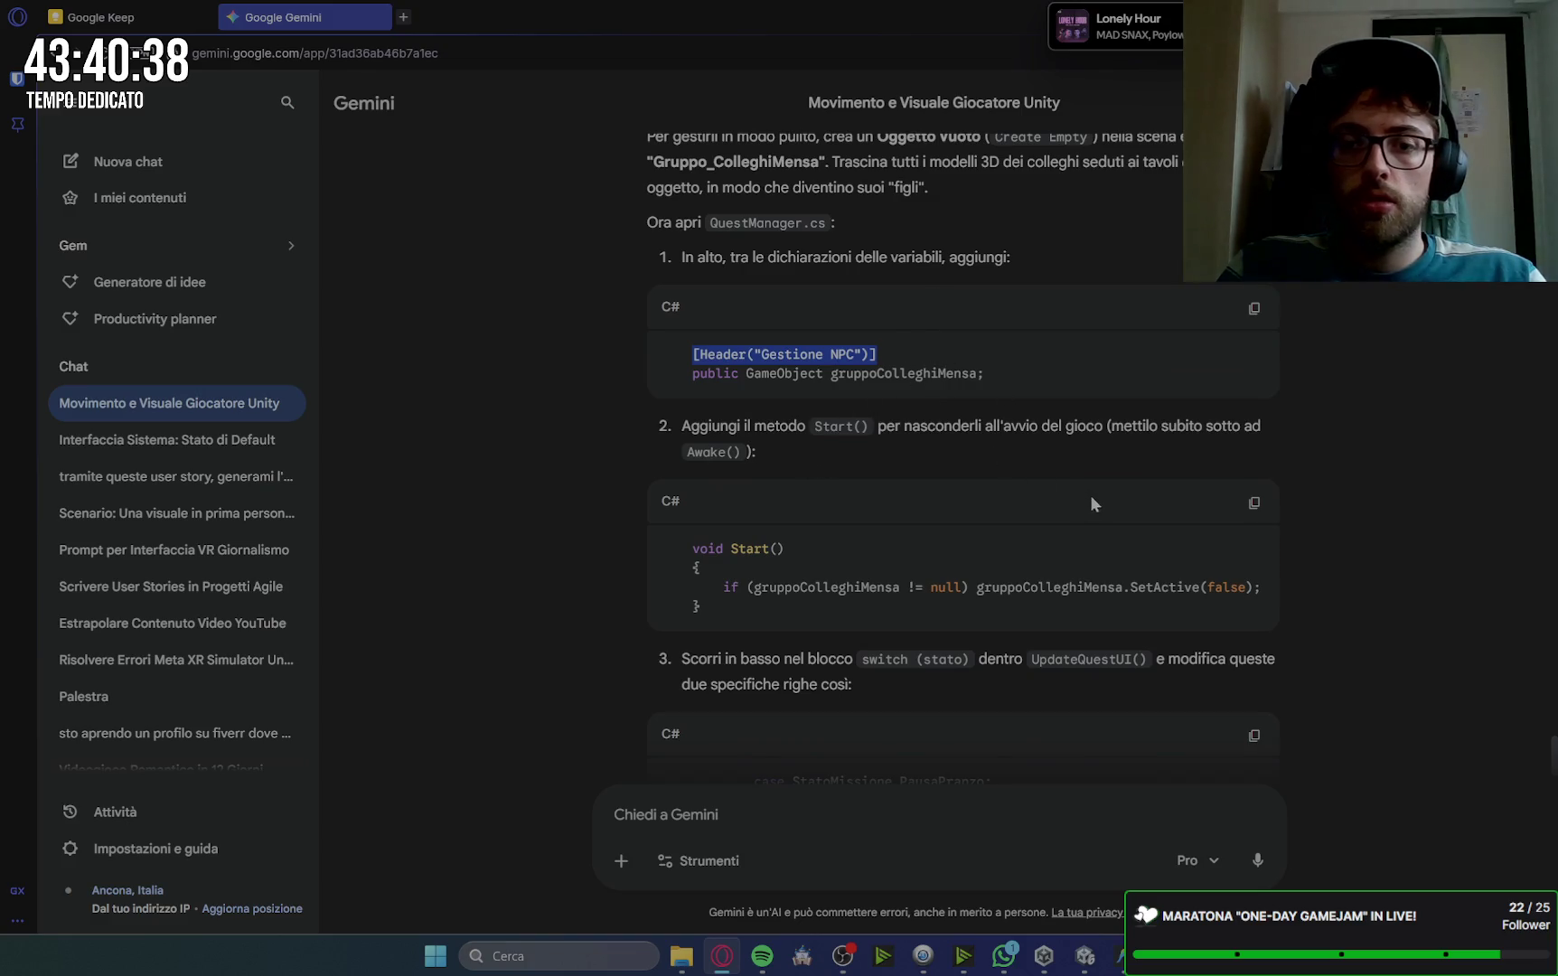
pyautogui.click(1254, 502)
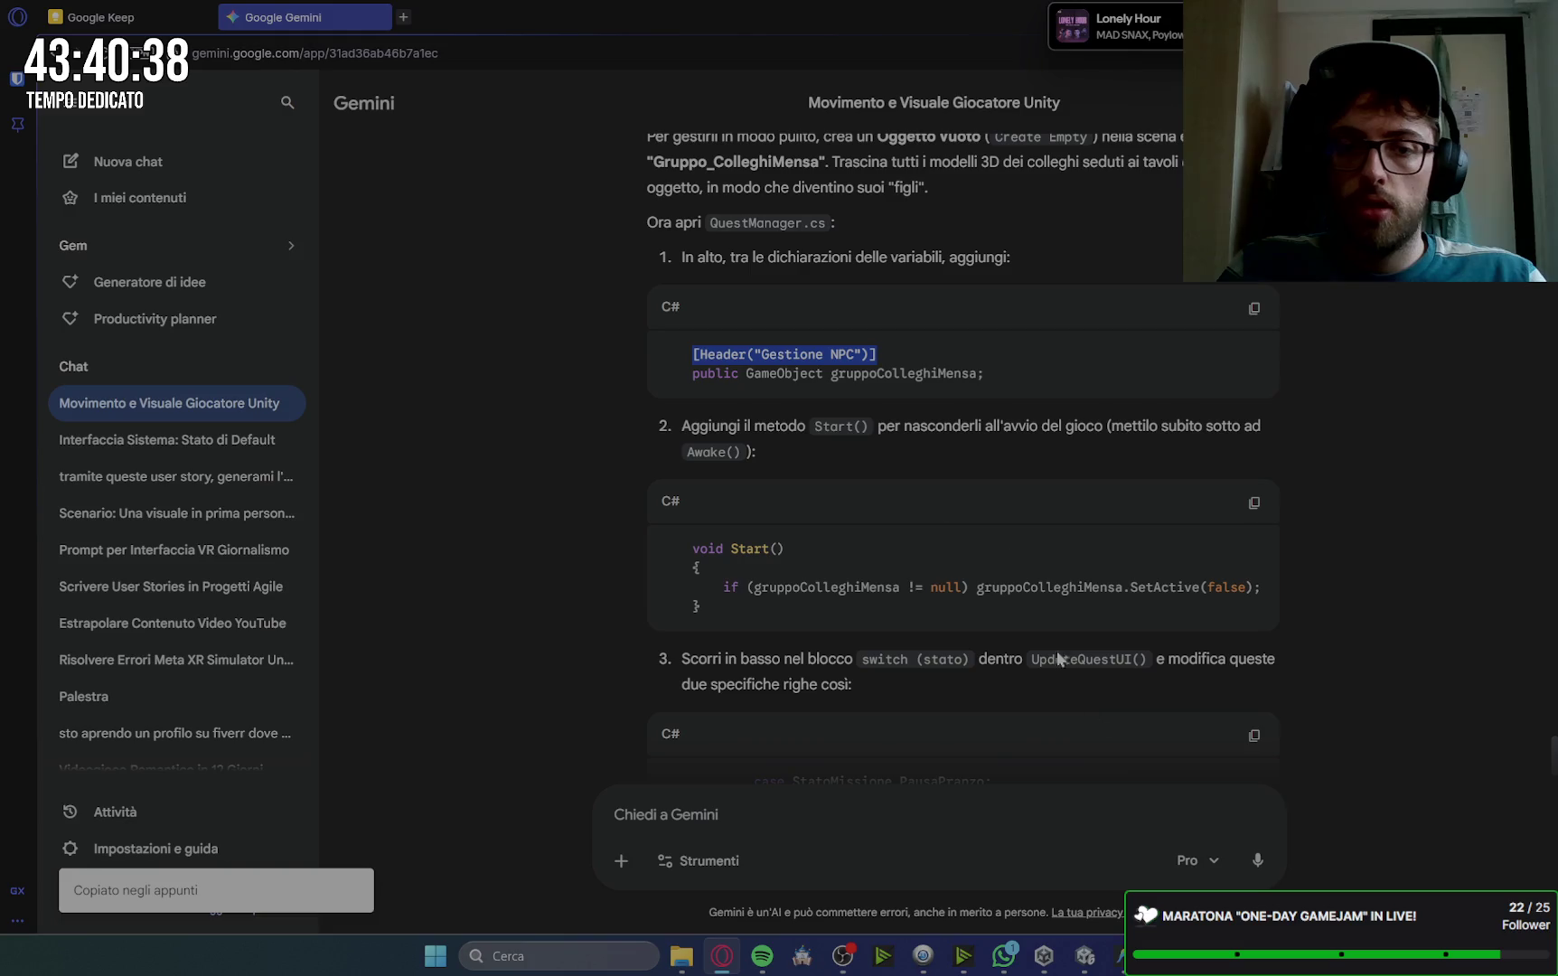
pyautogui.hotkey('alt', 'Tab')
pyautogui.scroll(-2, 387, 580)
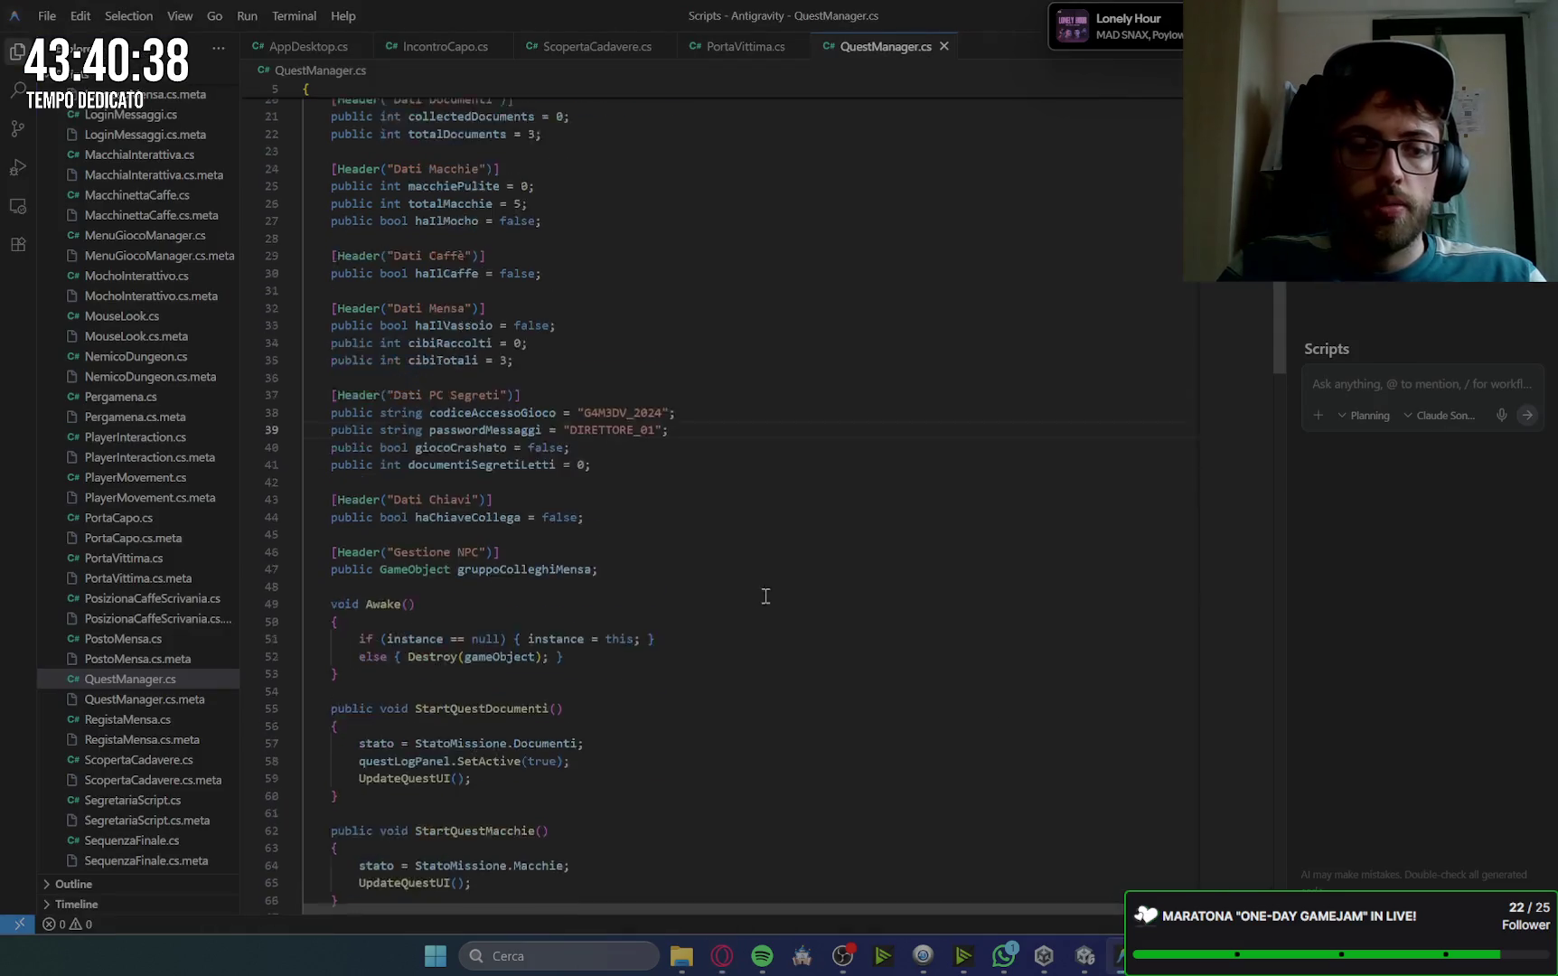
pyautogui.click(373, 581)
pyautogui.press('Return')
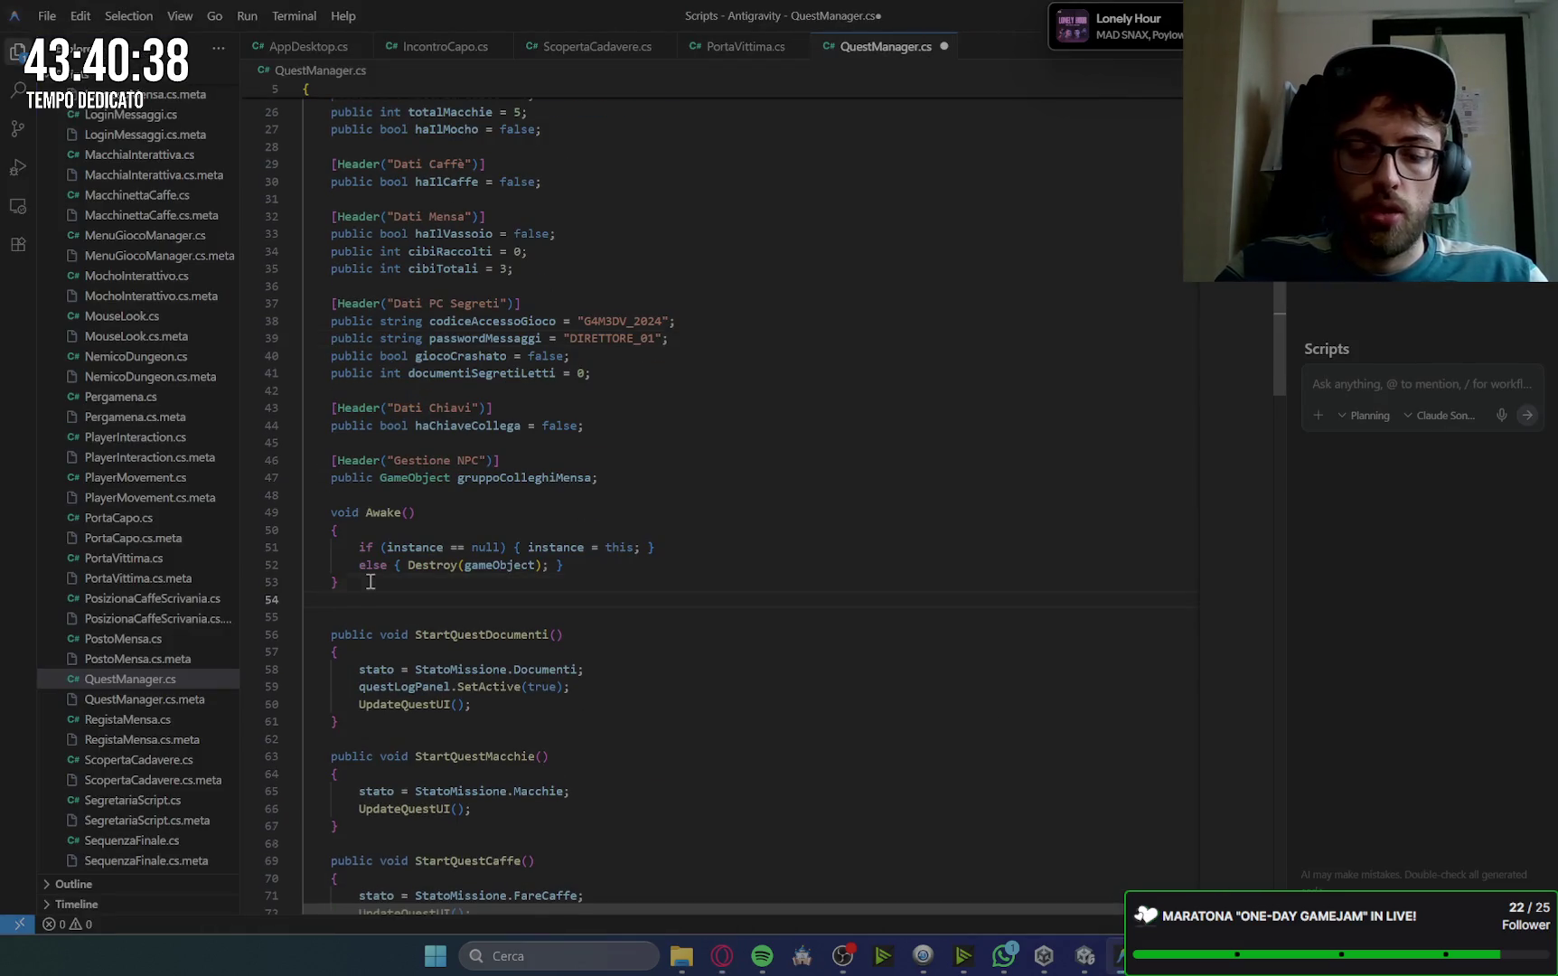
pyautogui.hotkey('ctrl', 'v')
pyautogui.scroll(2, 370, 581)
pyautogui.hotkey('ctrl', 'shift', 'k')
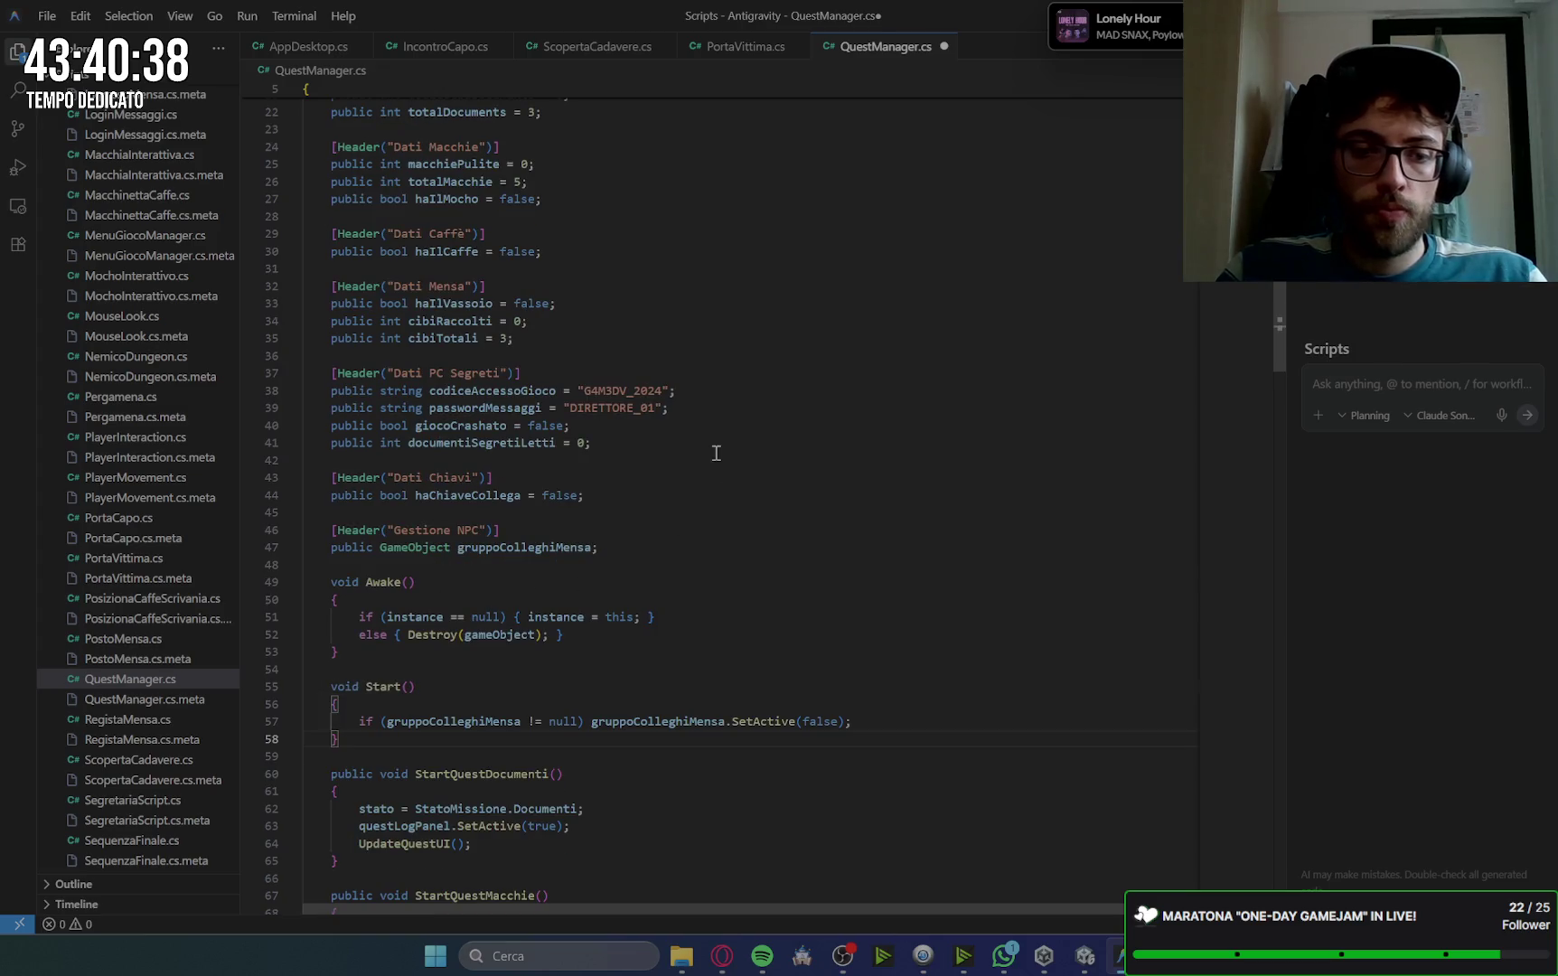
# Step: Scroll Gemini's reply down to the PausaPranzo and EsplorarePC case edits
pyautogui.hotkey('alt', 'Tab')
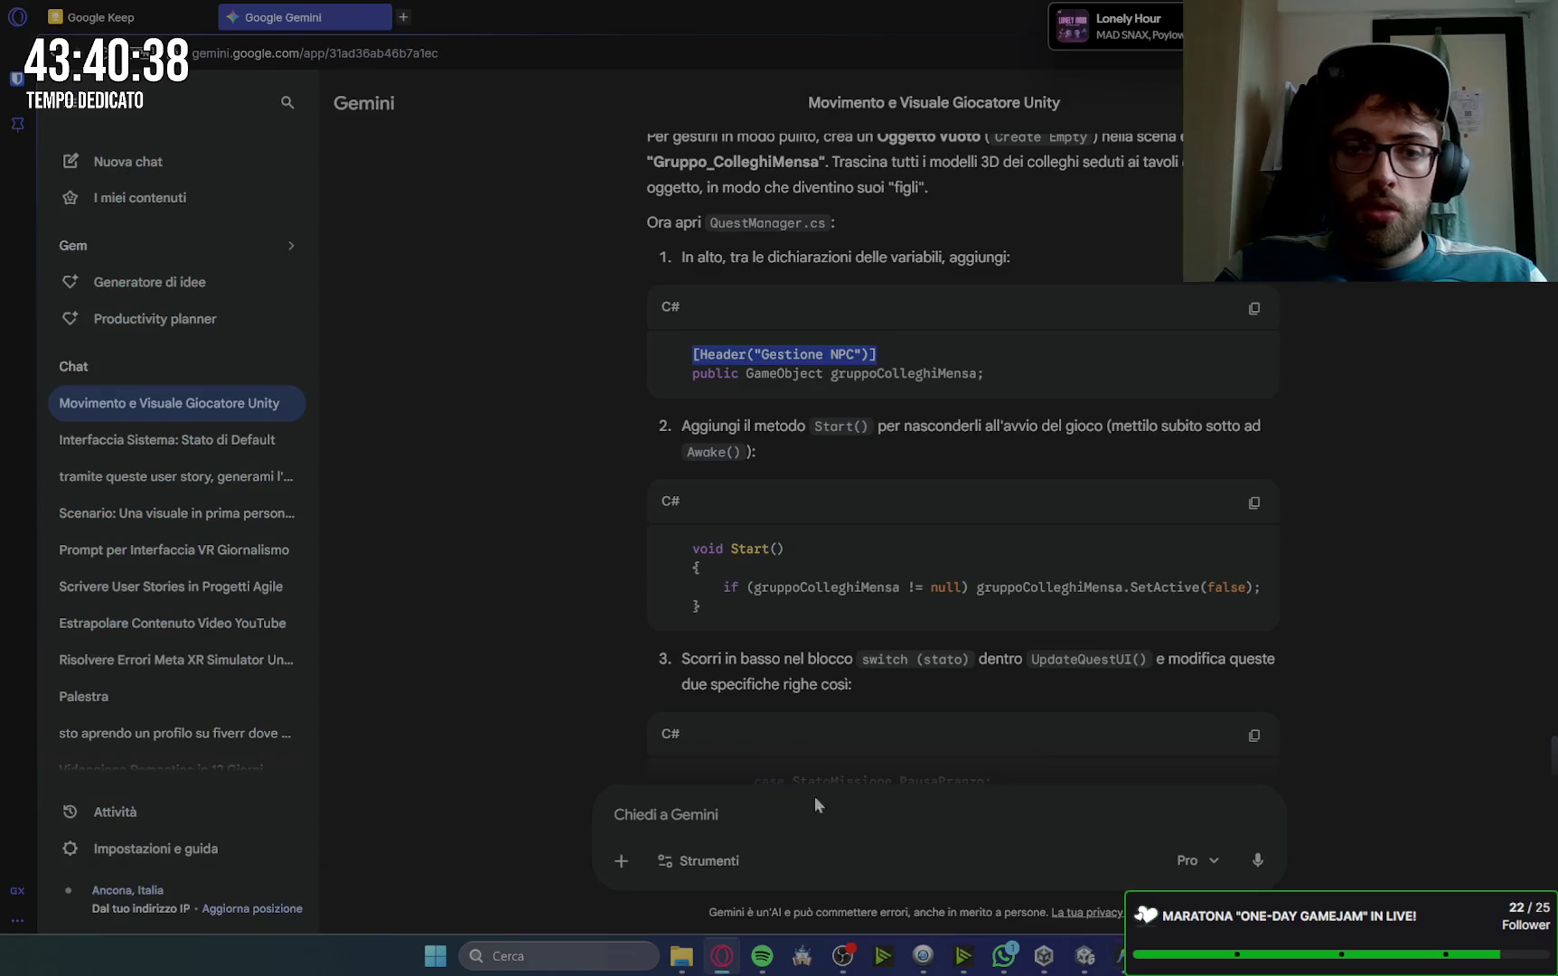
pyautogui.scroll(-1, 831, 624)
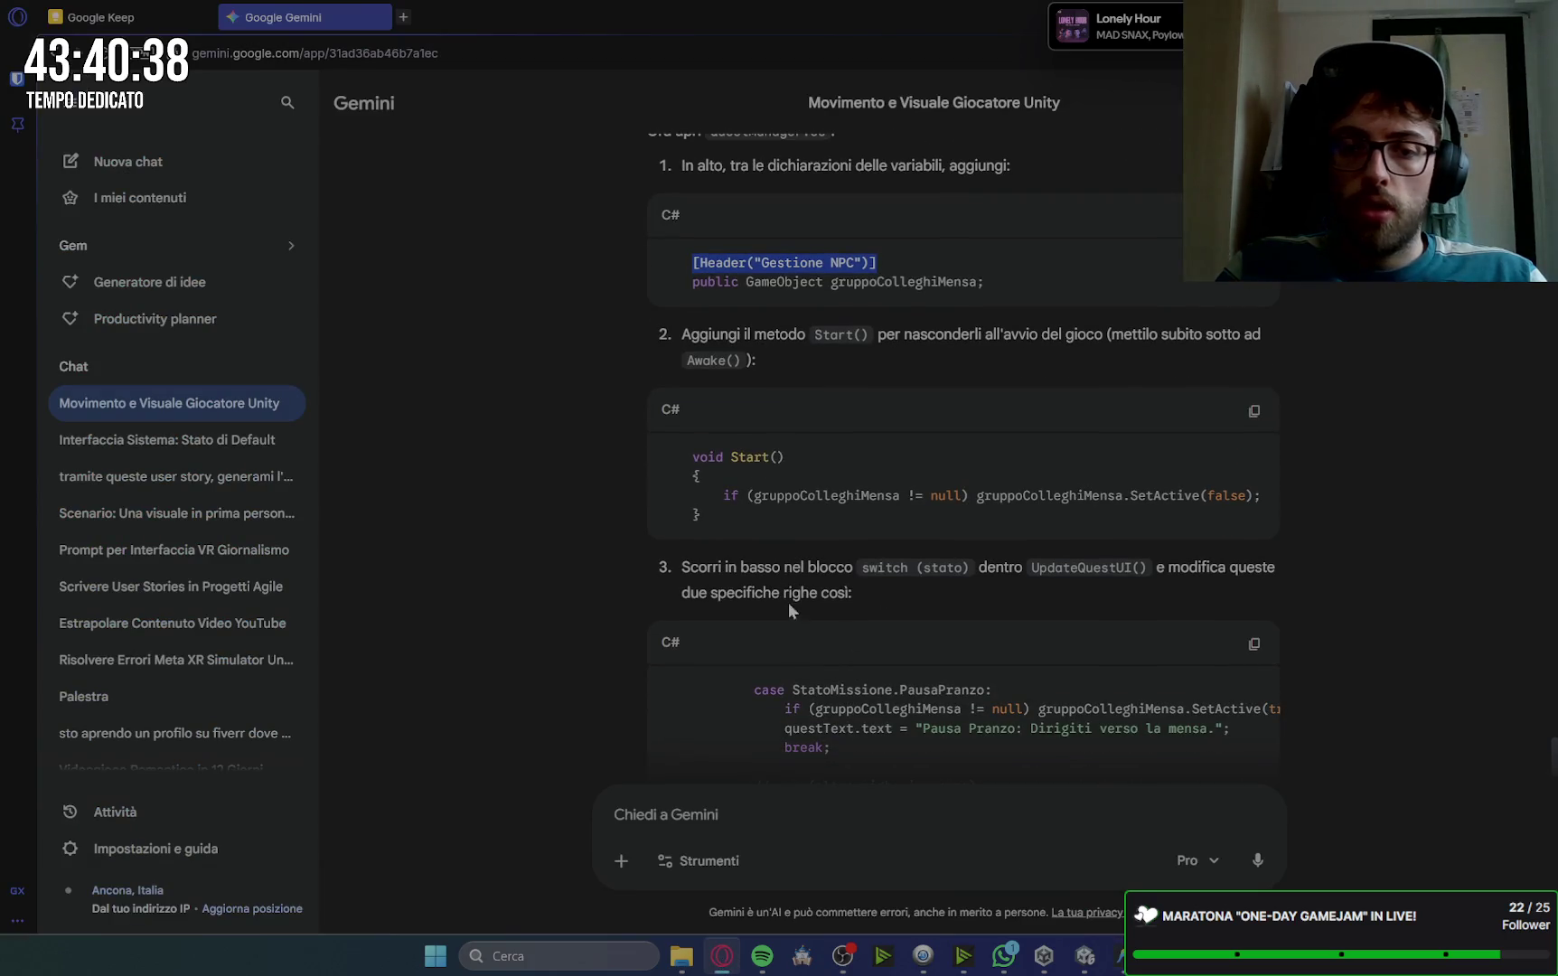
pyautogui.scroll(-2, 1020, 599)
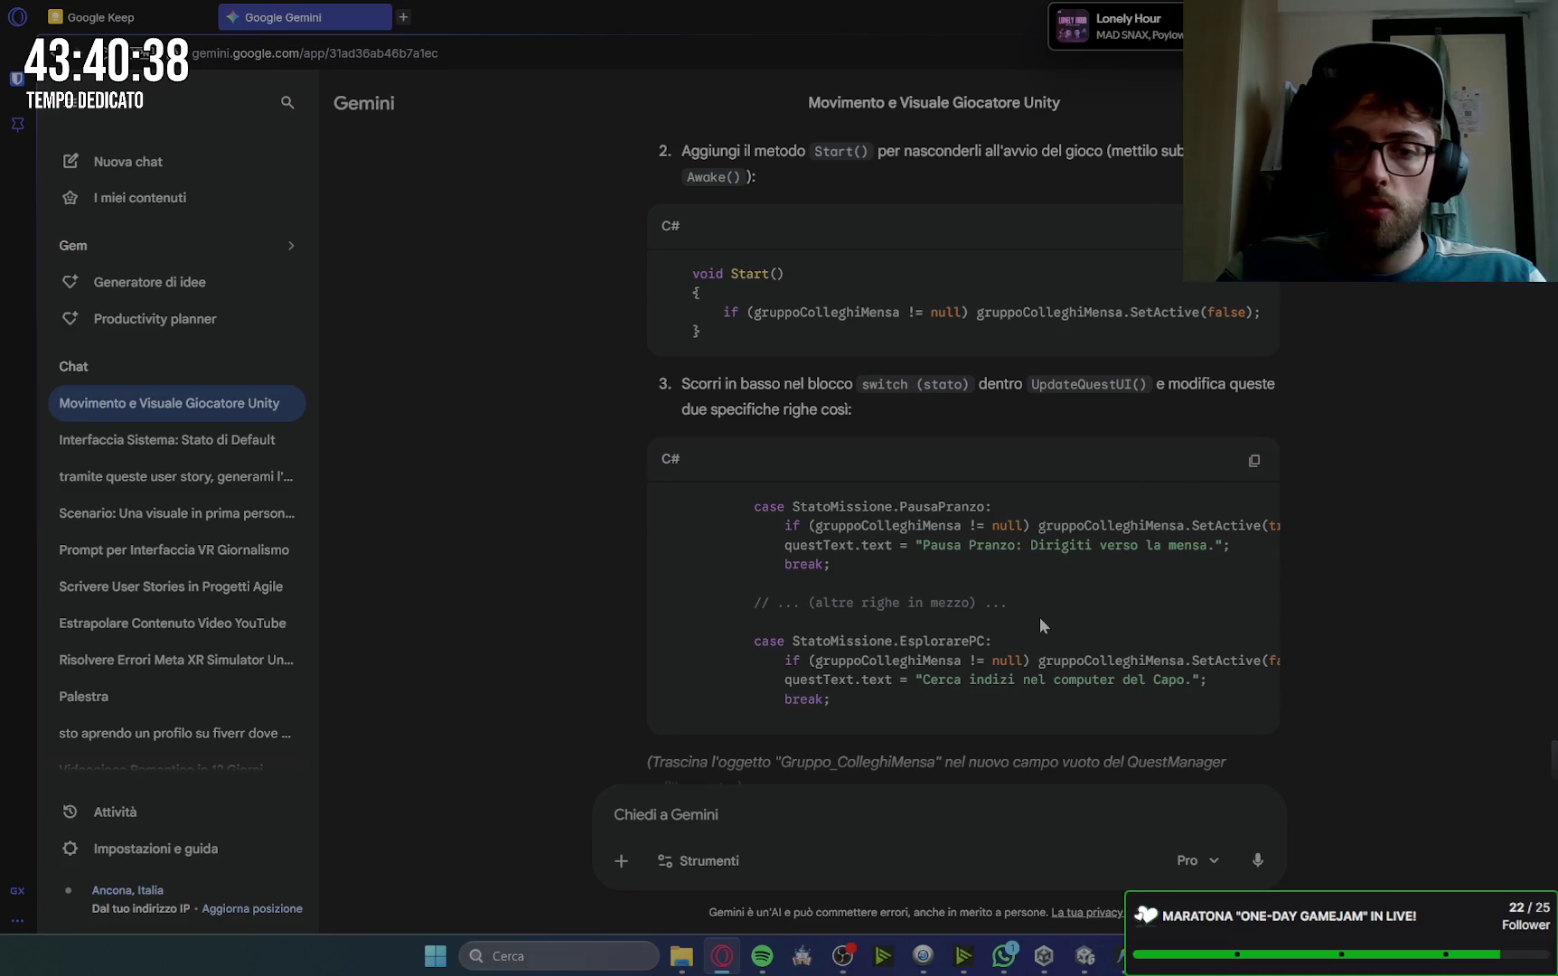
pyautogui.scroll(-1, 1040, 620)
# Step: Replace the PausaPranzo case line with Gemini's version showing gruppoColleghiMensa
pyautogui.moveTo(753, 415)
pyautogui.mouseDown()
pyautogui.moveTo(1008, 443)
pyautogui.moveTo(840, 476)
pyautogui.mouseUp()
pyautogui.hotkey('ctrl', 'c')
pyautogui.hotkey('alt', 'Tab')
pyautogui.scroll(-15, 637, 465)
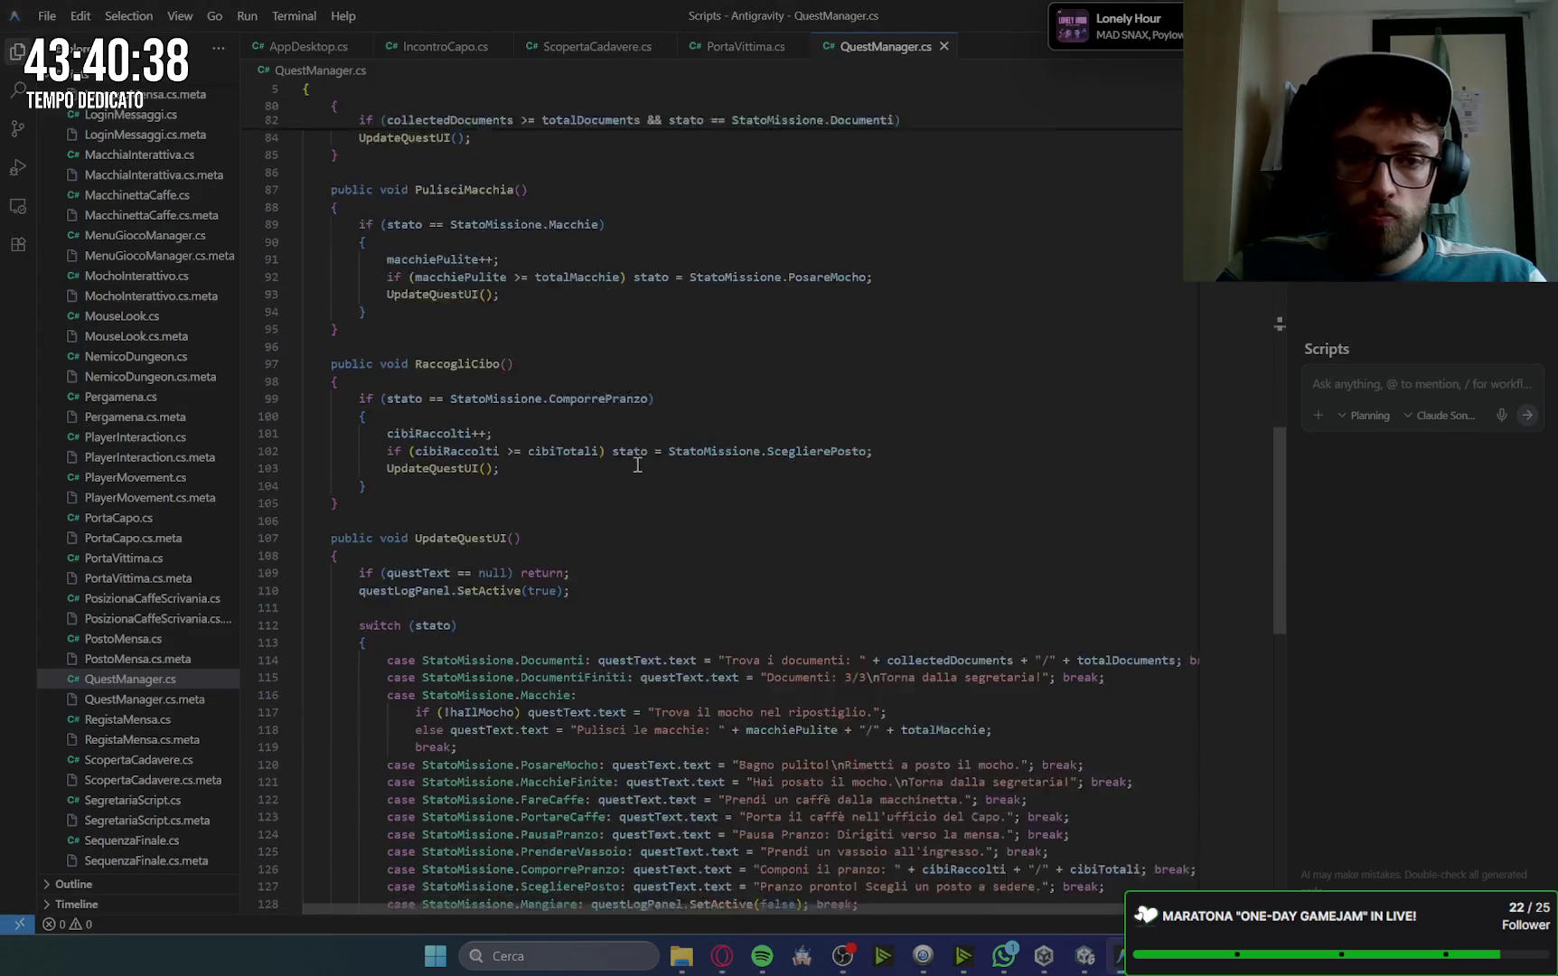
pyautogui.scroll(-6, 637, 464)
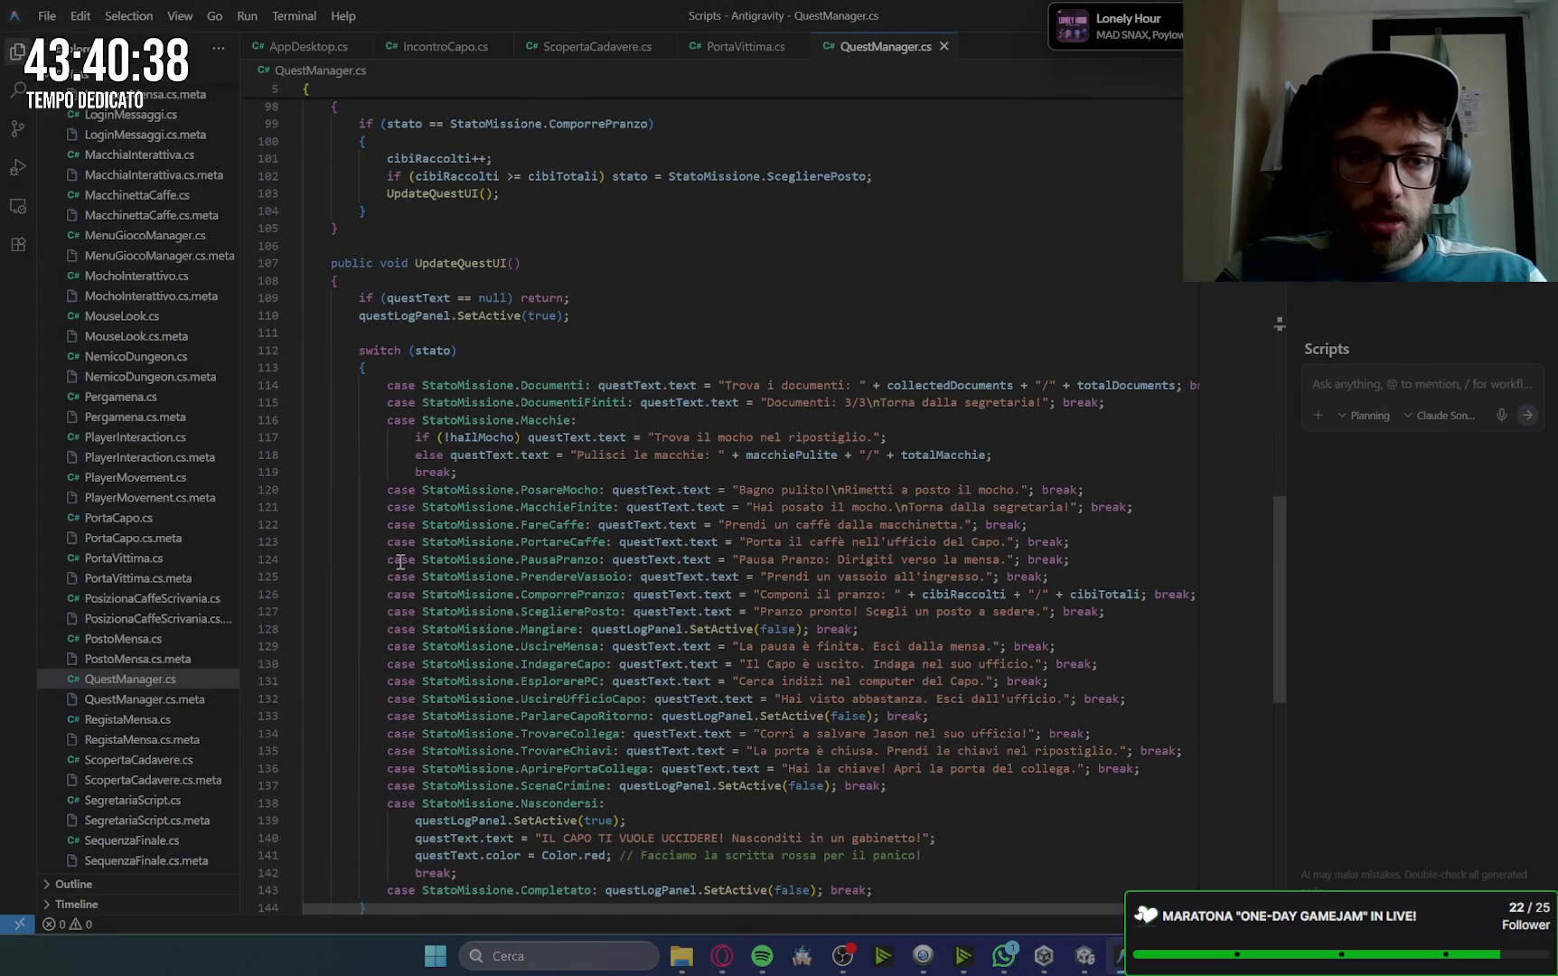
pyautogui.moveTo(386, 561); pyautogui.dragTo(1082, 565)
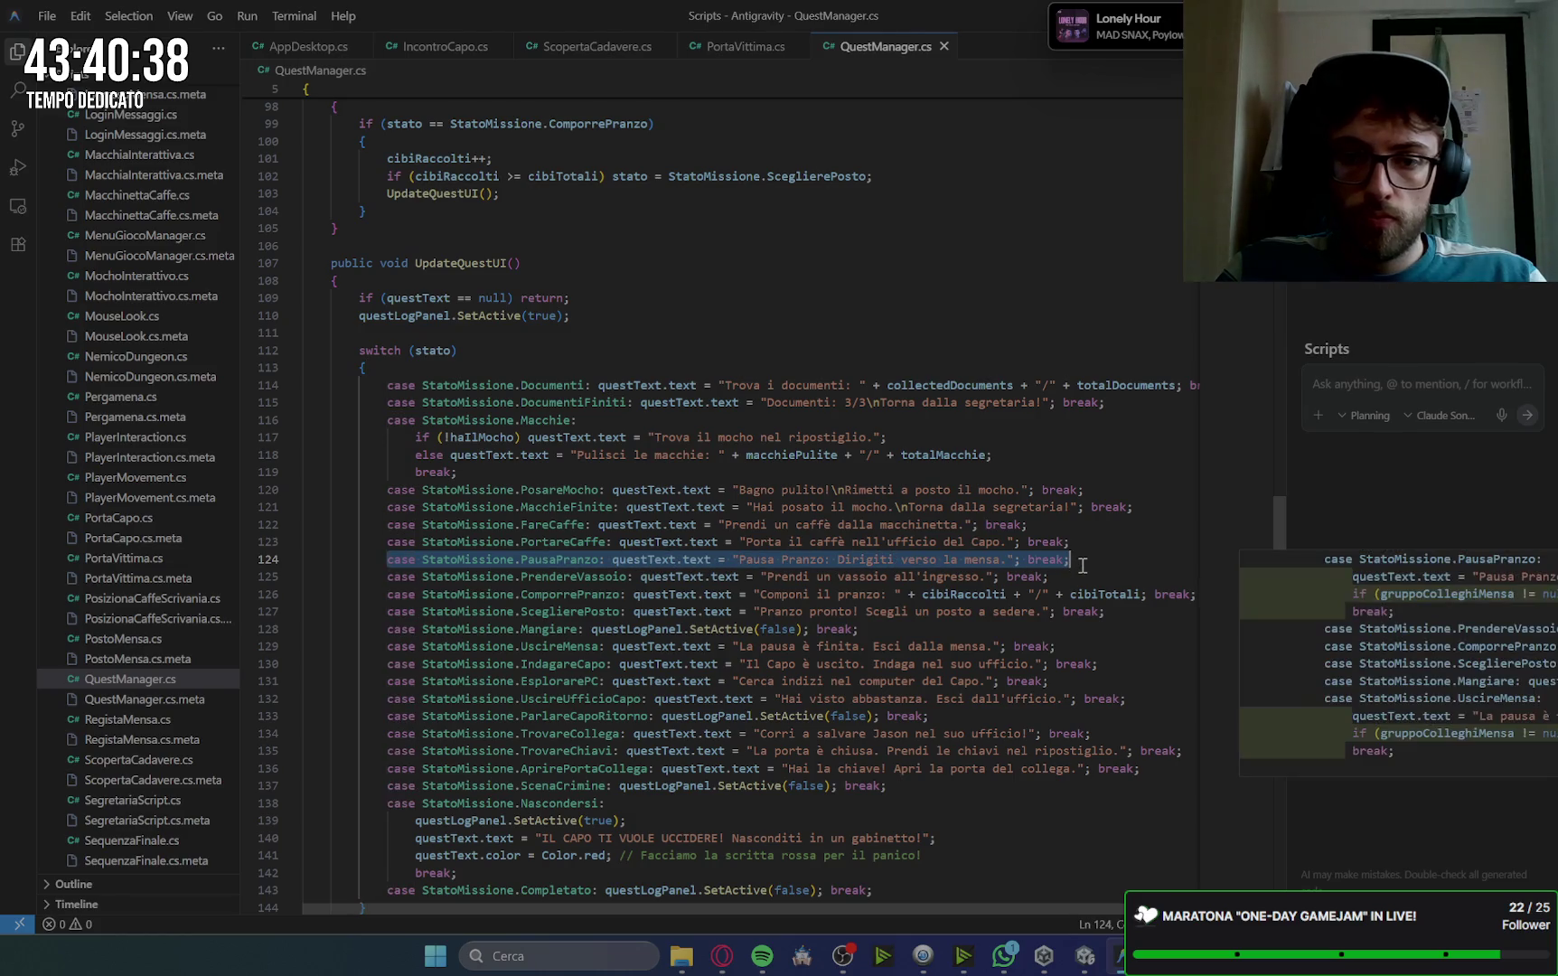
pyautogui.hotkey('ctrl', 'v')
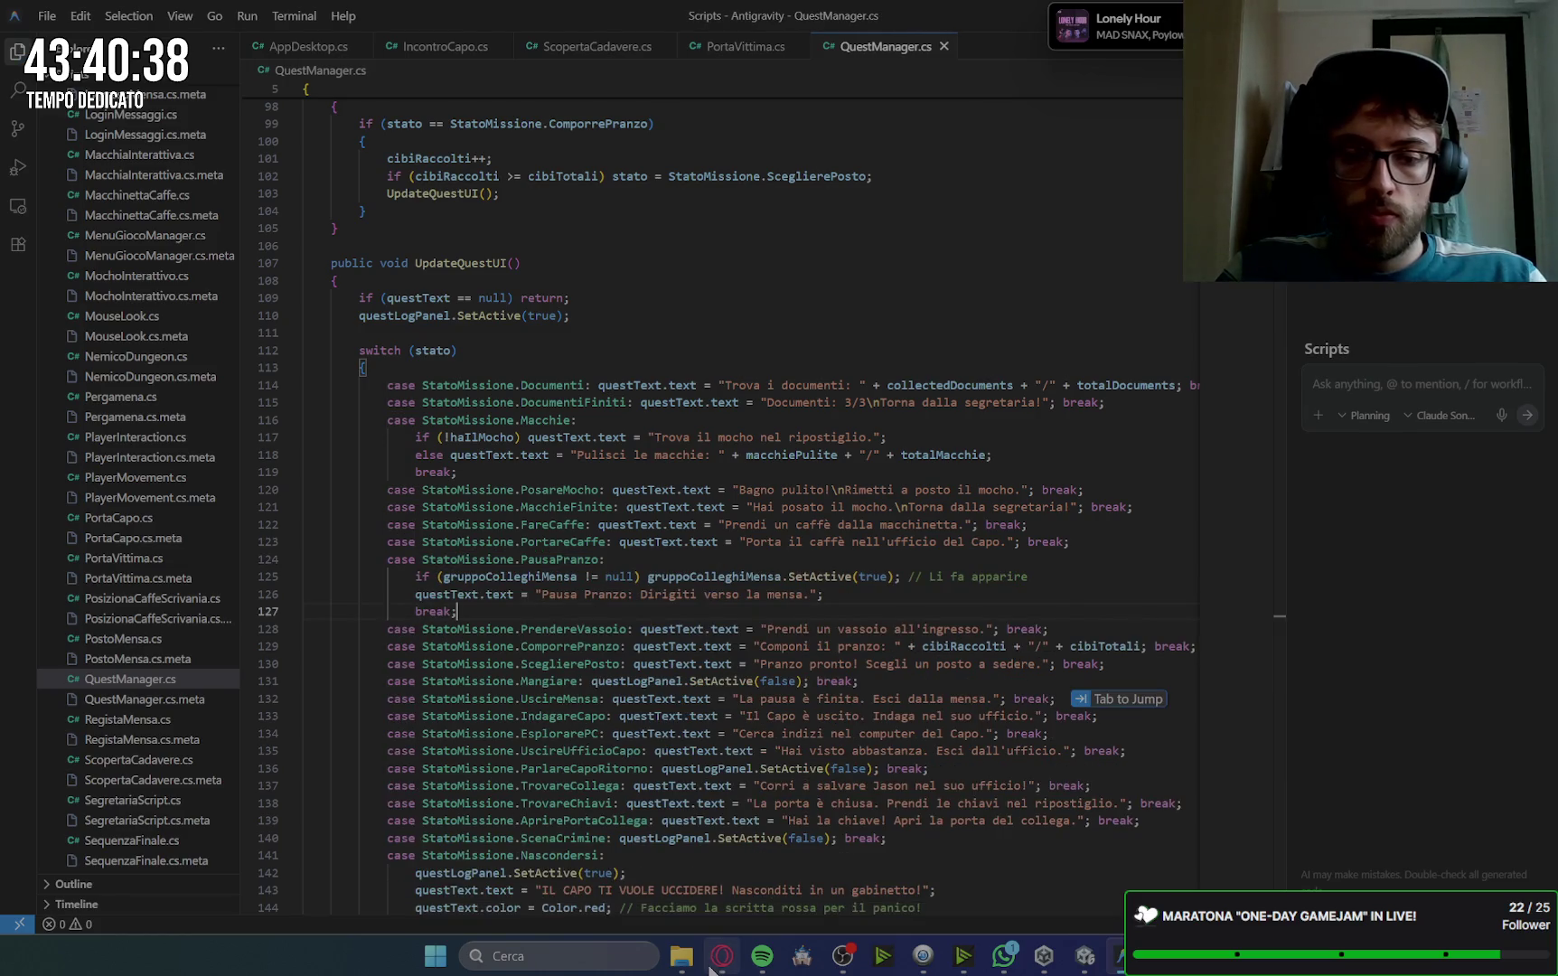
# Step: Replace the EsplorarePC case line with Gemini's version hiding gruppoColleghiMensa, and save QuestManager.cs
pyautogui.hotkey('alt', 'Tab')
pyautogui.moveTo(756, 550); pyautogui.dragTo(830, 606)
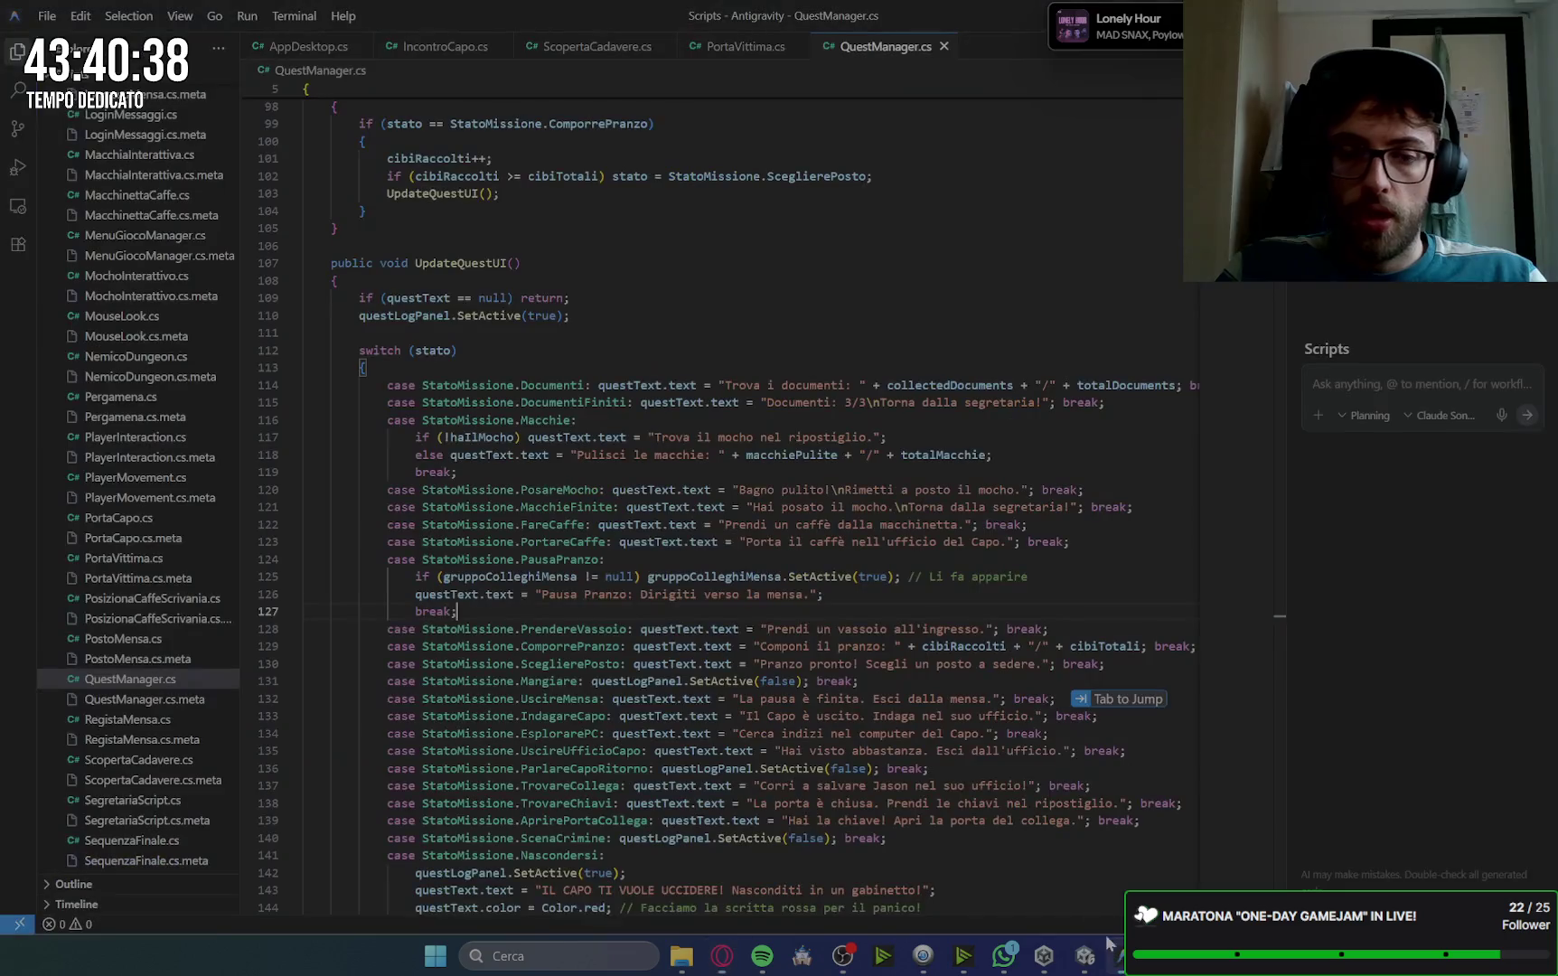
pyautogui.hotkey('alt', 'Tab')
pyautogui.scroll(-3, 664, 703)
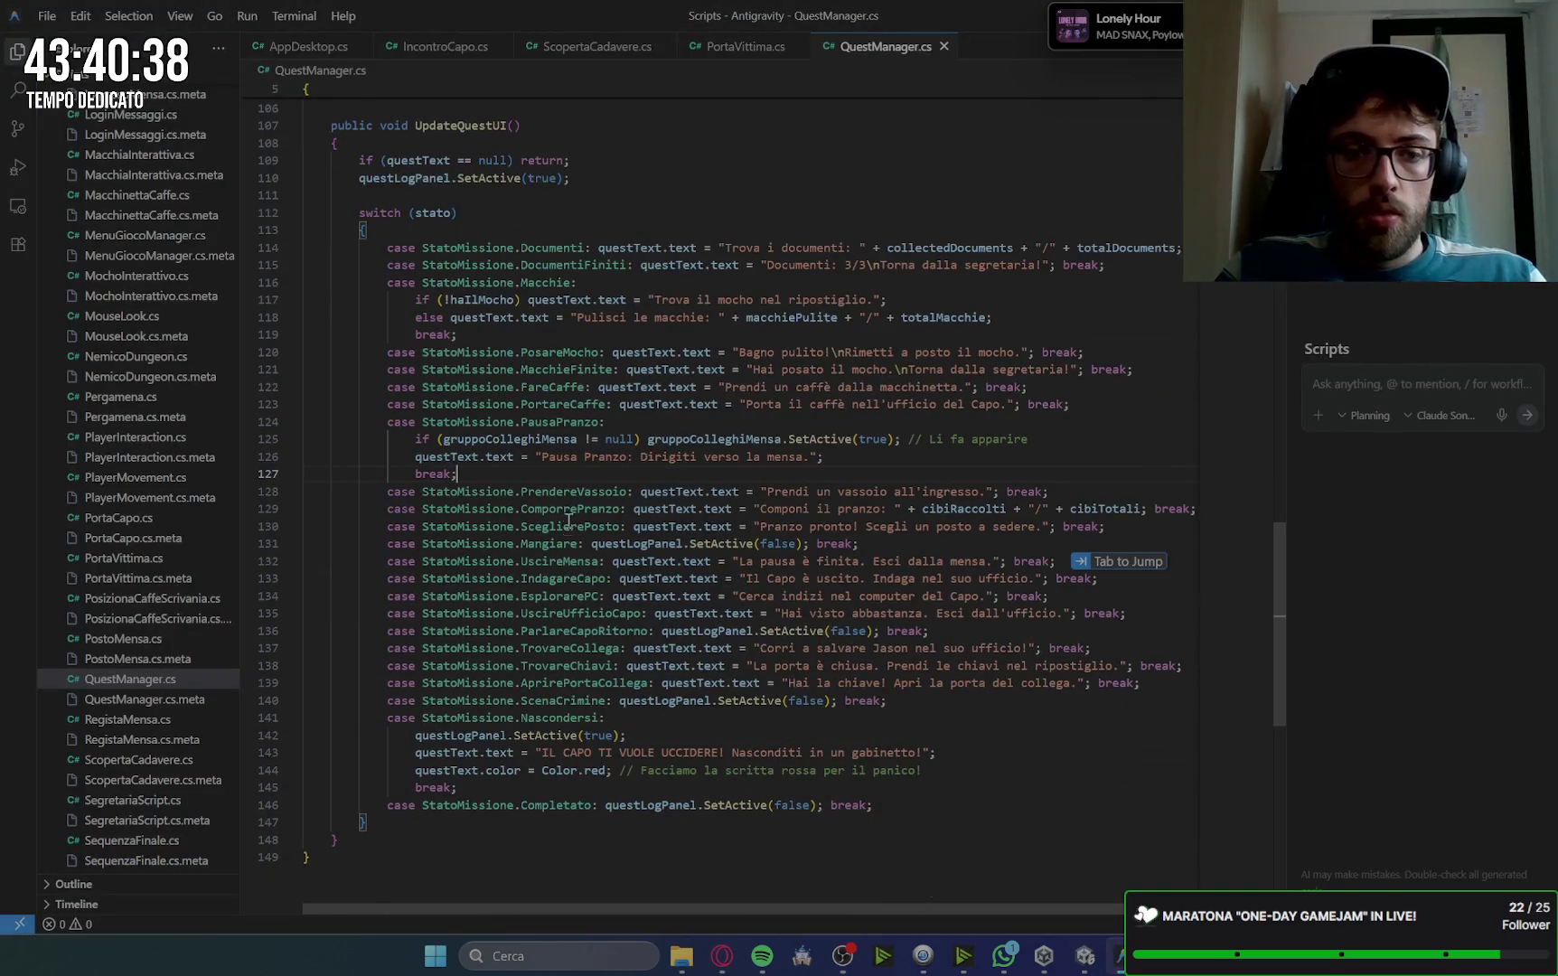
pyautogui.moveTo(388, 593); pyautogui.dragTo(1051, 597)
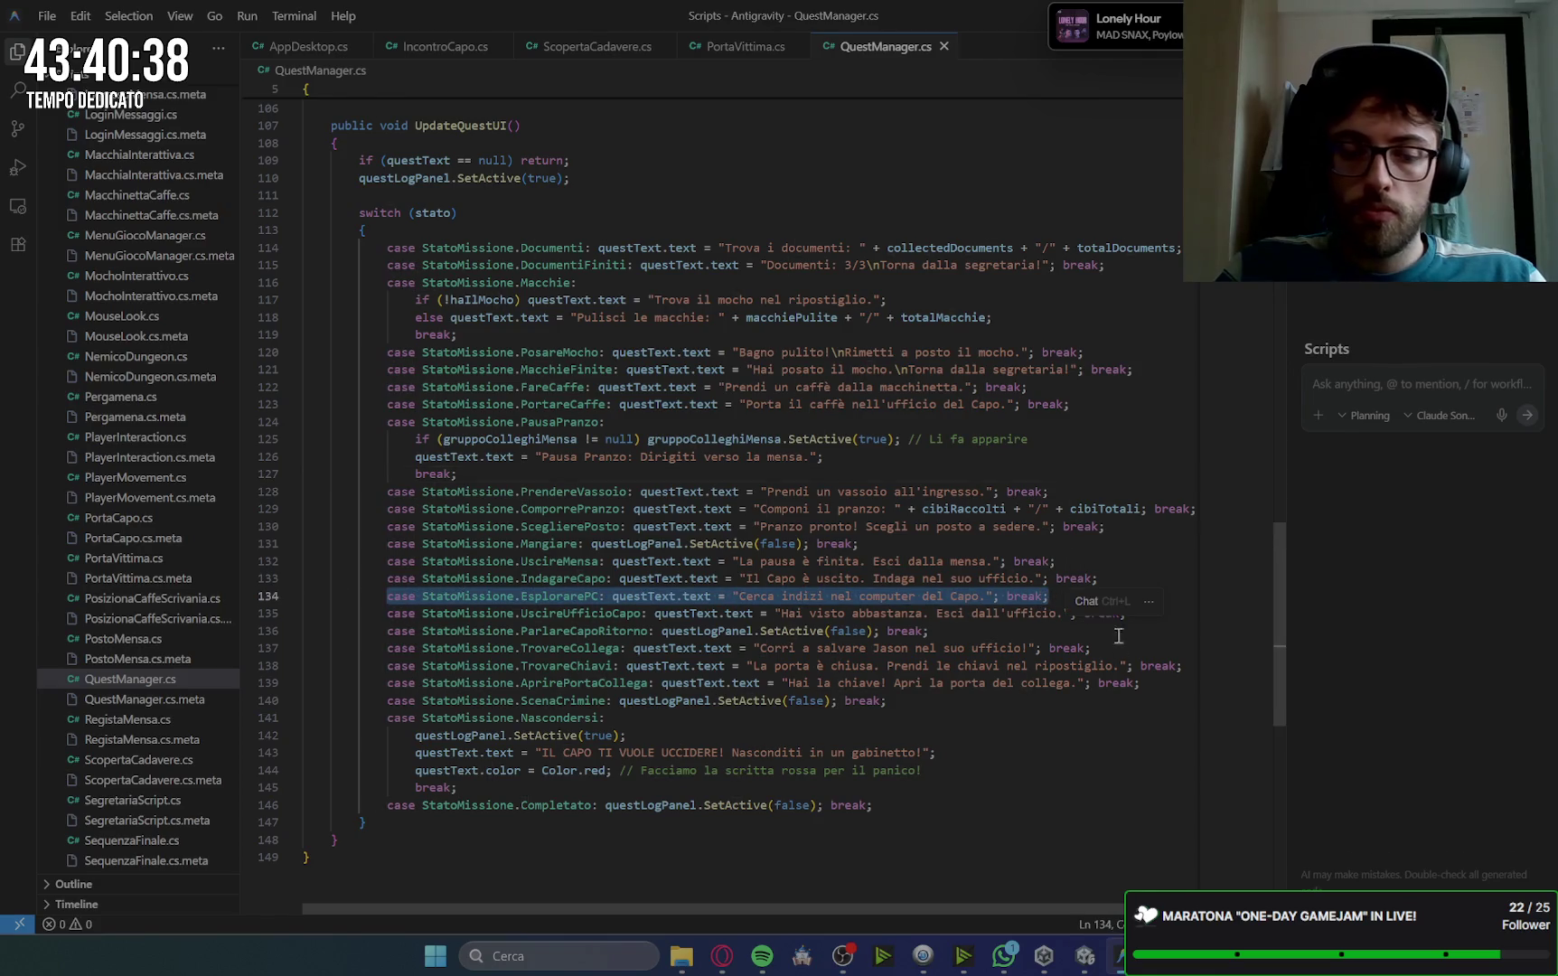
pyautogui.write('case StatoMissione.EsplorarePC:                 if (gruppoColleghiMensa != null) gruppoColleghiMensa.SetActive(false); // Li fa sparire                 questText.text = "Cerca indizi nel computer del Capo.";                 break;')
pyautogui.hotkey('ctrl', 's')
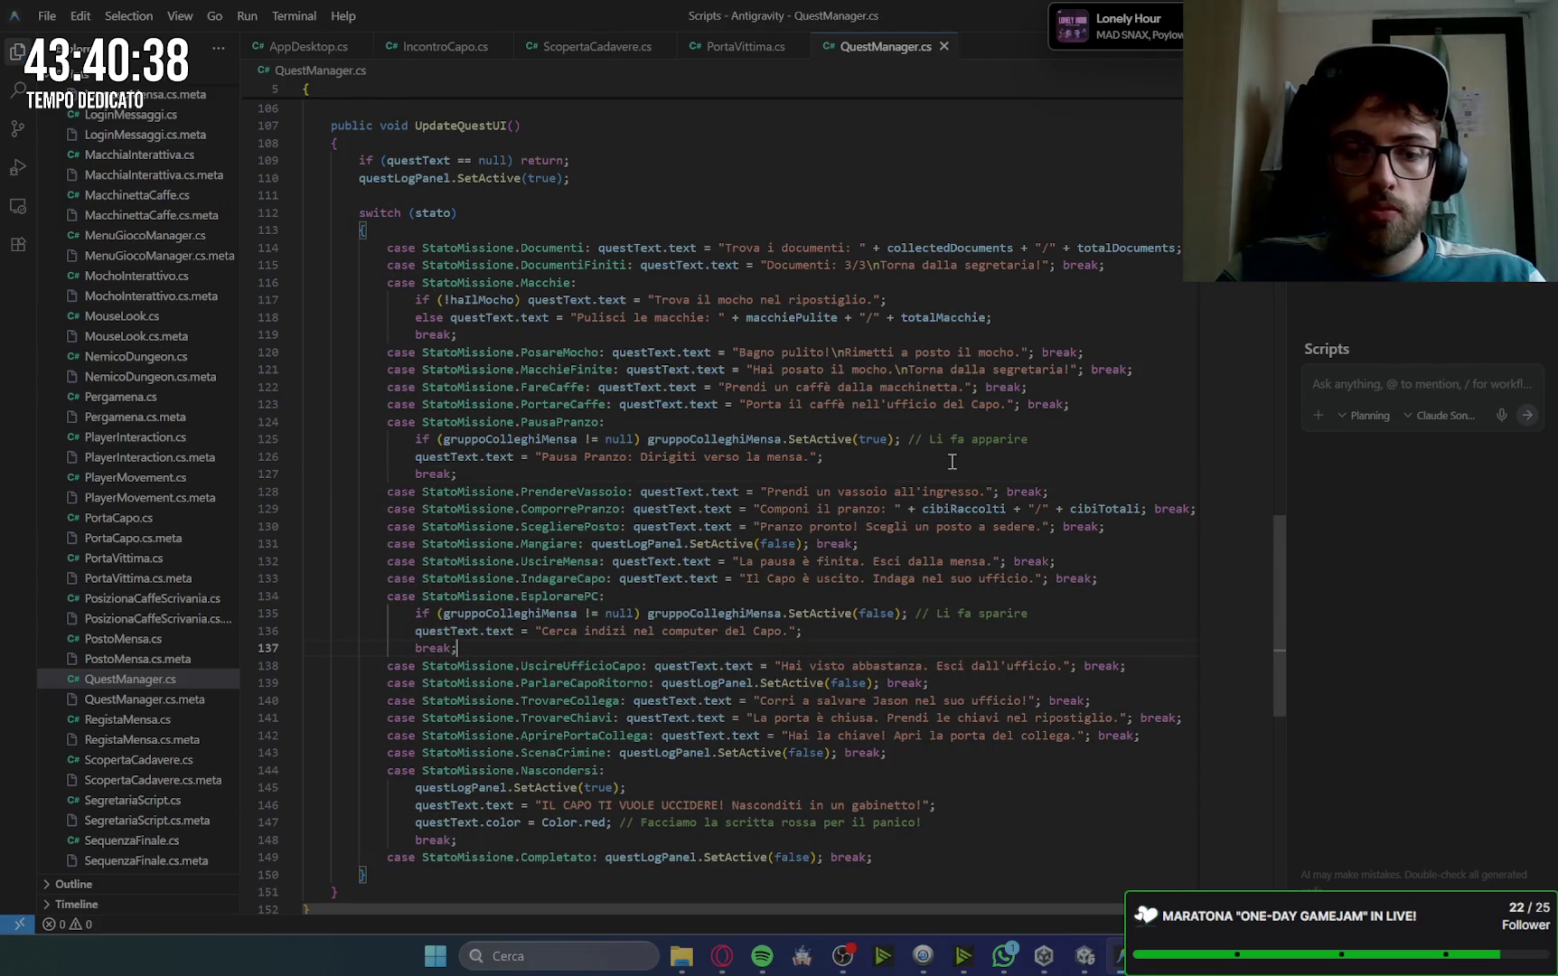
pyautogui.hotkey('alt', 'Tab')
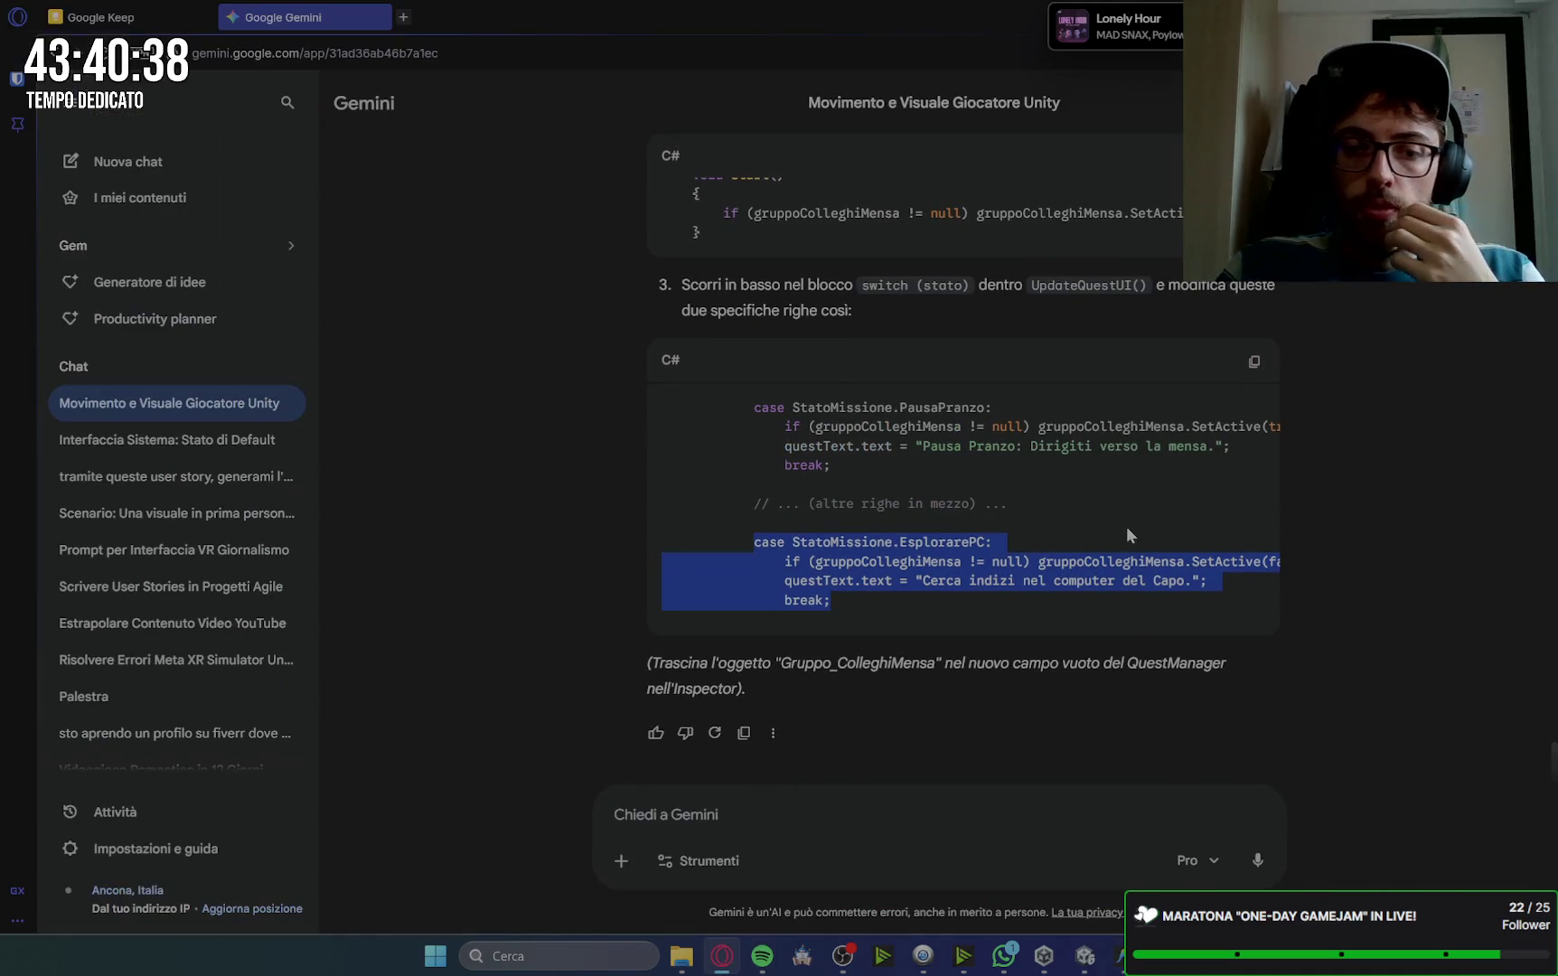
# Step: Deselect the EsplorarePC code in Gemini and switch to Unity to recompile the scripts
pyautogui.click(1373, 666)
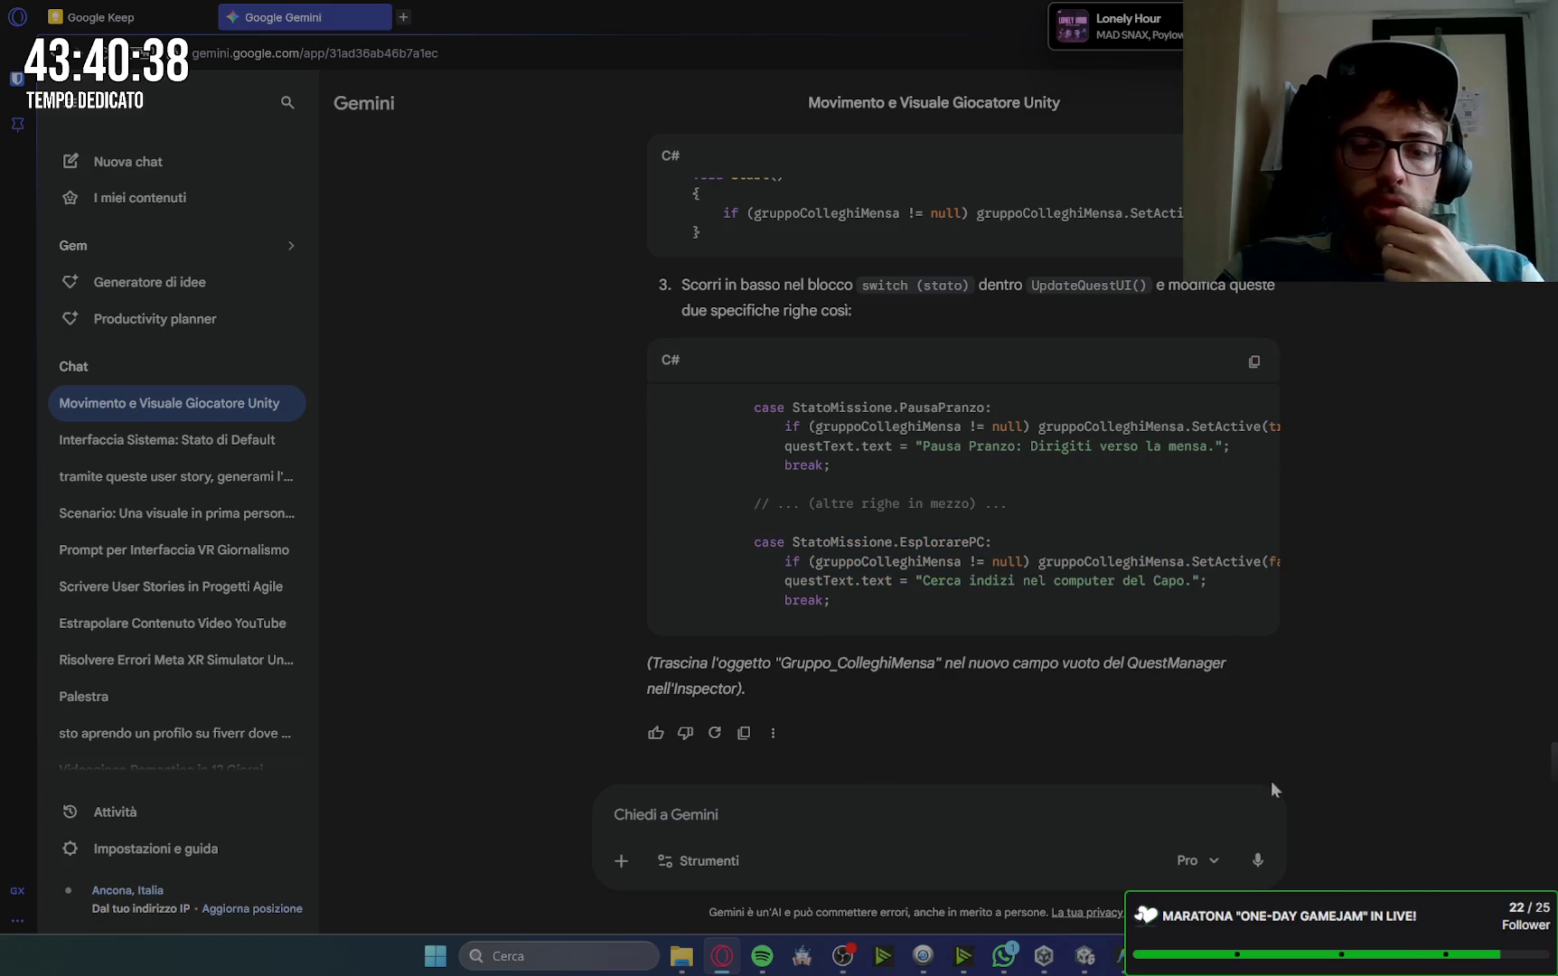
pyautogui.hotkey('alt', 'Tab')
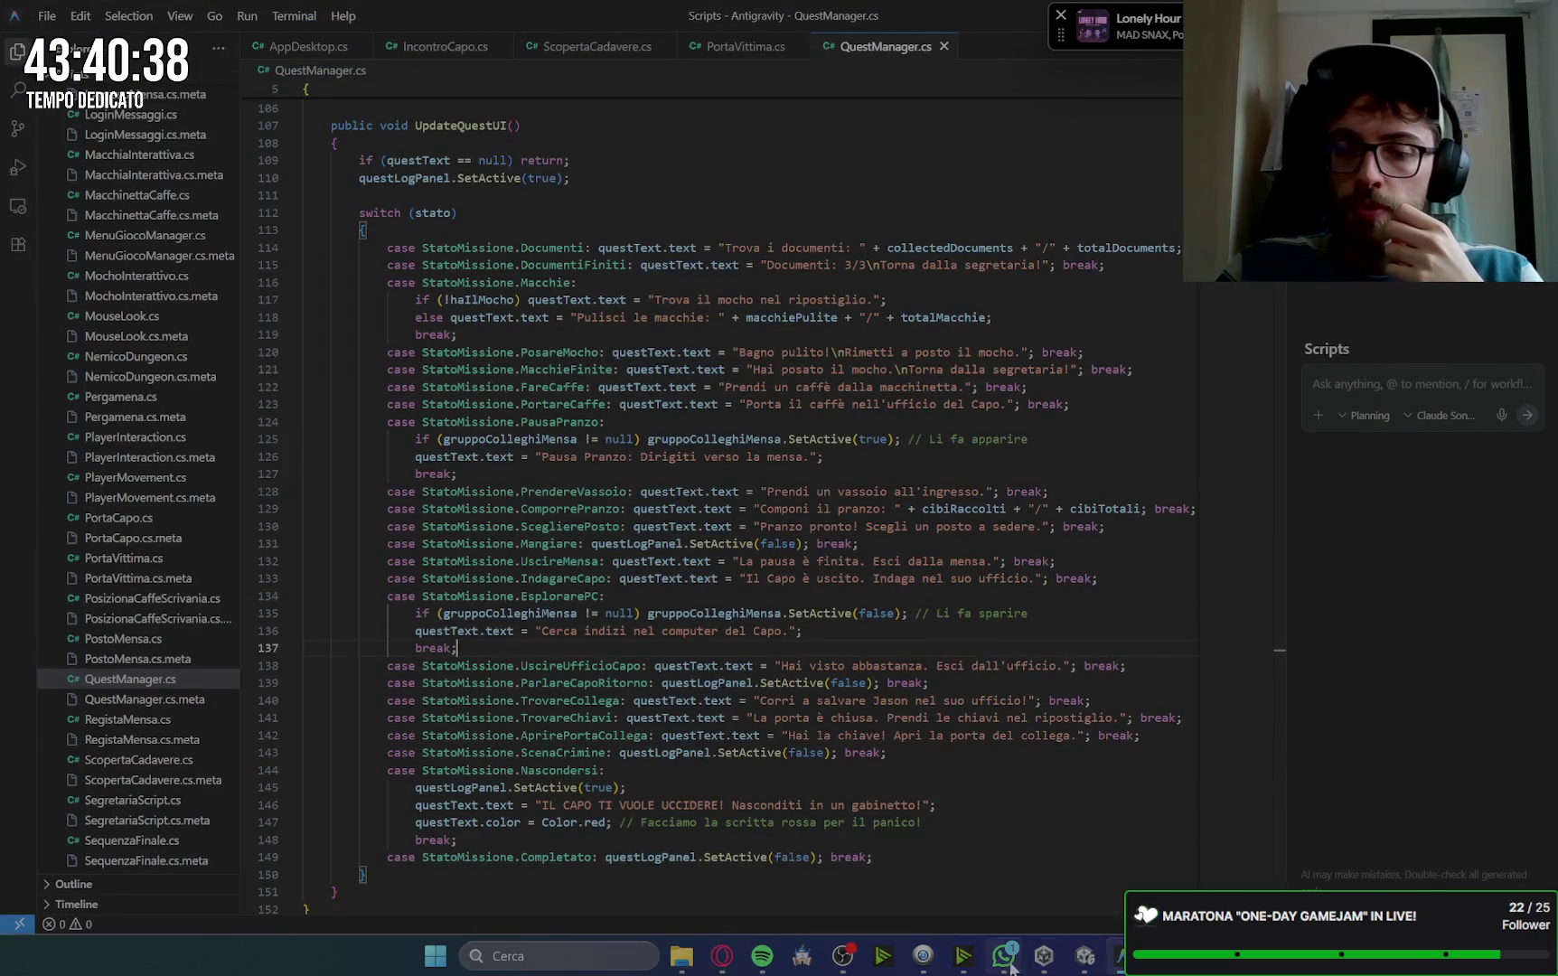
pyautogui.click(1082, 965)
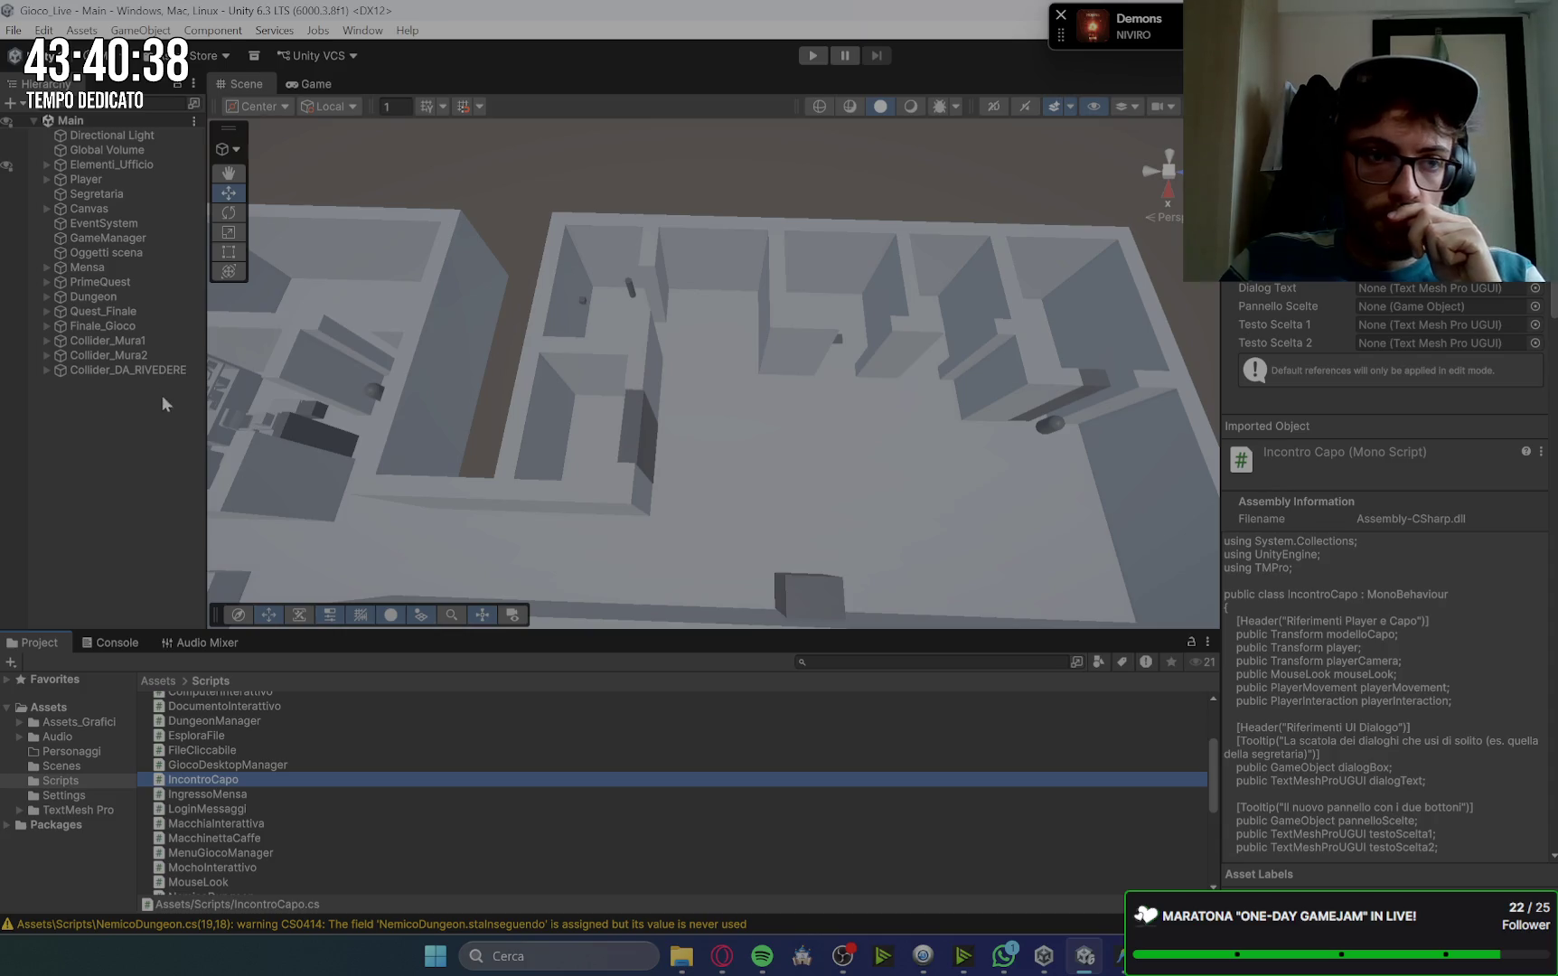
# Step: Create an empty child object named Gruppo_colleghi_mensa under Mensa
pyautogui.click(46, 268)
pyautogui.rightClick(87, 271)
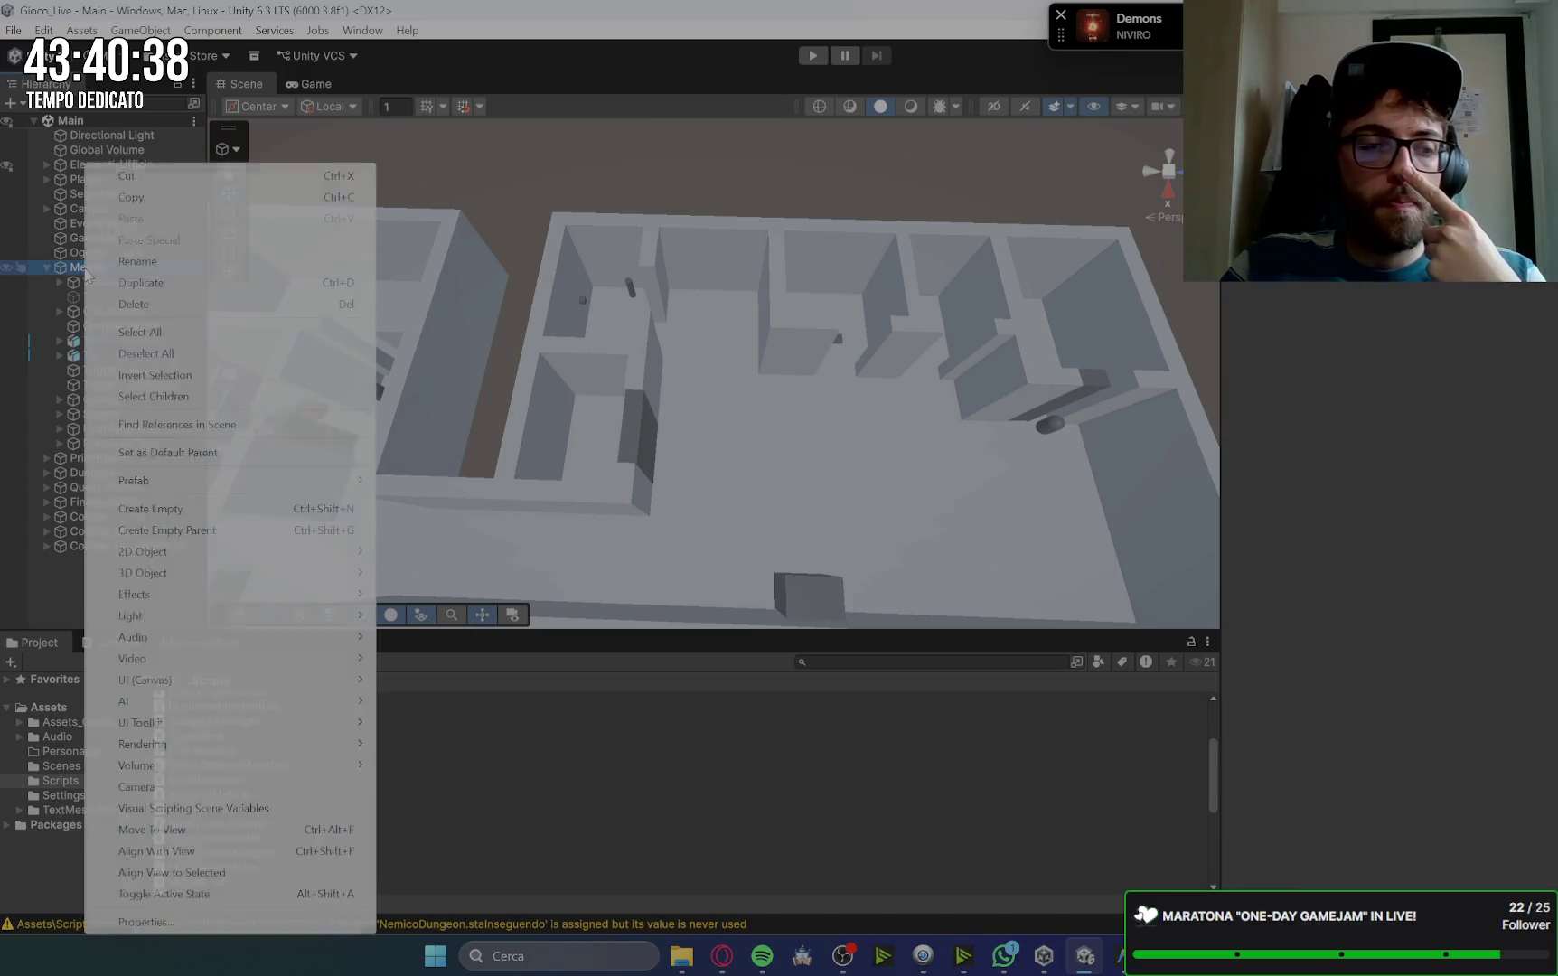
pyautogui.click(186, 513)
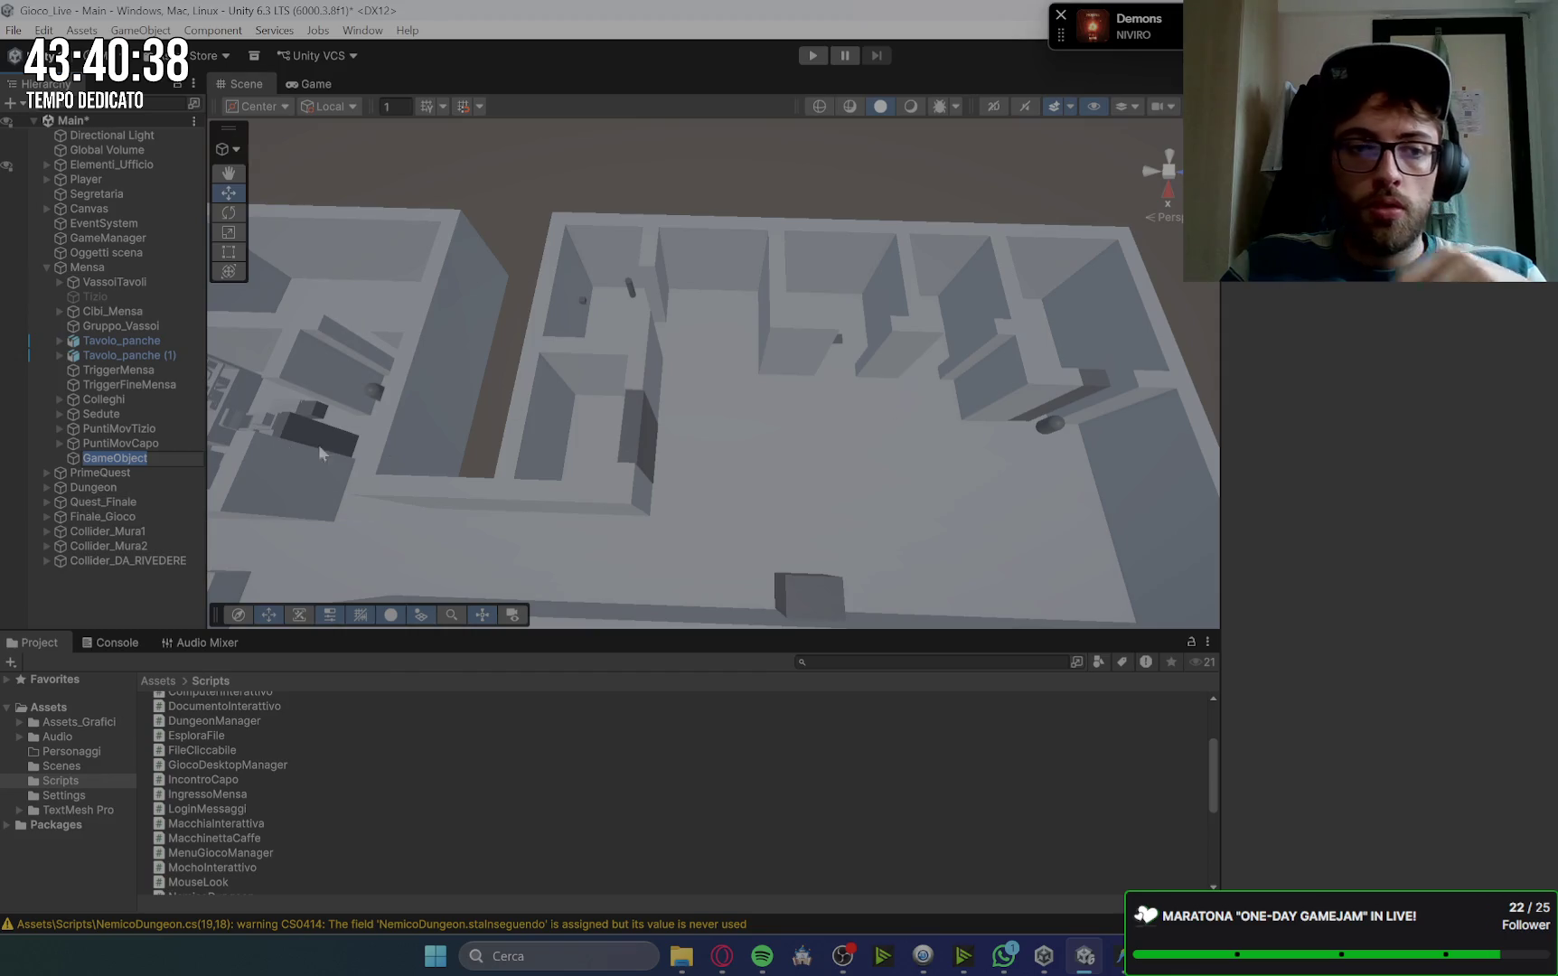
pyautogui.write('Grupp')
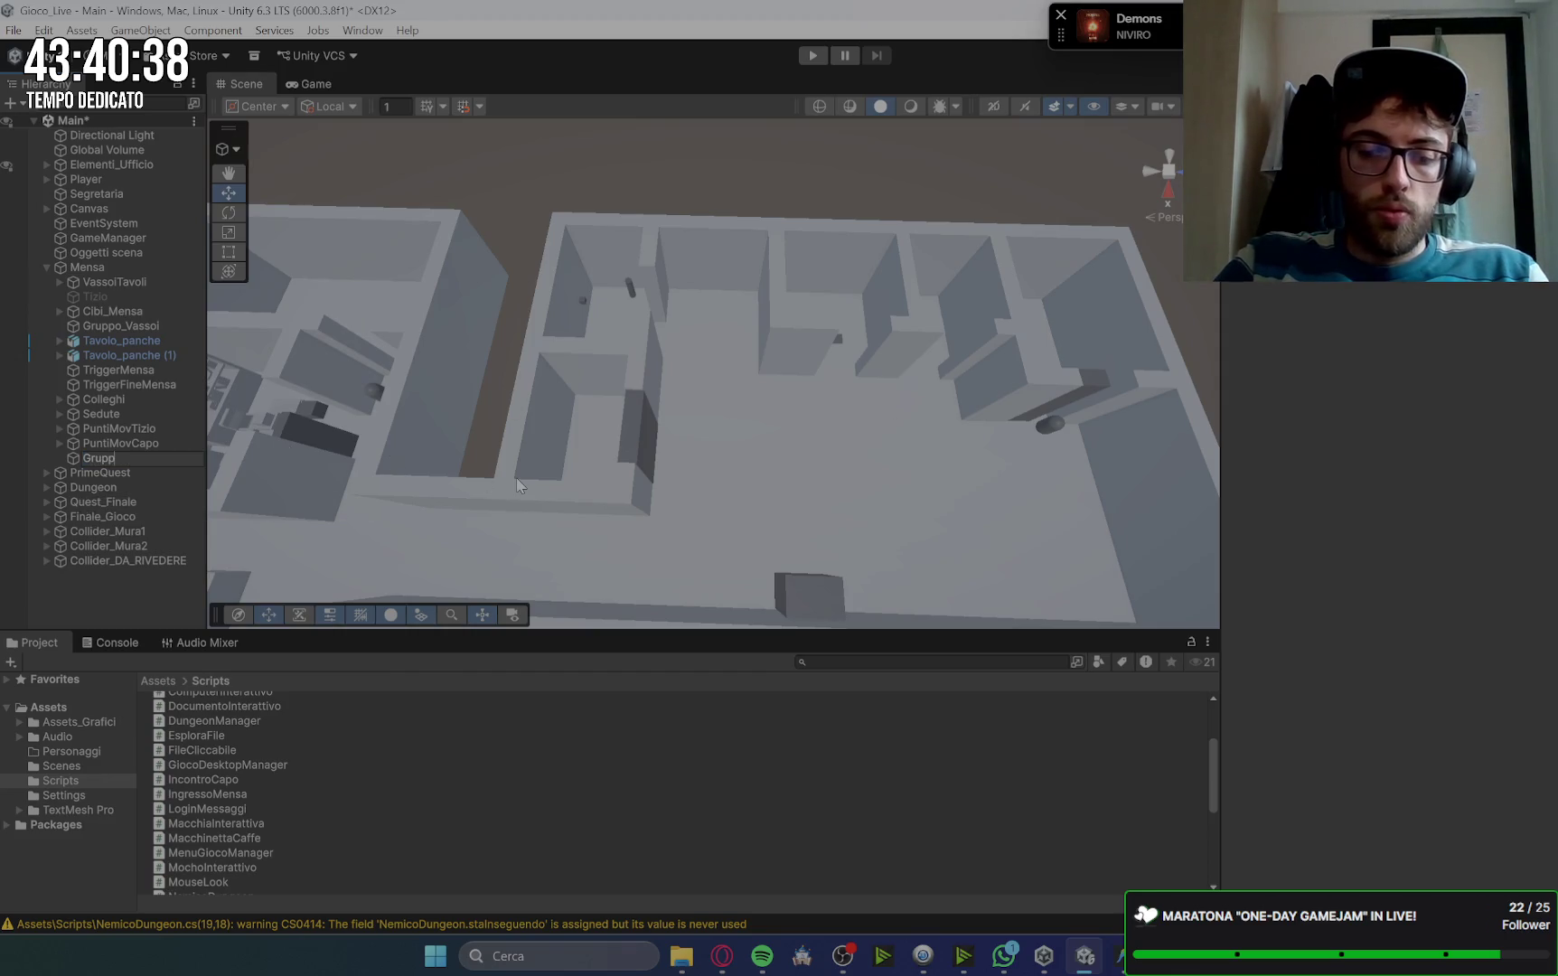
pyautogui.write('o_coll')
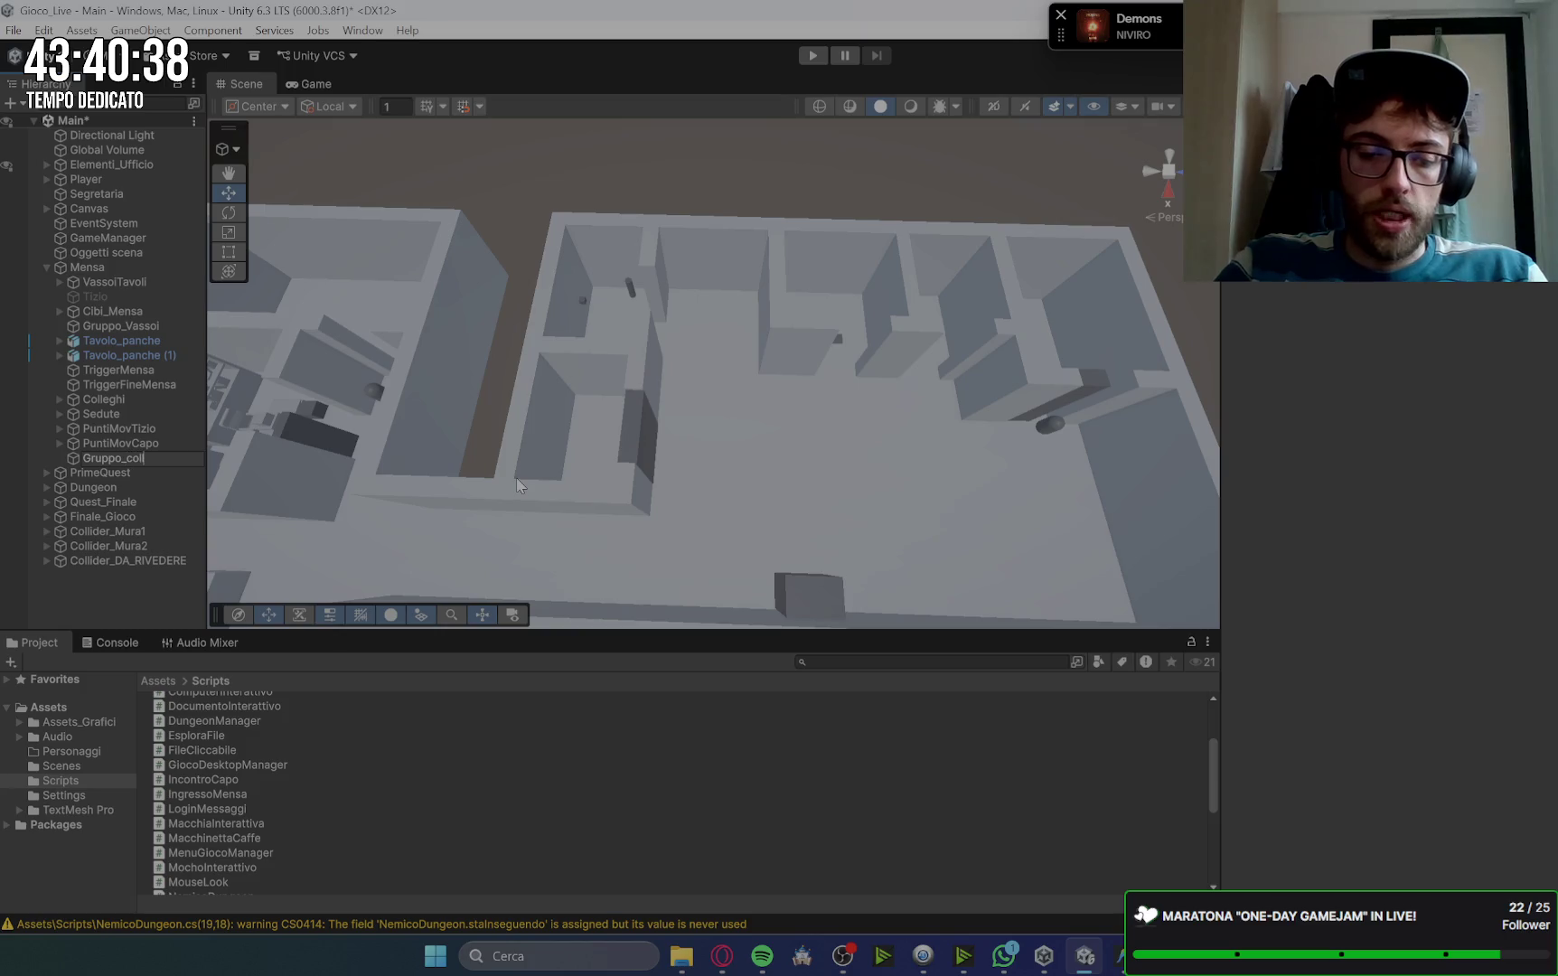
pyautogui.write('eghi_mensa')
pyautogui.press('Return')
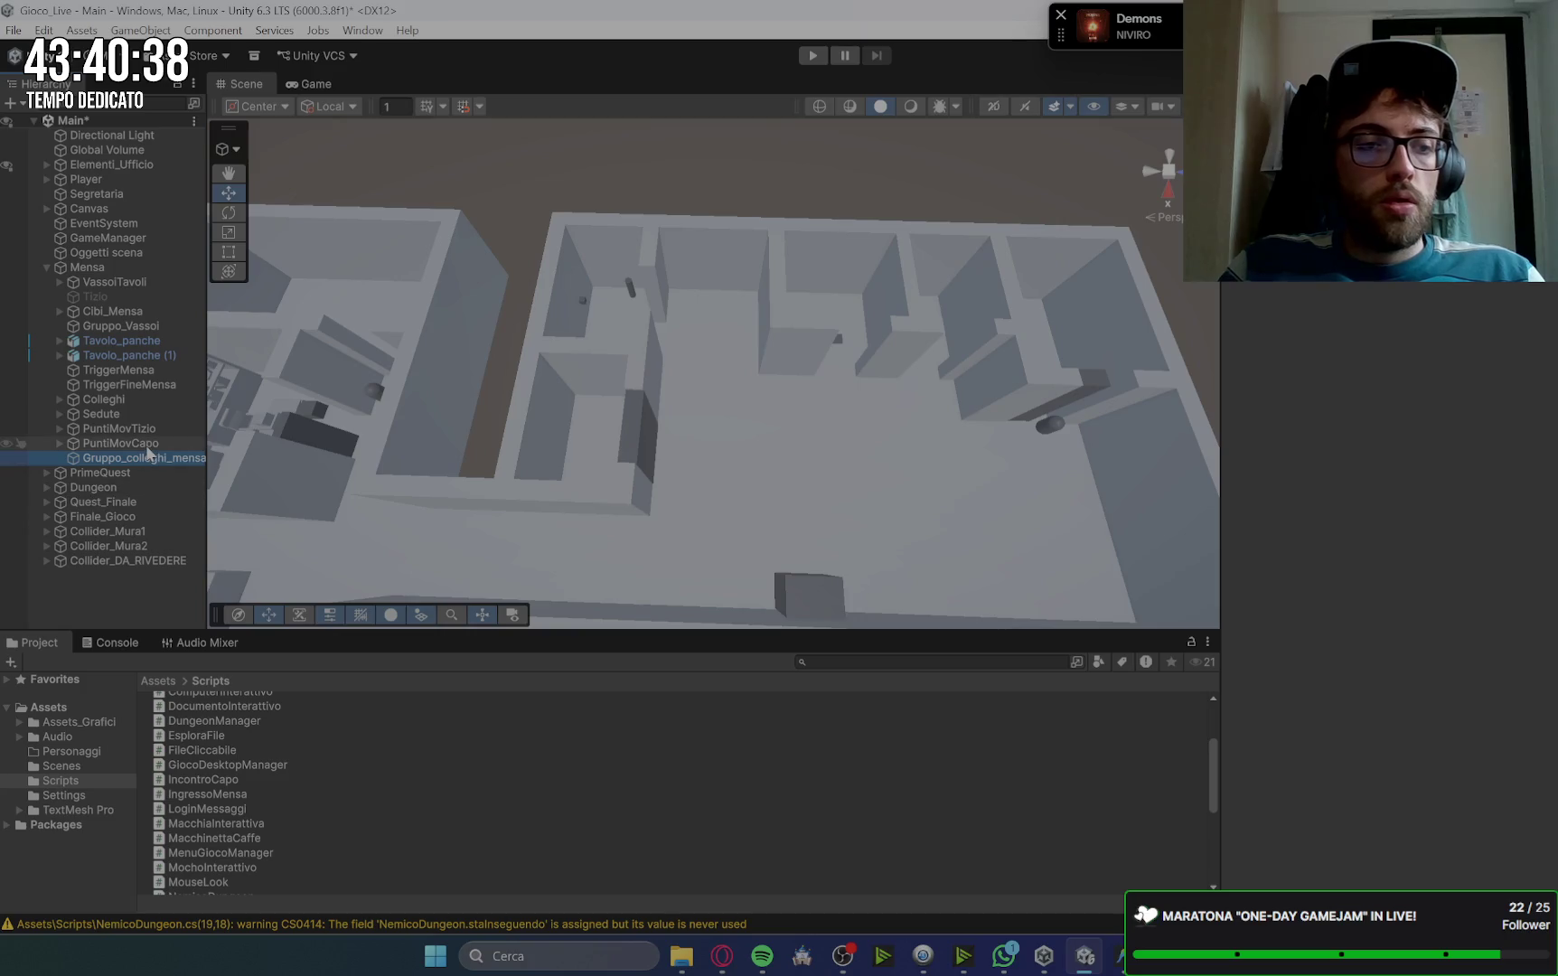
# Step: Check the Colleghi group's two capsules and move Gruppo_colleghi_mensa out of the Mensa group
pyautogui.click(100, 402)
pyautogui.click(59, 401)
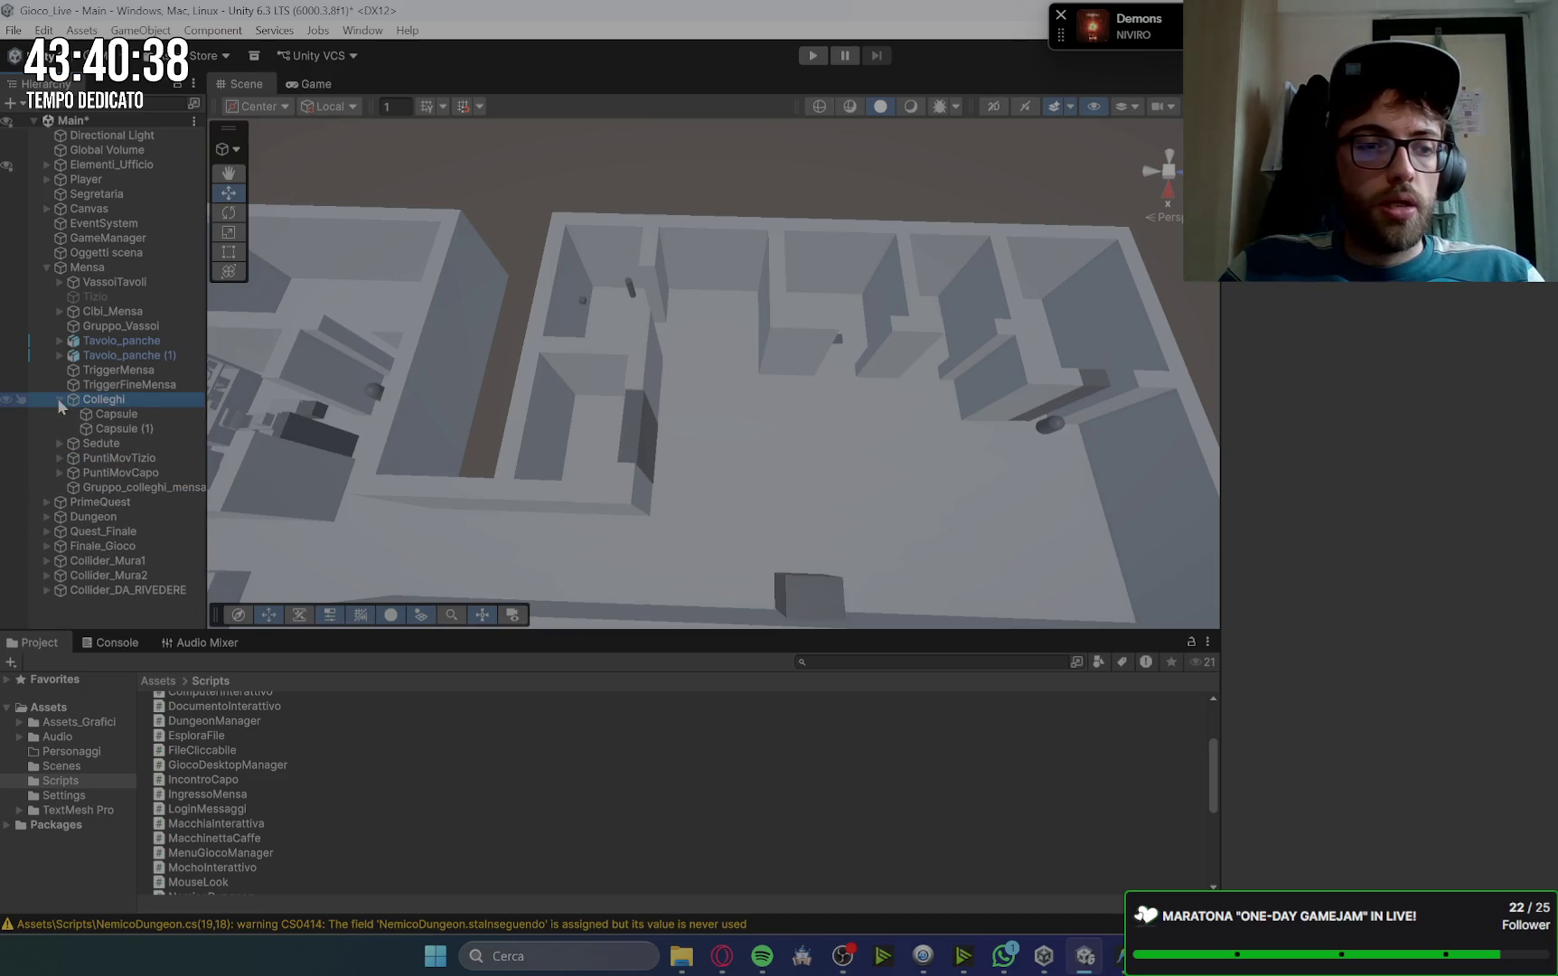
pyautogui.click(58, 401)
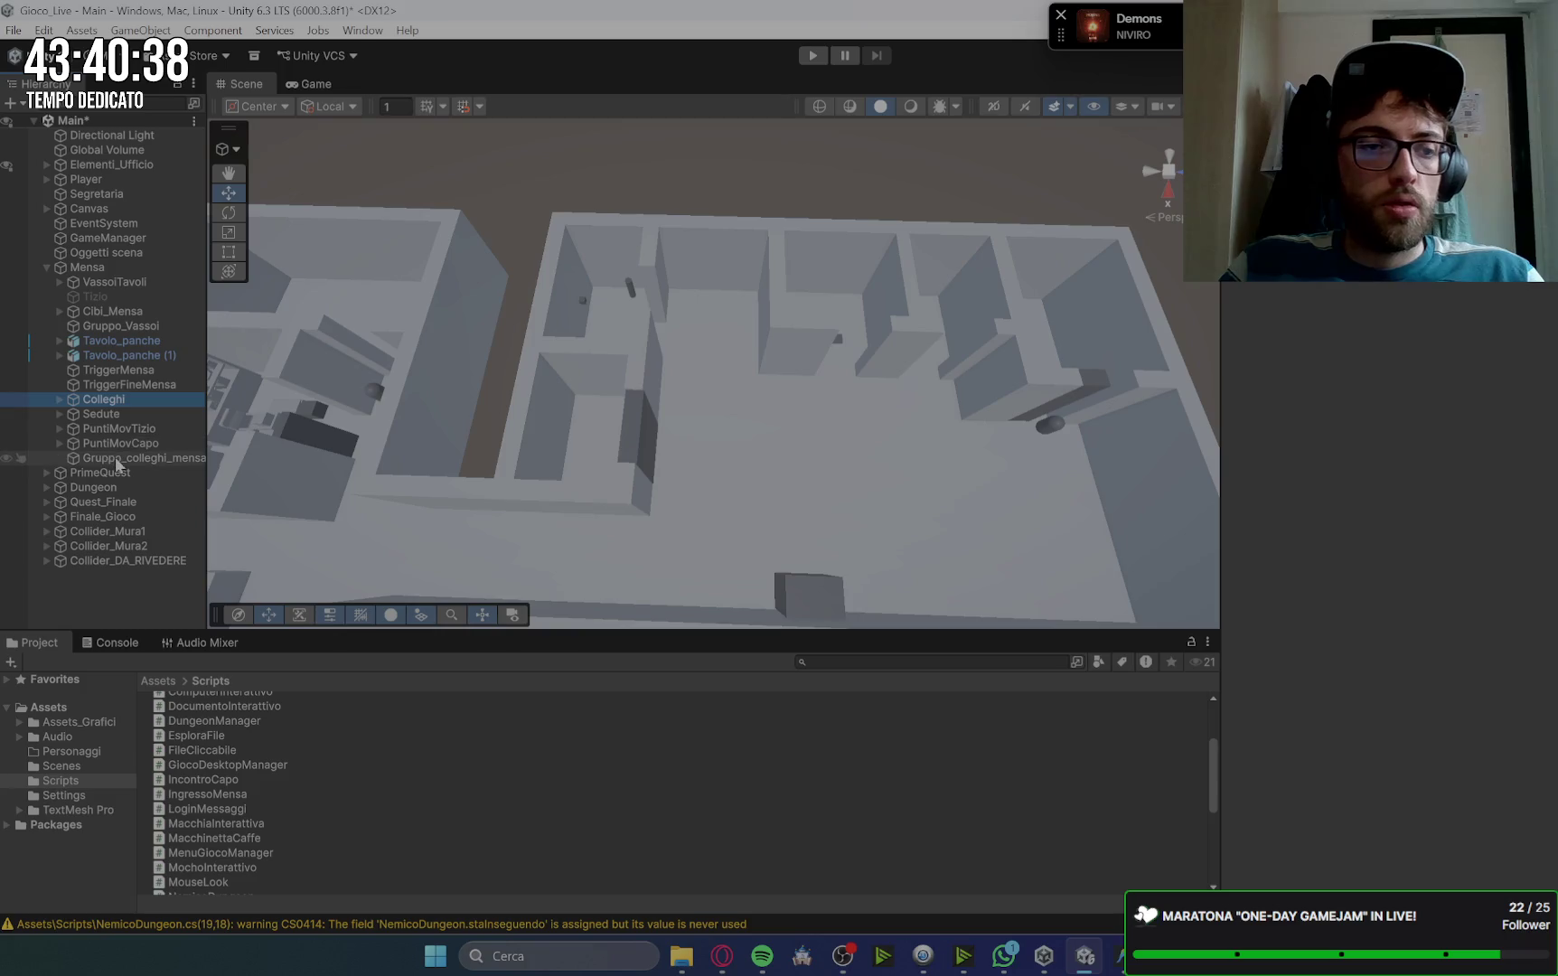
pyautogui.click(117, 458)
pyautogui.moveTo(117, 459); pyautogui.dragTo(125, 473)
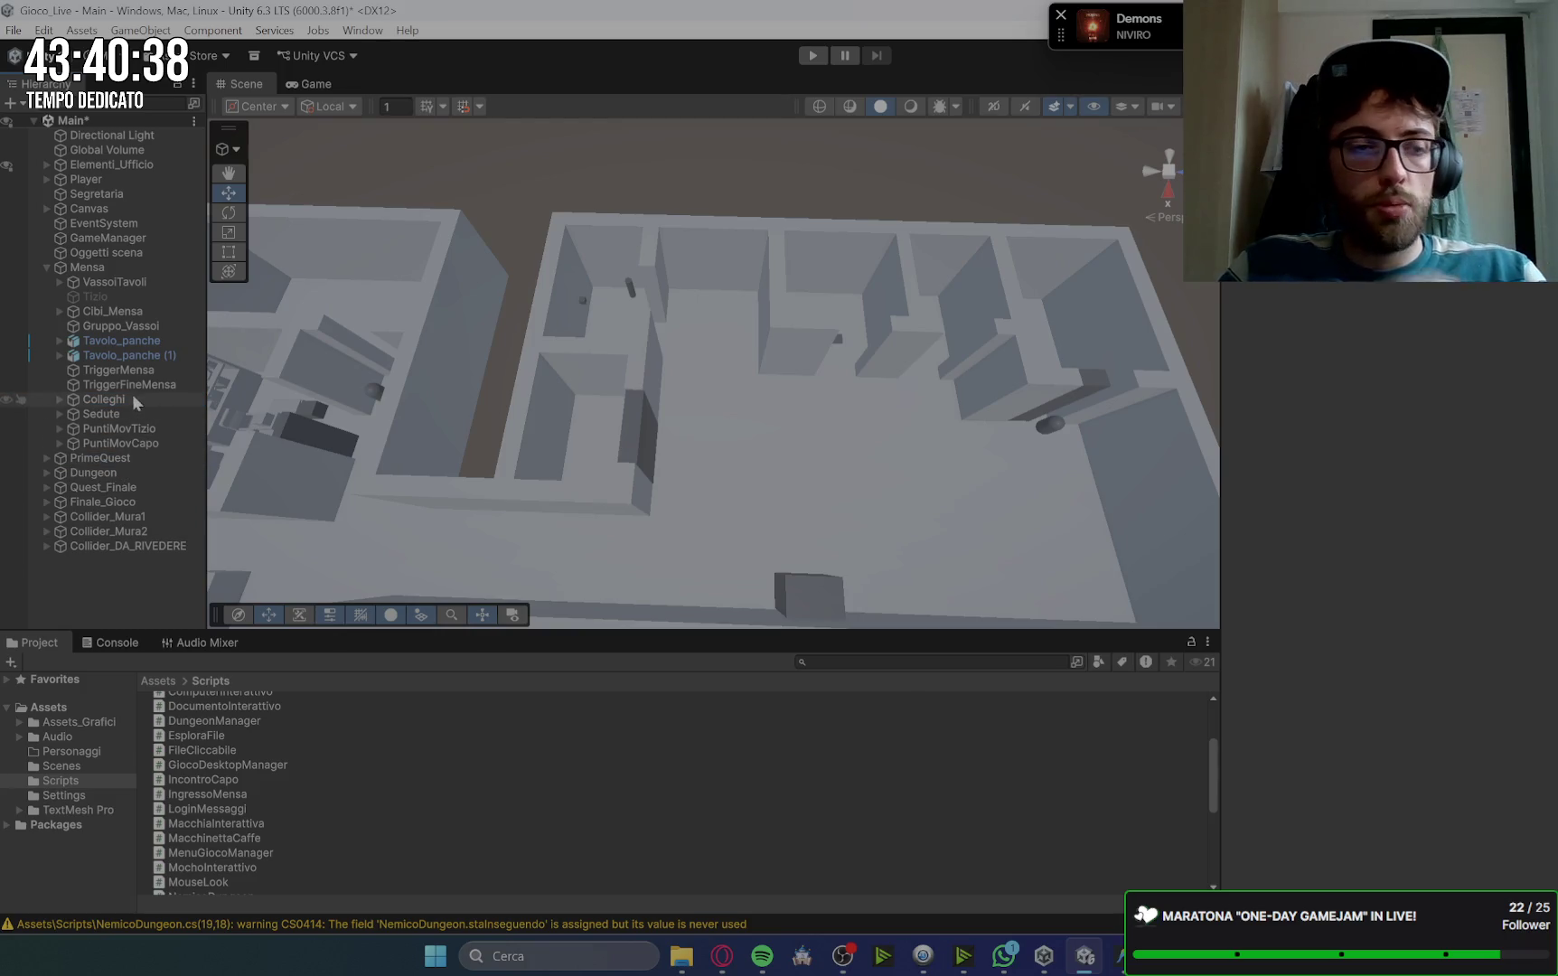
pyautogui.click(101, 399)
pyautogui.scroll(-3, 832, 414)
pyautogui.scroll(5, 842, 254)
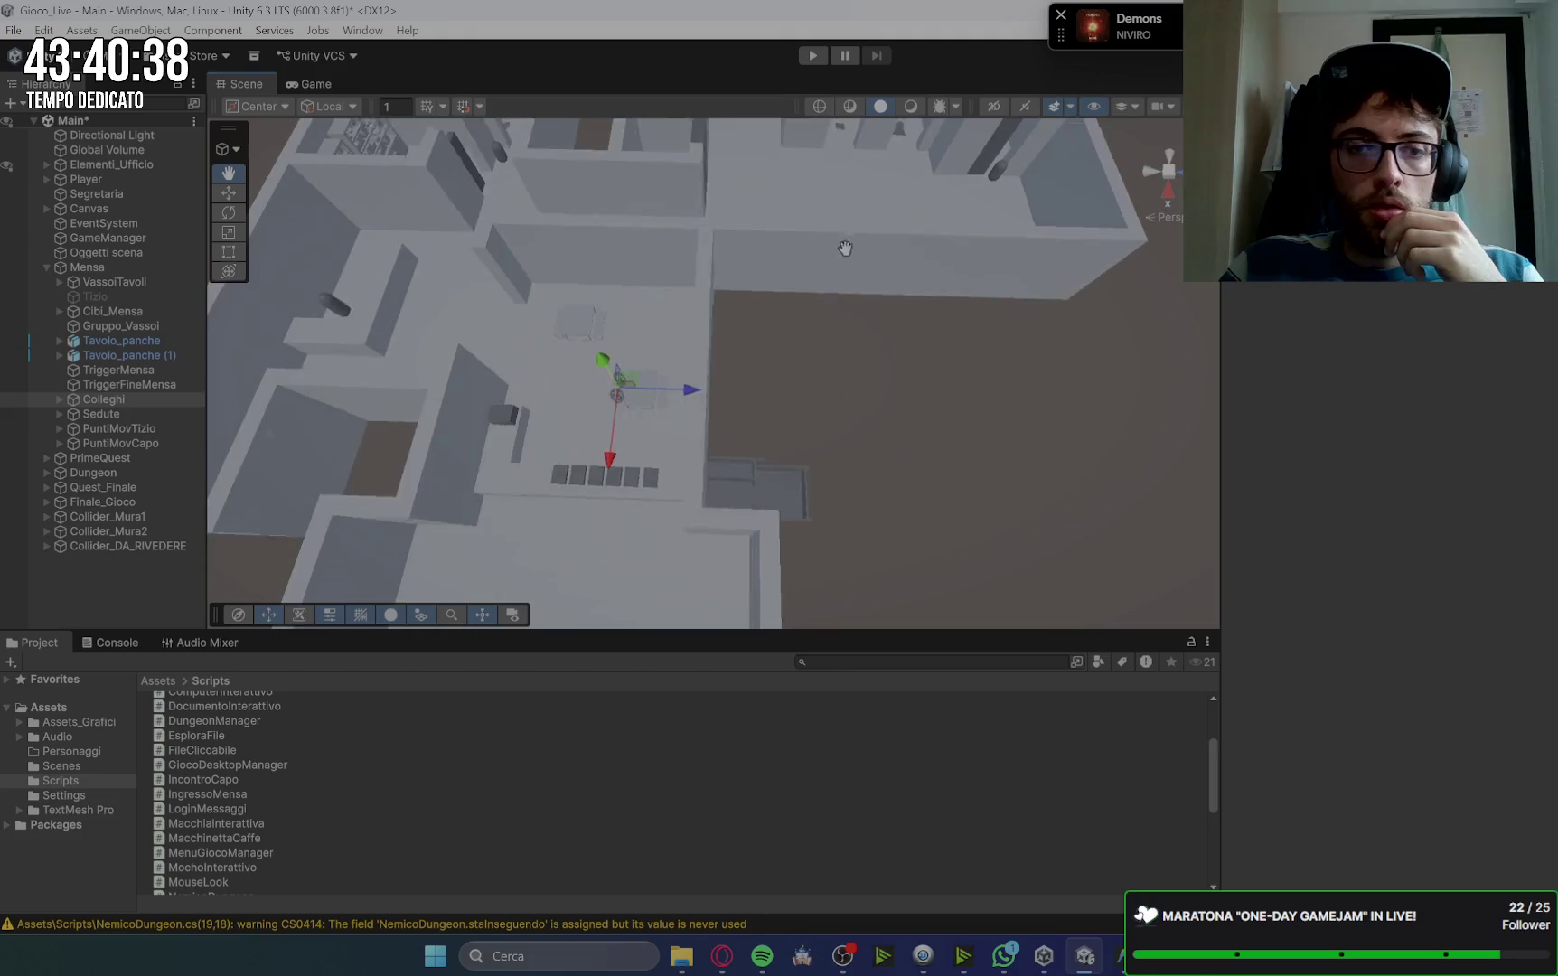
pyautogui.scroll(-5, 909, 259)
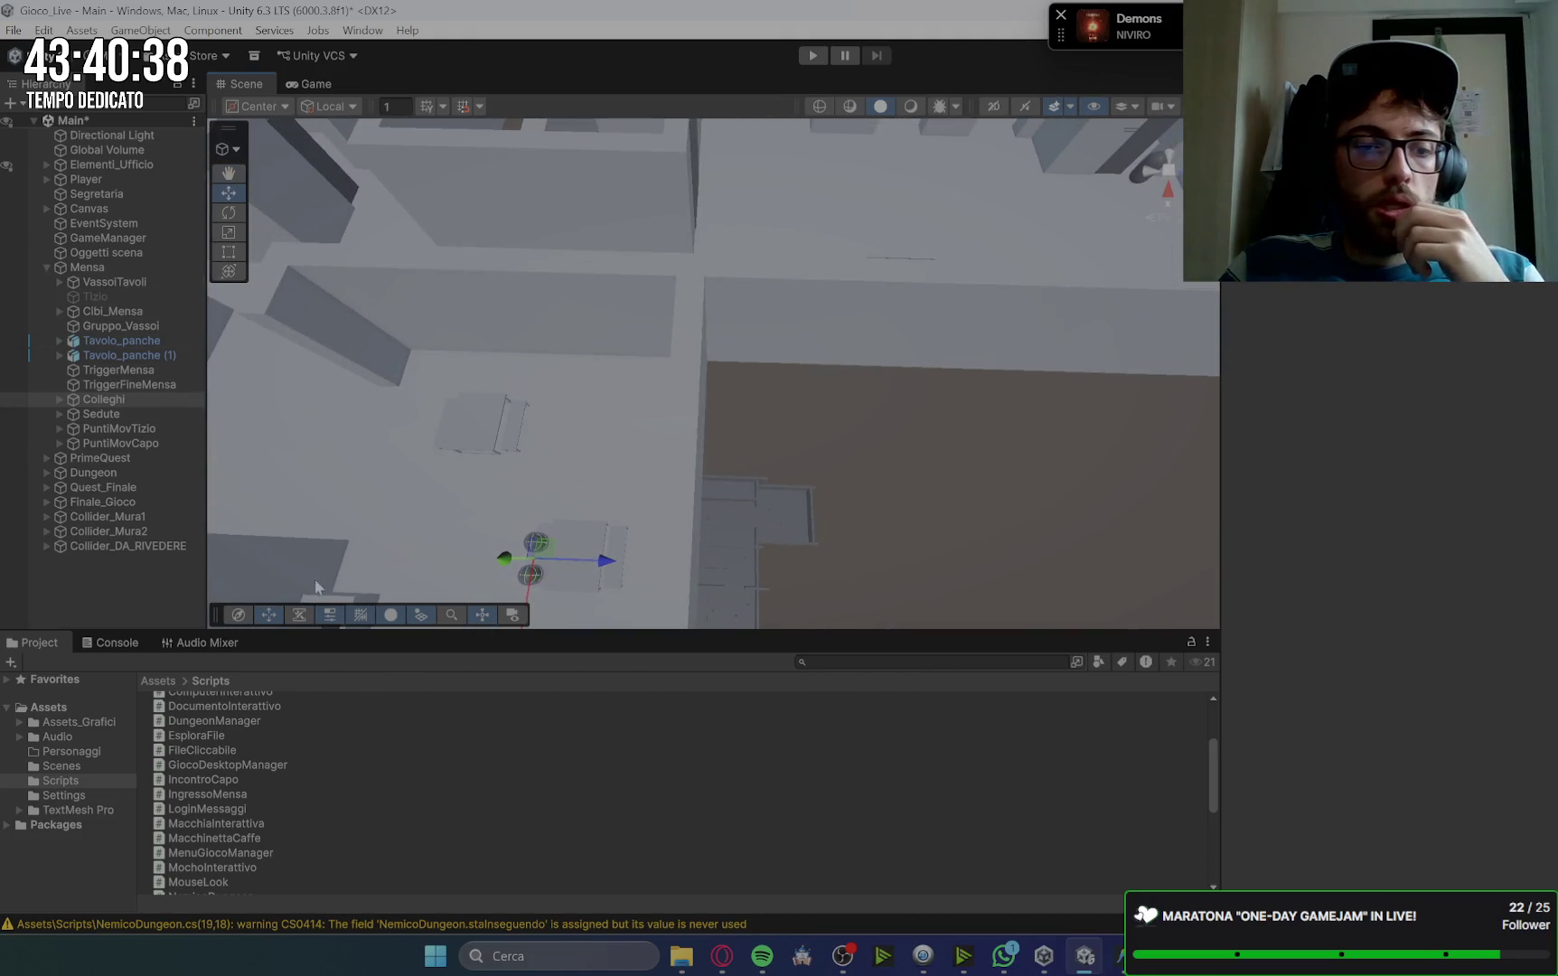
pyautogui.click(728, 962)
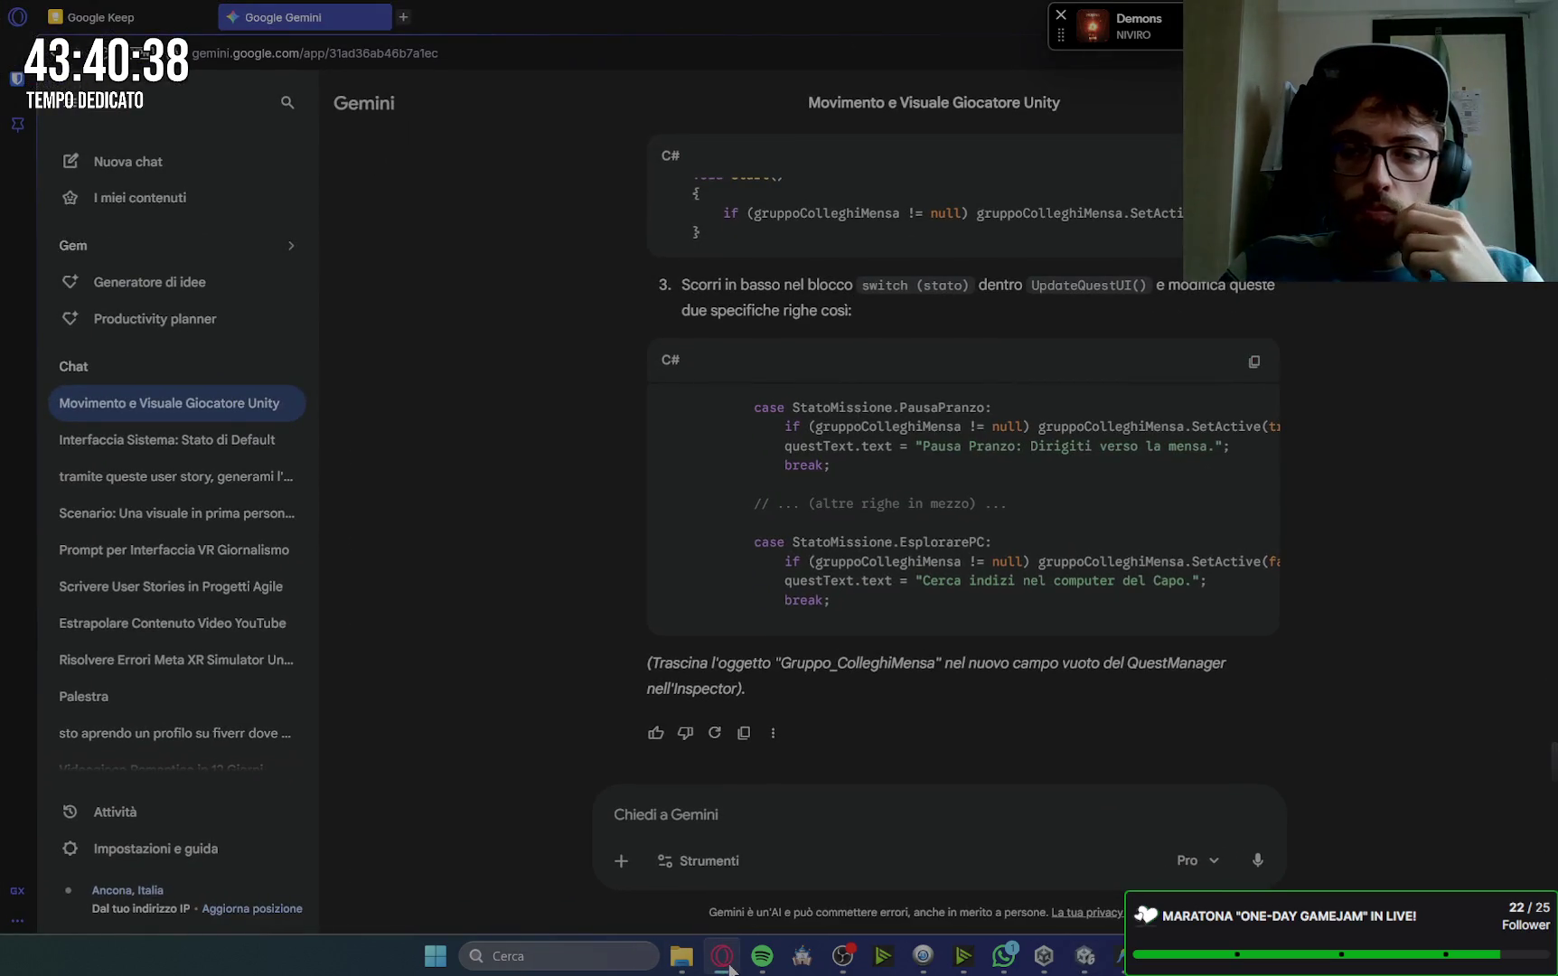
# Step: Drag the Colleghi group into GameManager's Gruppo Colleghi Mensa field on QuestManager
pyautogui.click(723, 958)
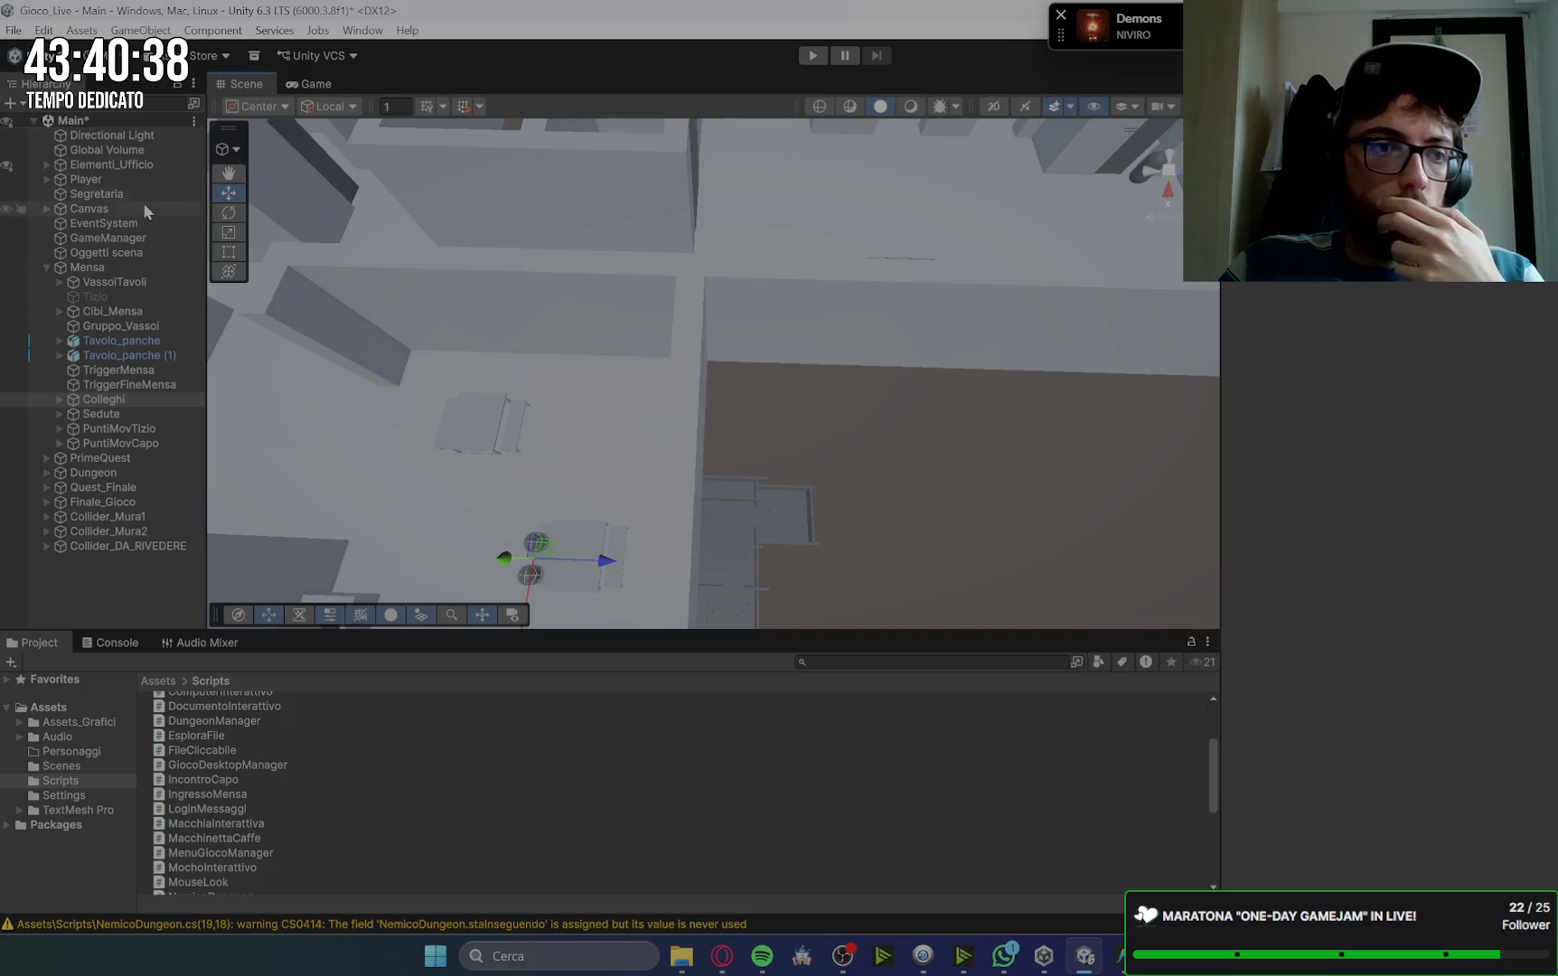
pyautogui.click(145, 239)
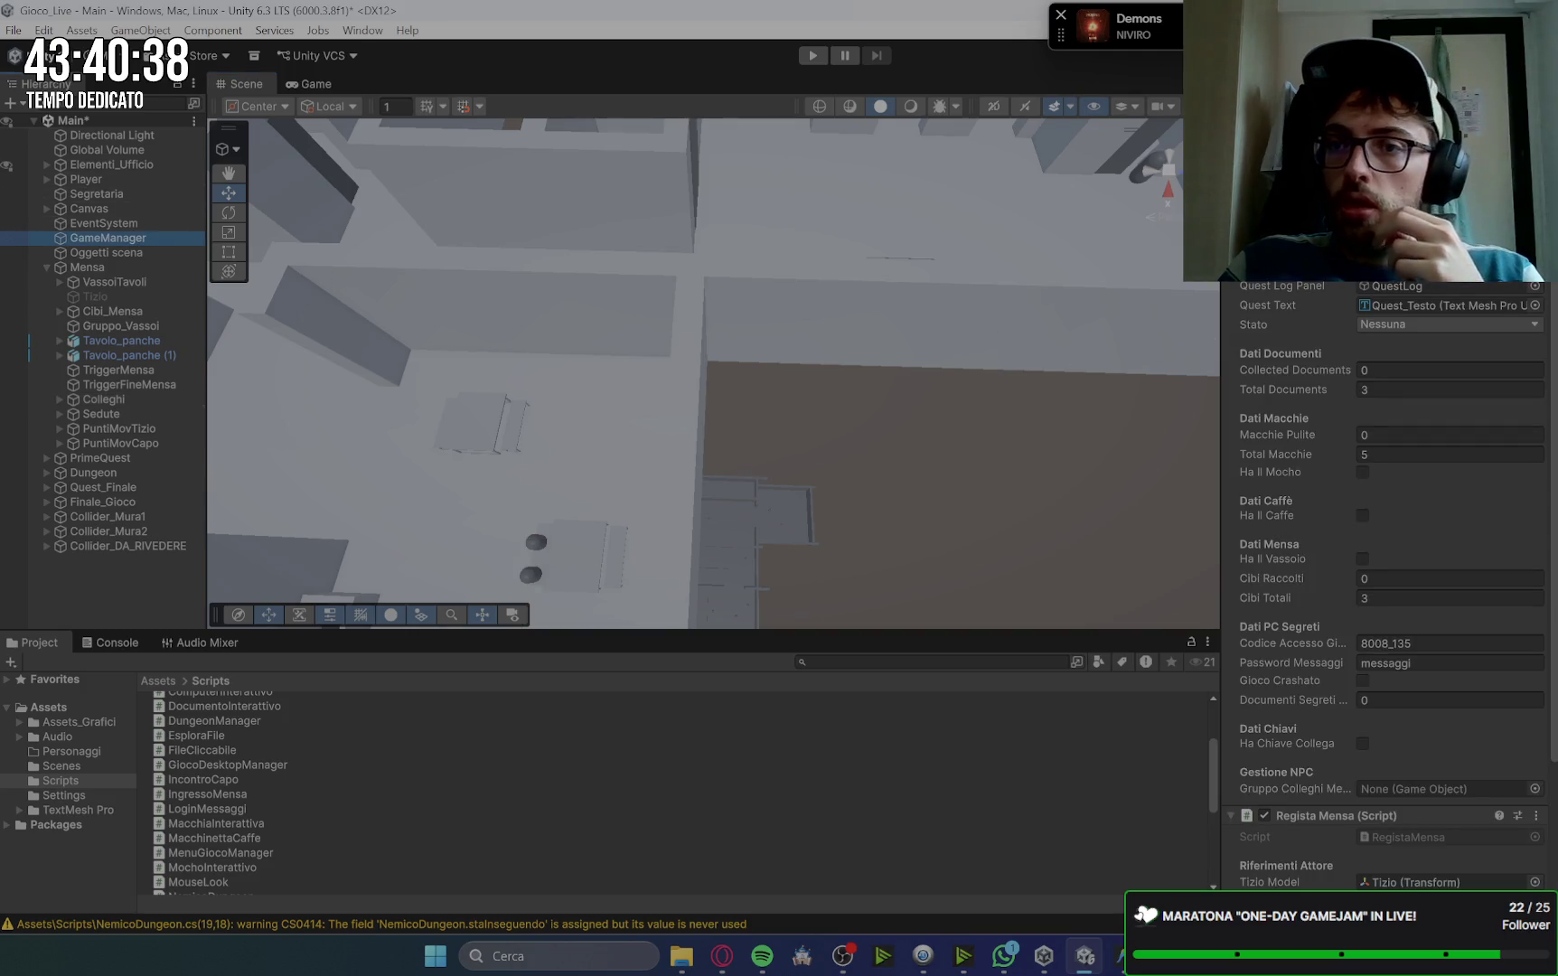
pyautogui.scroll(-3, 1316, 475)
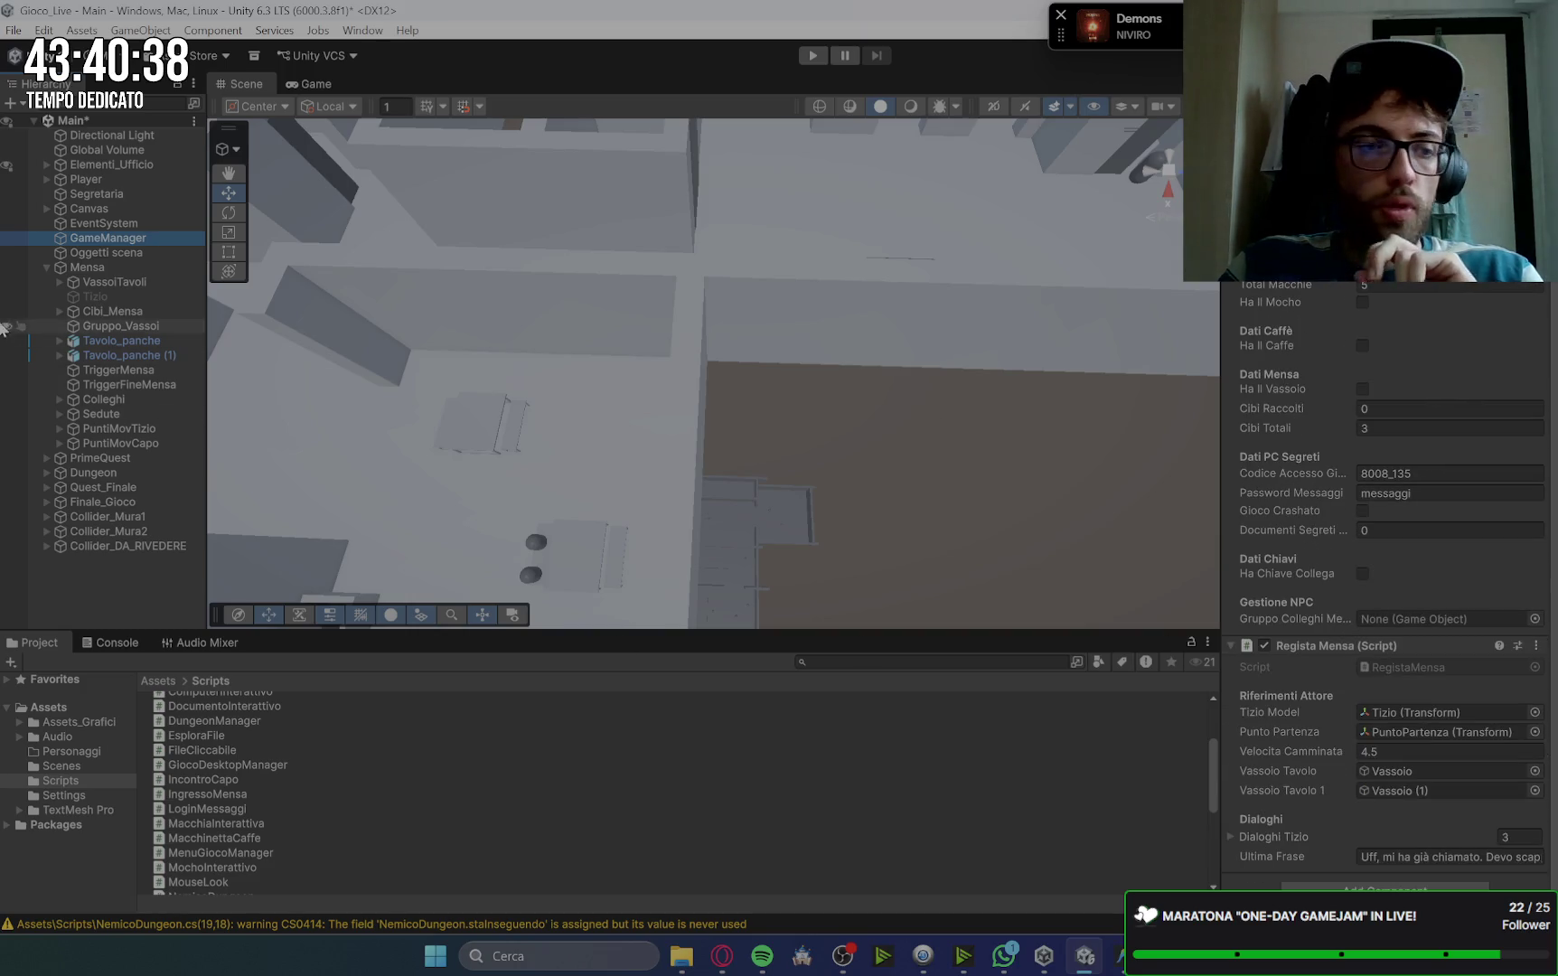
pyautogui.click(94, 400)
pyautogui.moveTo(94, 404)
pyautogui.mouseDown()
pyautogui.moveTo(1403, 504)
pyautogui.moveTo(1365, 622)
pyautogui.mouseUp()
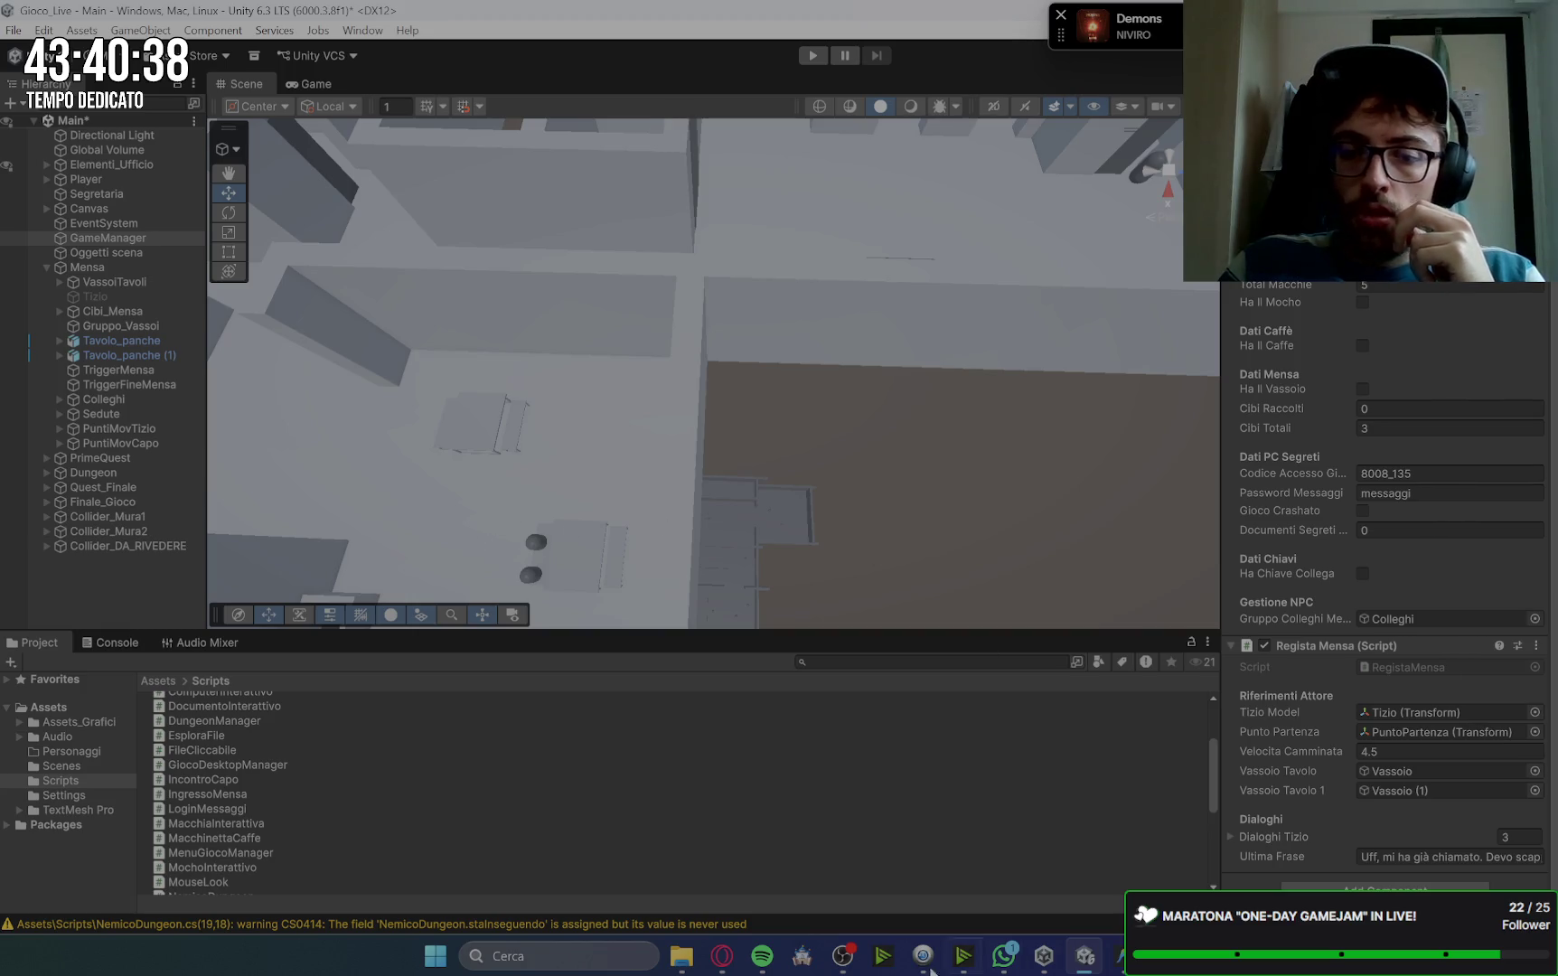
pyautogui.click(716, 958)
pyautogui.scroll(10, 1263, 473)
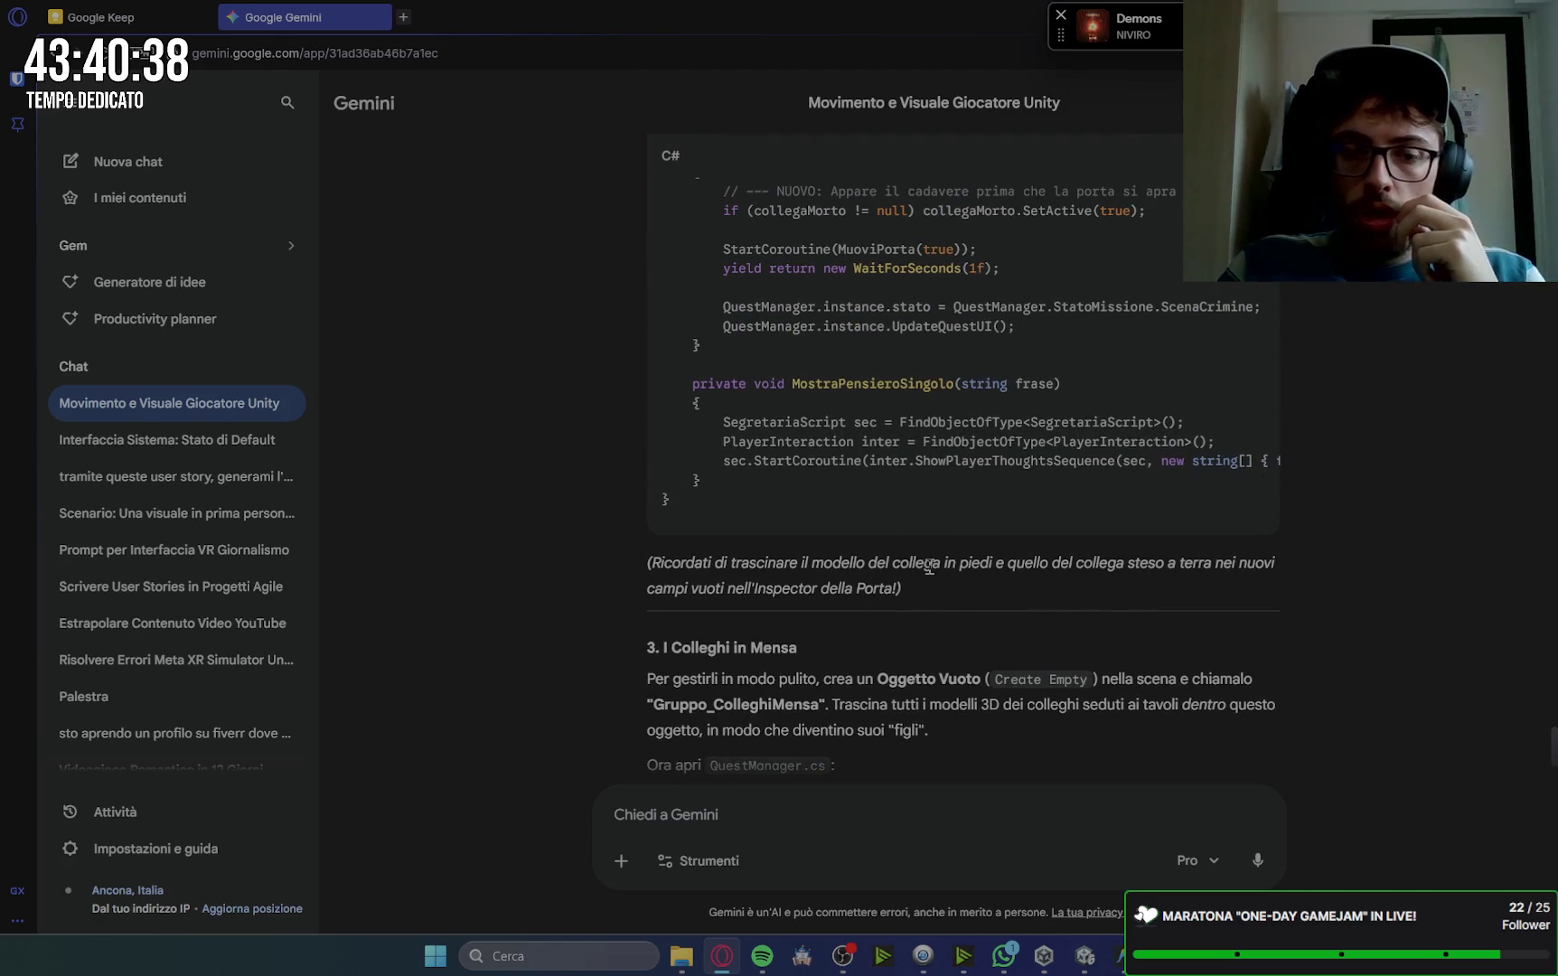
# Step: Re-read Gemini's PortaVittima and canteen-colleagues instructions in the chat reply
pyautogui.scroll(15, 1121, 541)
pyautogui.scroll(6, 1121, 540)
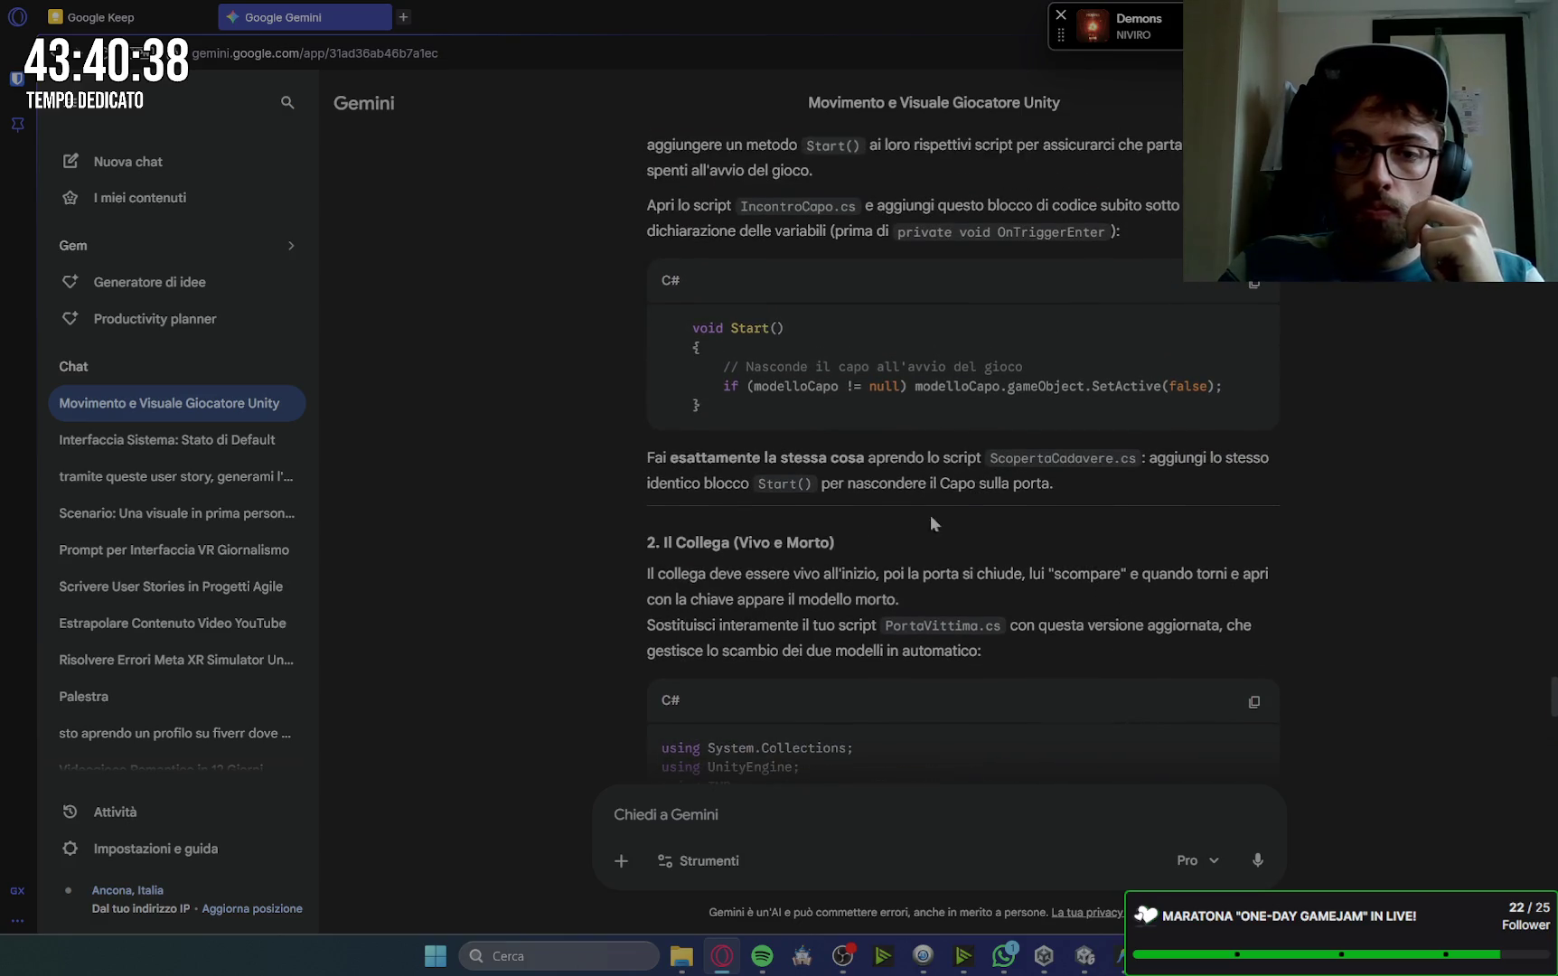
pyautogui.scroll(3, 940, 515)
pyautogui.scroll(3, 929, 452)
pyautogui.scroll(-10, 888, 440)
pyautogui.scroll(-15, 889, 437)
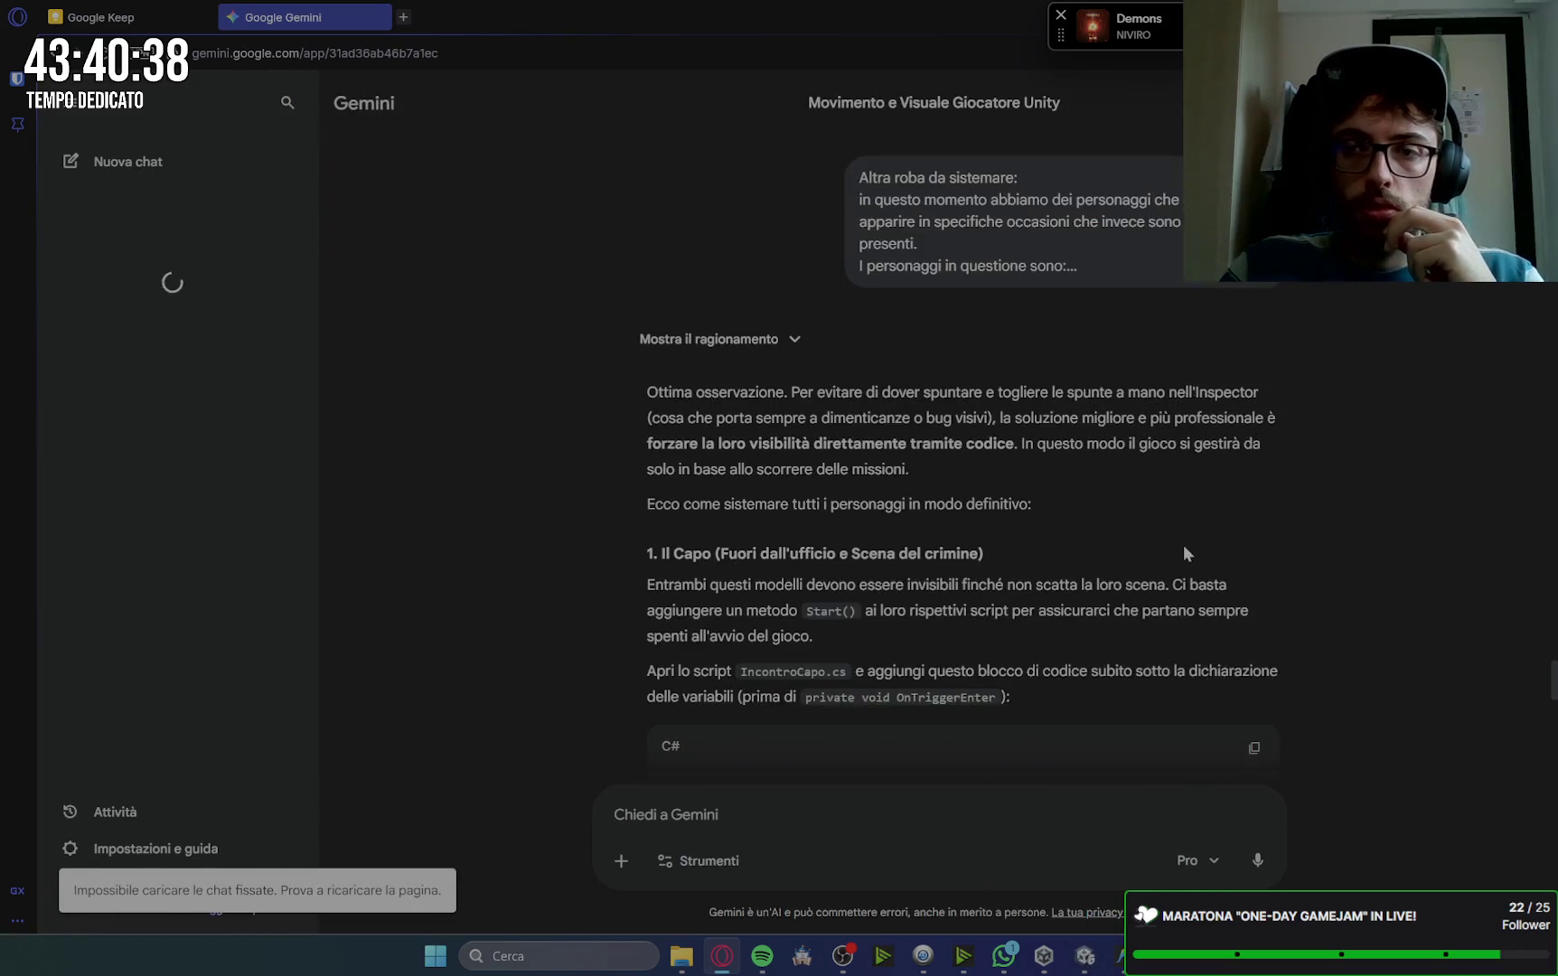
pyautogui.scroll(-15, 1386, 517)
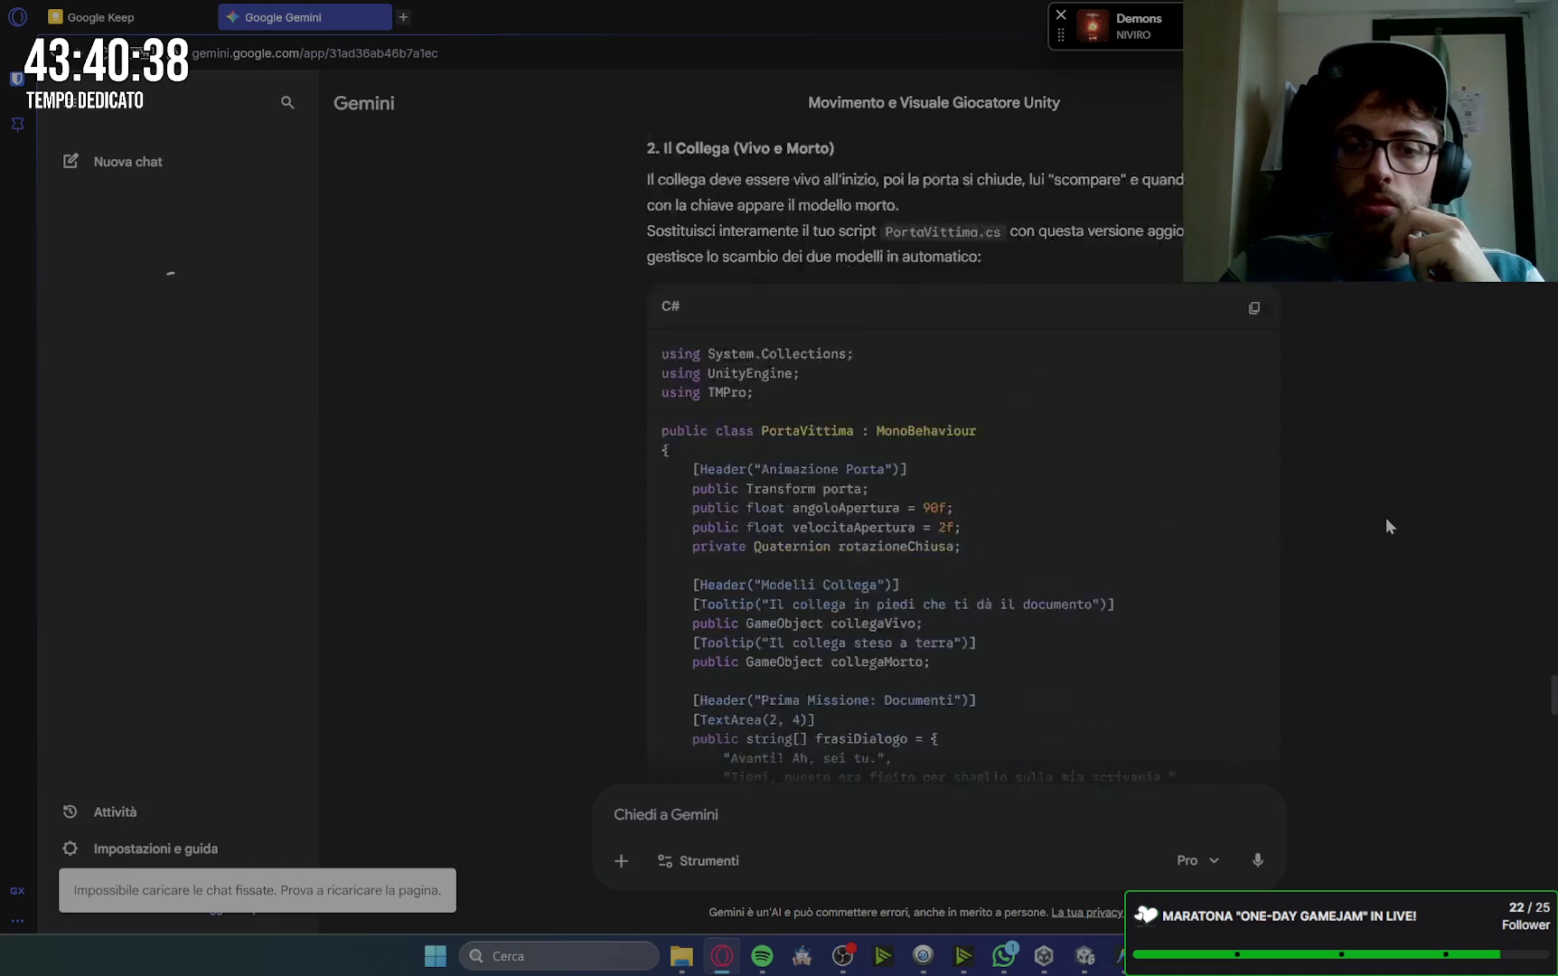
pyautogui.scroll(-10, 1386, 517)
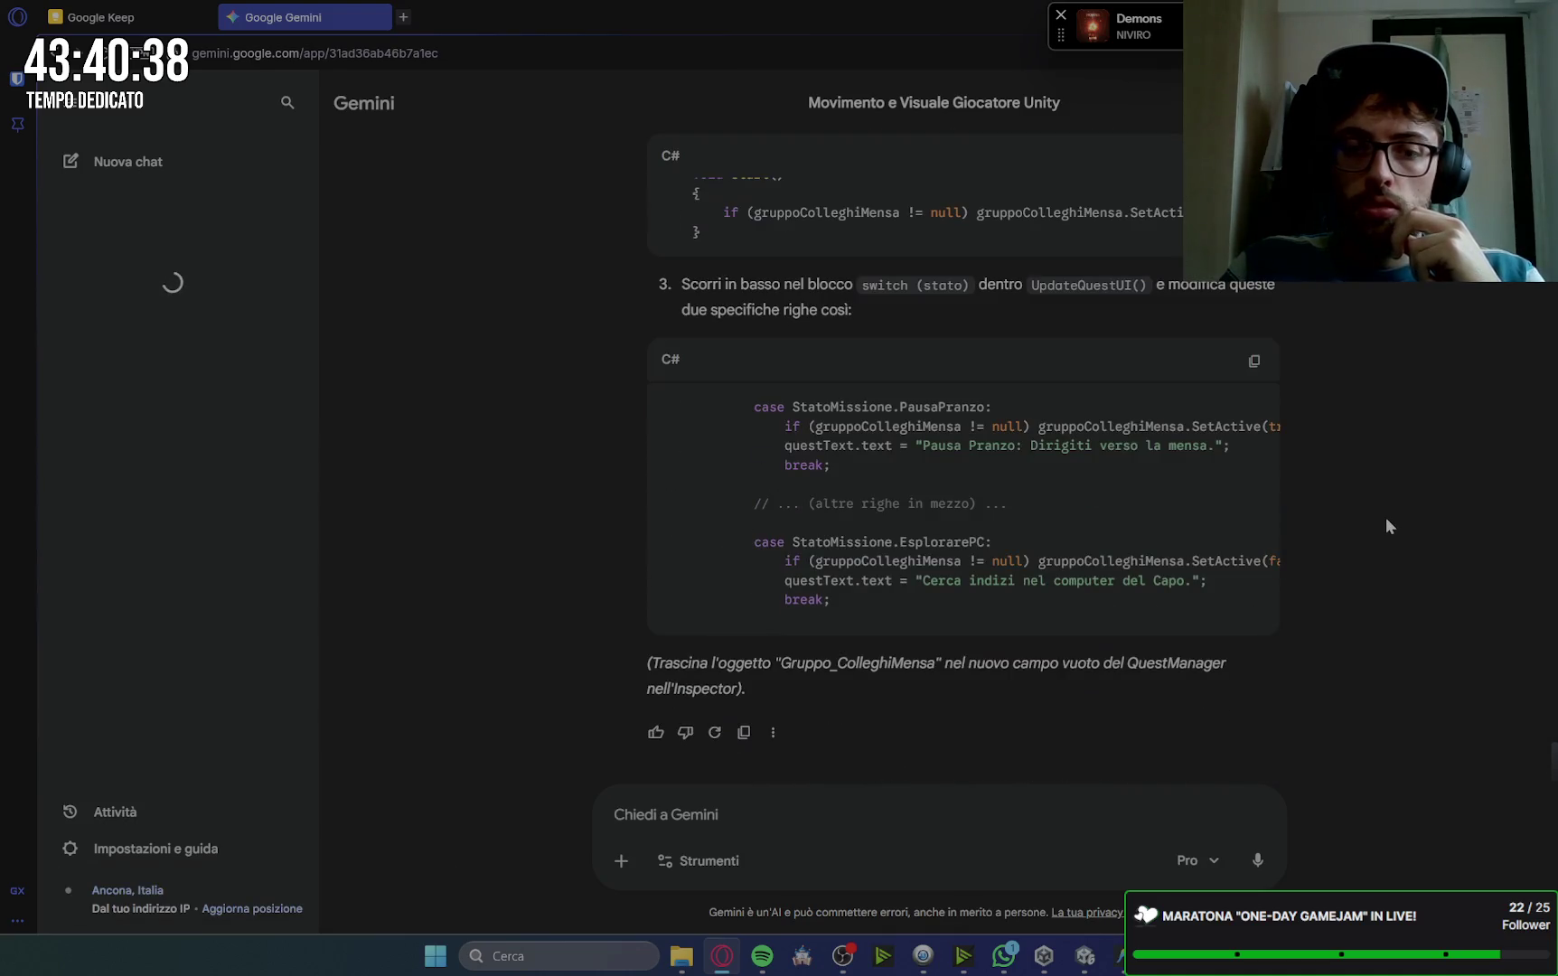
# Step: Glance at the Unity editor, then return to Gemini and scroll back up through the answer
pyautogui.click(1086, 963)
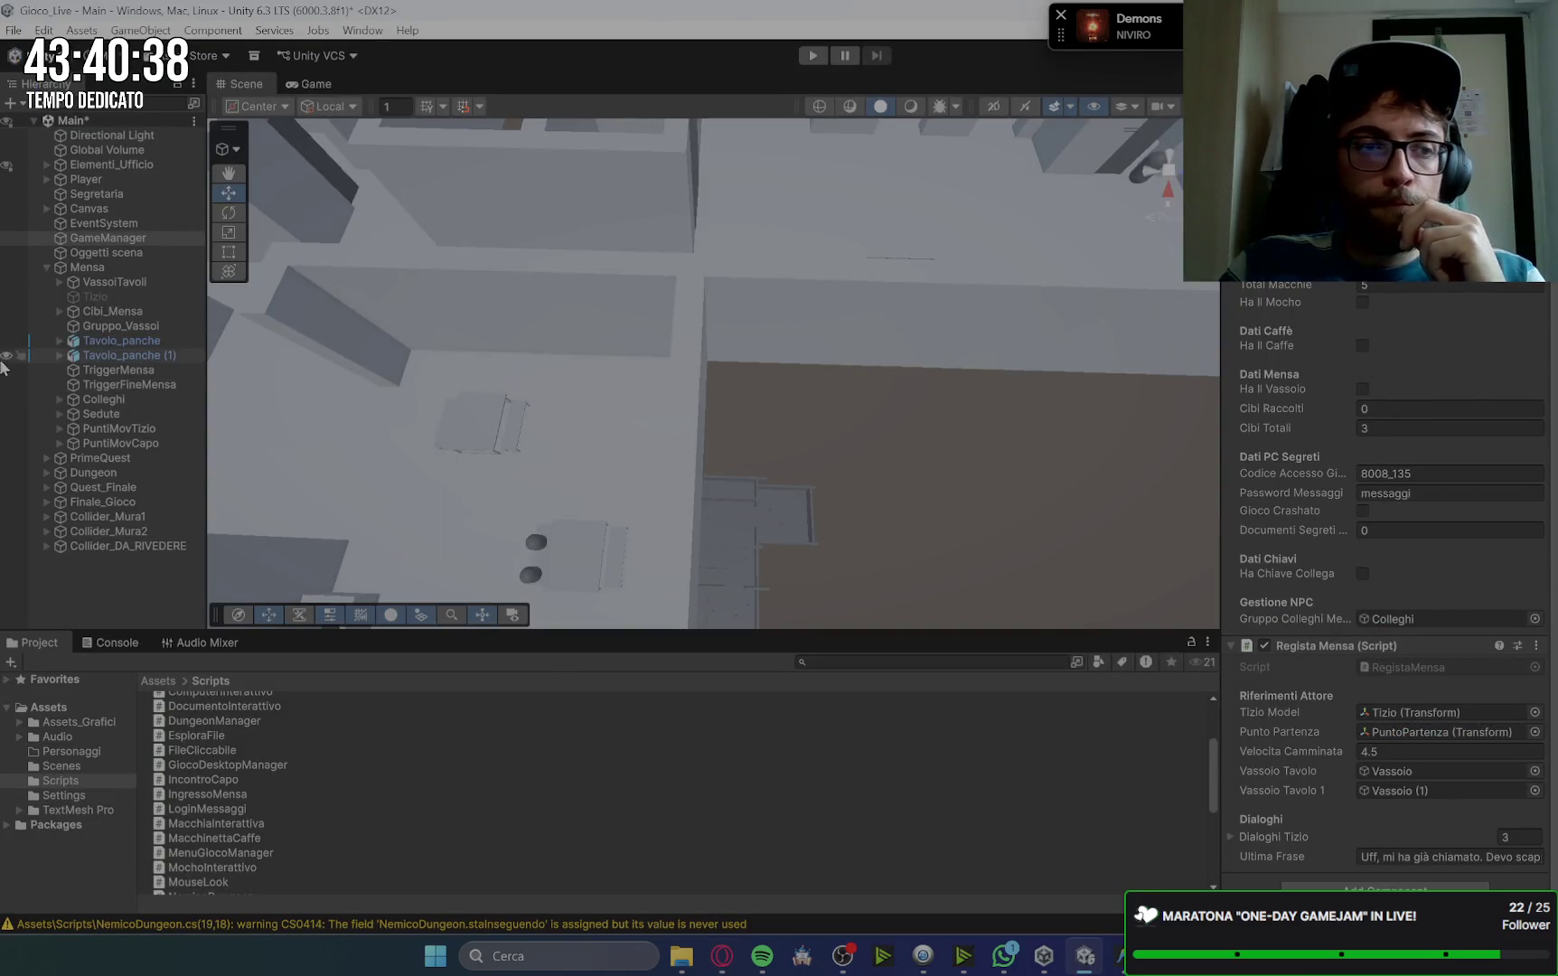
pyautogui.scroll(-5, 670, 418)
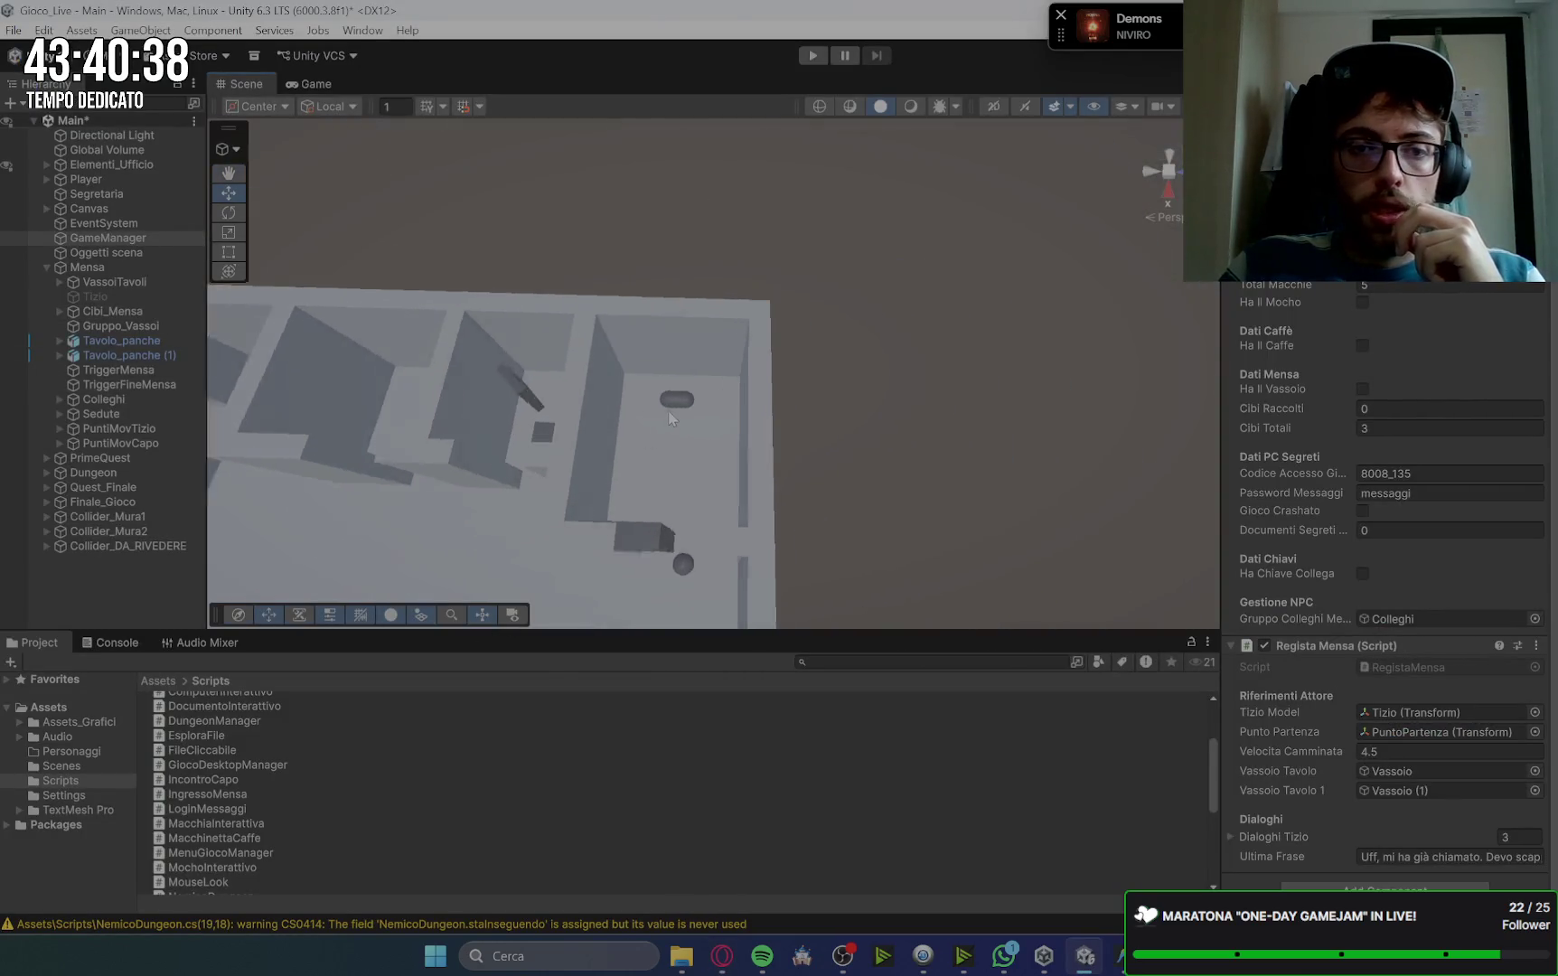
pyautogui.scroll(8, 669, 418)
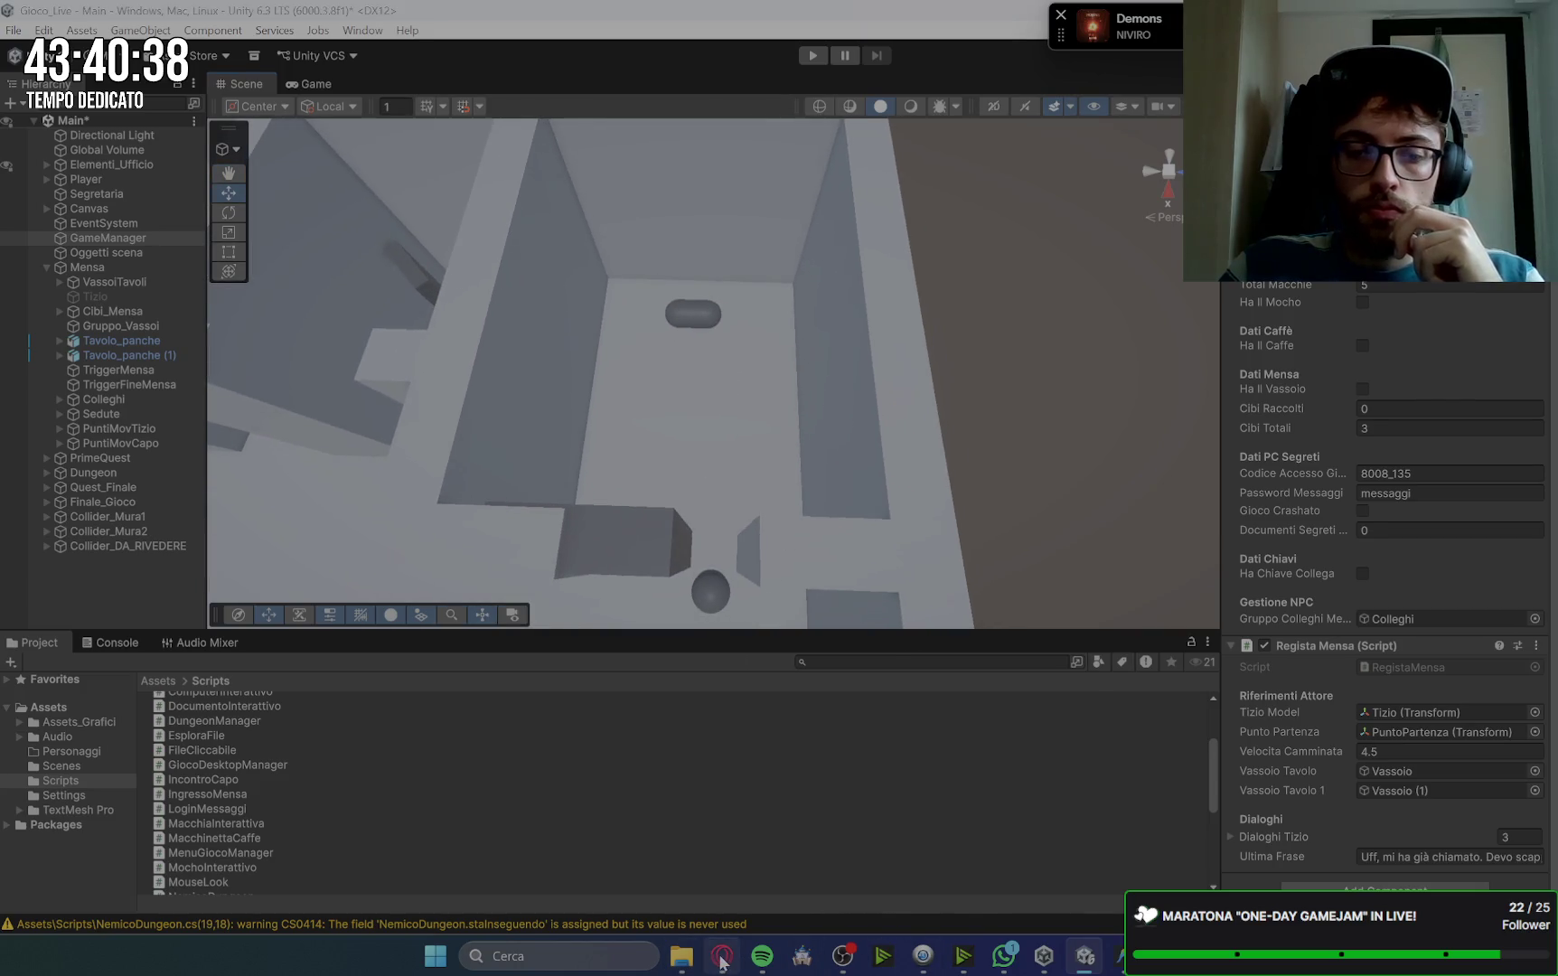
pyautogui.click(722, 956)
pyautogui.scroll(6, 1283, 650)
pyautogui.scroll(2, 1289, 649)
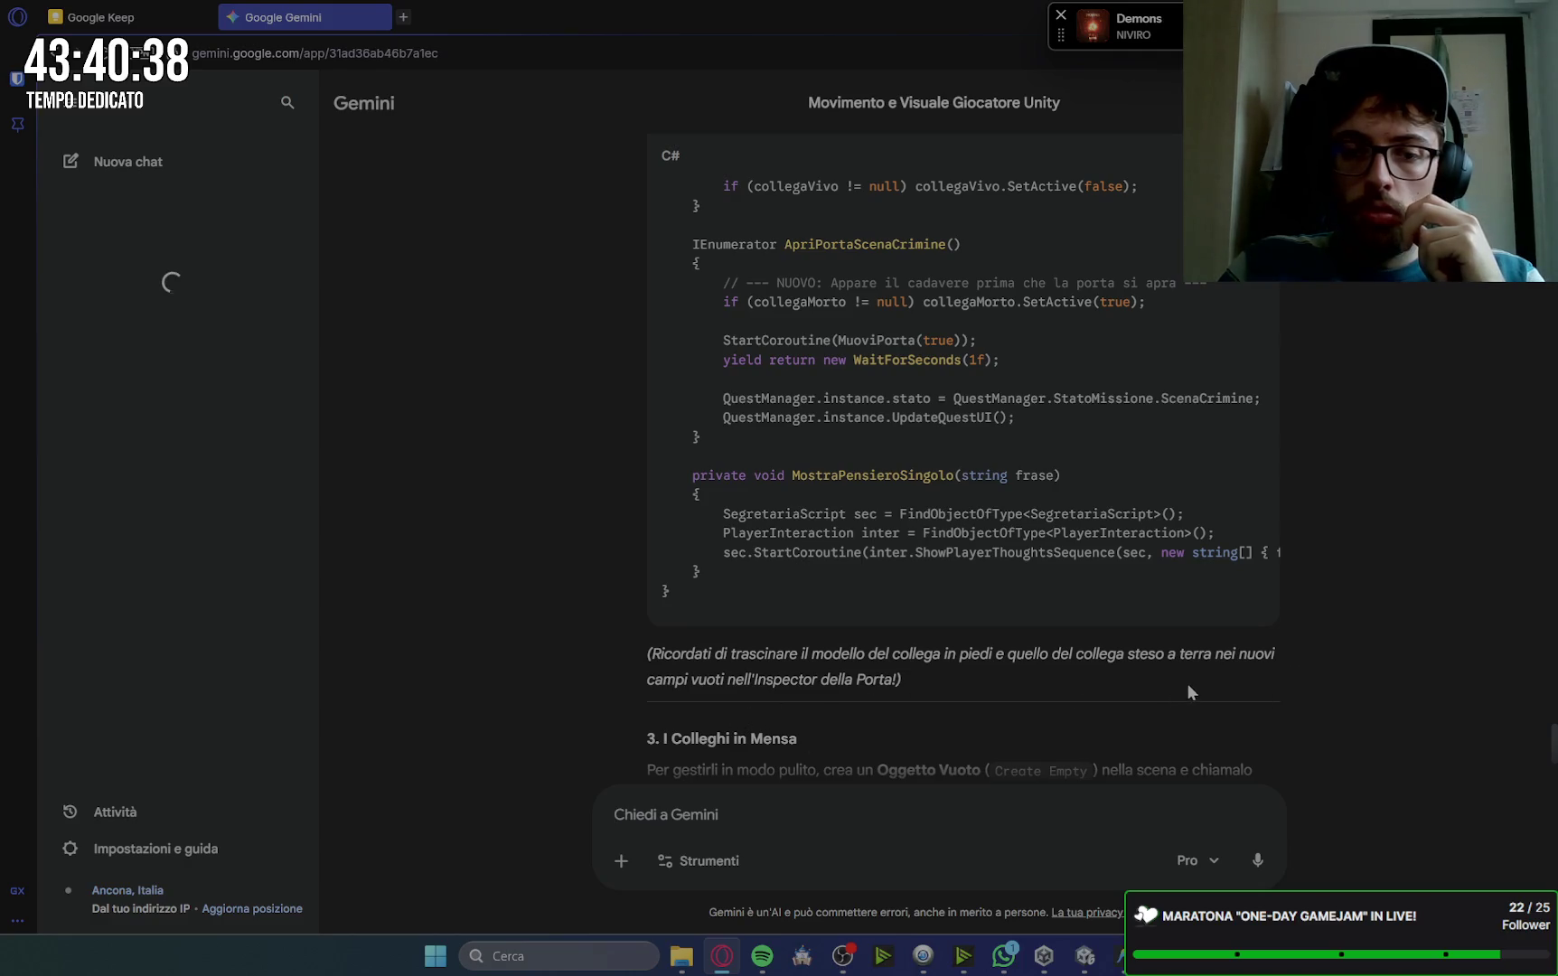
pyautogui.scroll(15, 1358, 630)
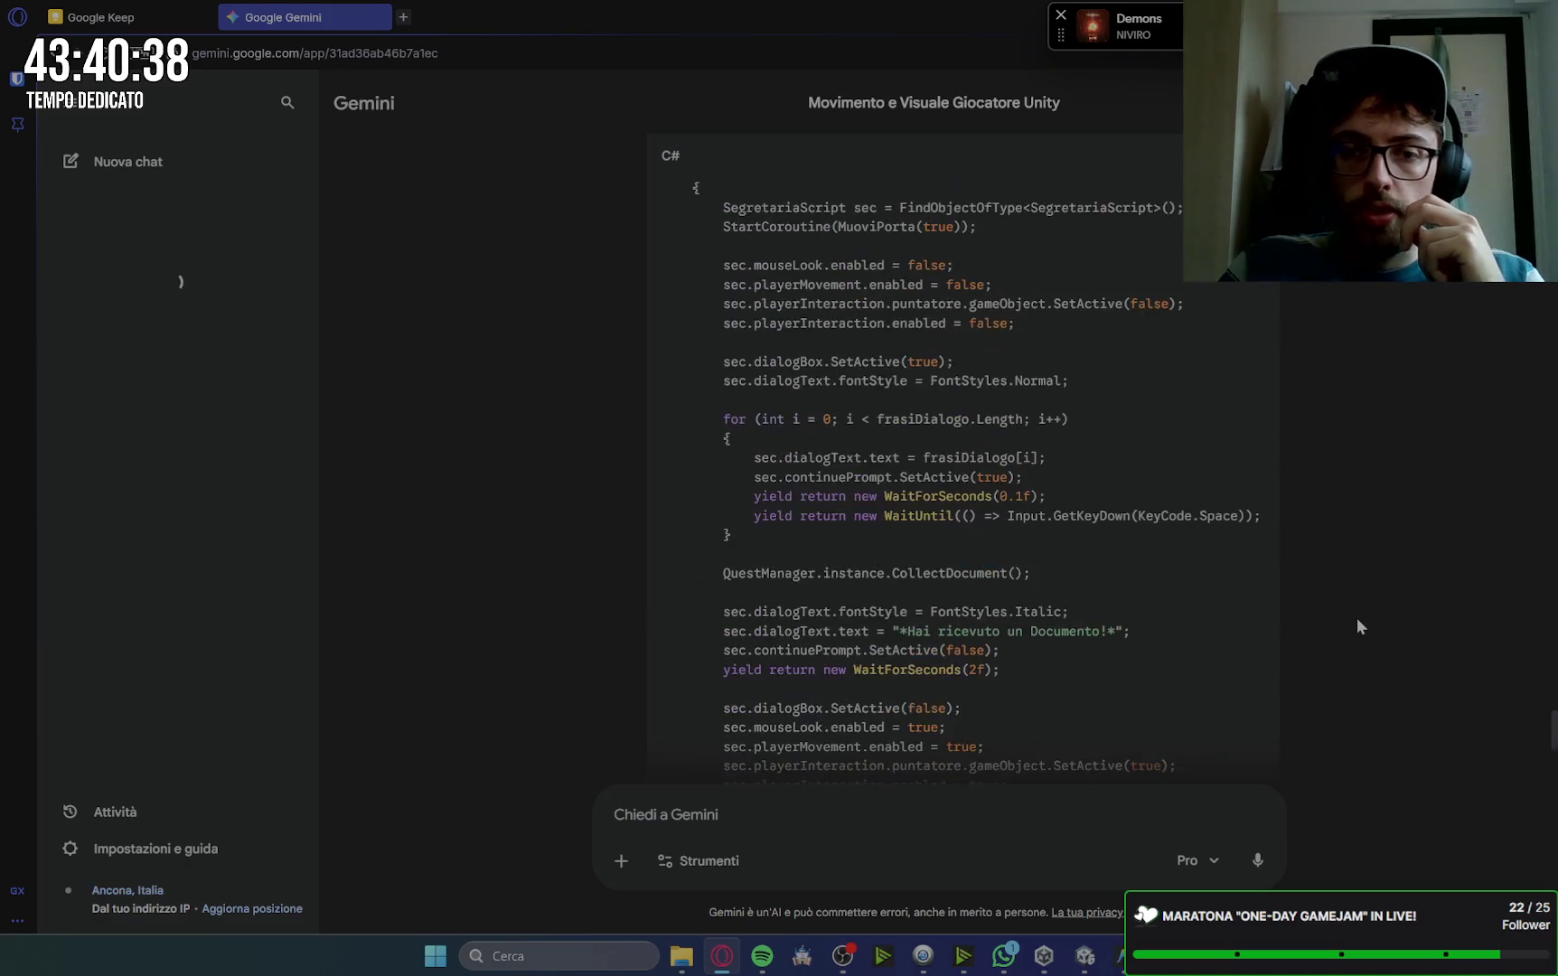
pyautogui.scroll(10, 1356, 617)
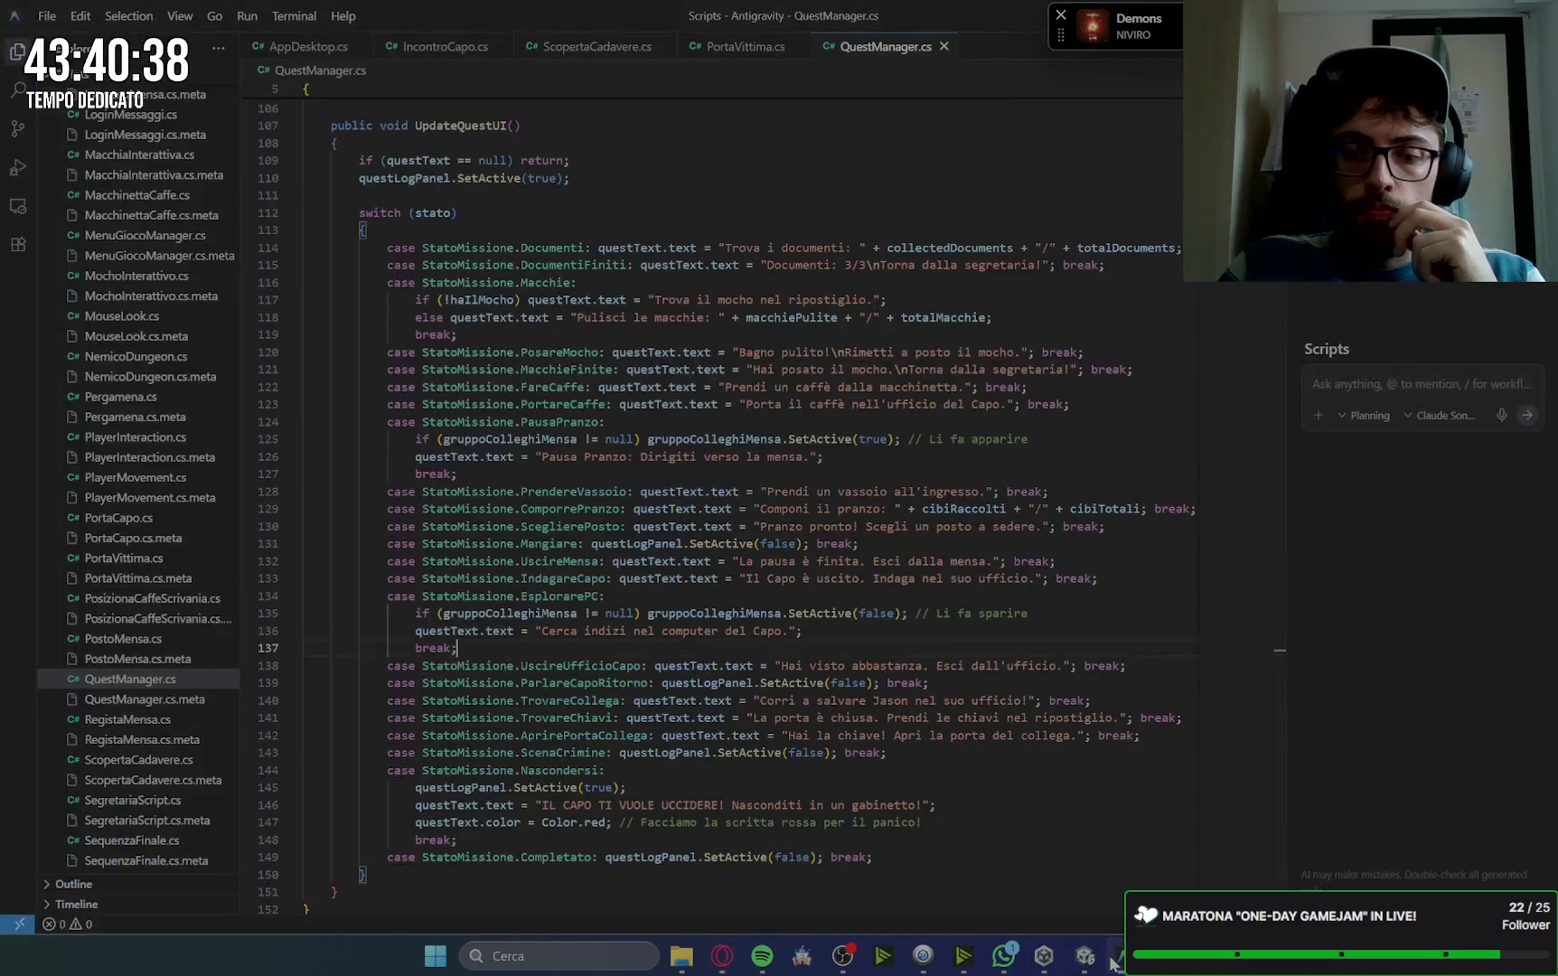
# Step: Expand PrimeQuest and select Porta_collega2 to see its empty Collega Vivo and Collega Morto fields
pyautogui.click(1084, 956)
pyautogui.click(47, 268)
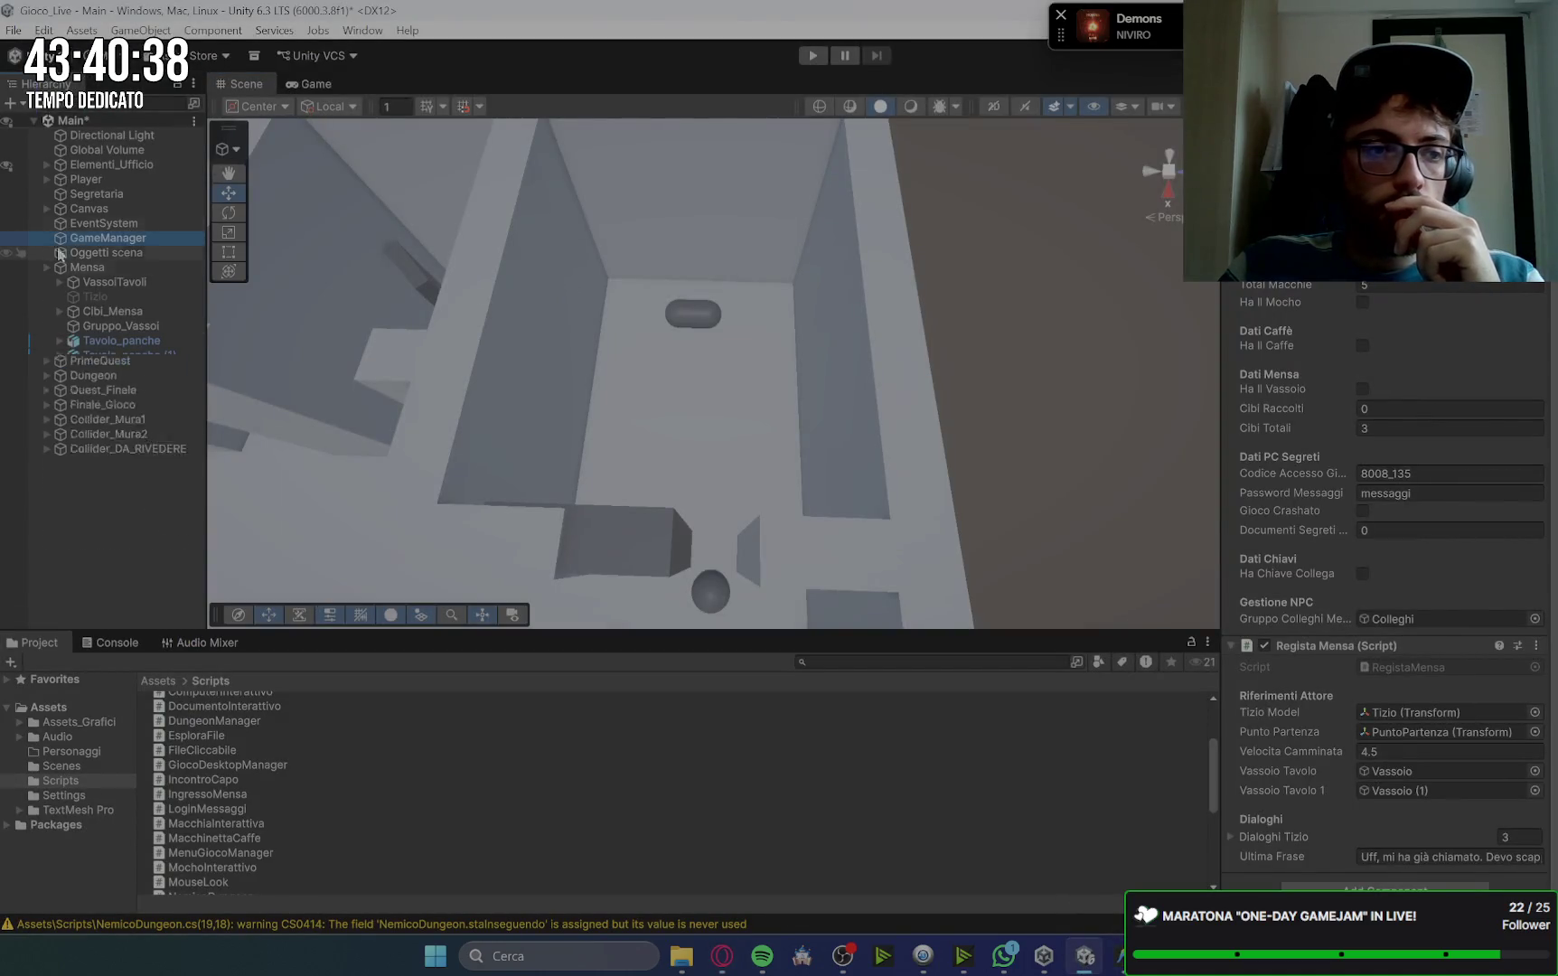
pyautogui.click(47, 282)
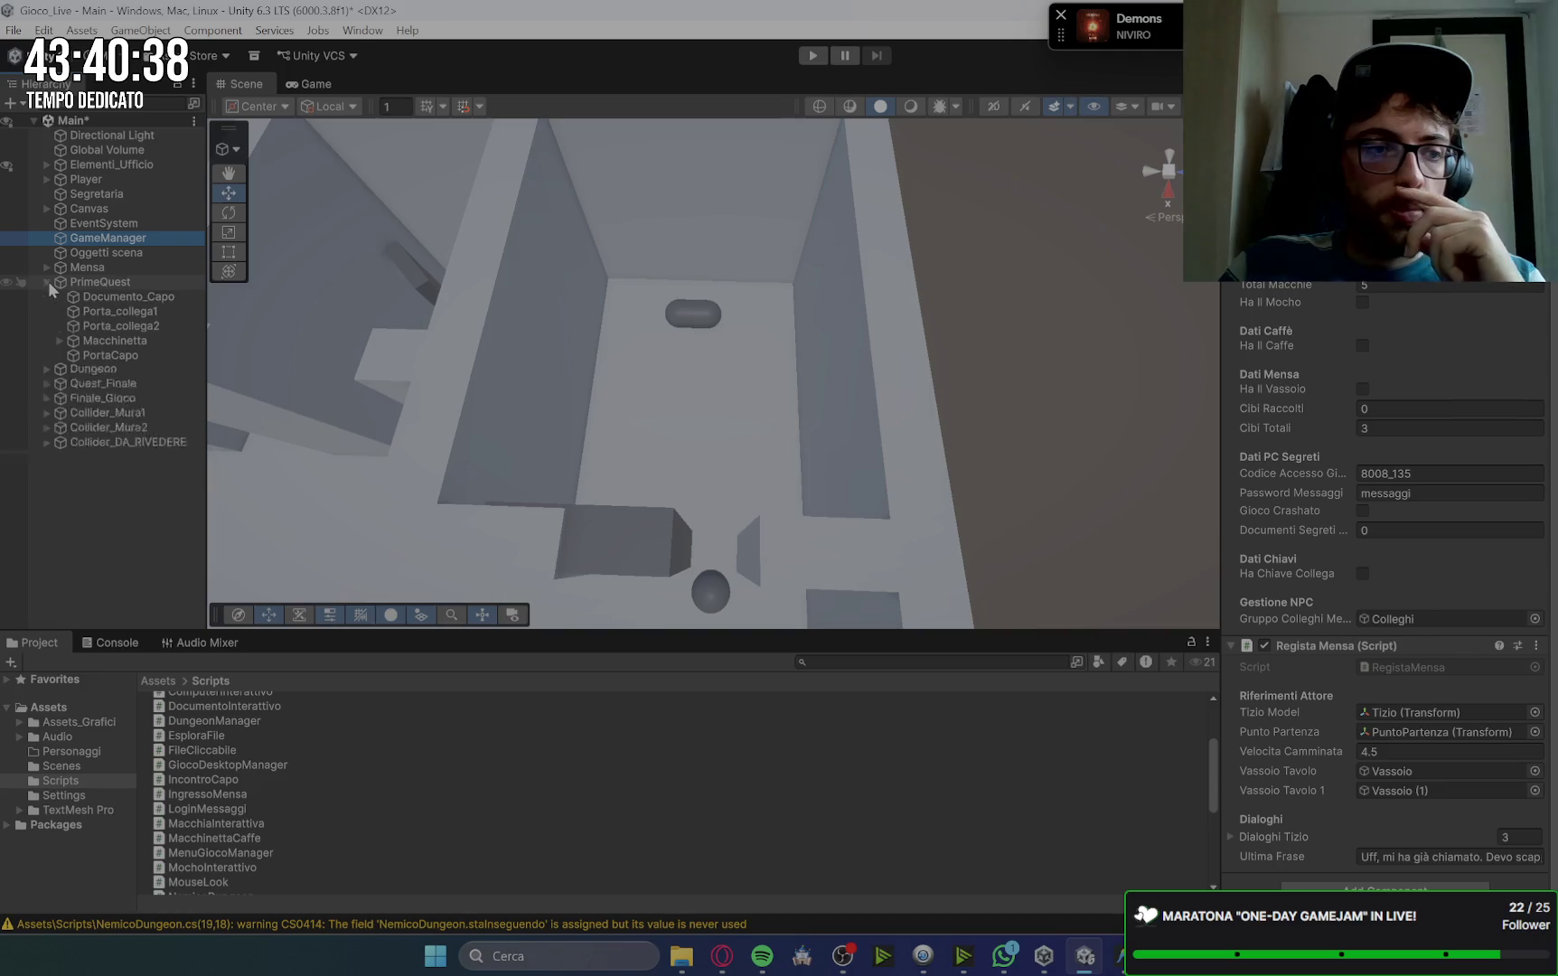
pyautogui.click(159, 324)
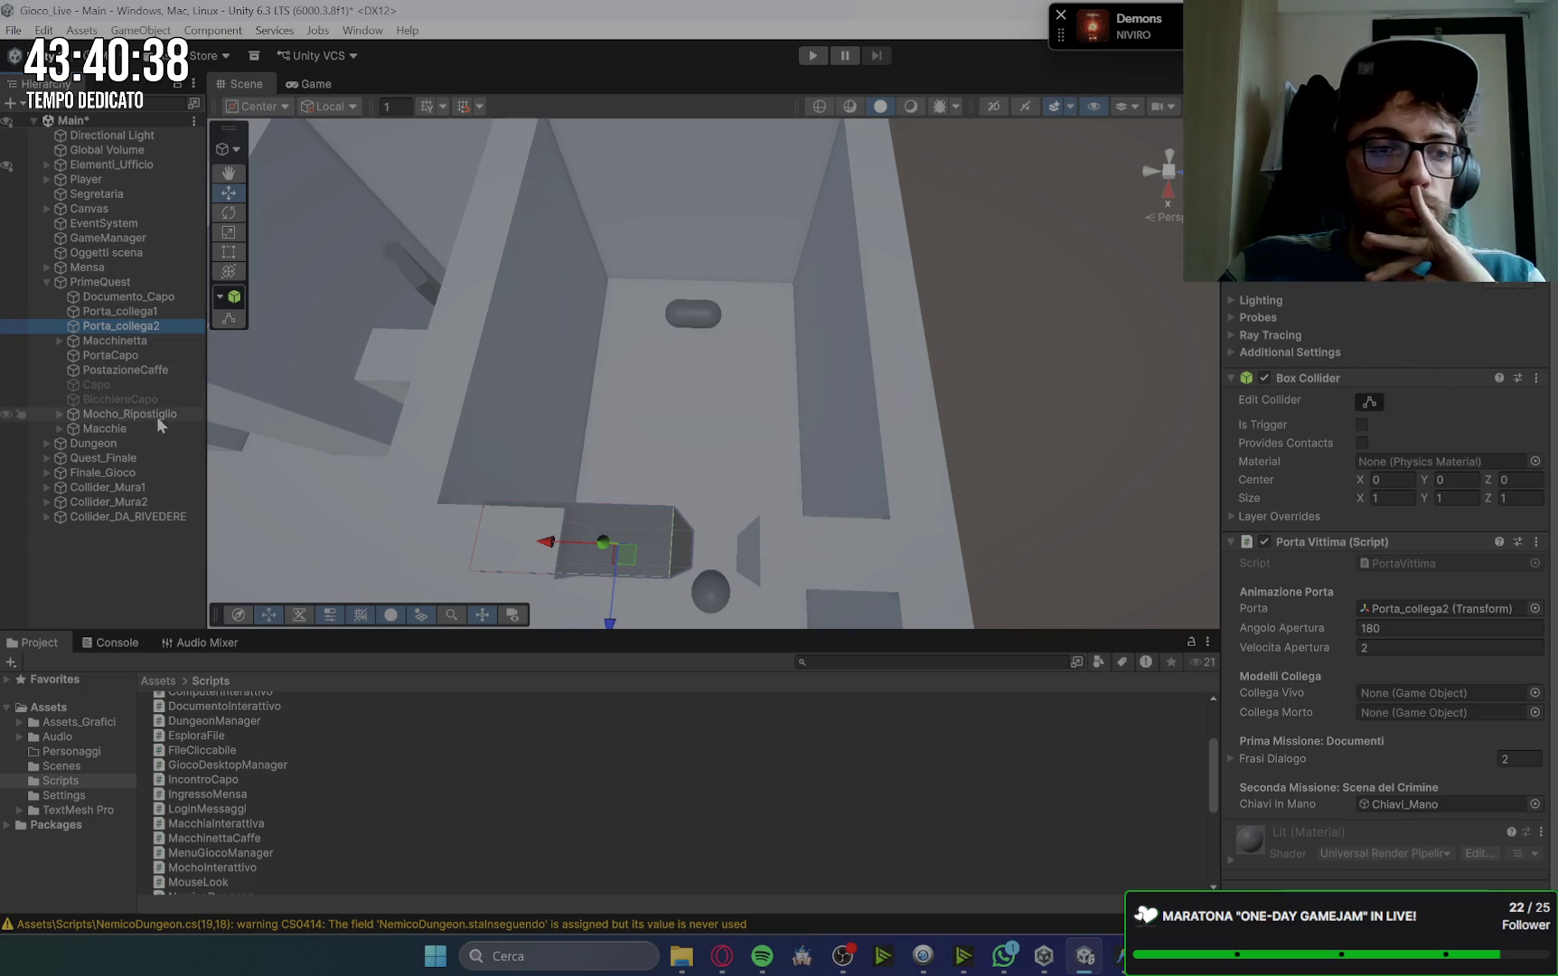
pyautogui.click(708, 337)
pyautogui.rightClick(695, 342)
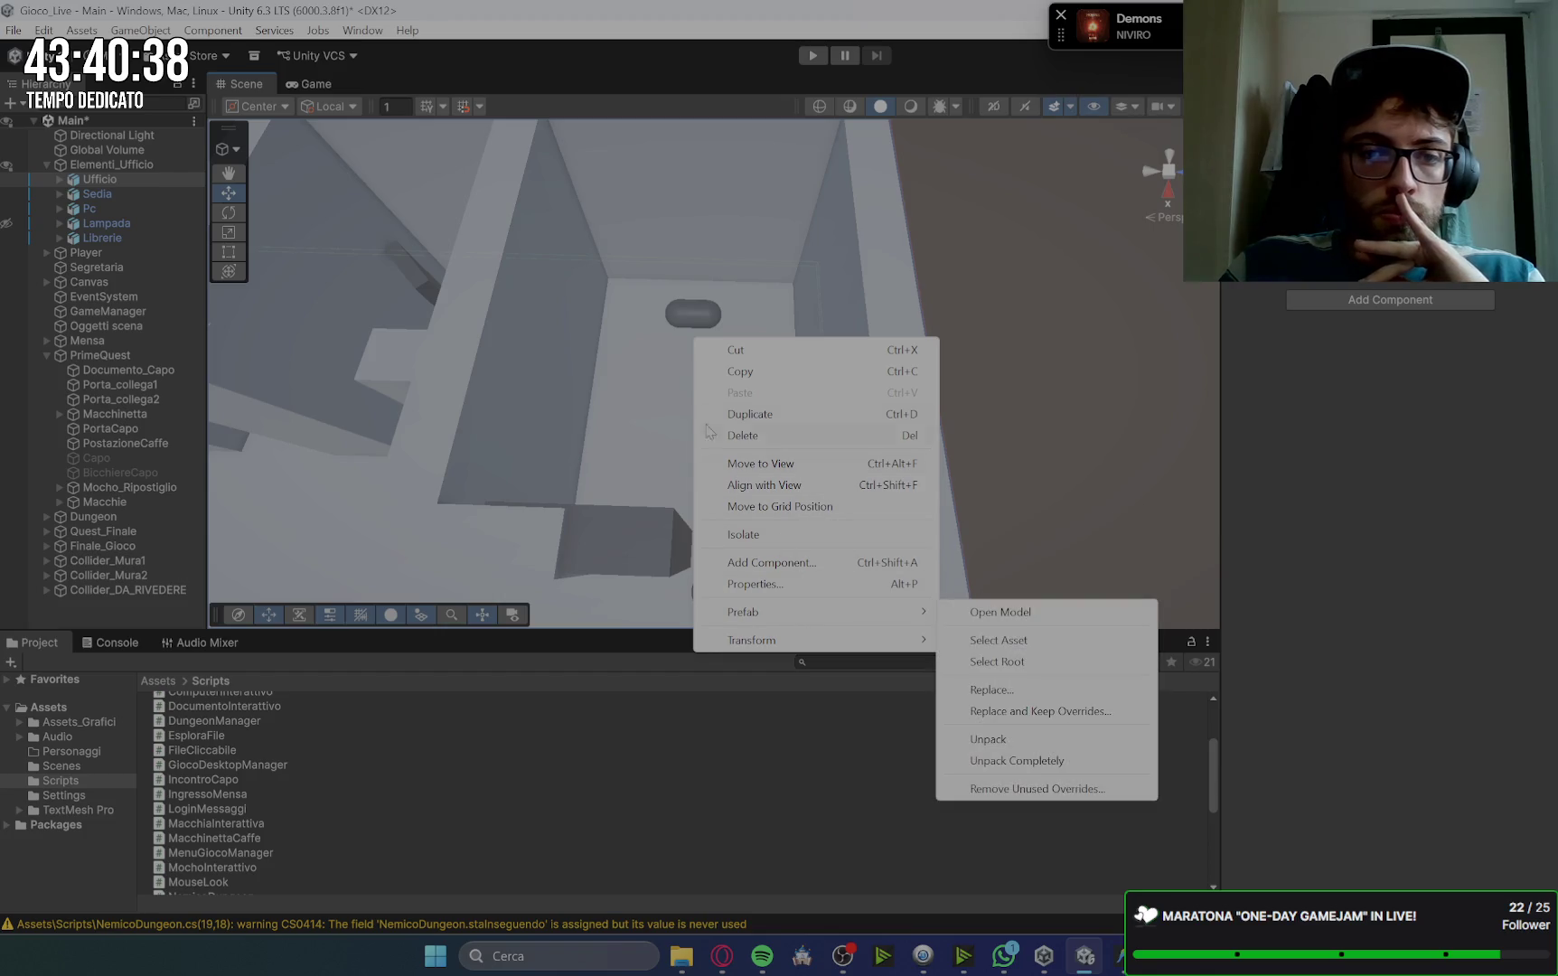
# Step: Create a 3D capsule under PrimeQuest named Coll_Vivo and frame it in the Scene view
pyautogui.click(116, 357)
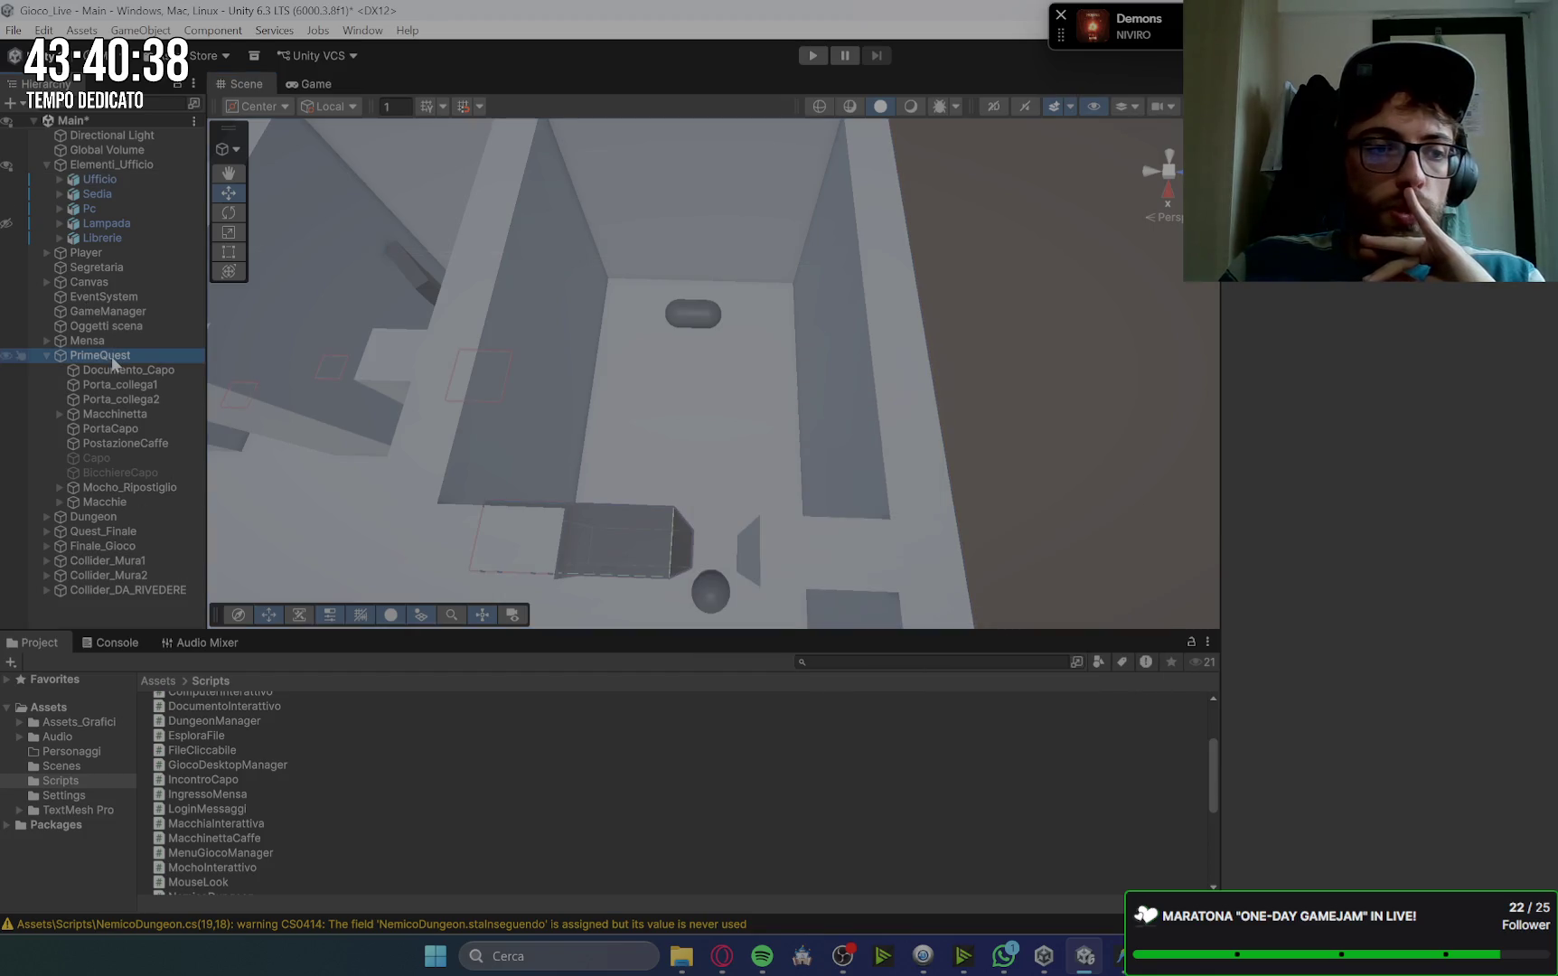
pyautogui.rightClick(172, 358)
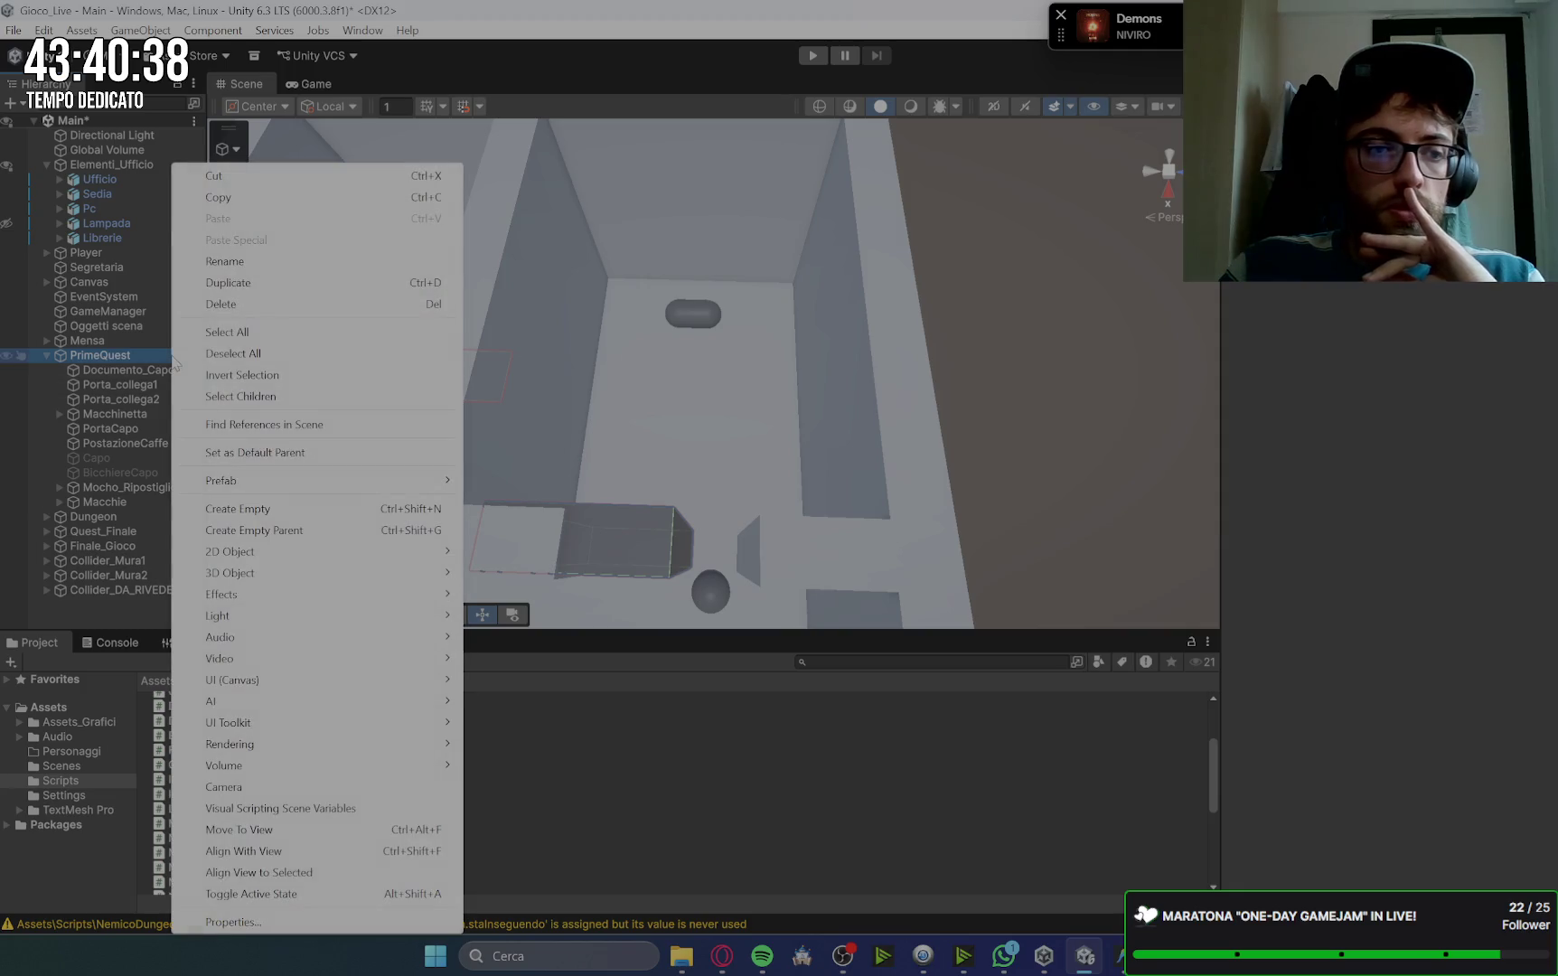
pyautogui.moveTo(281, 574)
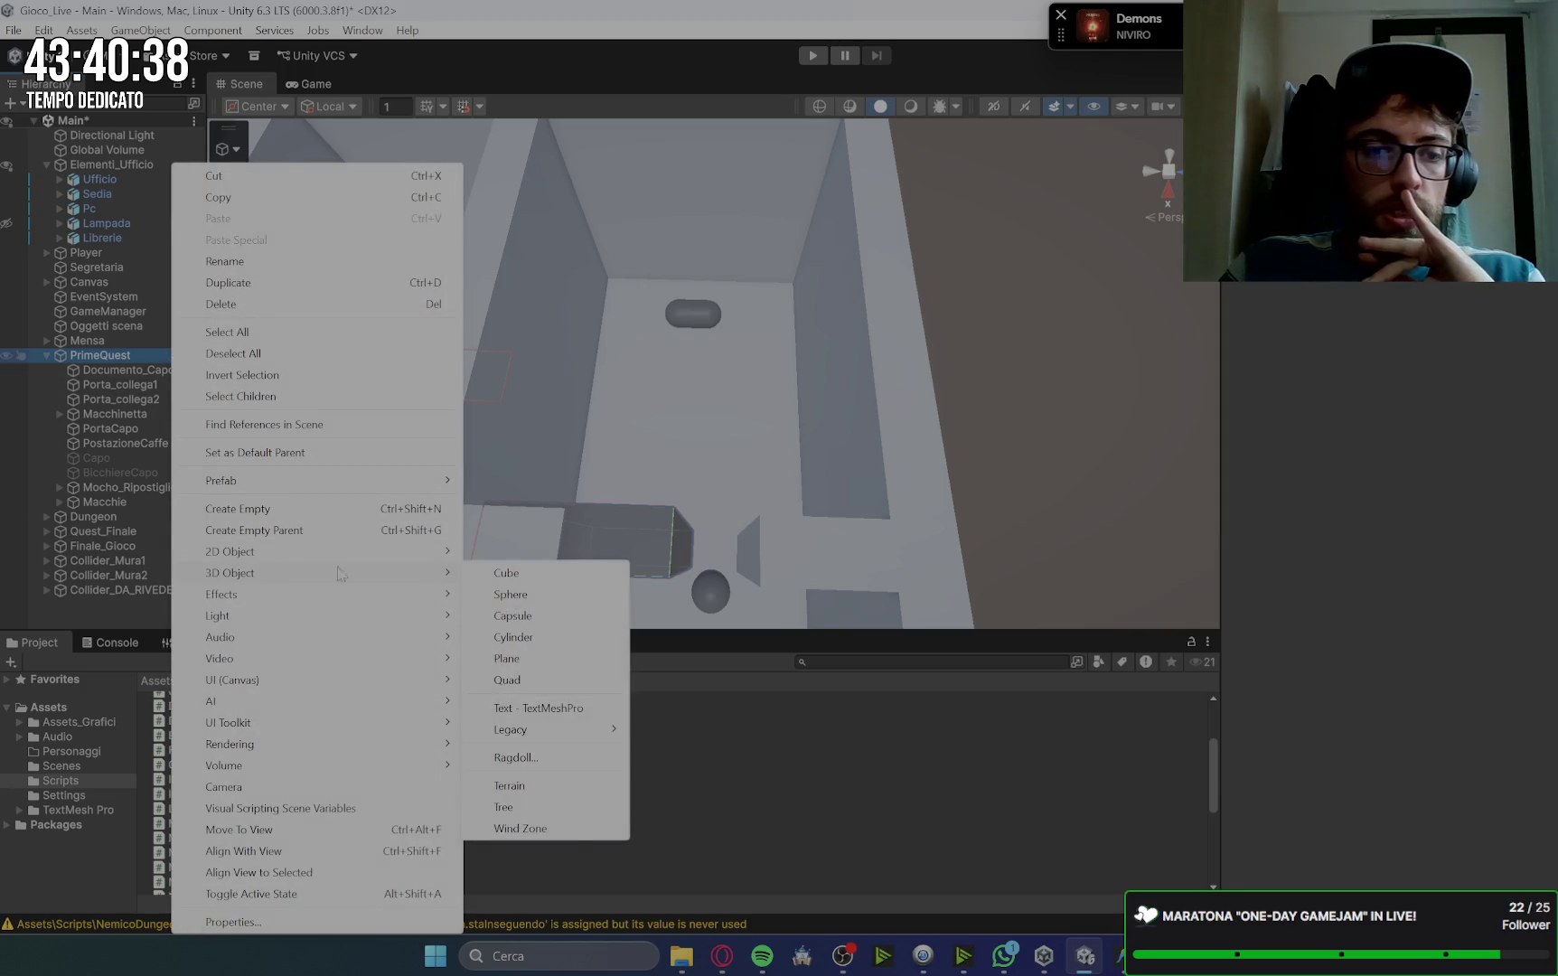
pyautogui.click(512, 616)
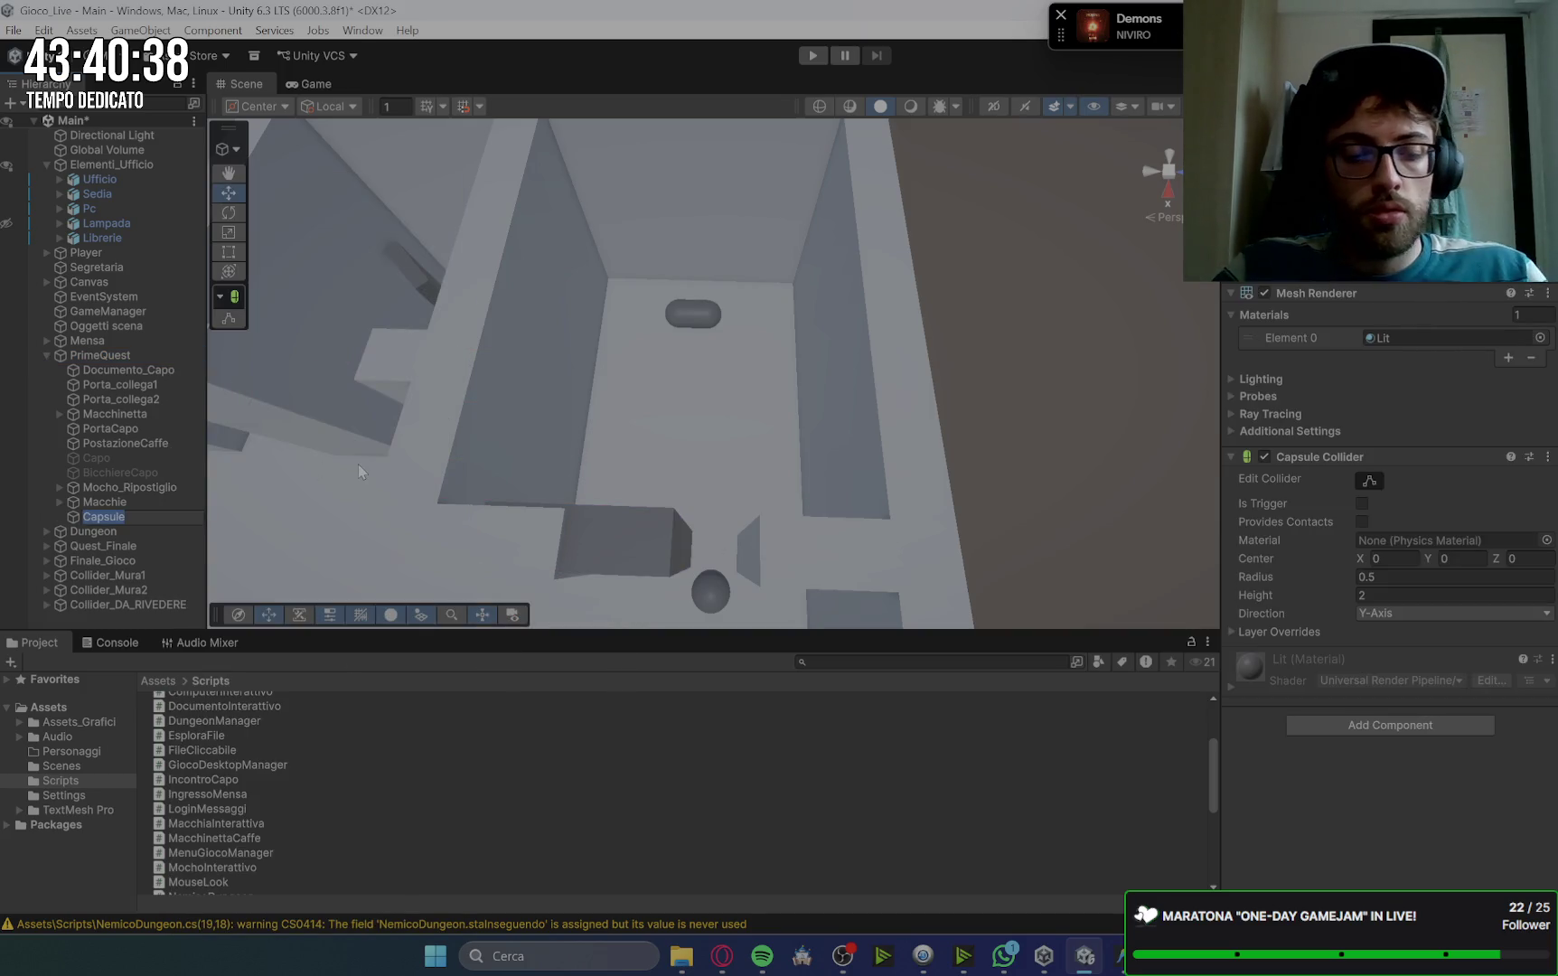
pyautogui.write('Coll_')
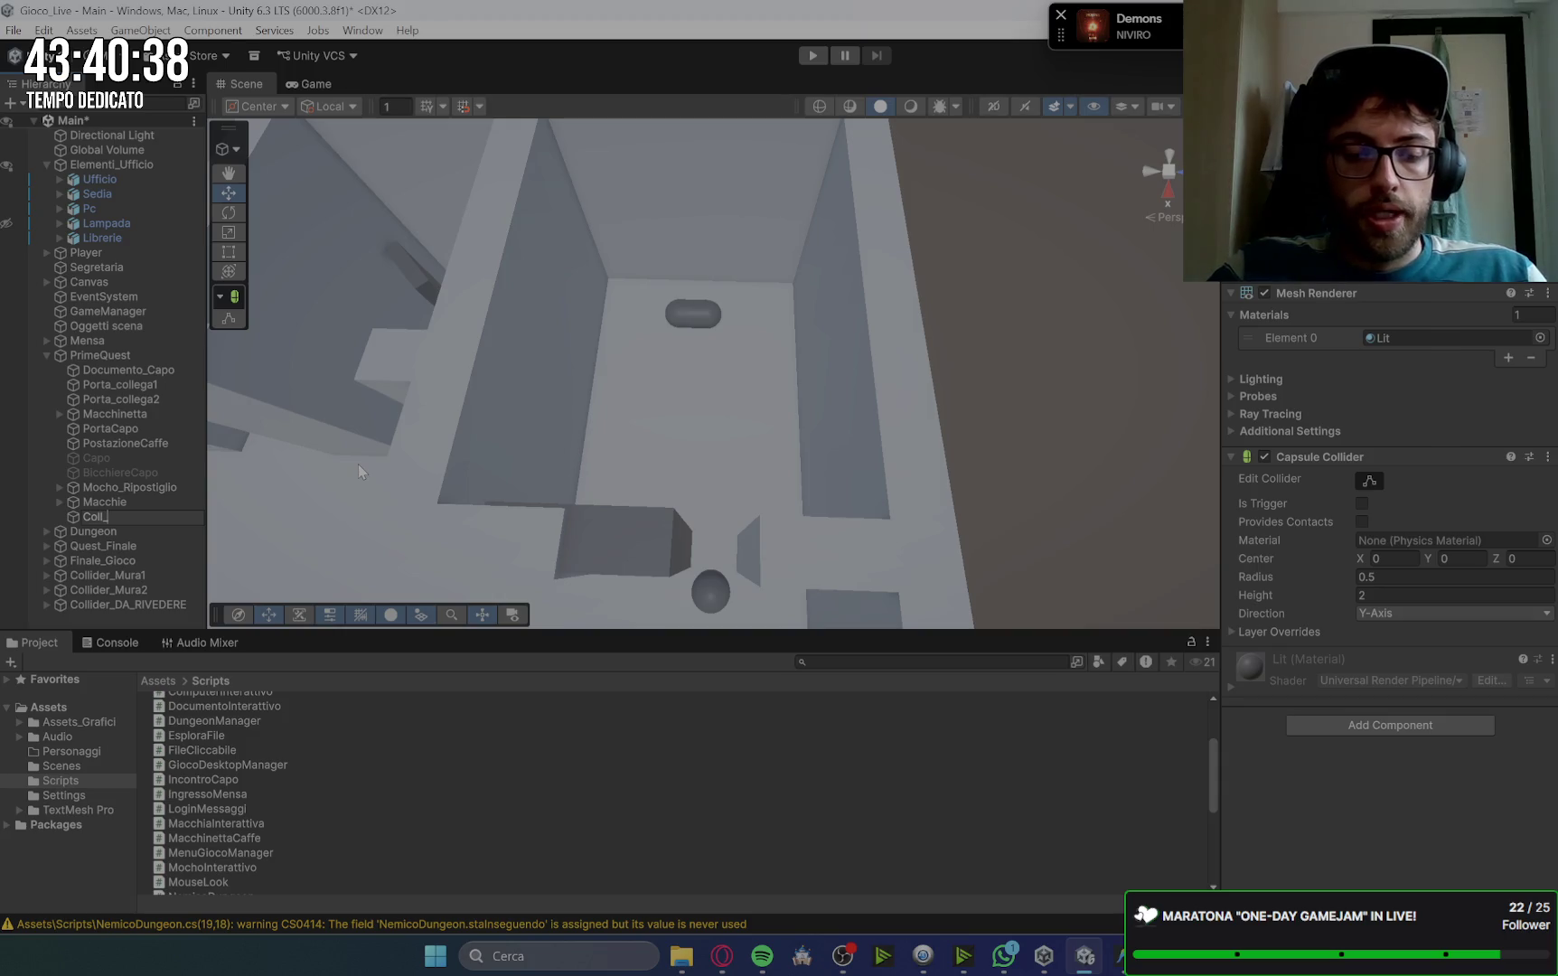
pyautogui.write('Vivo')
pyautogui.press('Return')
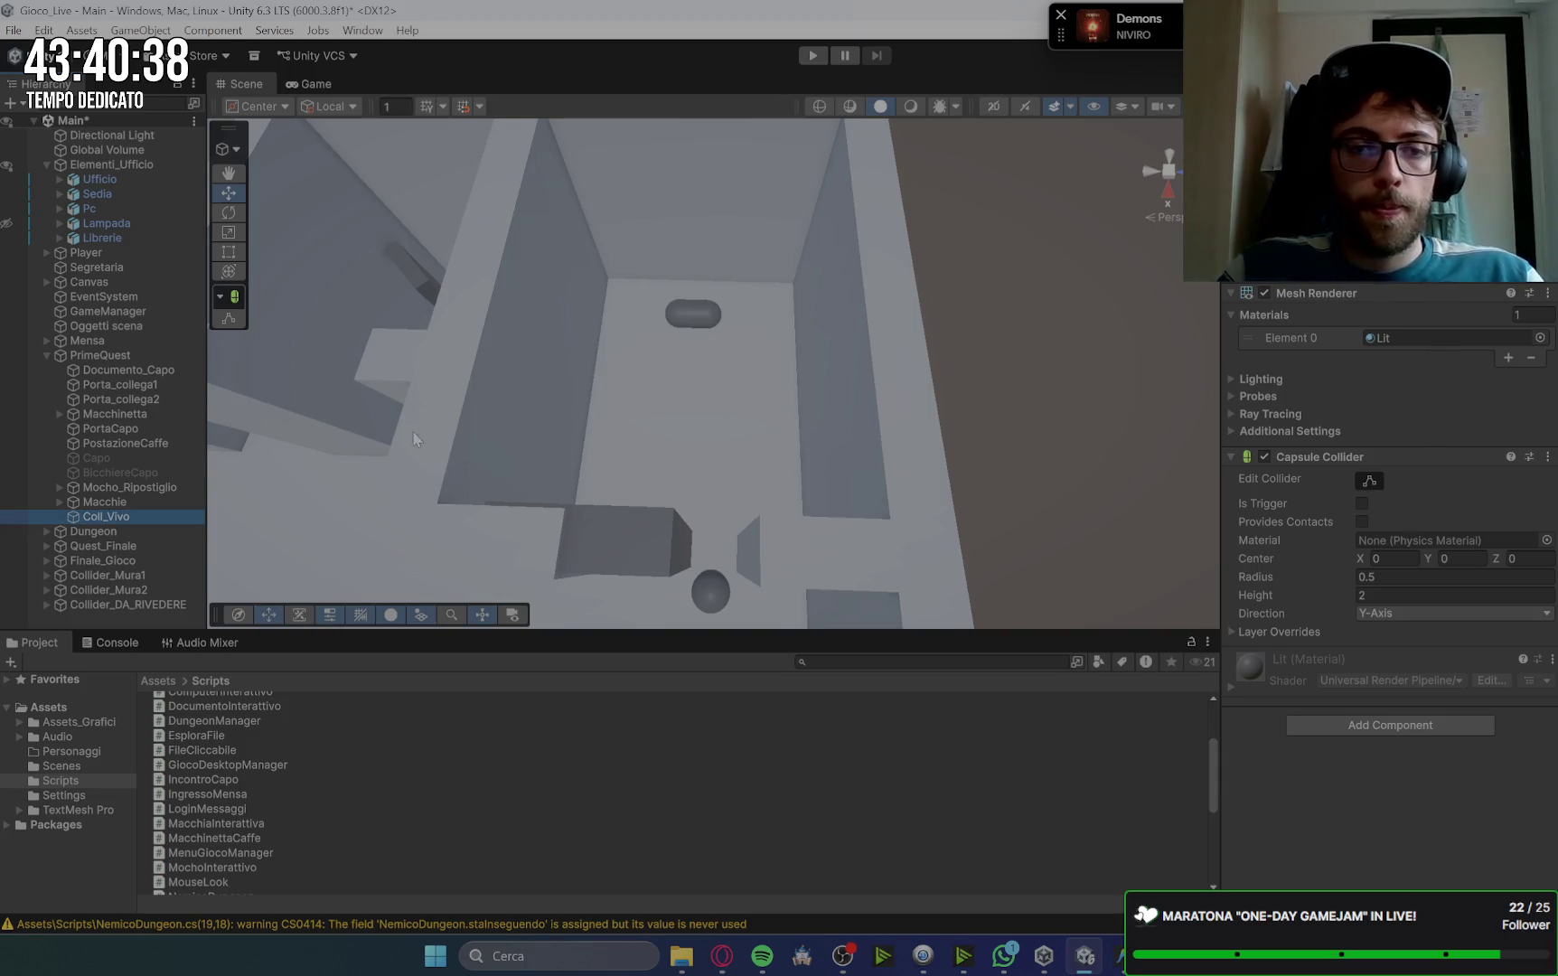
pyautogui.scroll(-10, 505, 467)
pyautogui.moveTo(504, 467)
pyautogui.mouseDown()
pyautogui.moveTo(660, 518)
pyautogui.moveTo(713, 348)
pyautogui.moveTo(818, 250)
pyautogui.moveTo(813, 323)
pyautogui.moveTo(561, 540)
pyautogui.mouseUp()
pyautogui.doubleClick(120, 512)
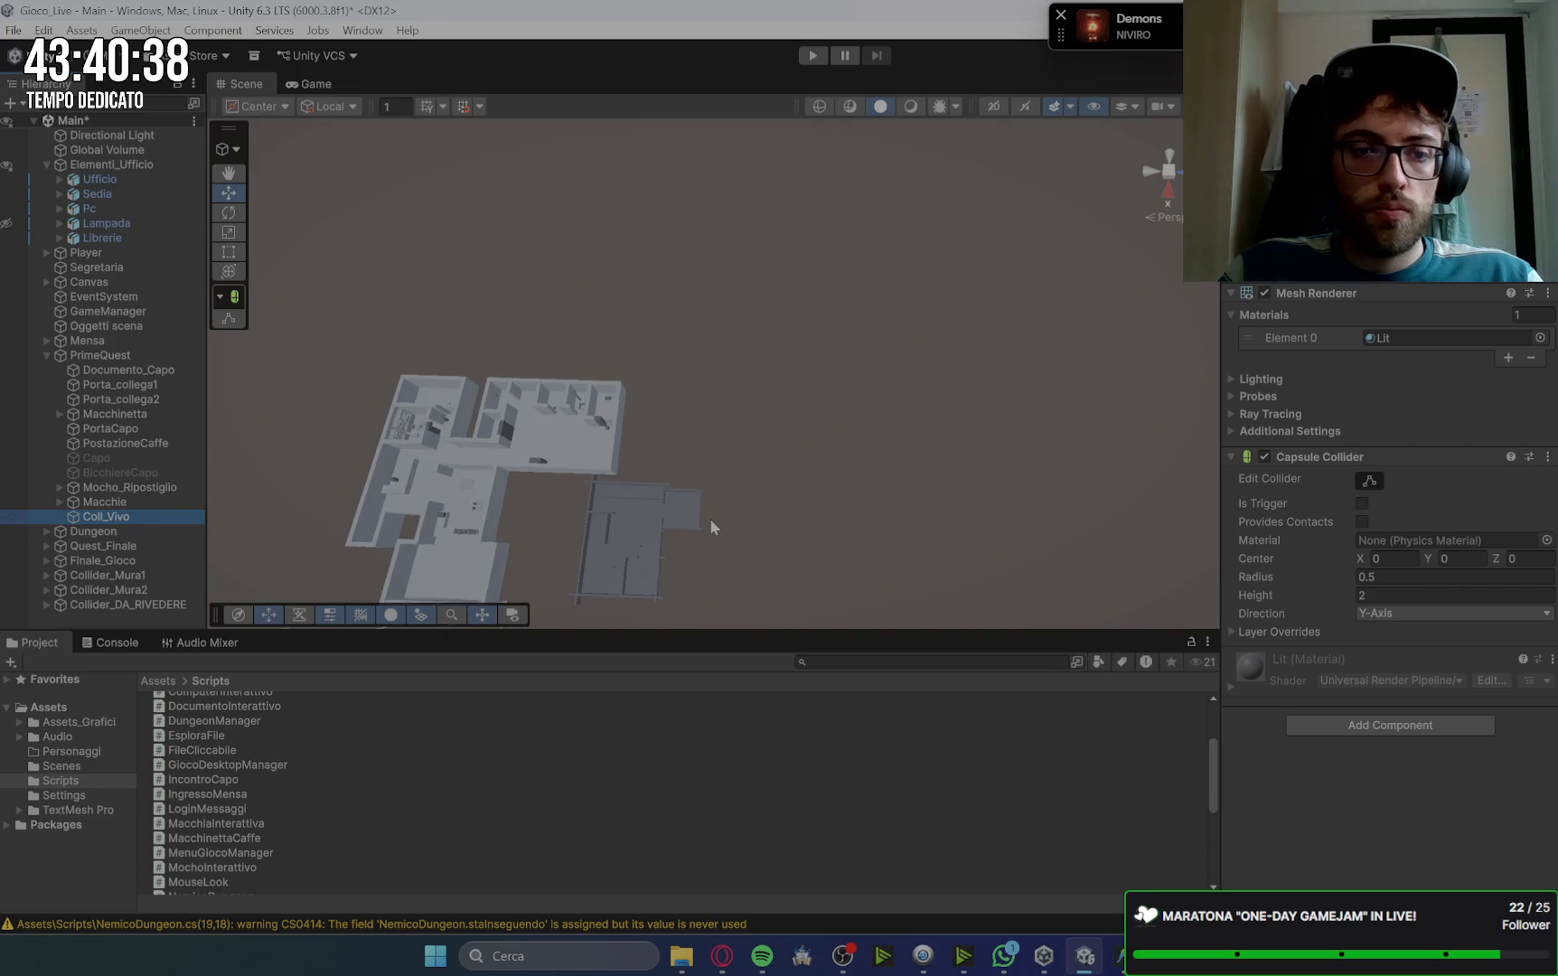
# Step: Select the Coll_Vivo capsule under PrimeQuest and frame it in the Scene view
pyautogui.scroll(5, 643, 350)
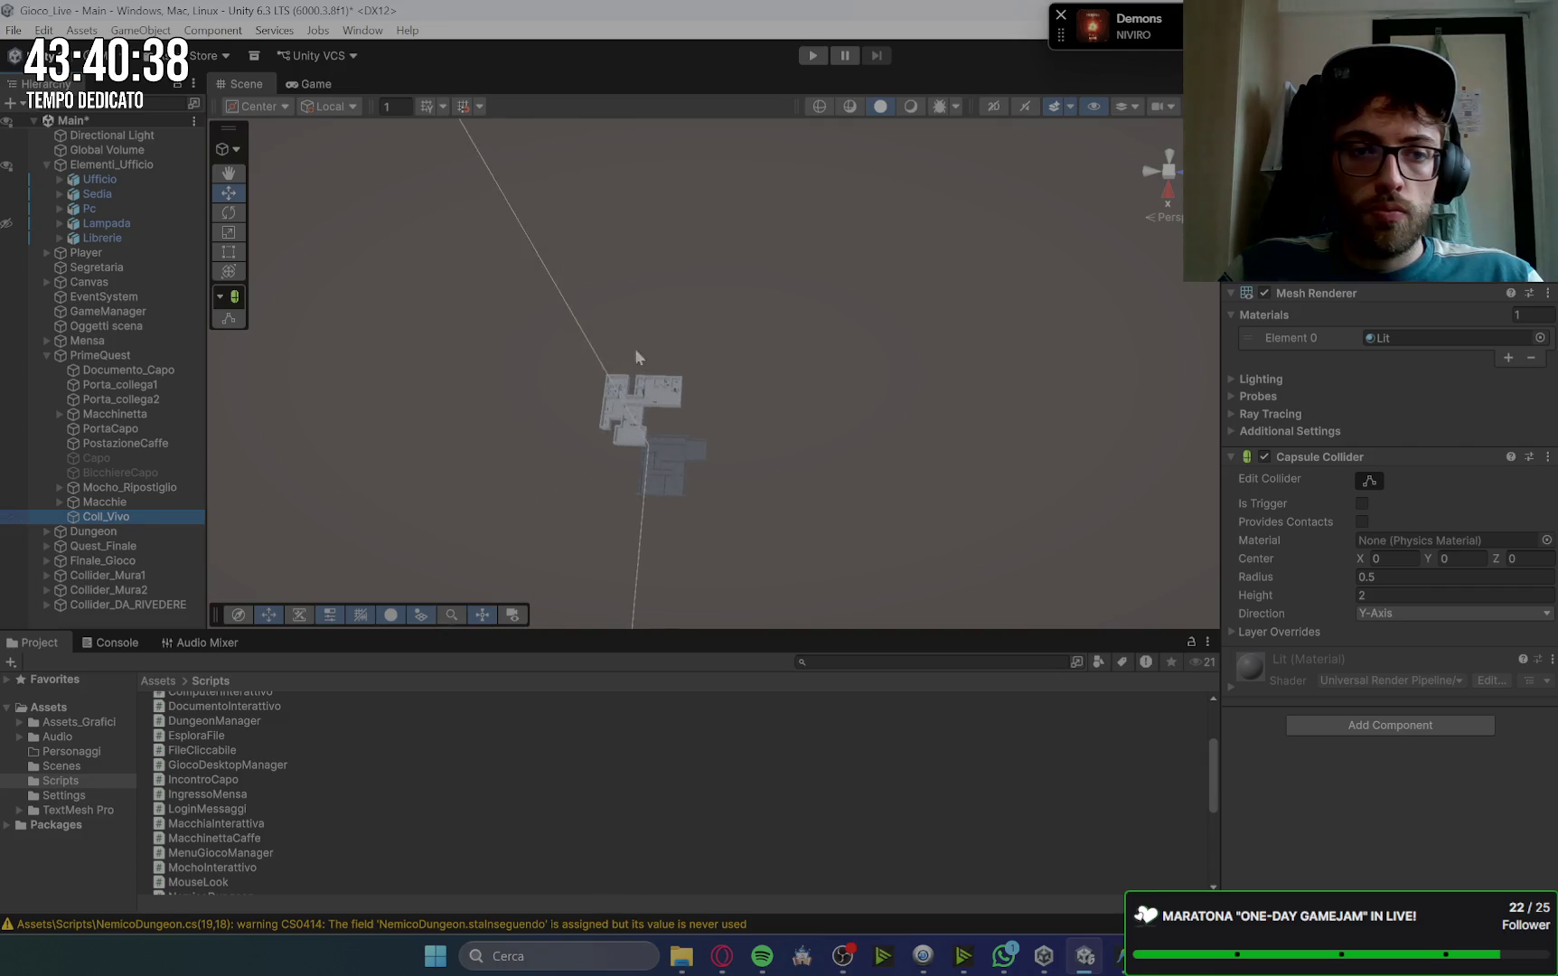
pyautogui.scroll(3, 543, 489)
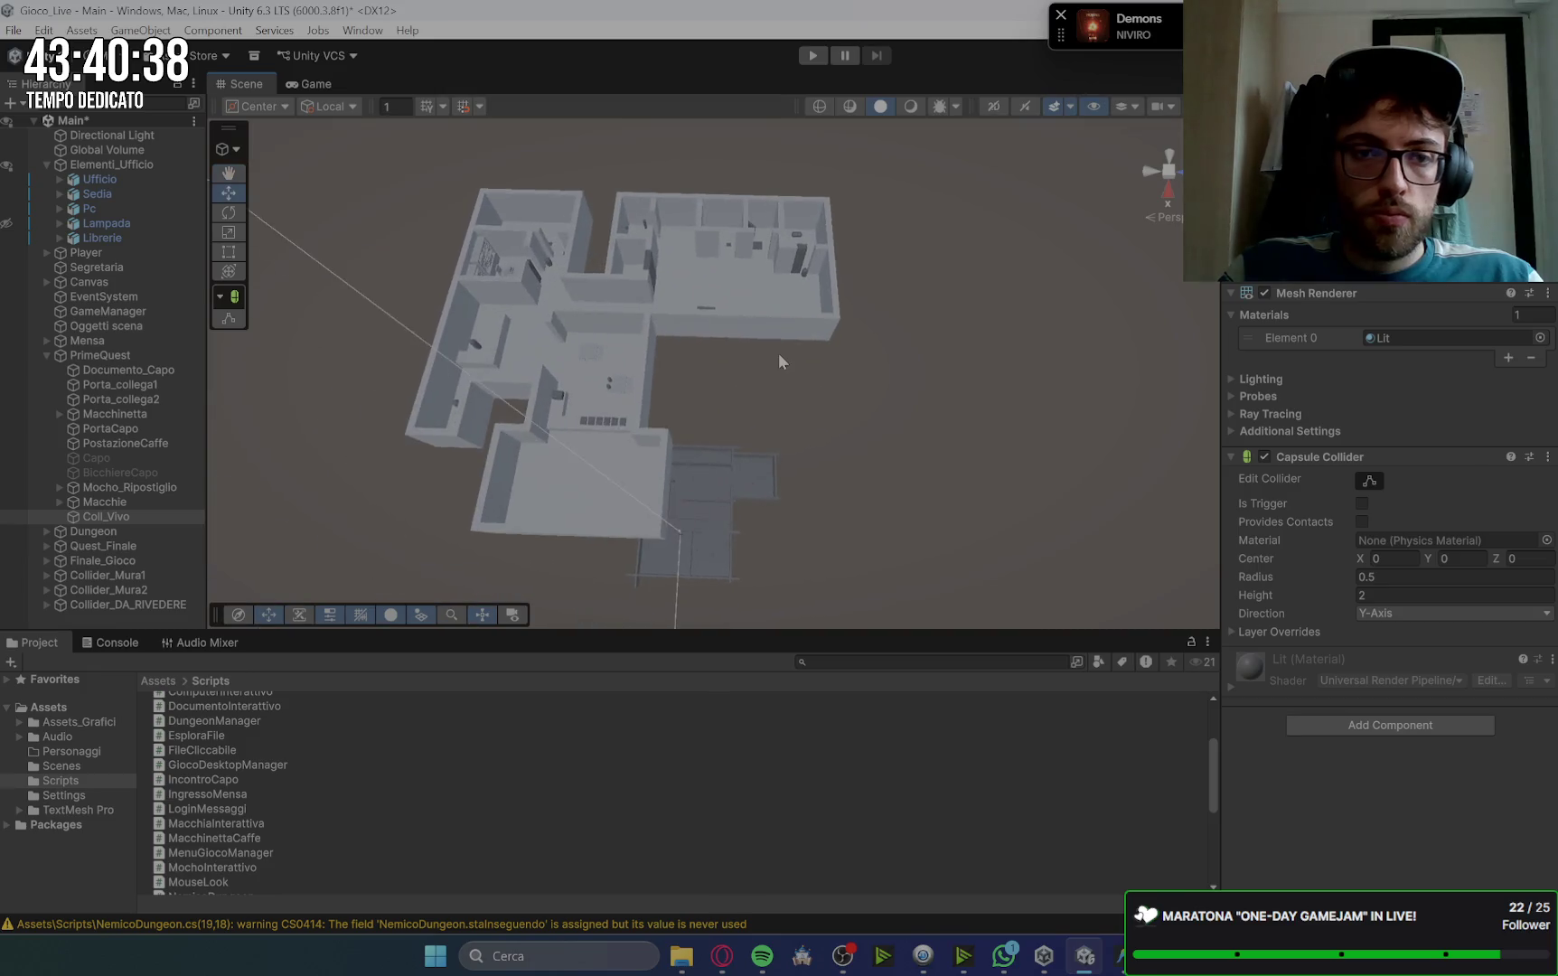
pyautogui.scroll(3, 775, 356)
pyautogui.click(110, 356)
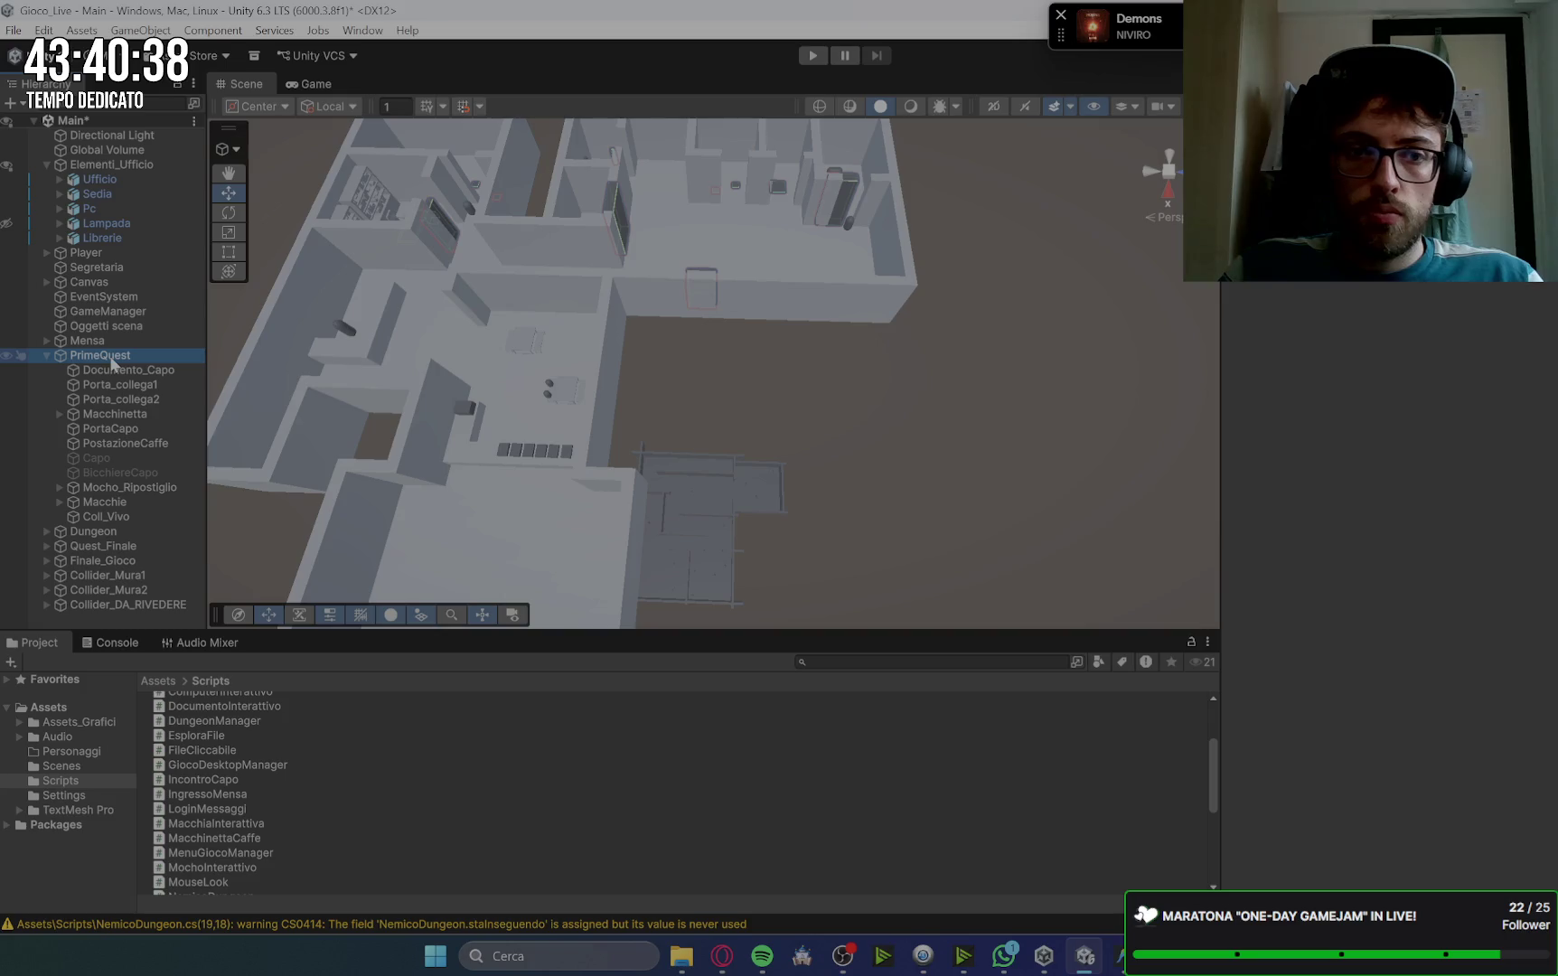
pyautogui.click(886, 357)
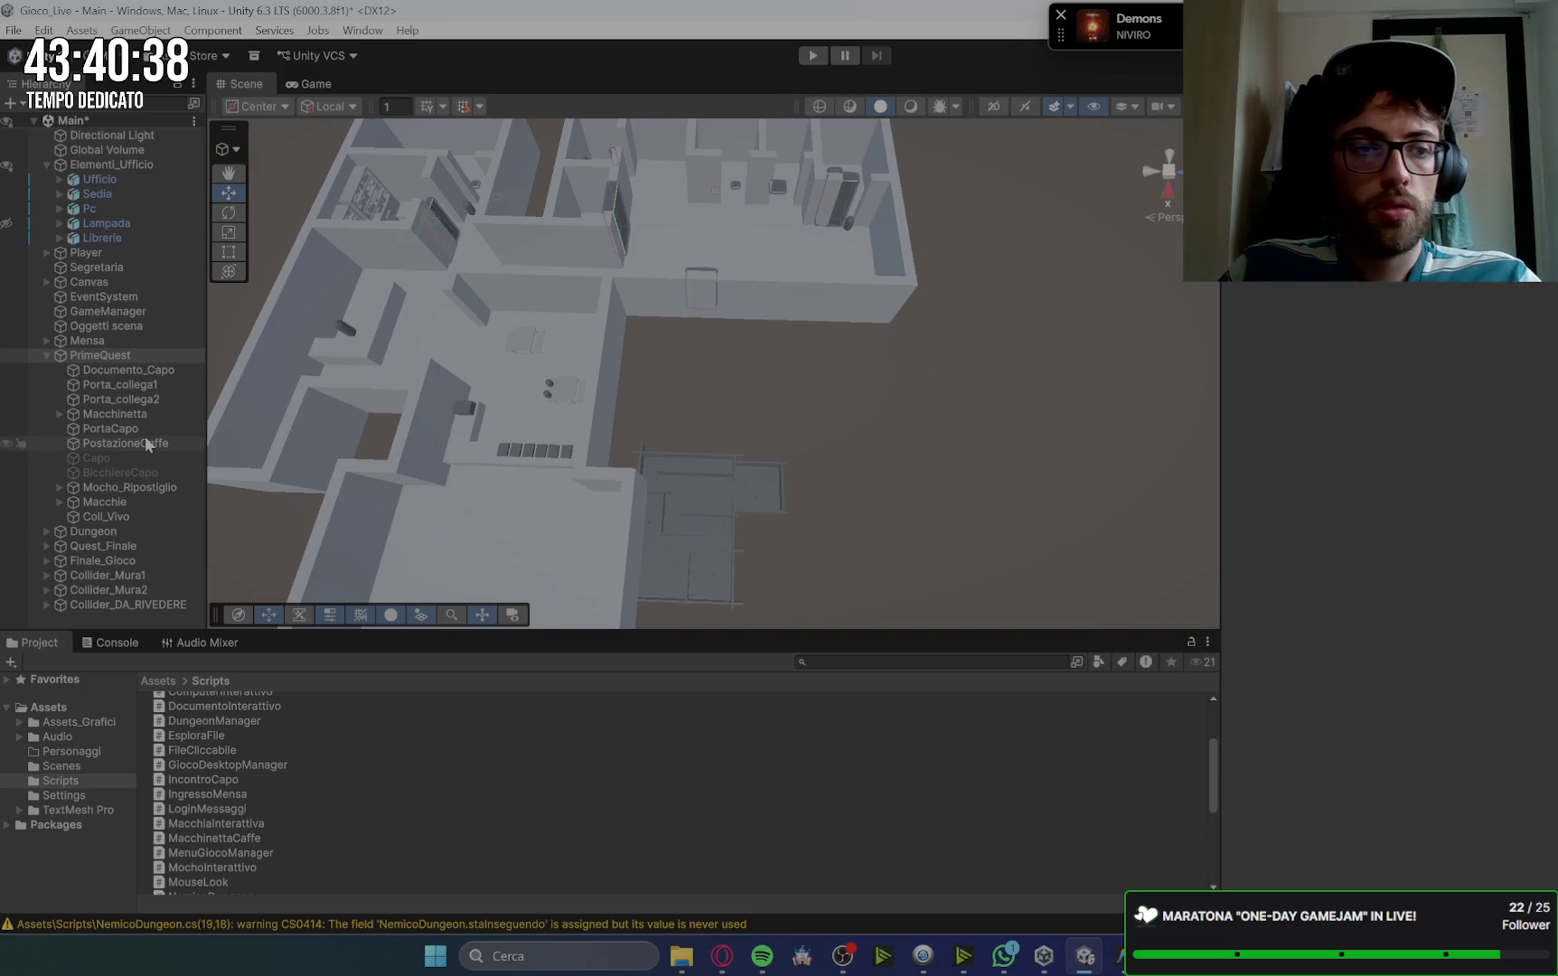
pyautogui.doubleClick(125, 516)
pyautogui.moveTo(890, 394)
pyautogui.mouseDown()
pyautogui.moveTo(890, 312)
pyautogui.moveTo(1036, 353)
pyautogui.moveTo(811, 261)
pyautogui.moveTo(858, 403)
pyautogui.mouseUp()
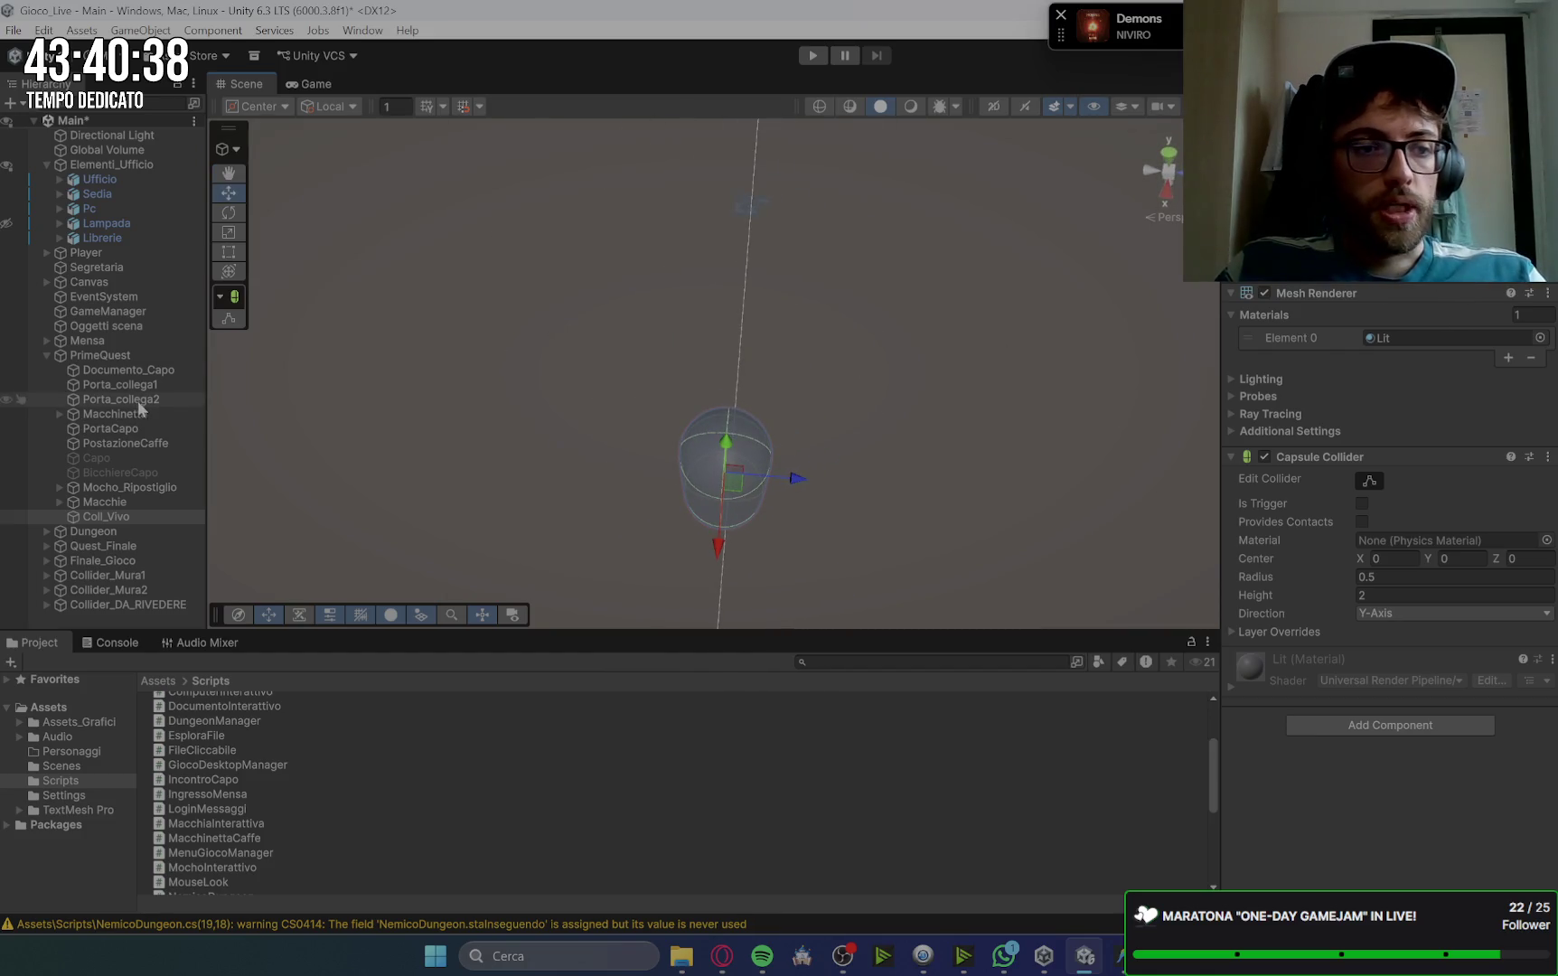
pyautogui.click(118, 354)
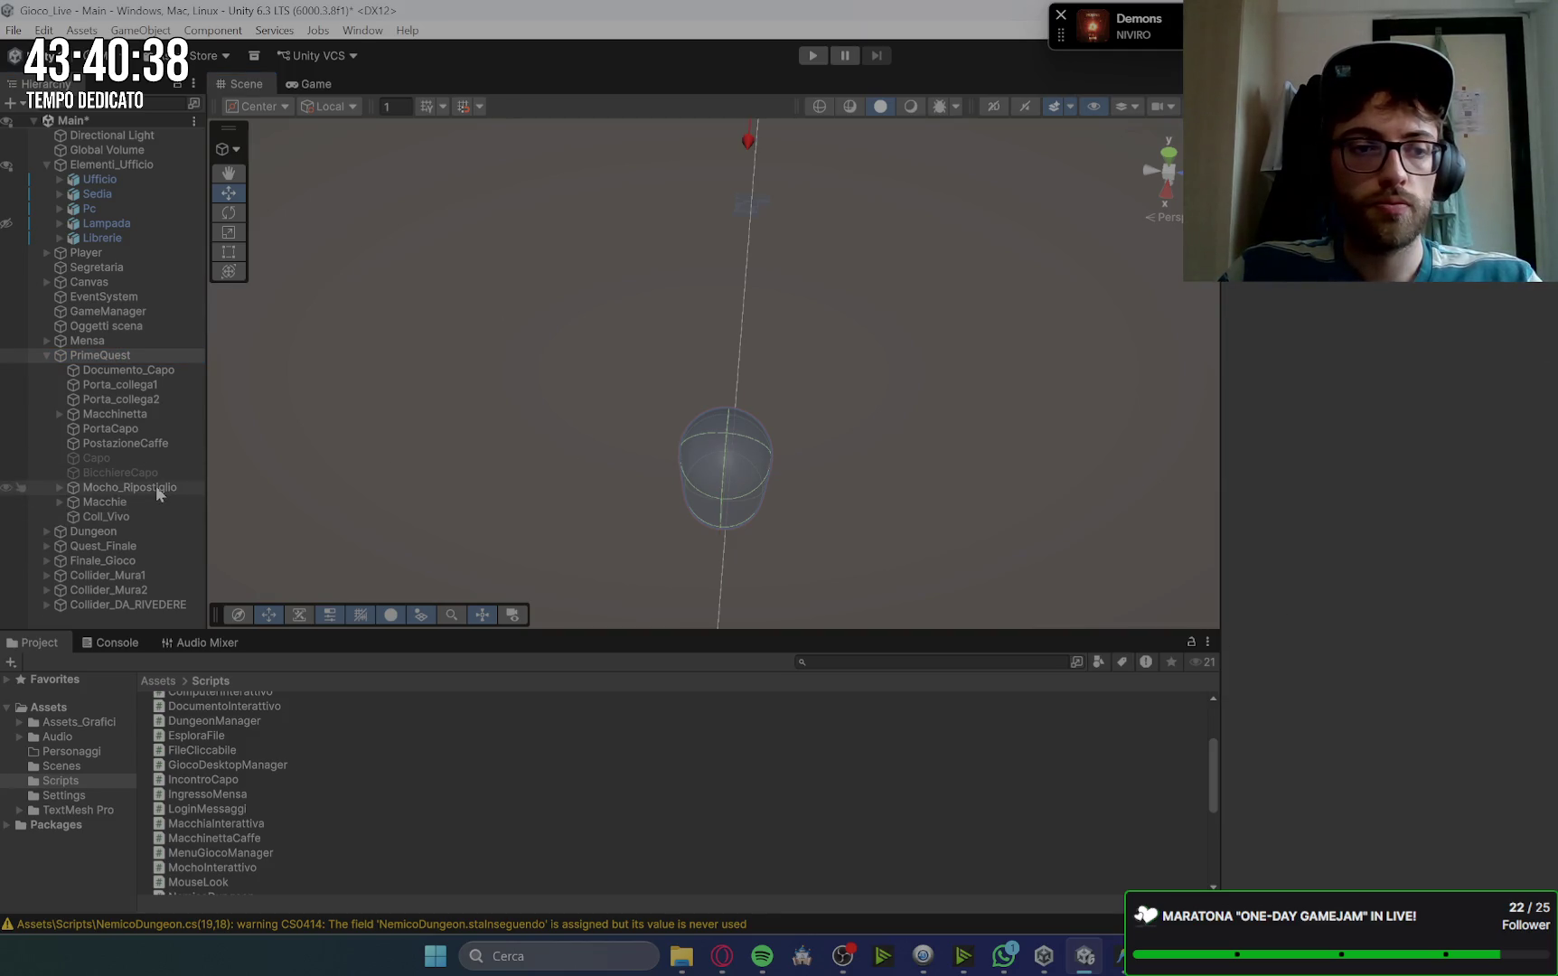
pyautogui.click(106, 516)
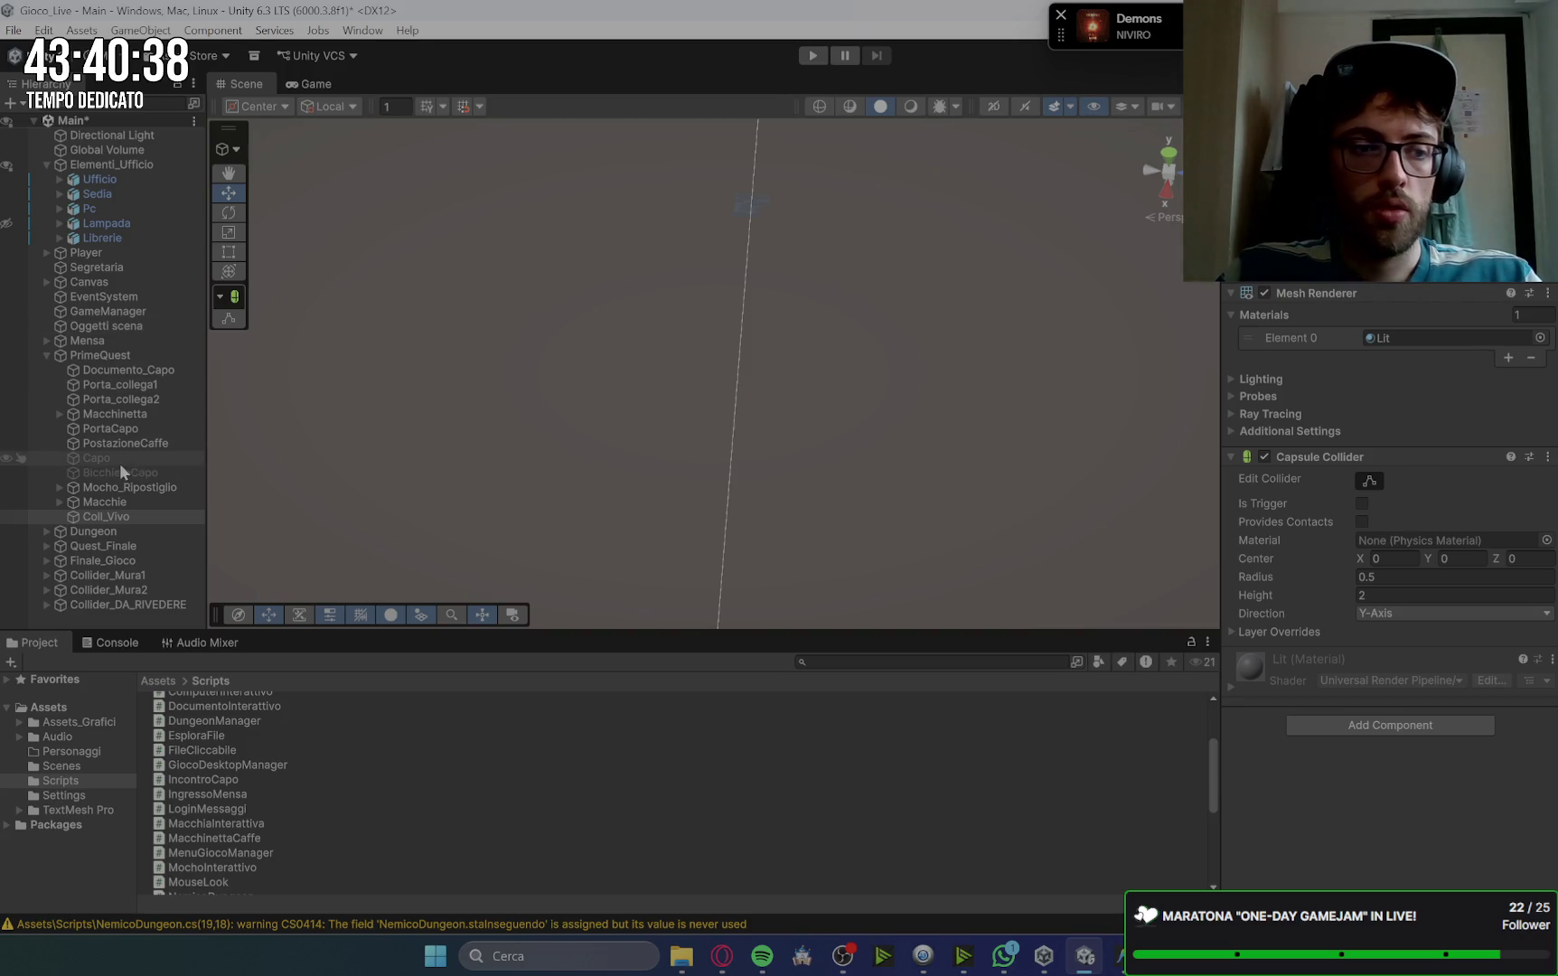
pyautogui.click(123, 359)
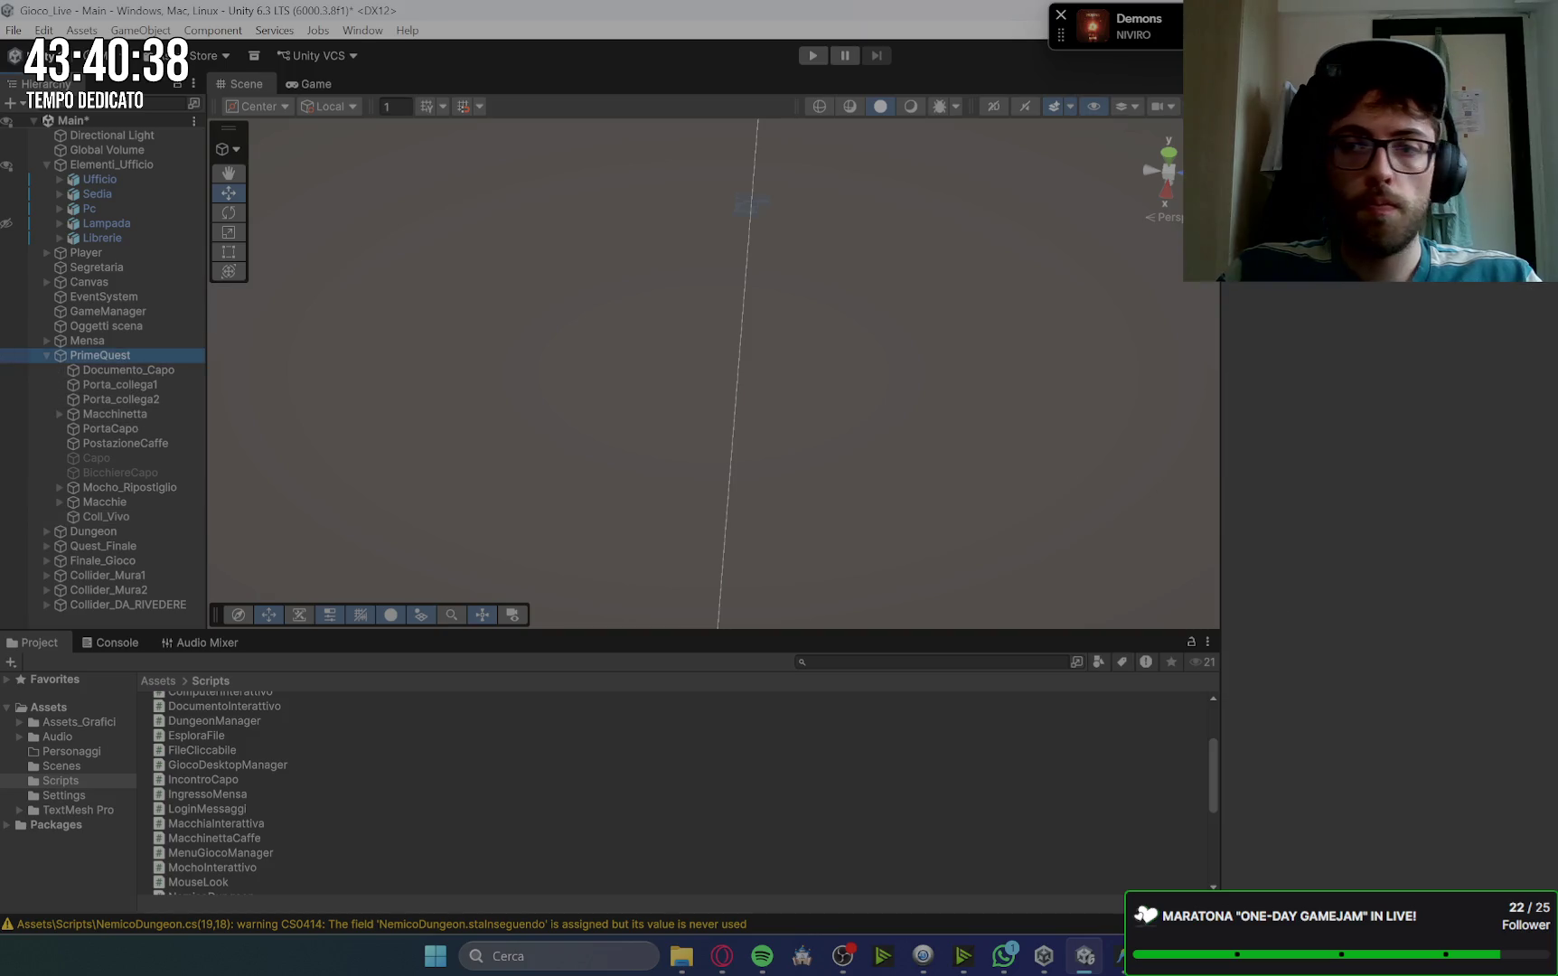
pyautogui.click(141, 518)
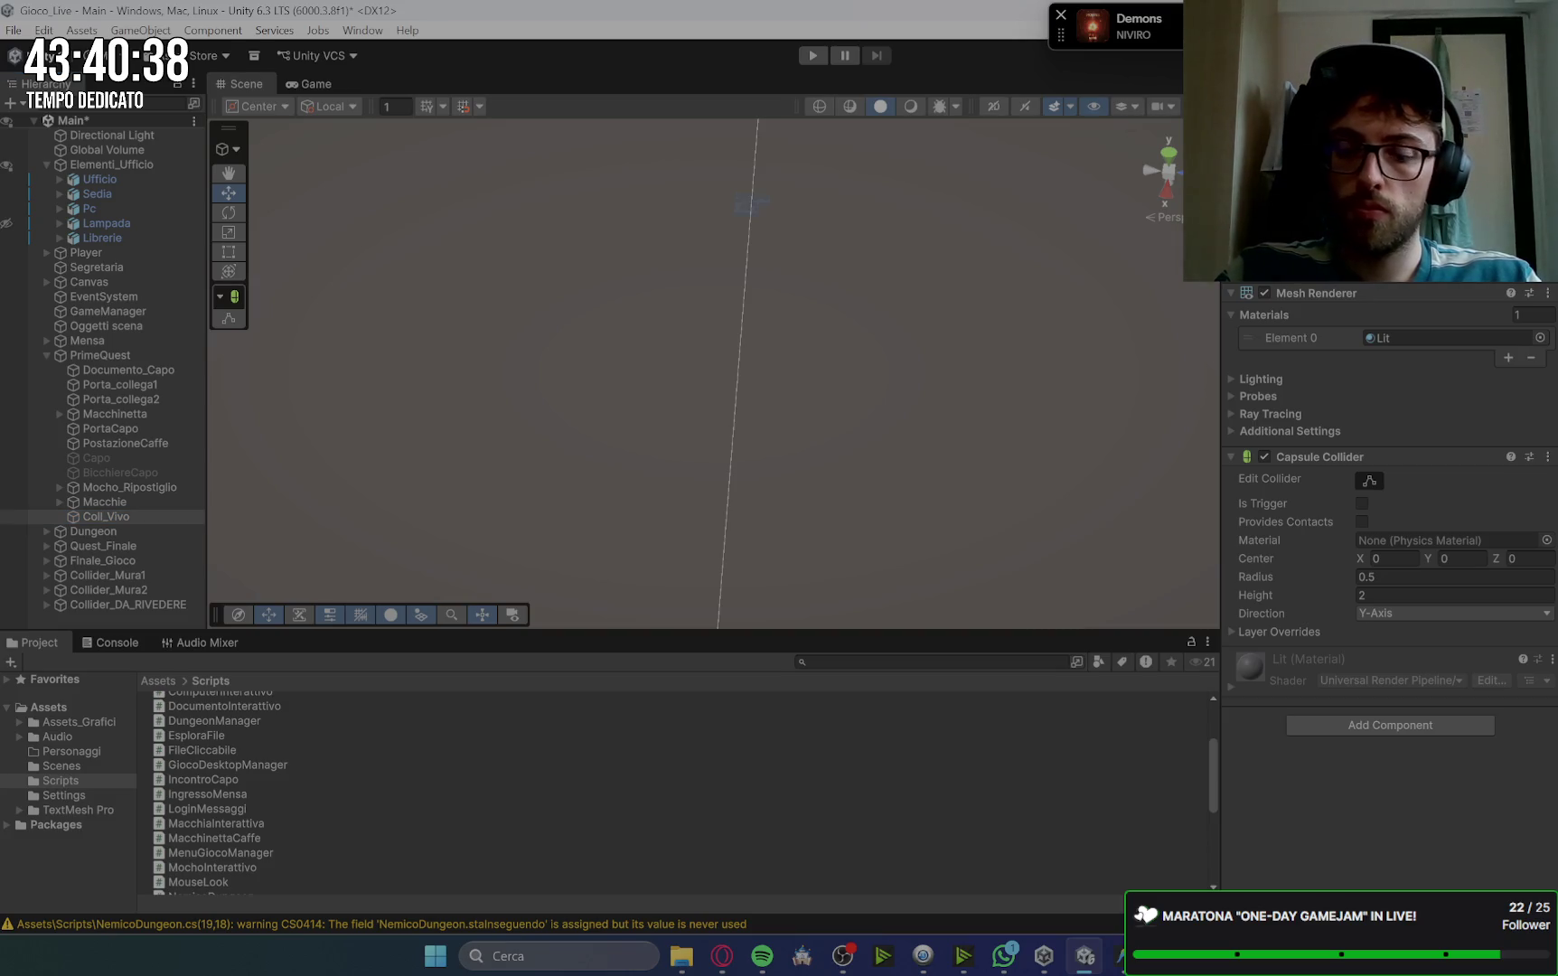
pyautogui.doubleClick(117, 517)
# Step: Drag Coll_Vivo into the upper-right room and locate the lying Collega_Morto capsule
pyautogui.scroll(-5, 568, 301)
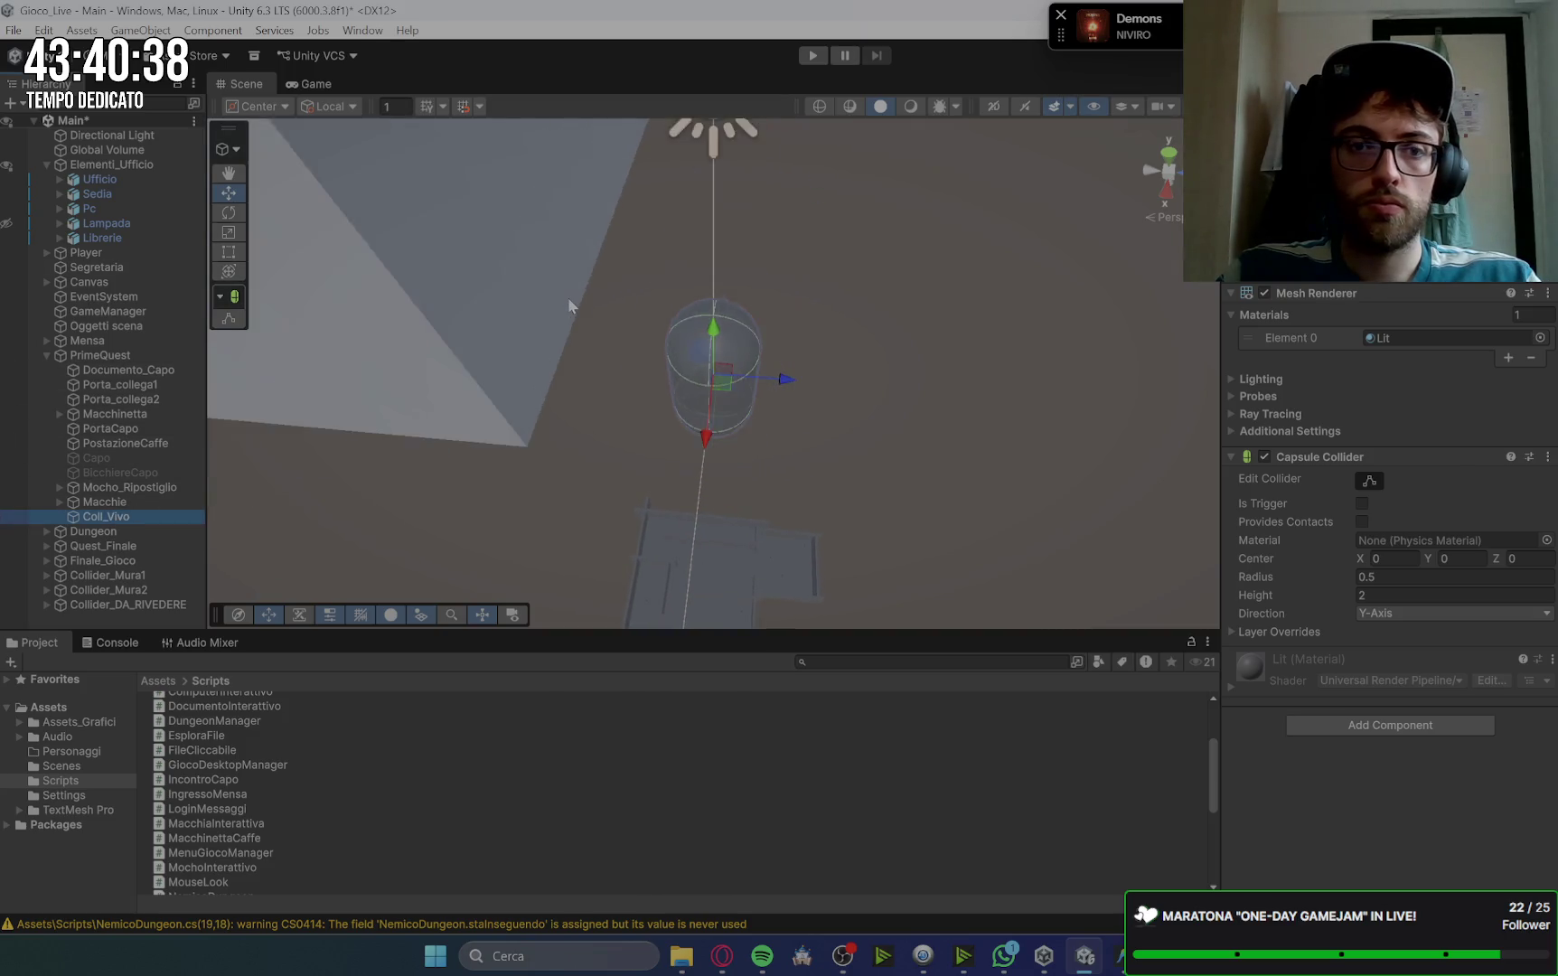
pyautogui.moveTo(564, 294)
pyautogui.mouseDown()
pyautogui.moveTo(720, 464)
pyautogui.moveTo(720, 421)
pyautogui.mouseUp()
pyautogui.moveTo(870, 517)
pyautogui.mouseDown()
pyautogui.moveTo(678, 492)
pyautogui.moveTo(480, 510)
pyautogui.moveTo(623, 194)
pyautogui.mouseUp()
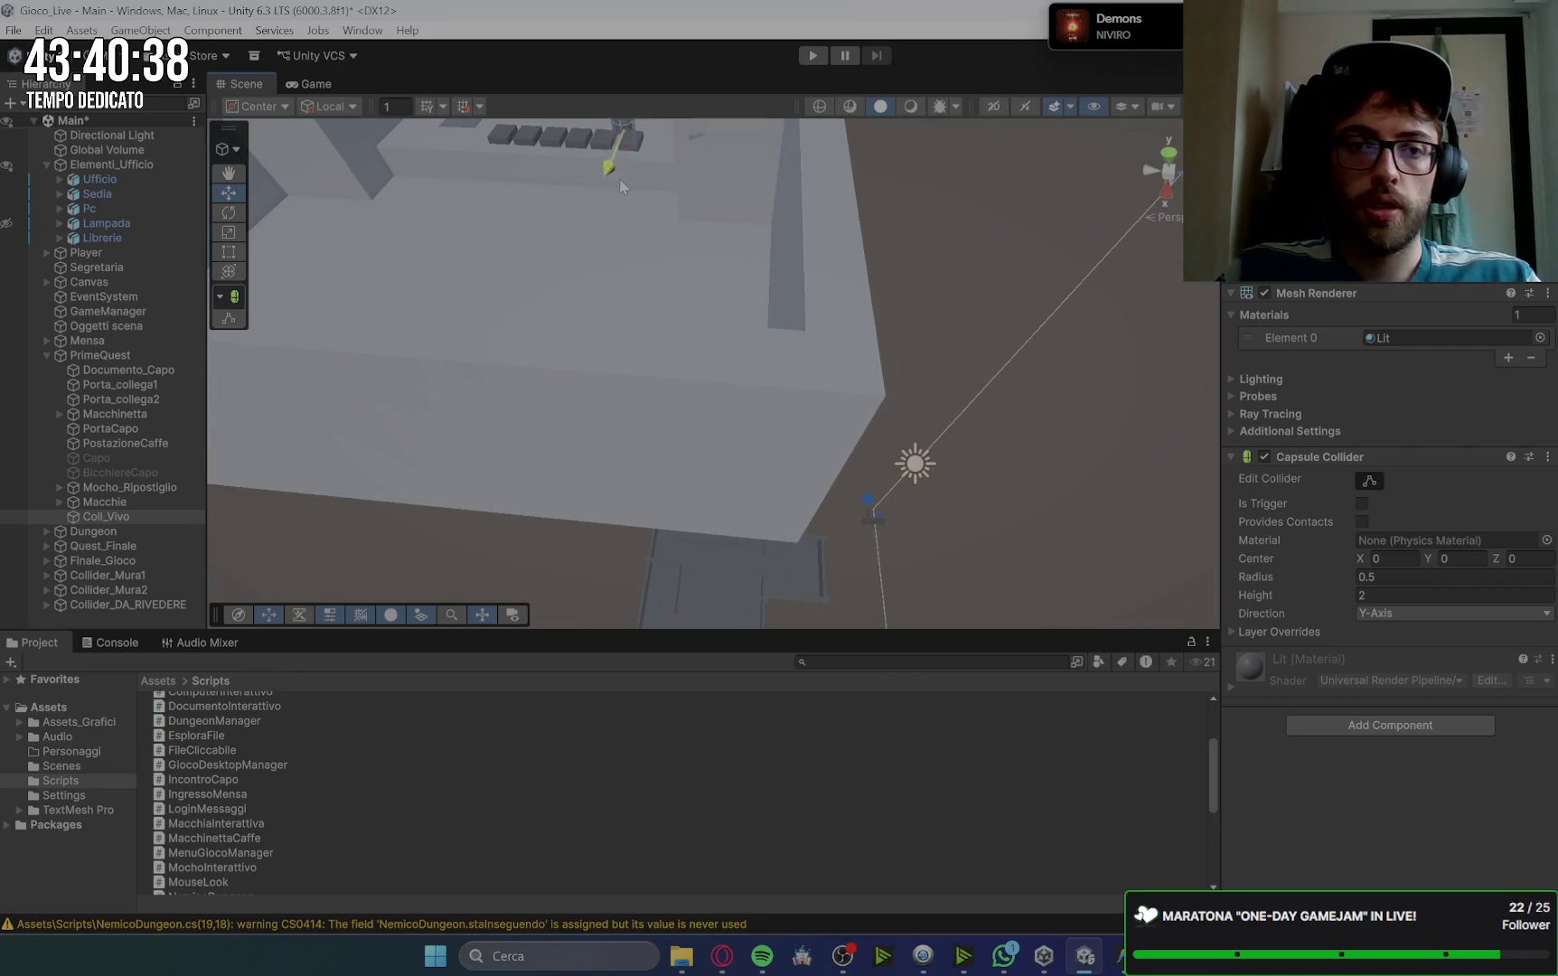
pyautogui.scroll(-4, 633, 361)
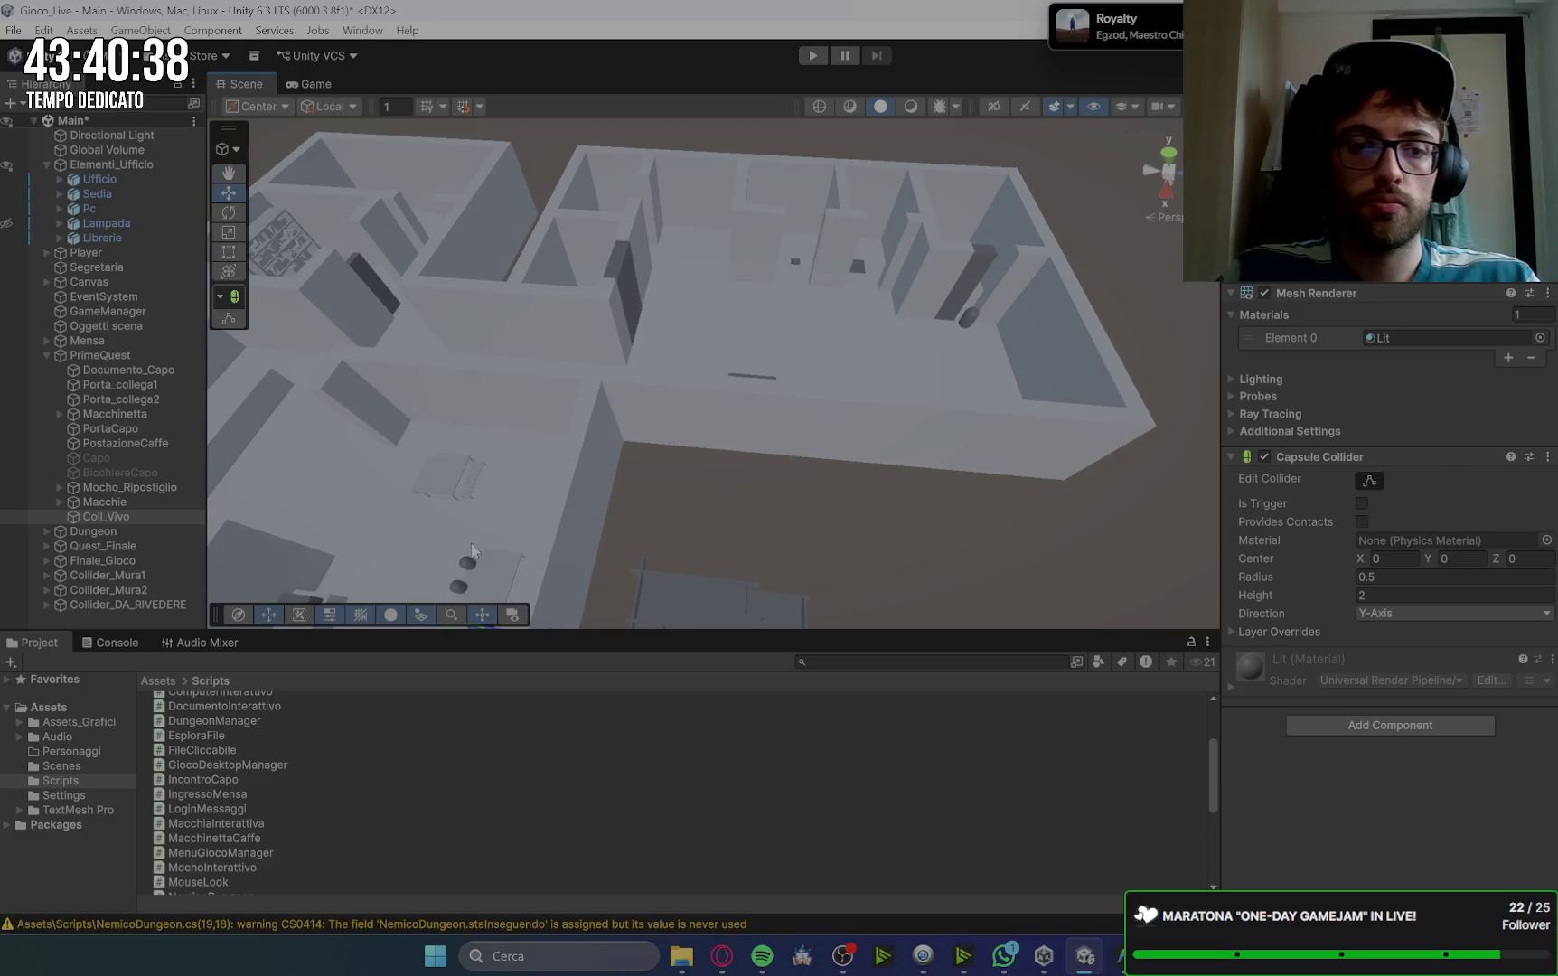
pyautogui.scroll(3, 419, 459)
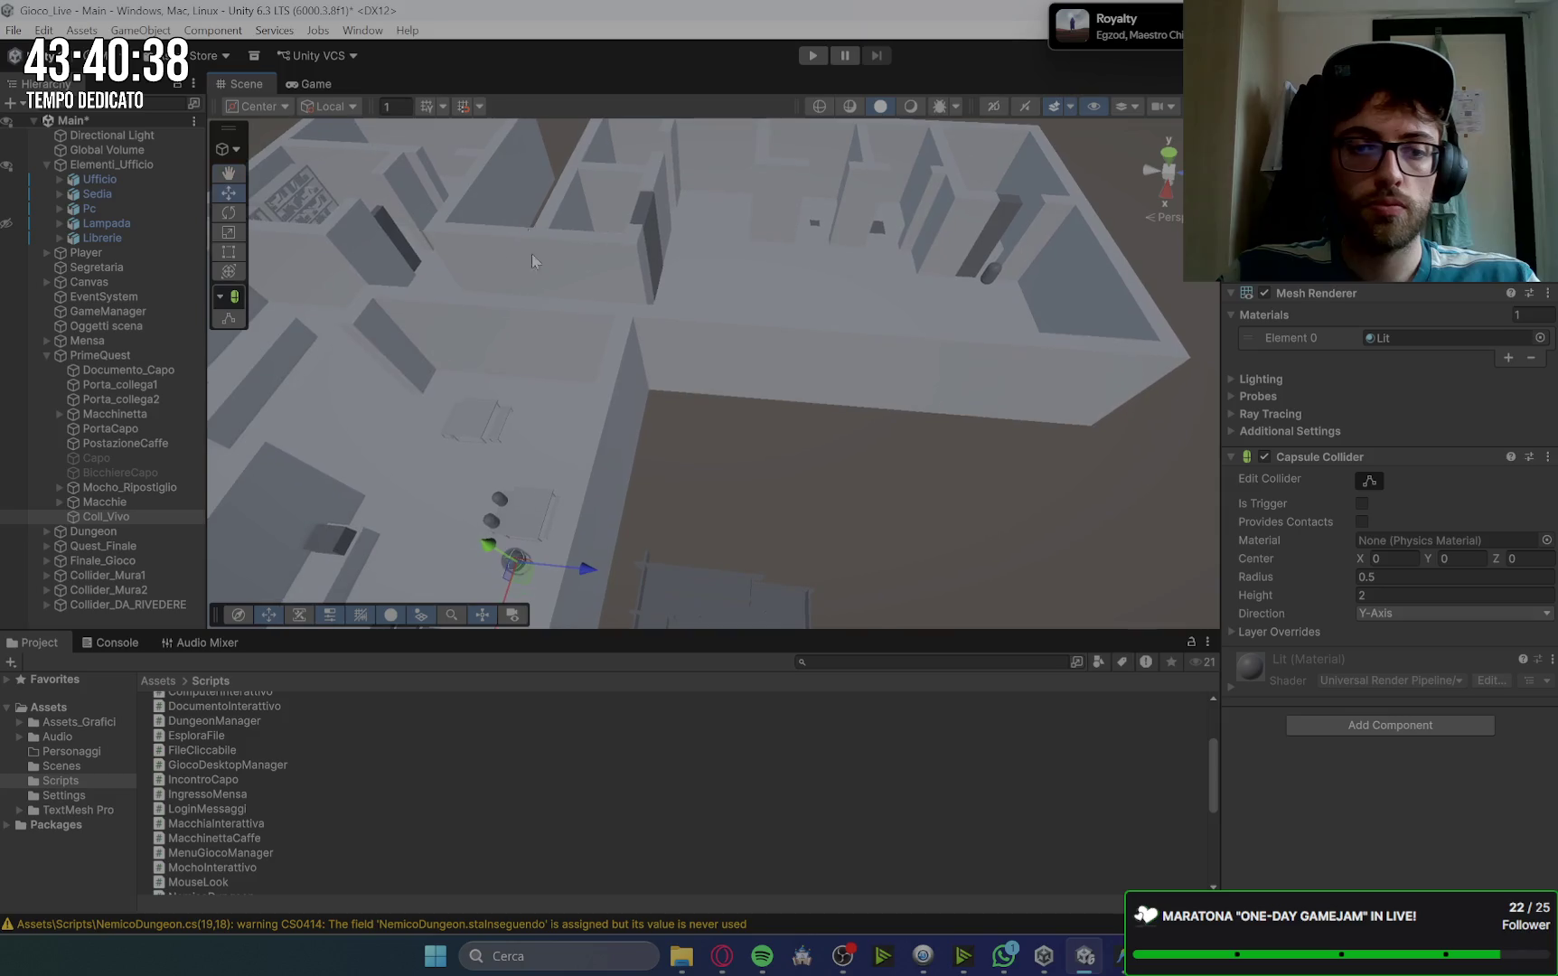
pyautogui.moveTo(514, 562)
pyautogui.mouseDown()
pyautogui.moveTo(632, 215)
pyautogui.moveTo(731, 171)
pyautogui.moveTo(1018, 235)
pyautogui.mouseUp()
pyautogui.press('f')
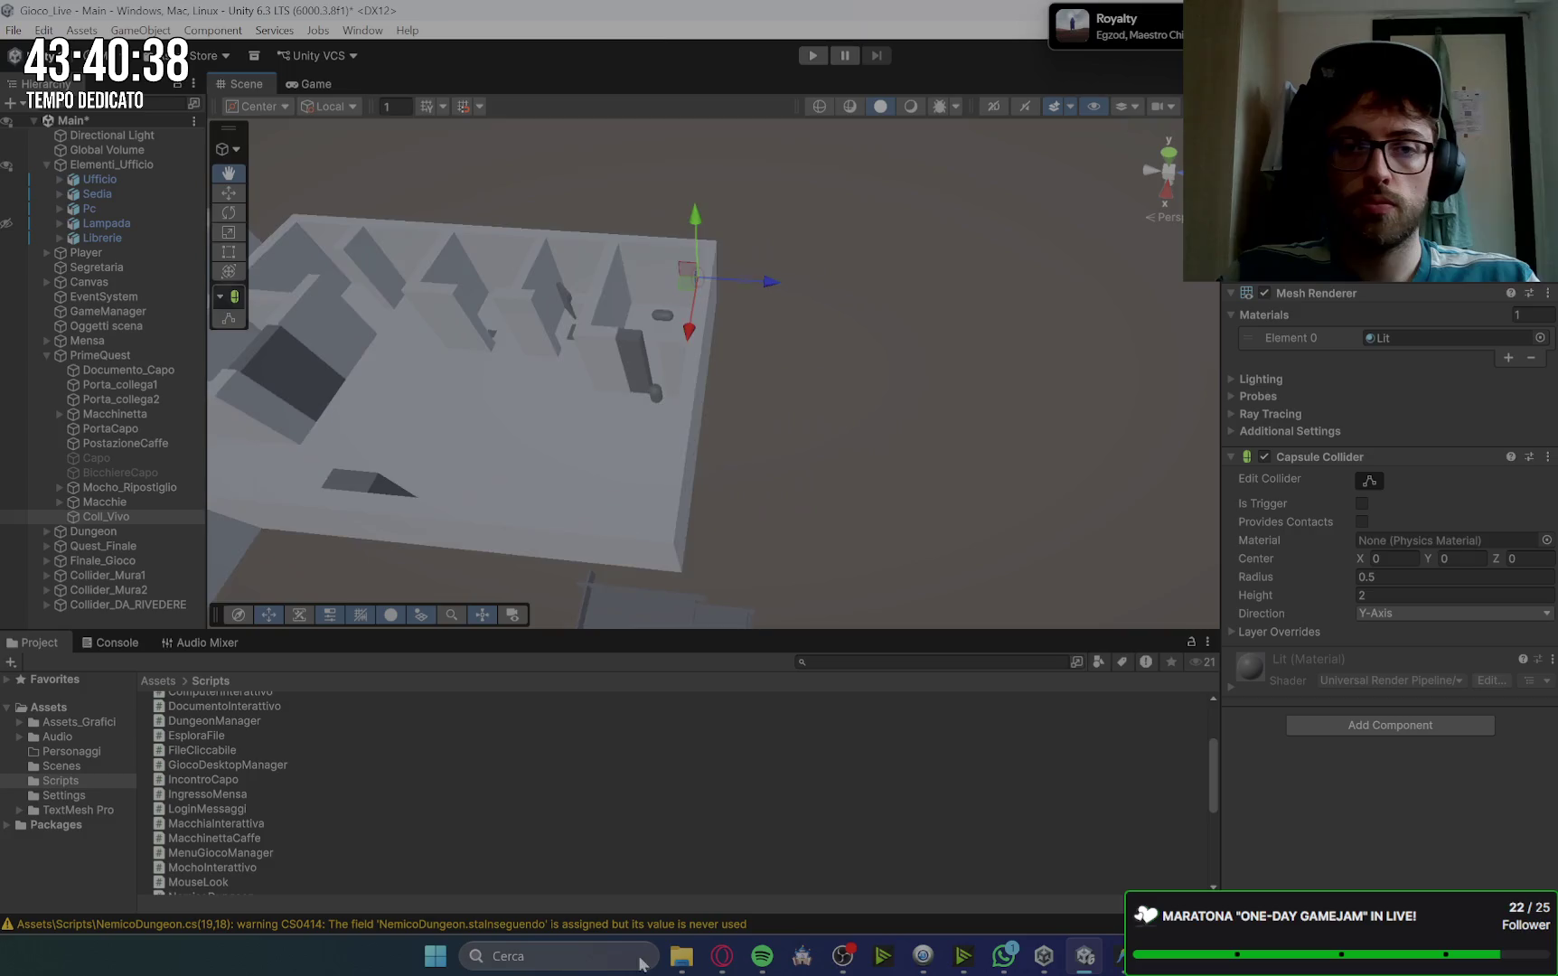
pyautogui.click(684, 334)
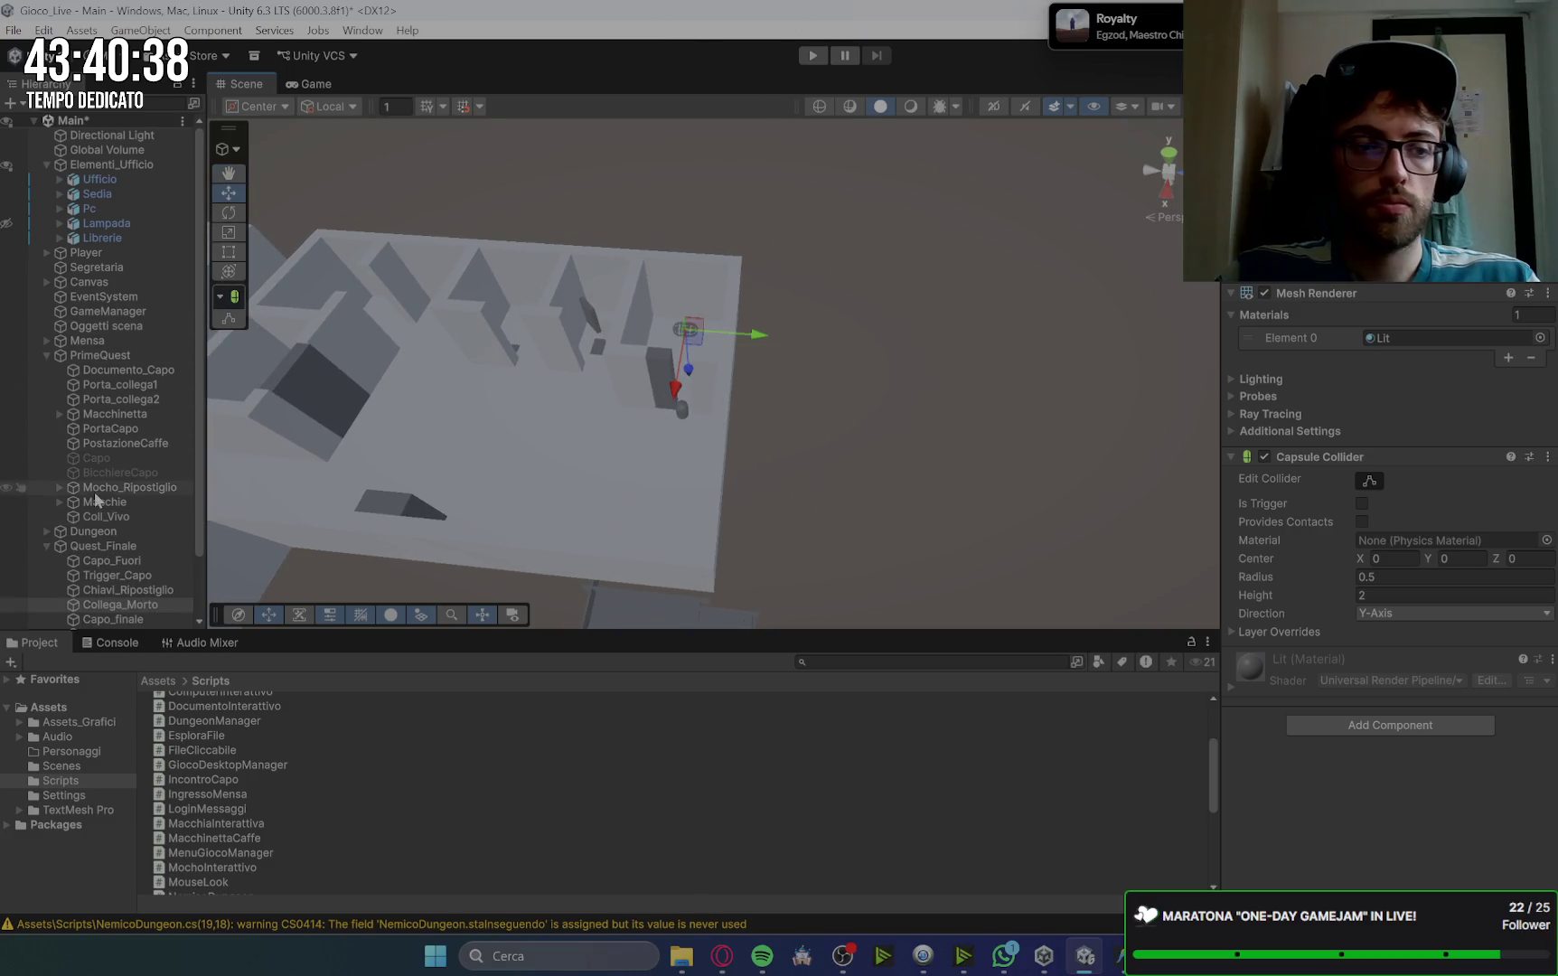
pyautogui.doubleClick(20, 605)
pyautogui.scroll(-5, 874, 214)
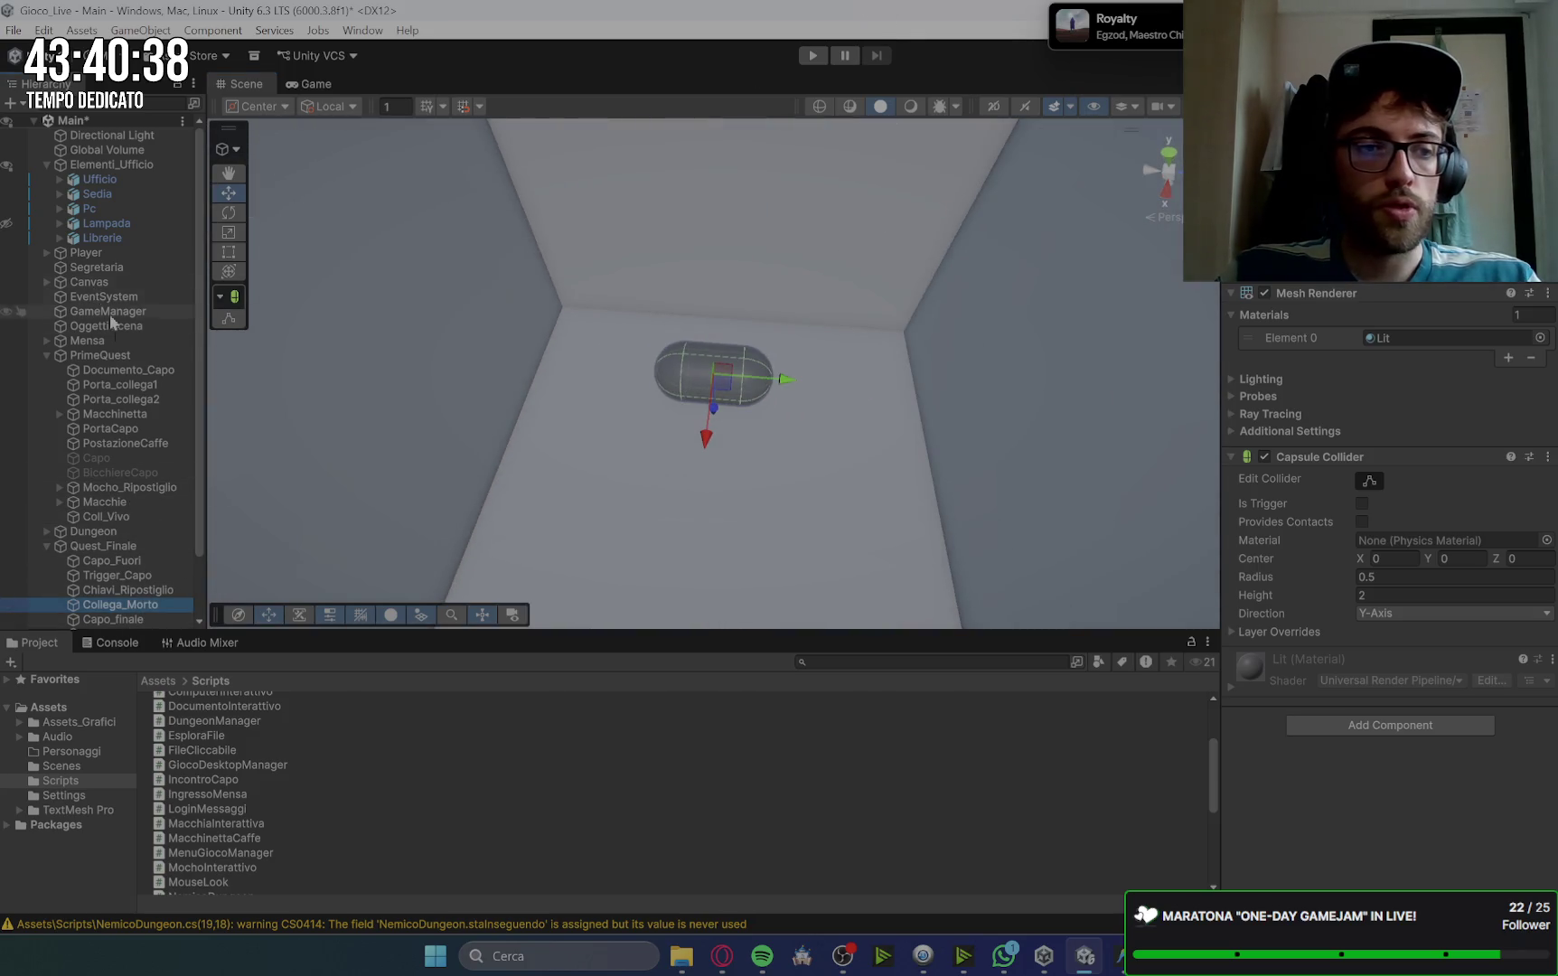
pyautogui.hotkey('ctrl', 'z')
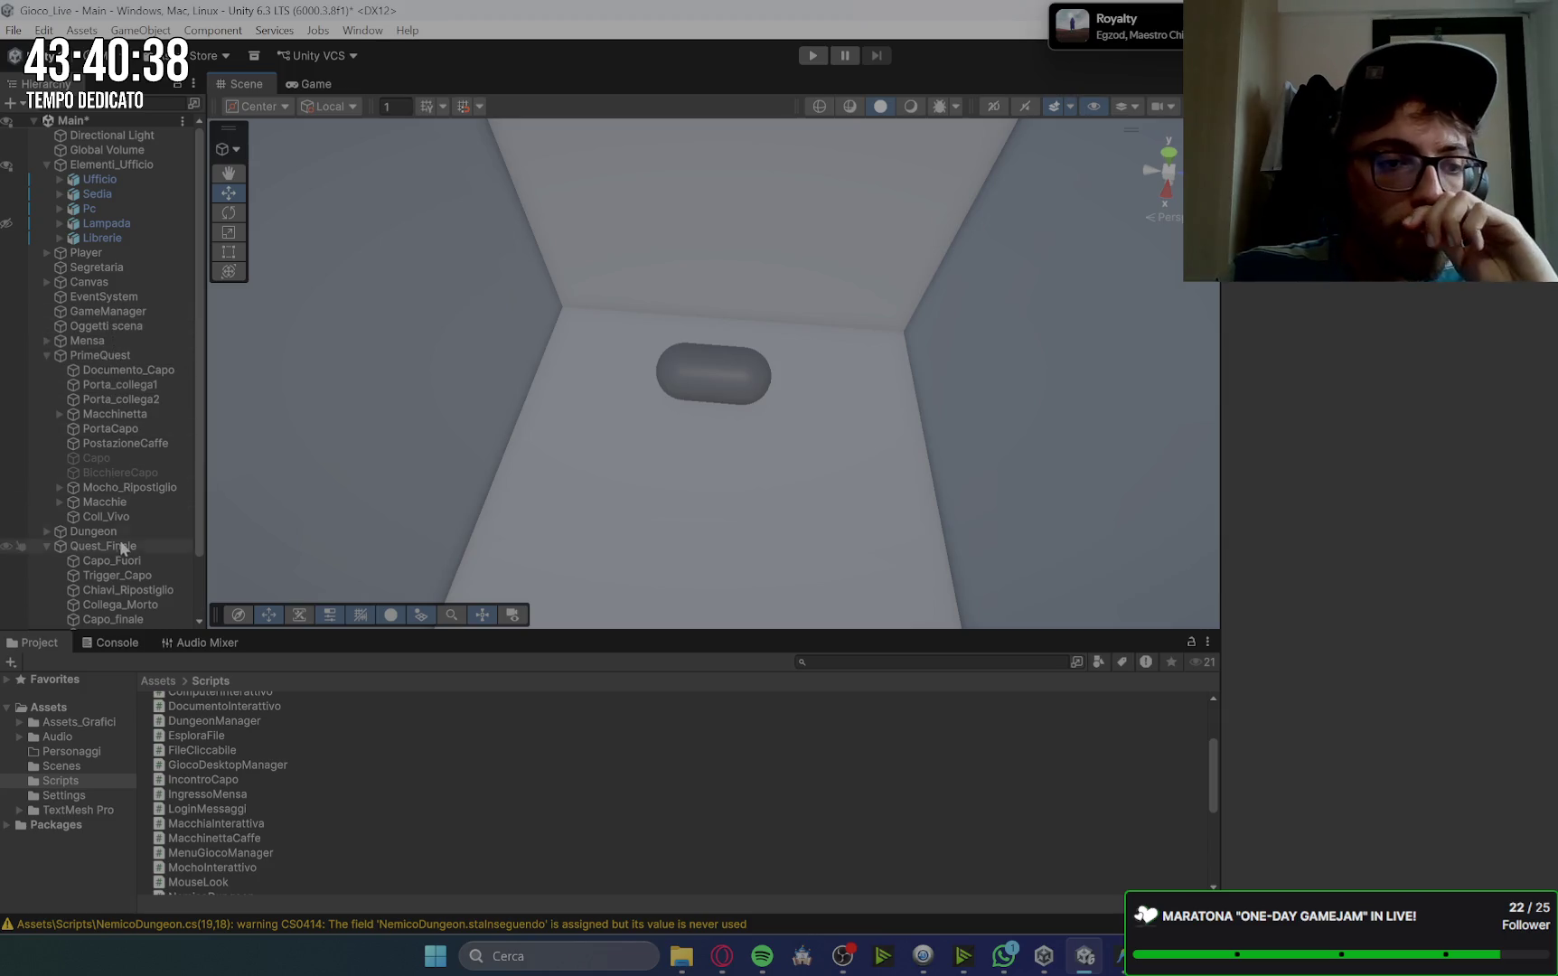
# Step: Position Coll_Vivo upright right on top of the Collega_Morto capsule
pyautogui.click(106, 516)
pyautogui.moveTo(841, 256); pyautogui.dragTo(854, 456)
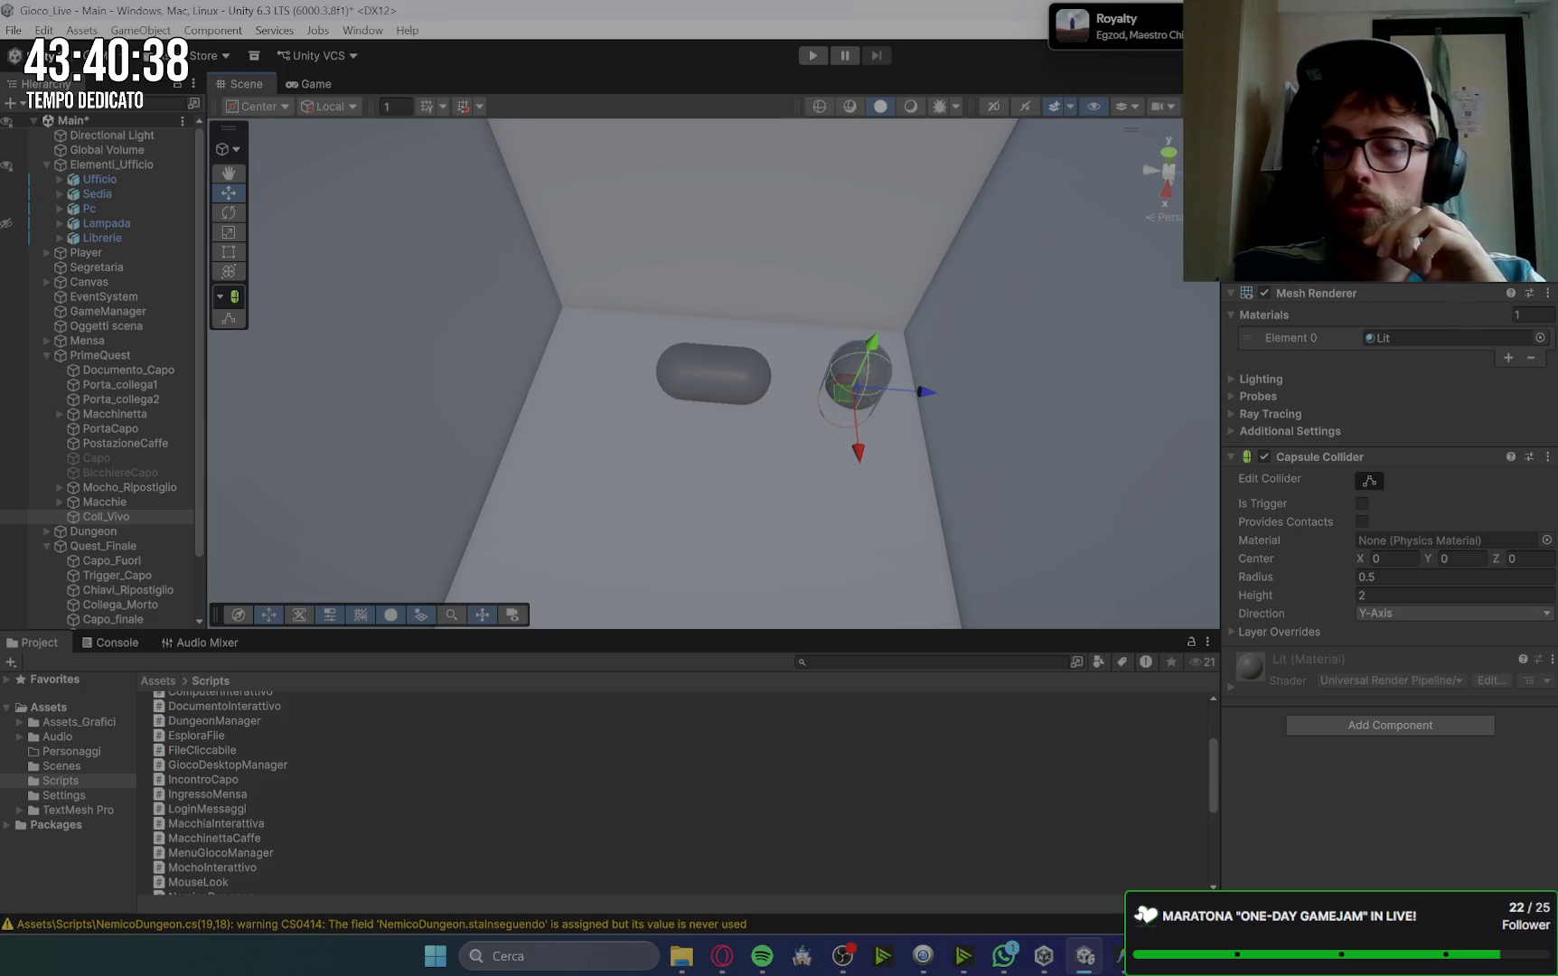
pyautogui.moveTo(886, 365); pyautogui.dragTo(900, 352)
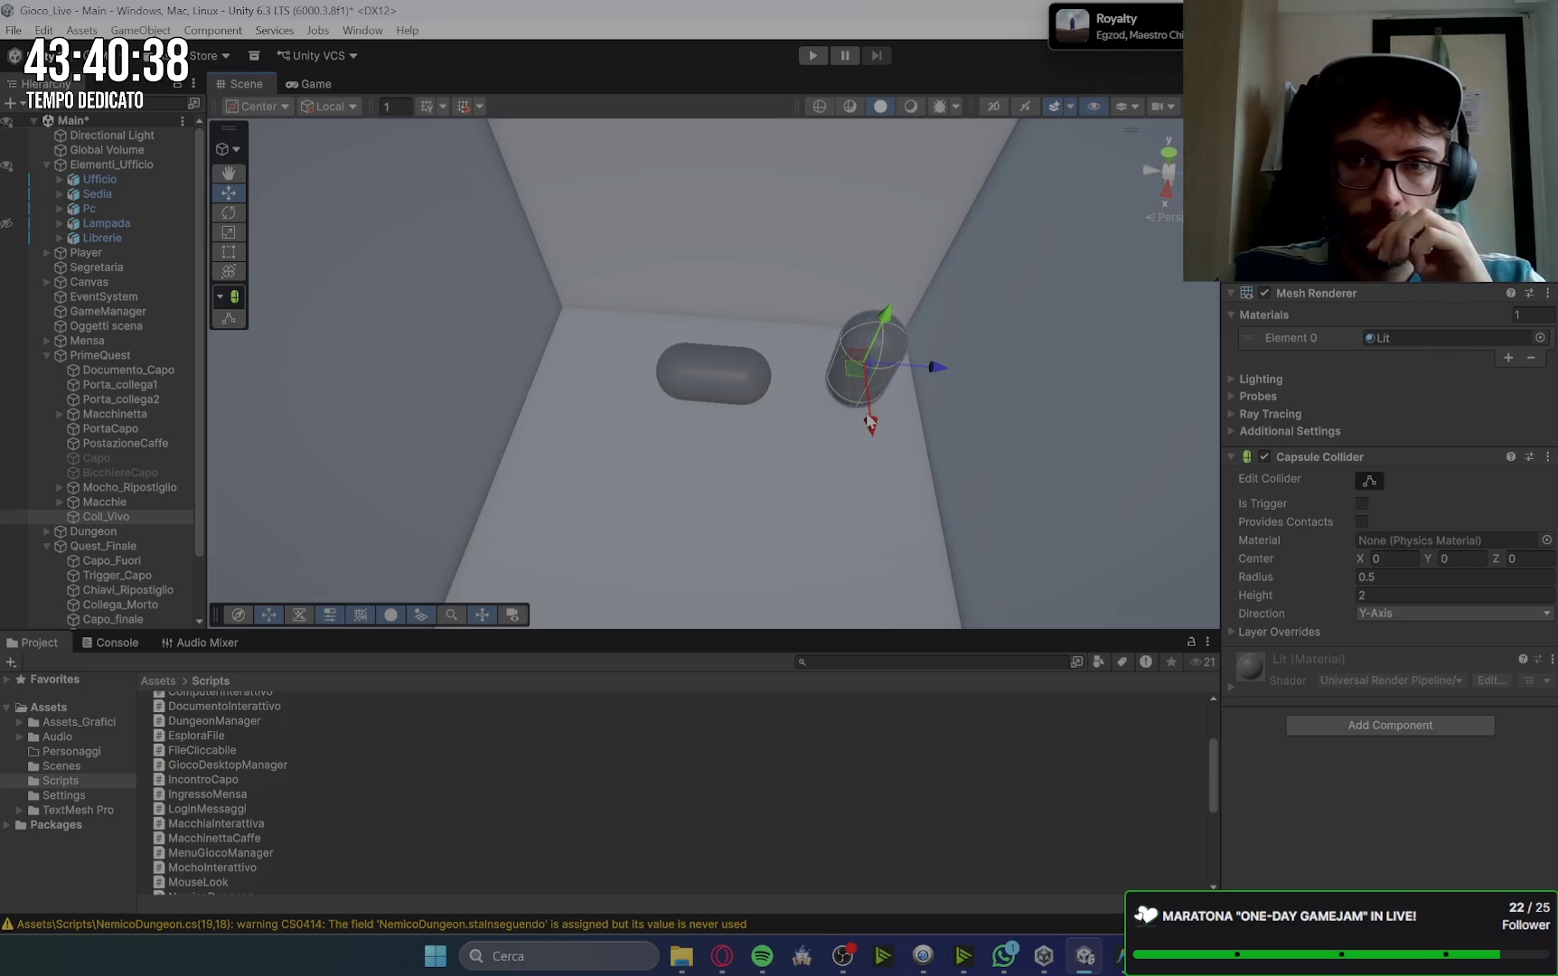
pyautogui.moveTo(916, 391)
pyautogui.mouseDown()
pyautogui.moveTo(911, 361)
pyautogui.moveTo(873, 378)
pyautogui.mouseUp()
pyautogui.moveTo(807, 425)
pyautogui.mouseDown()
pyautogui.moveTo(794, 479)
pyautogui.moveTo(809, 443)
pyautogui.mouseUp()
pyautogui.moveTo(868, 376); pyautogui.dragTo(811, 373)
pyautogui.click(118, 521)
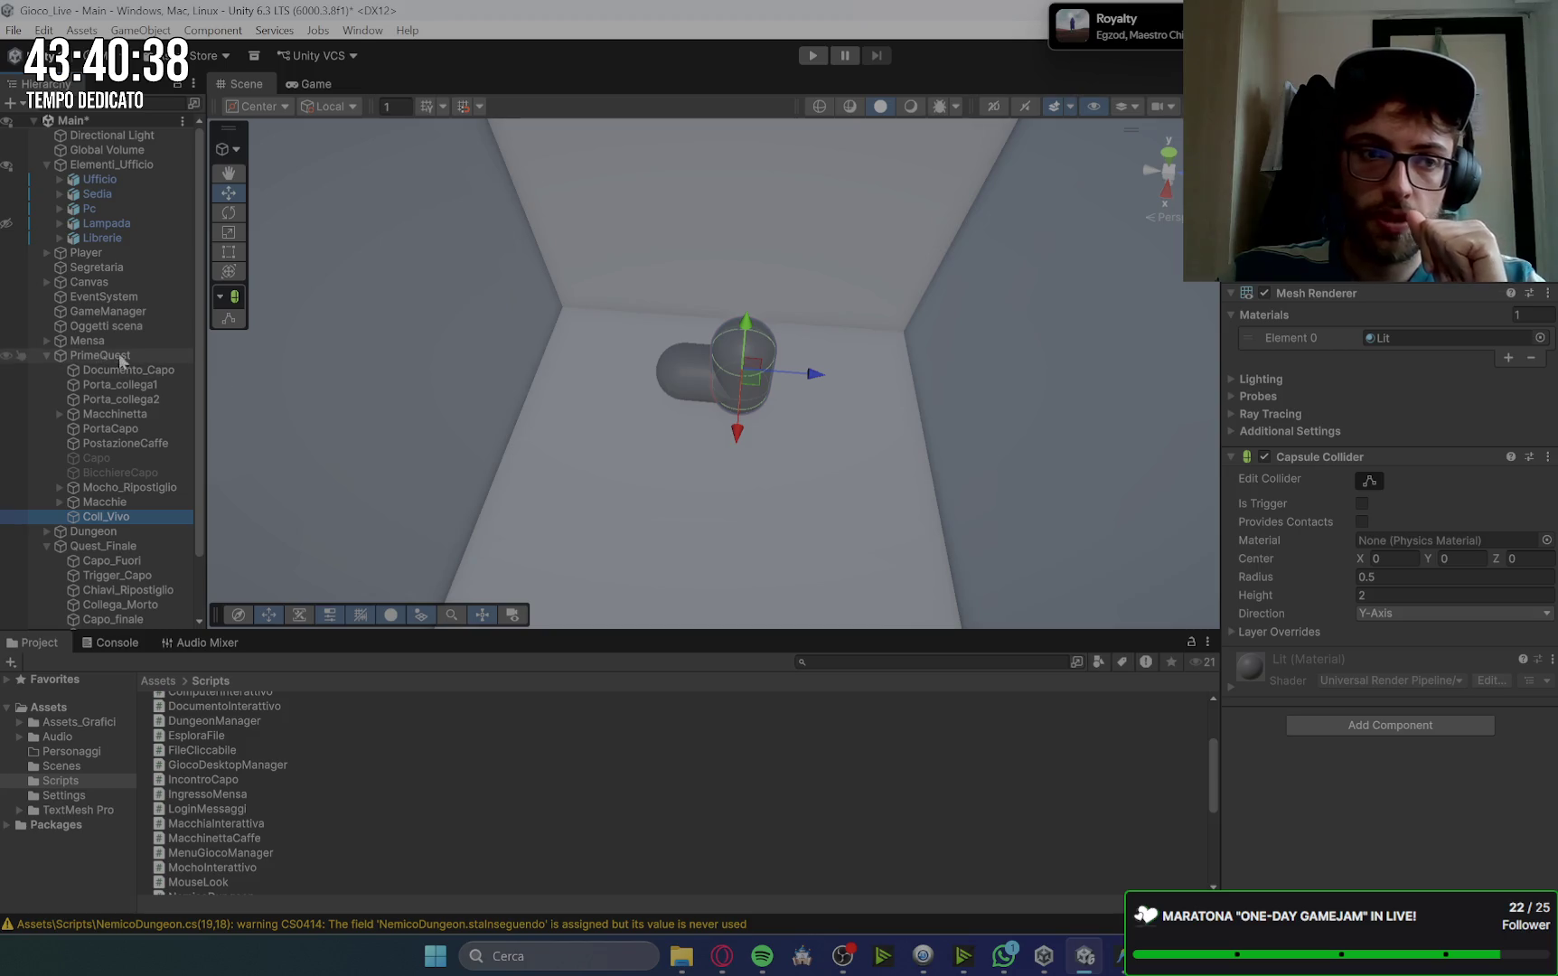
pyautogui.click(138, 398)
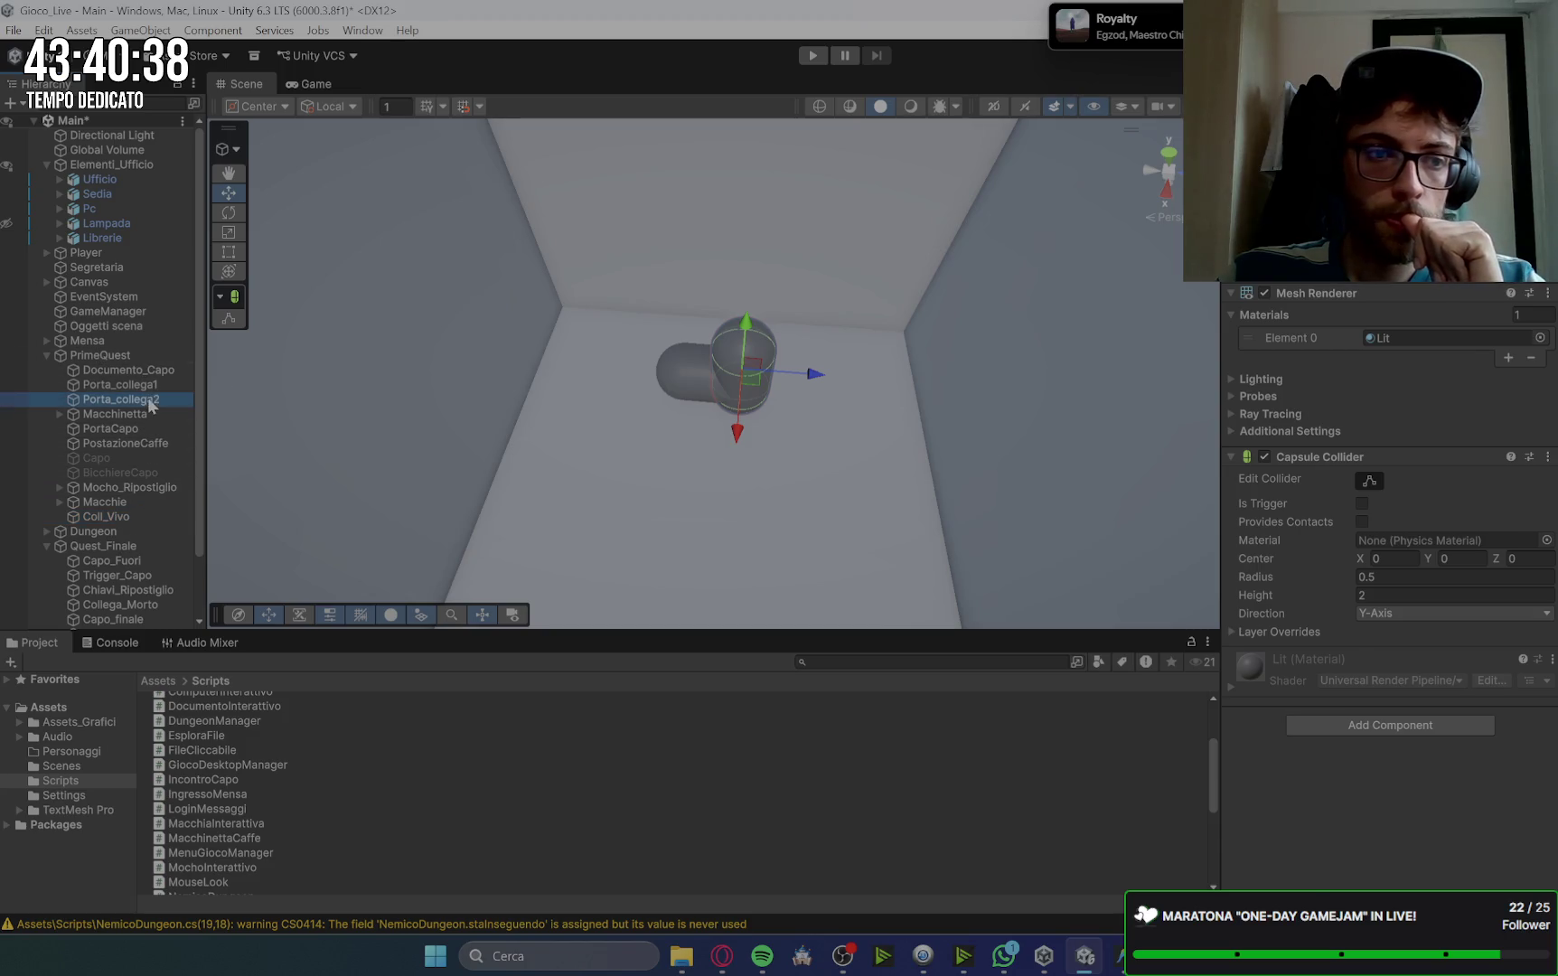
# Step: Assign Coll_Vivo to Collega Vivo and Collega_Morto to Collega Morto in Porta Vittima
pyautogui.moveTo(106, 517)
pyautogui.mouseDown()
pyautogui.moveTo(235, 705)
pyautogui.moveTo(1437, 773)
pyautogui.mouseUp()
pyautogui.scroll(-2, 118, 529)
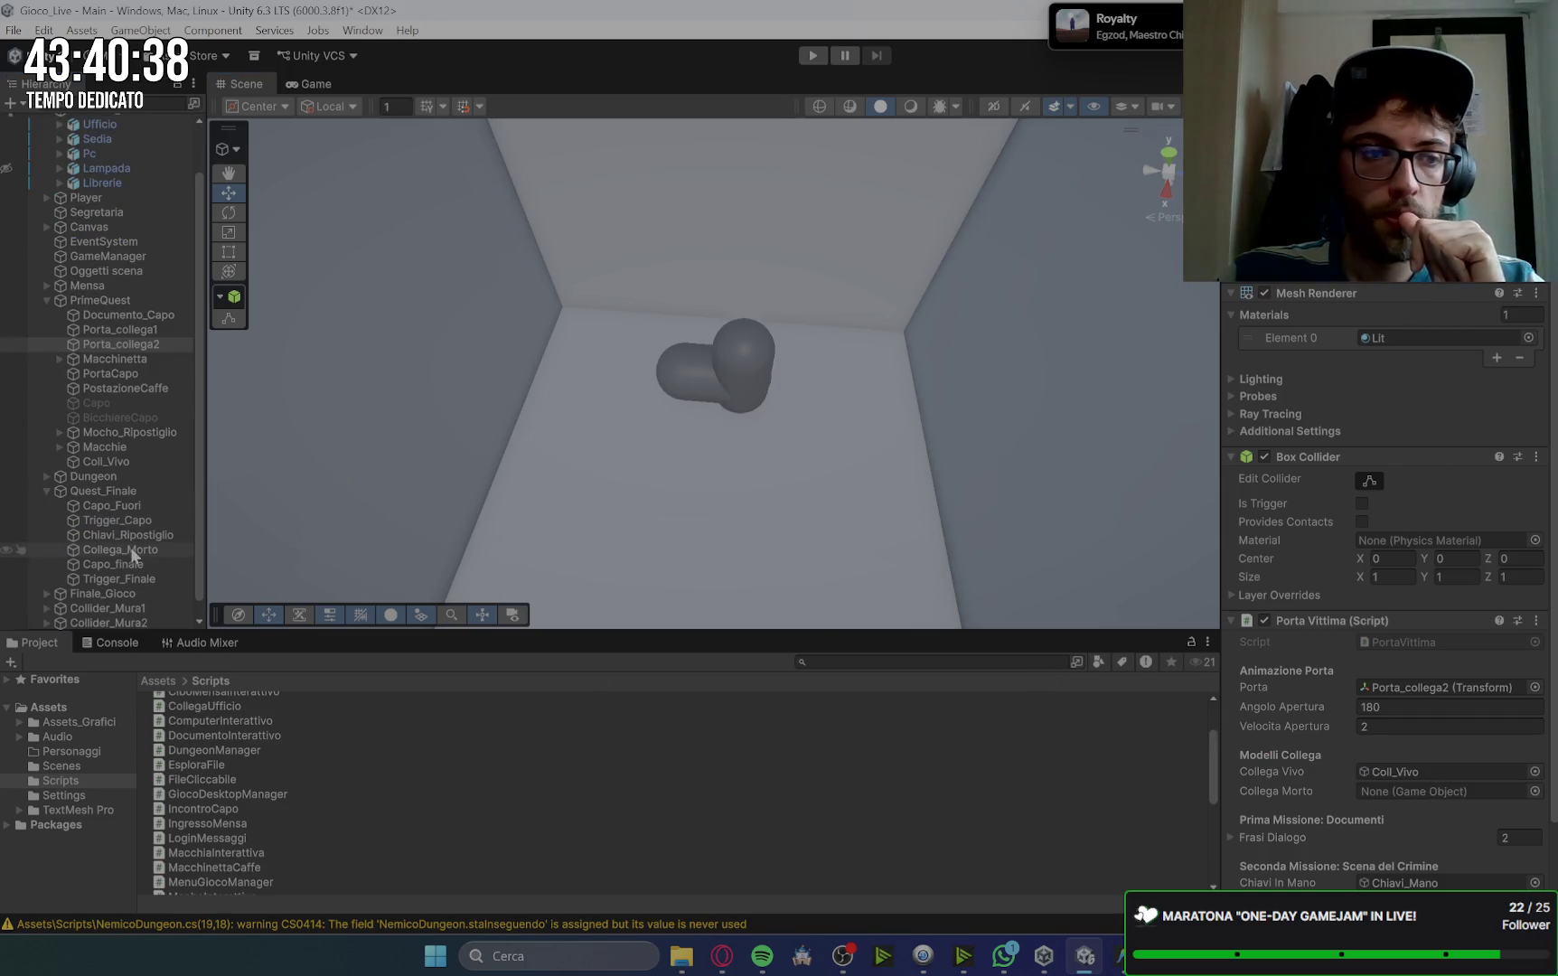
pyautogui.moveTo(120, 554)
pyautogui.mouseDown()
pyautogui.moveTo(1411, 819)
pyautogui.moveTo(1431, 790)
pyautogui.mouseUp()
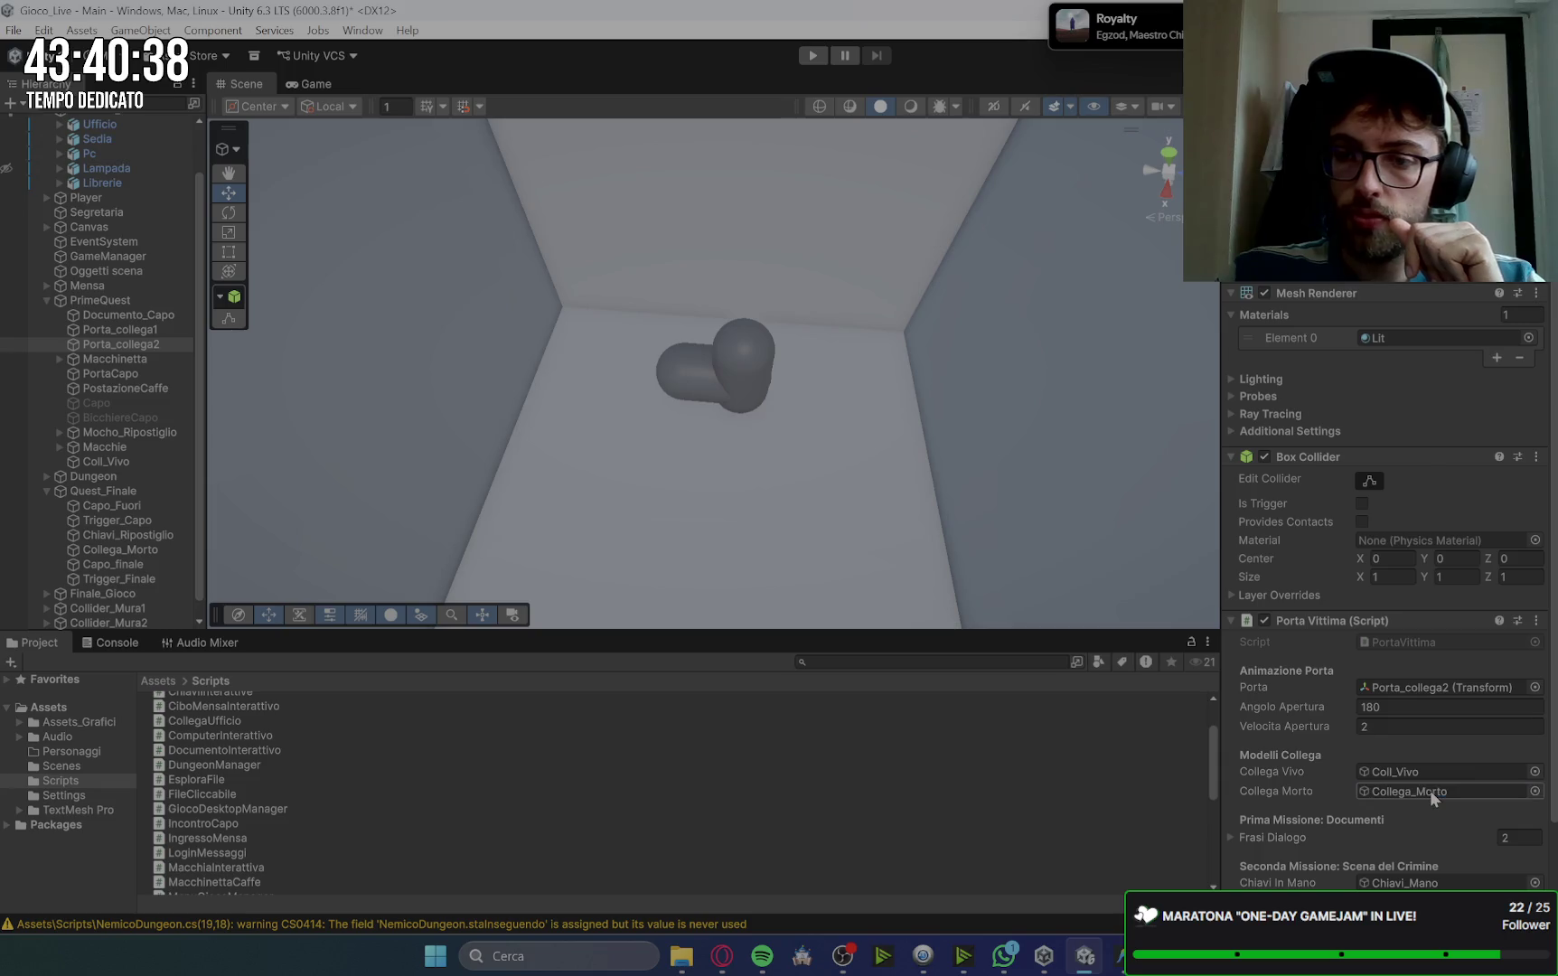
pyautogui.scroll(-2, 1280, 783)
pyautogui.scroll(-2, 1280, 783)
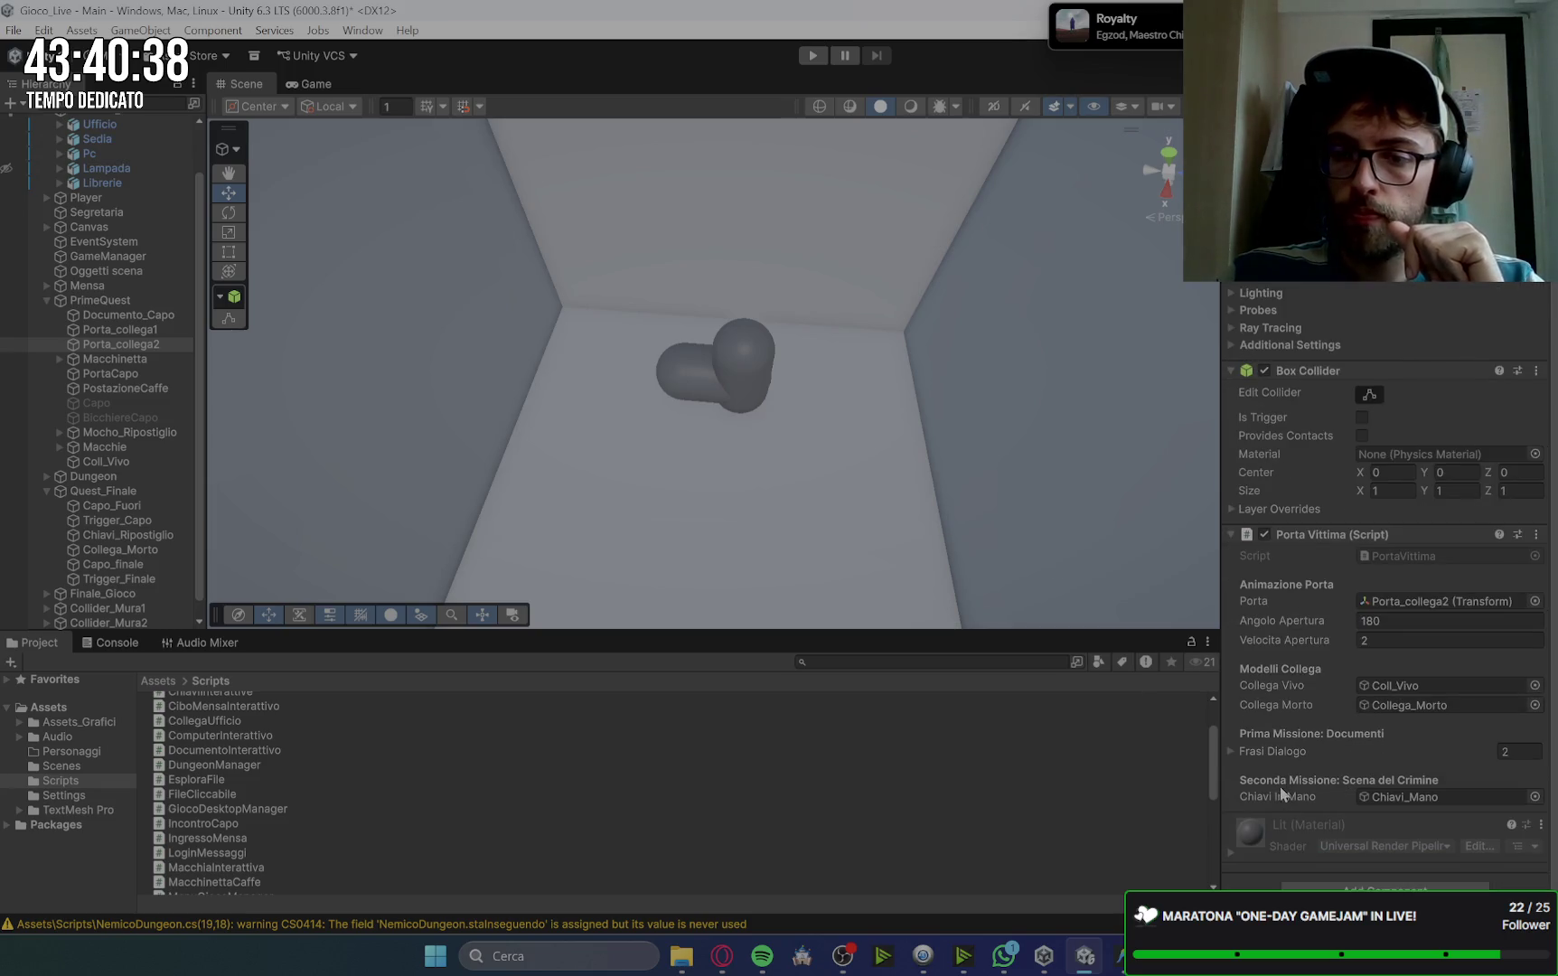
# Step: Check the Gemini chat, then return to the Unity editor
pyautogui.click(721, 961)
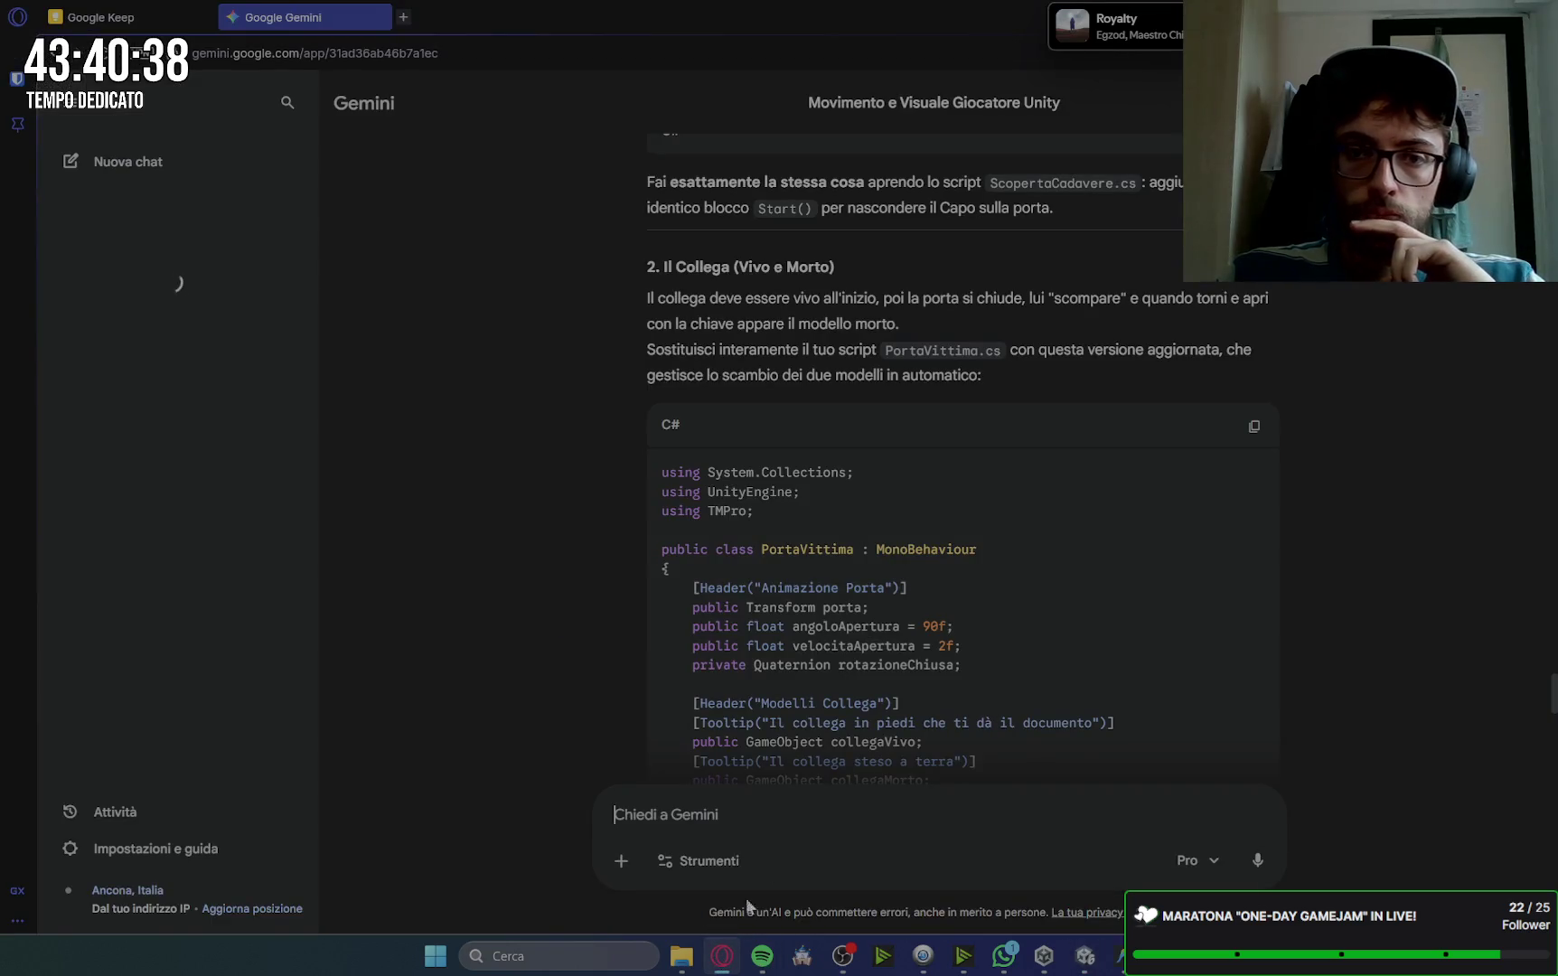
pyautogui.scroll(-15, 1365, 542)
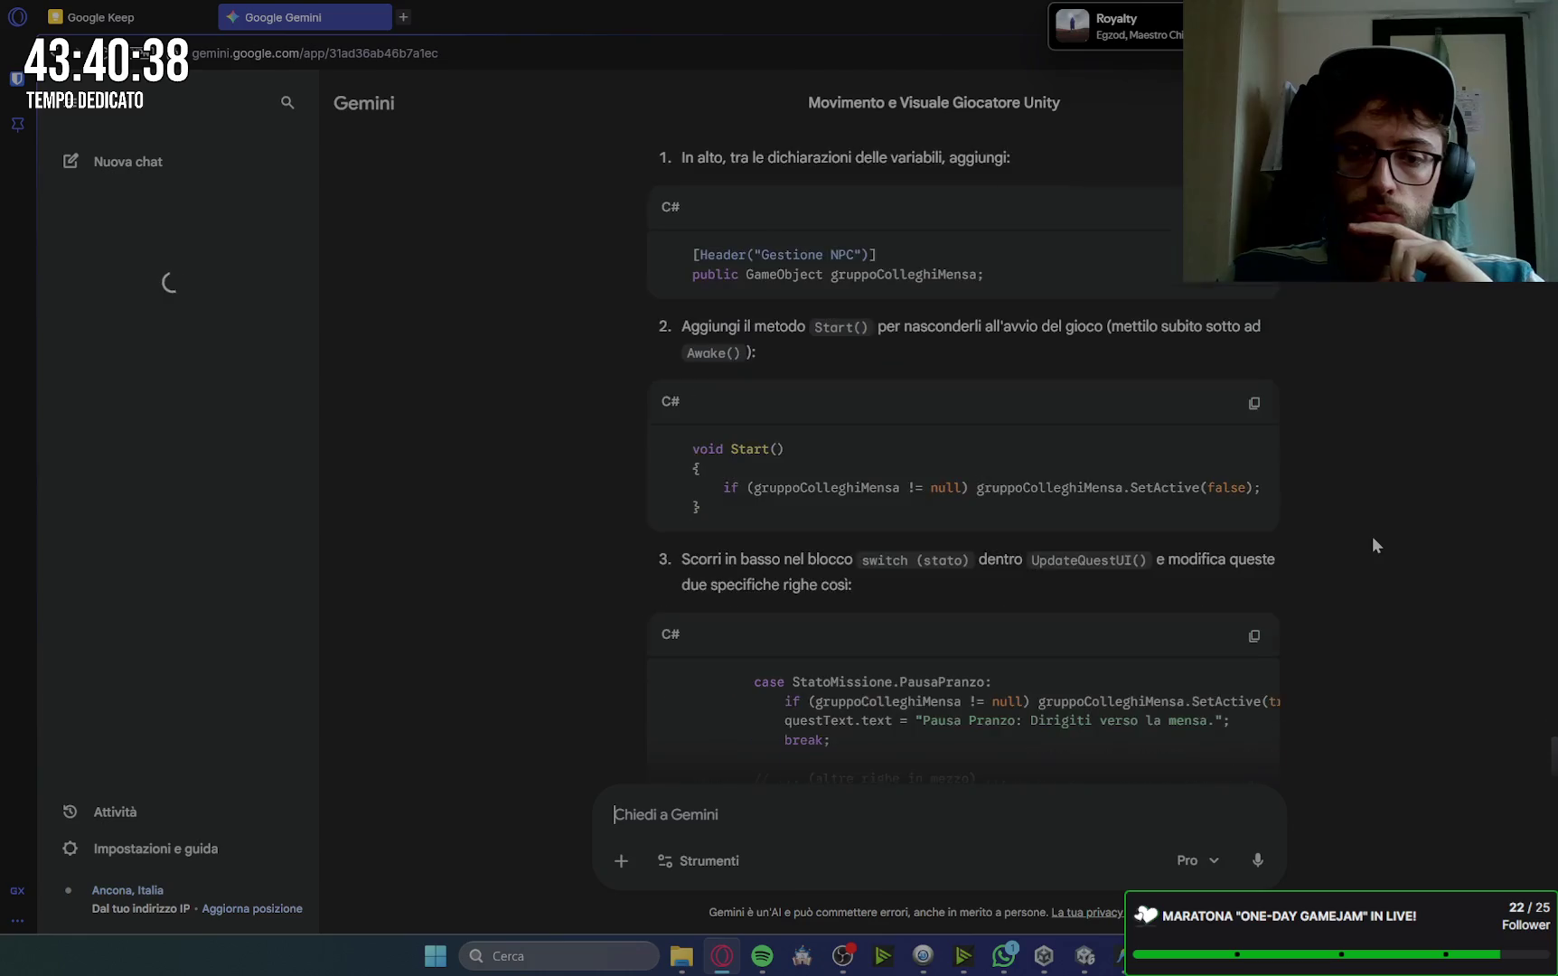
pyautogui.click(1085, 956)
pyautogui.click(1083, 962)
# Step: Start play mode and advance past the colleague's greeting dialogue
pyautogui.click(1083, 961)
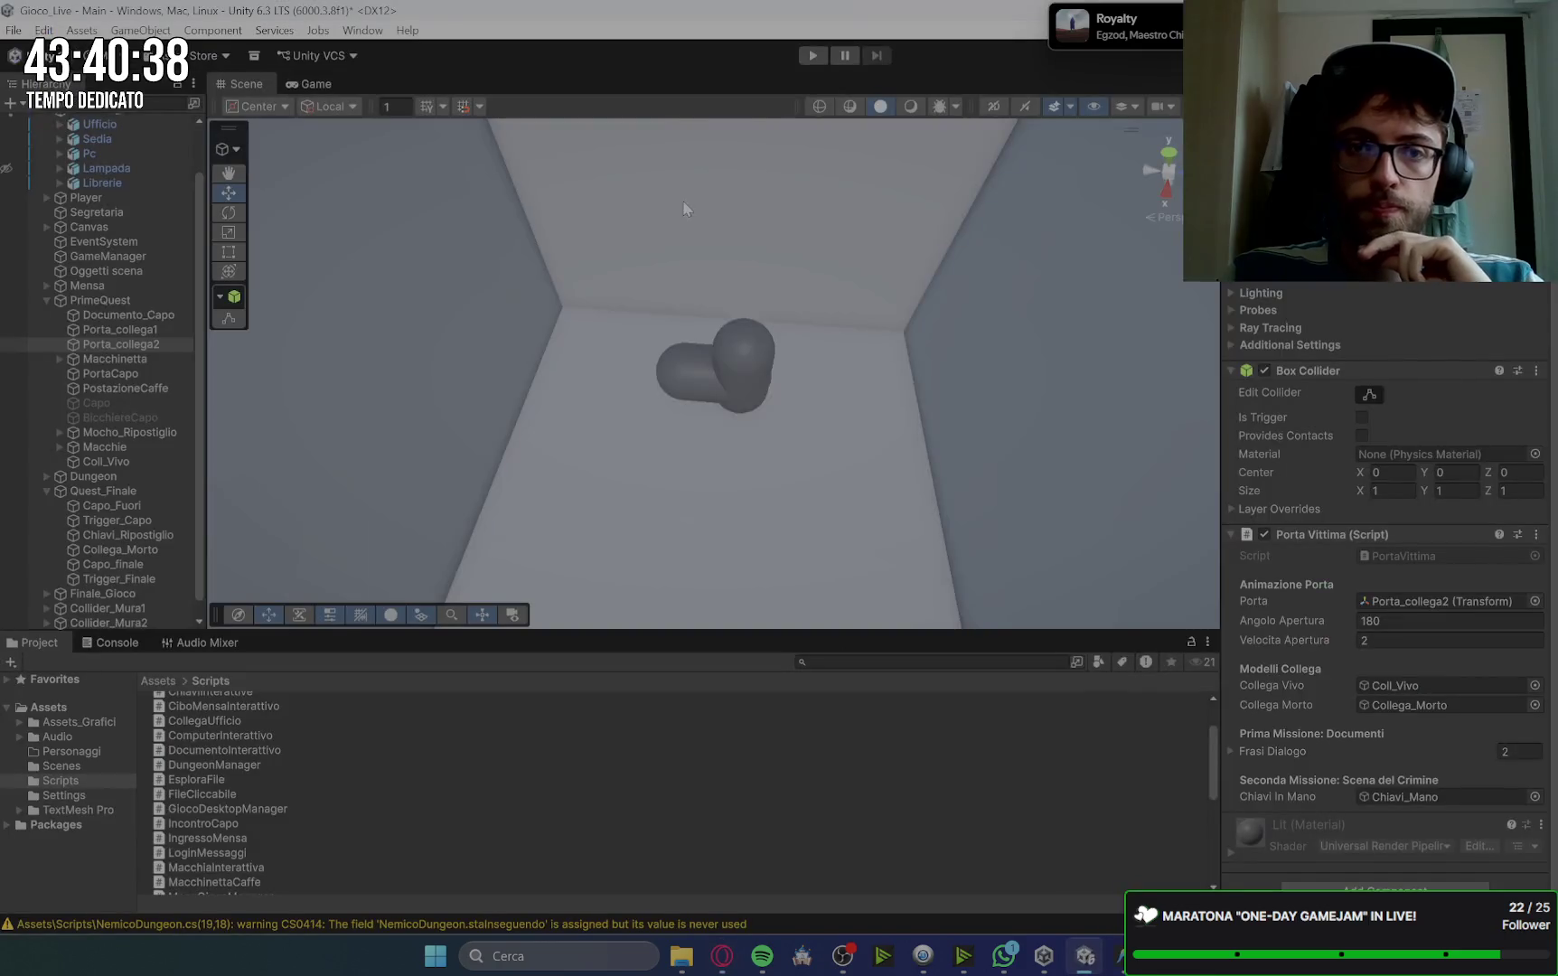
pyautogui.click(814, 56)
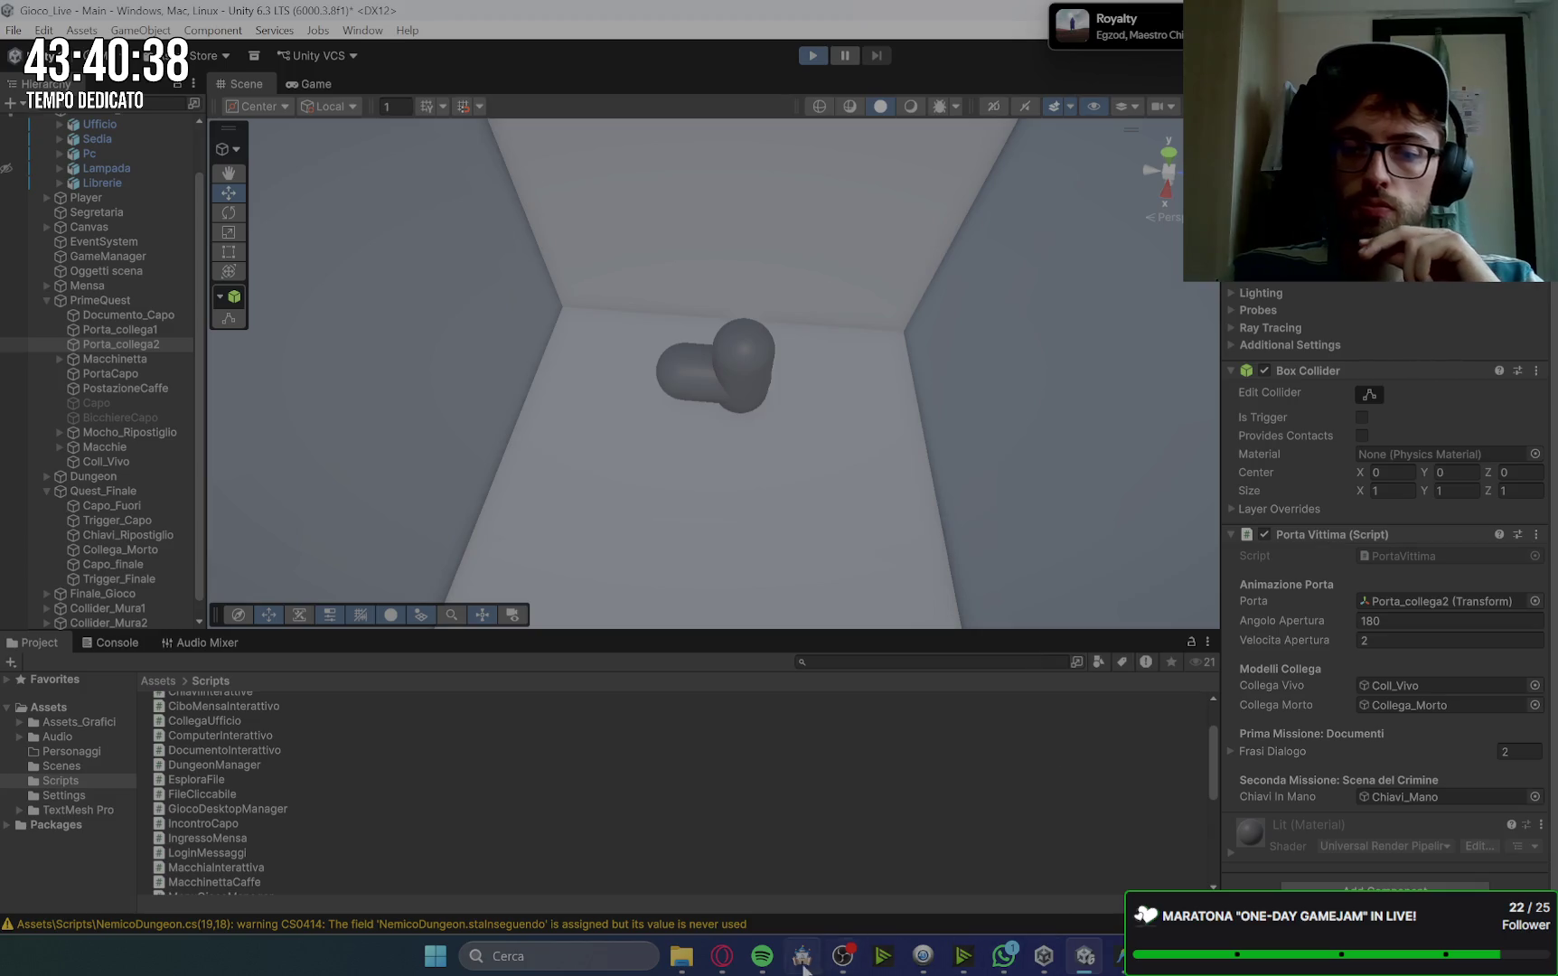
pyautogui.moveTo(762, 955)
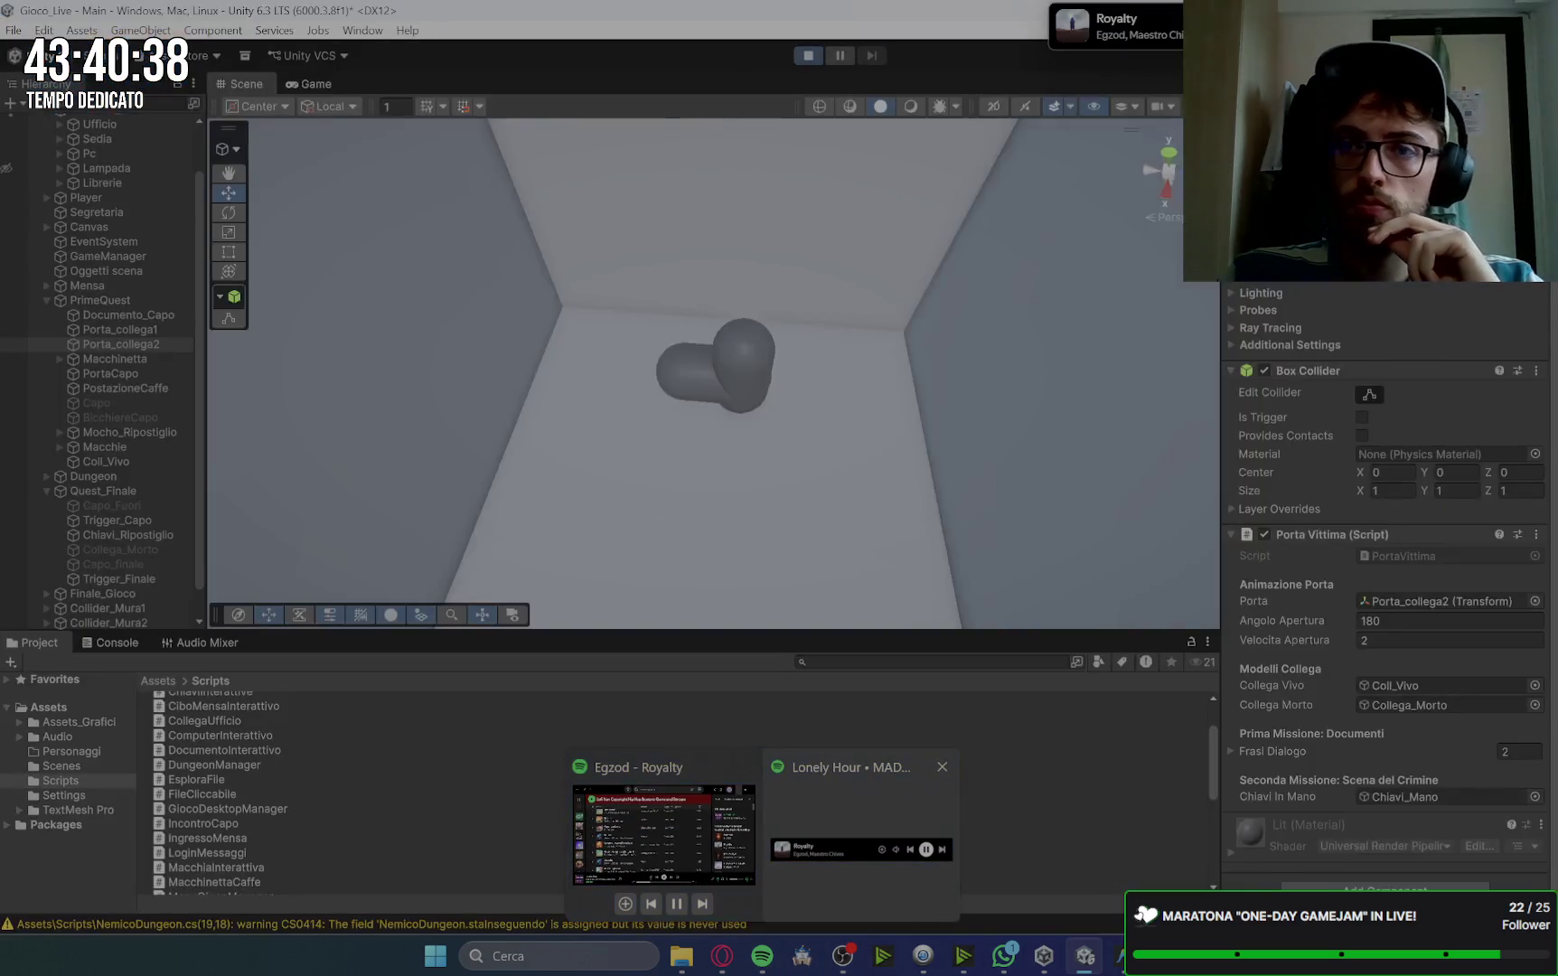
pyautogui.hotkey('alt', 'Tab')
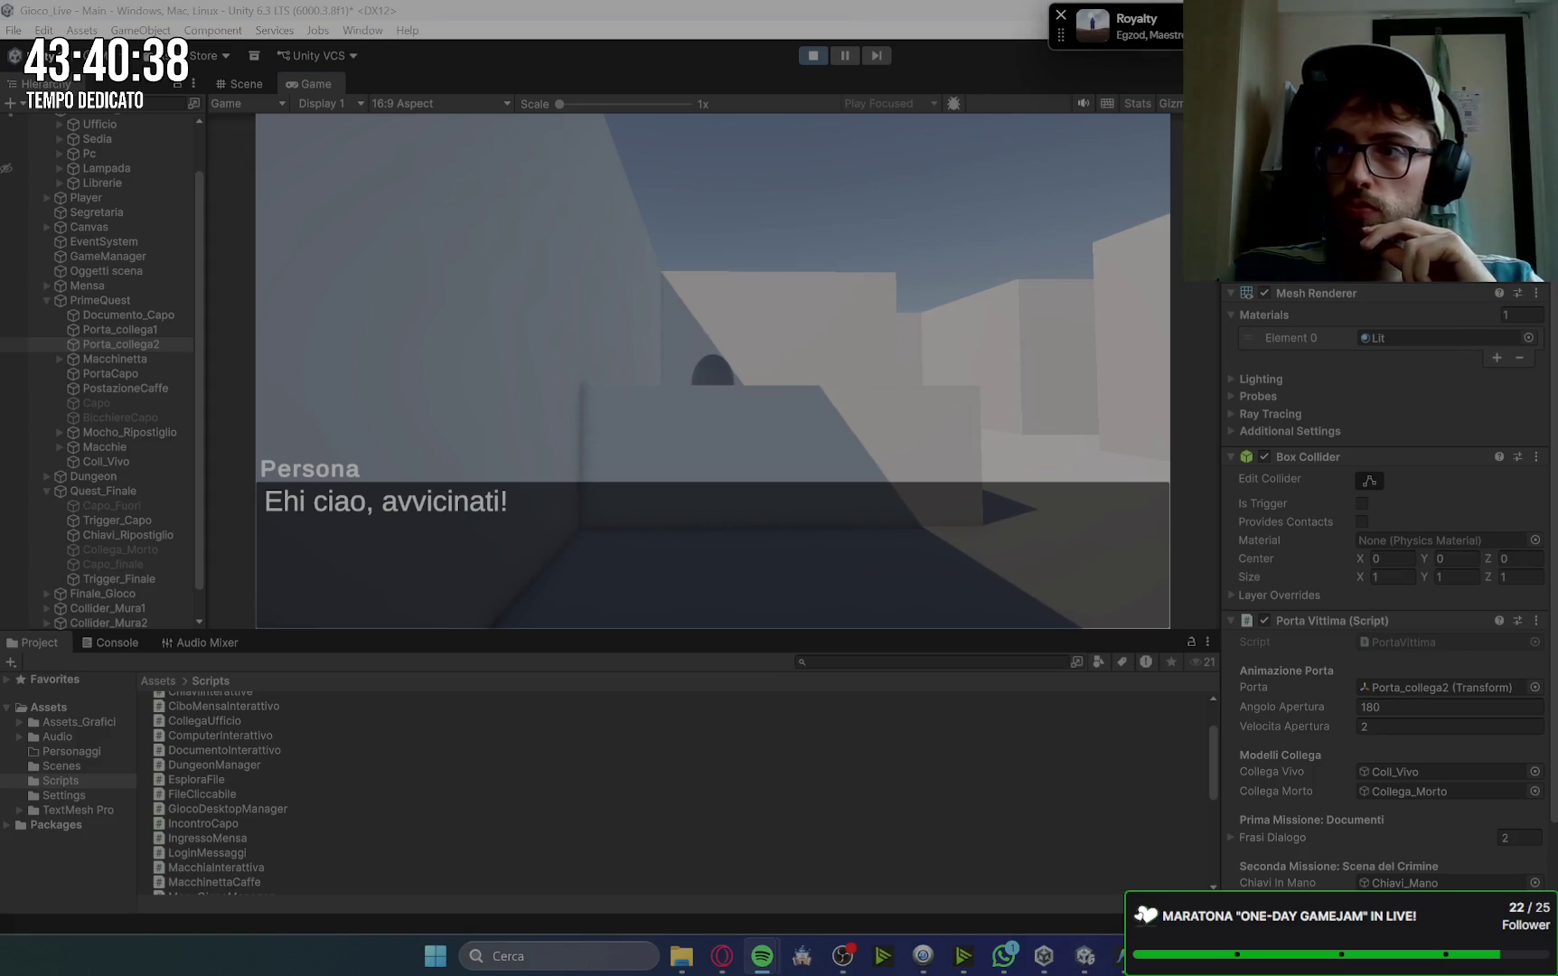
pyautogui.hotkey('alt', 'Tab')
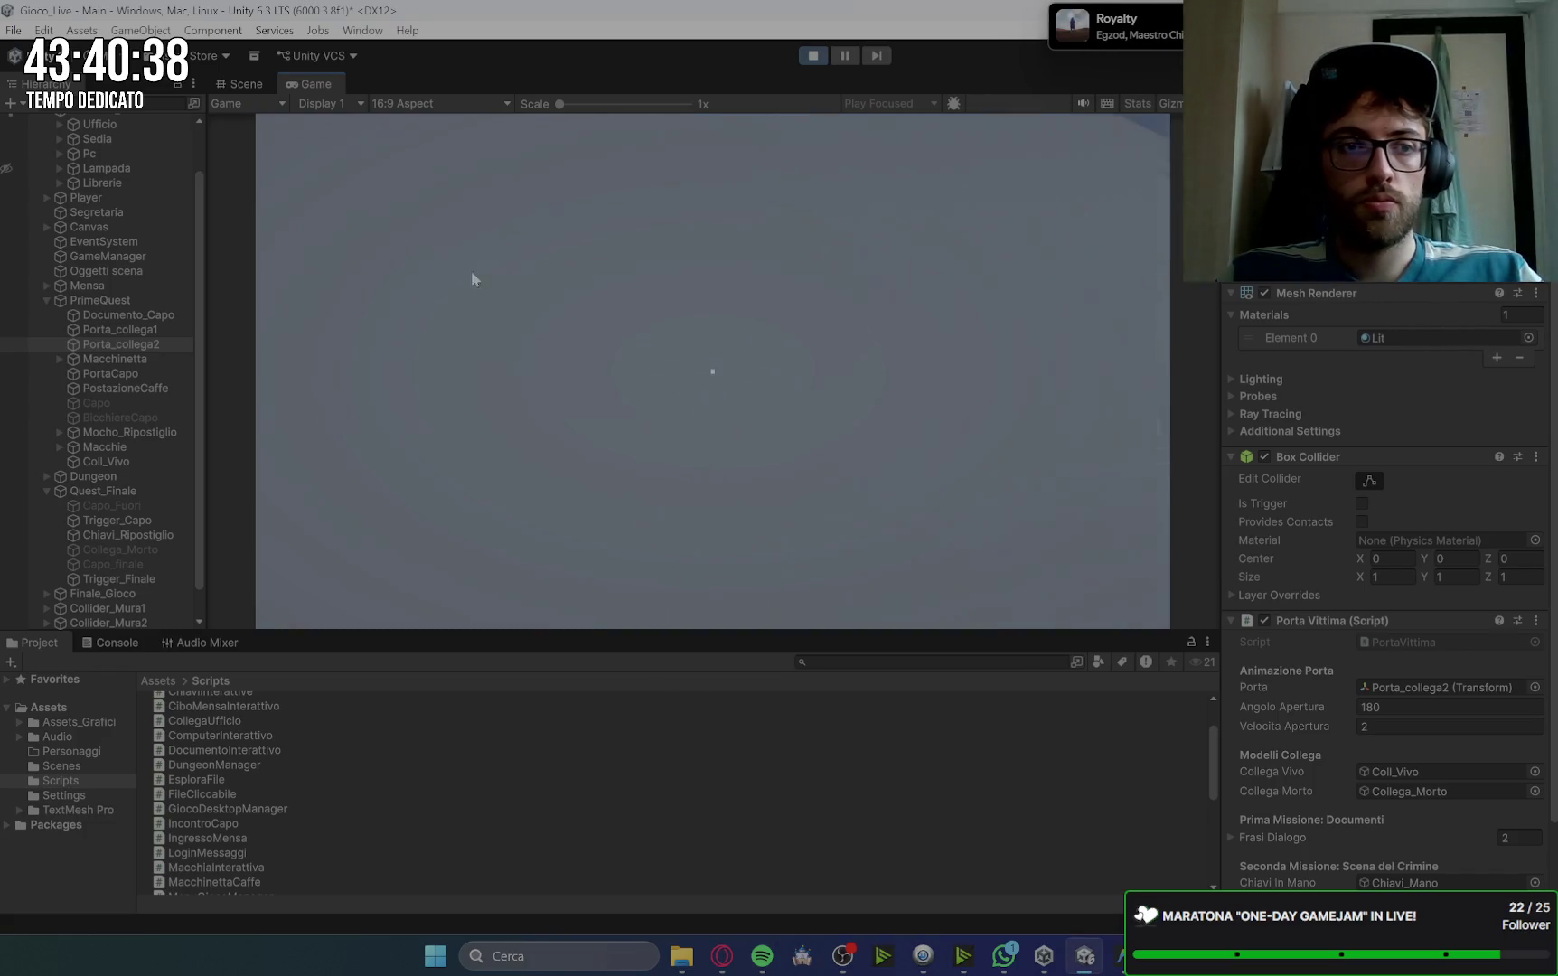
pyautogui.click(93, 199)
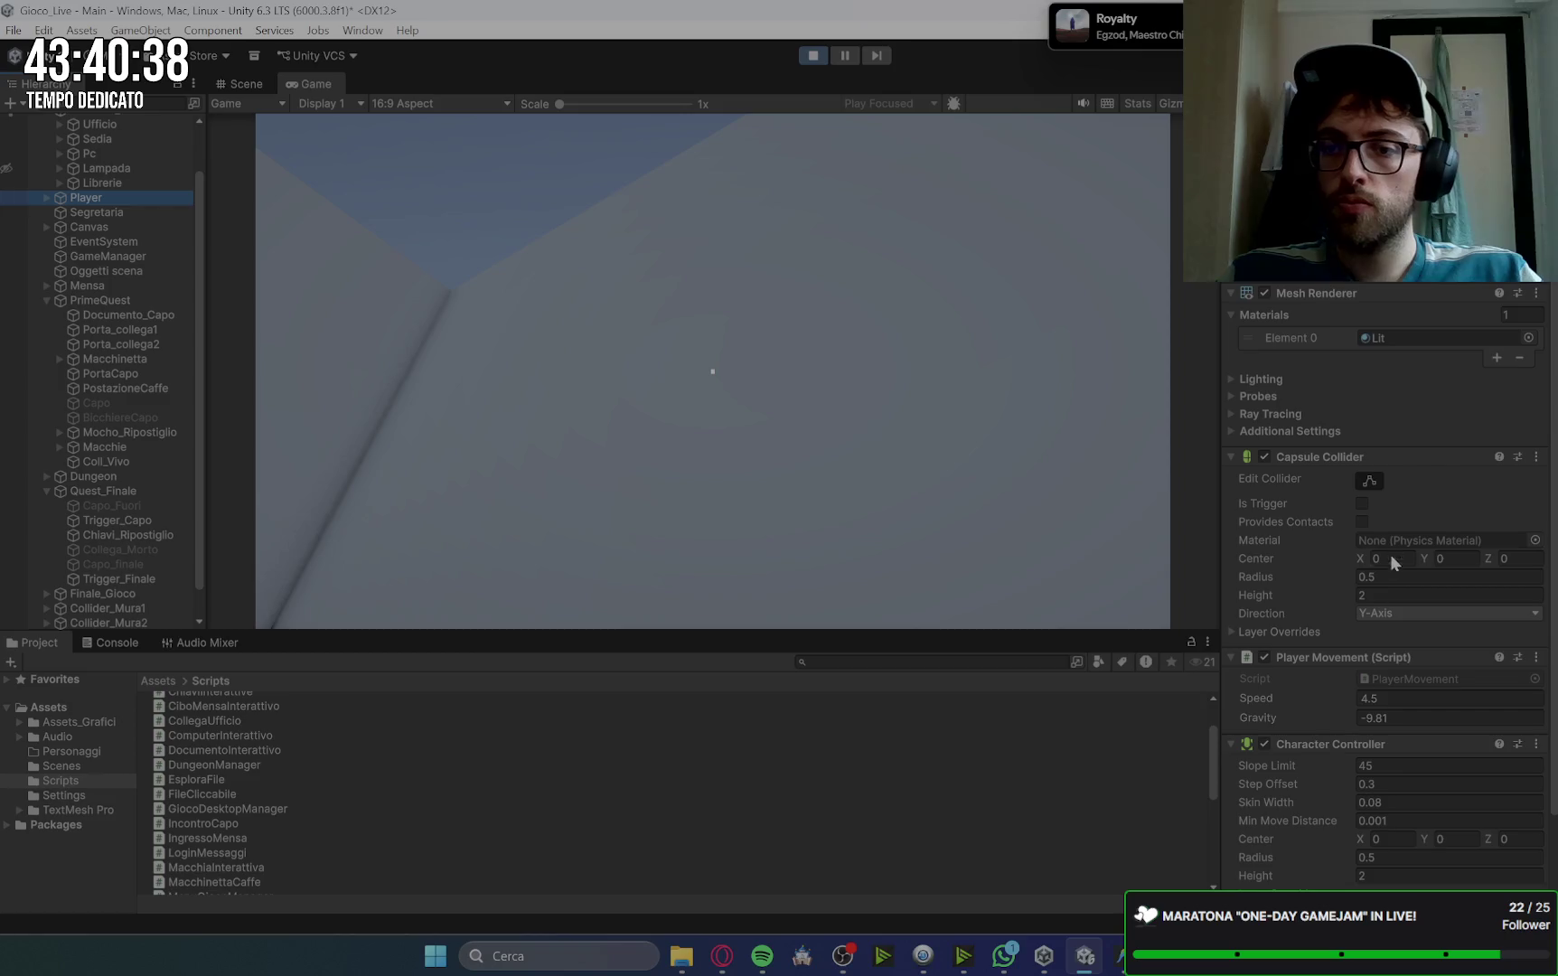
# Step: Raise the Player Movement Speed to 20 and resume playing
pyautogui.click(1405, 699)
pyautogui.write('20')
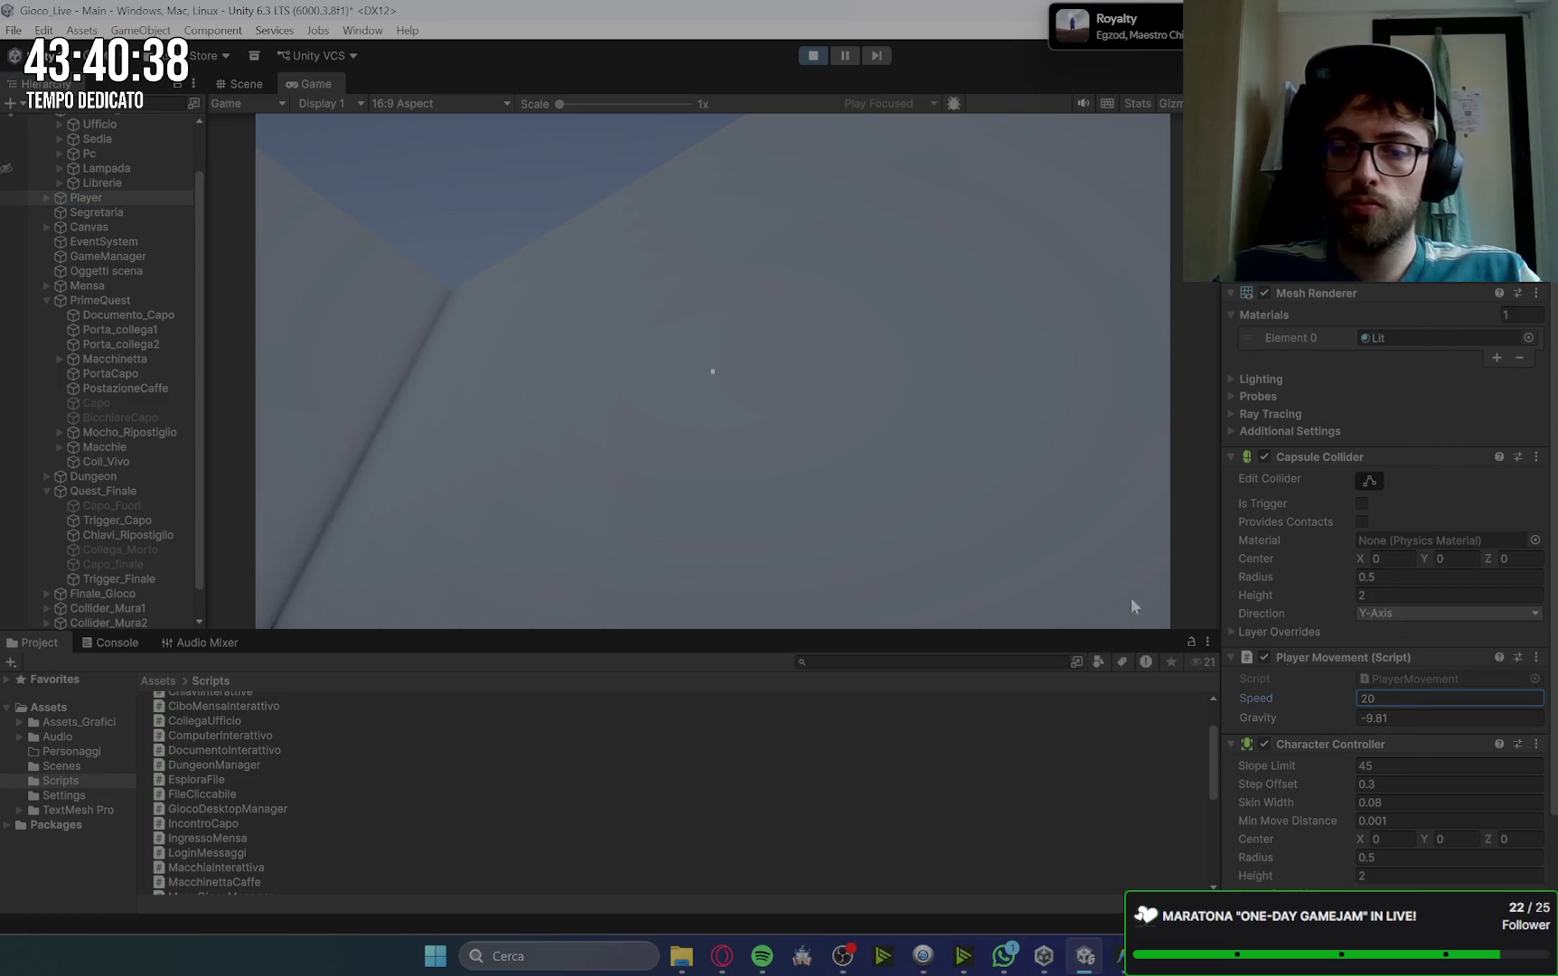
pyautogui.click(1137, 607)
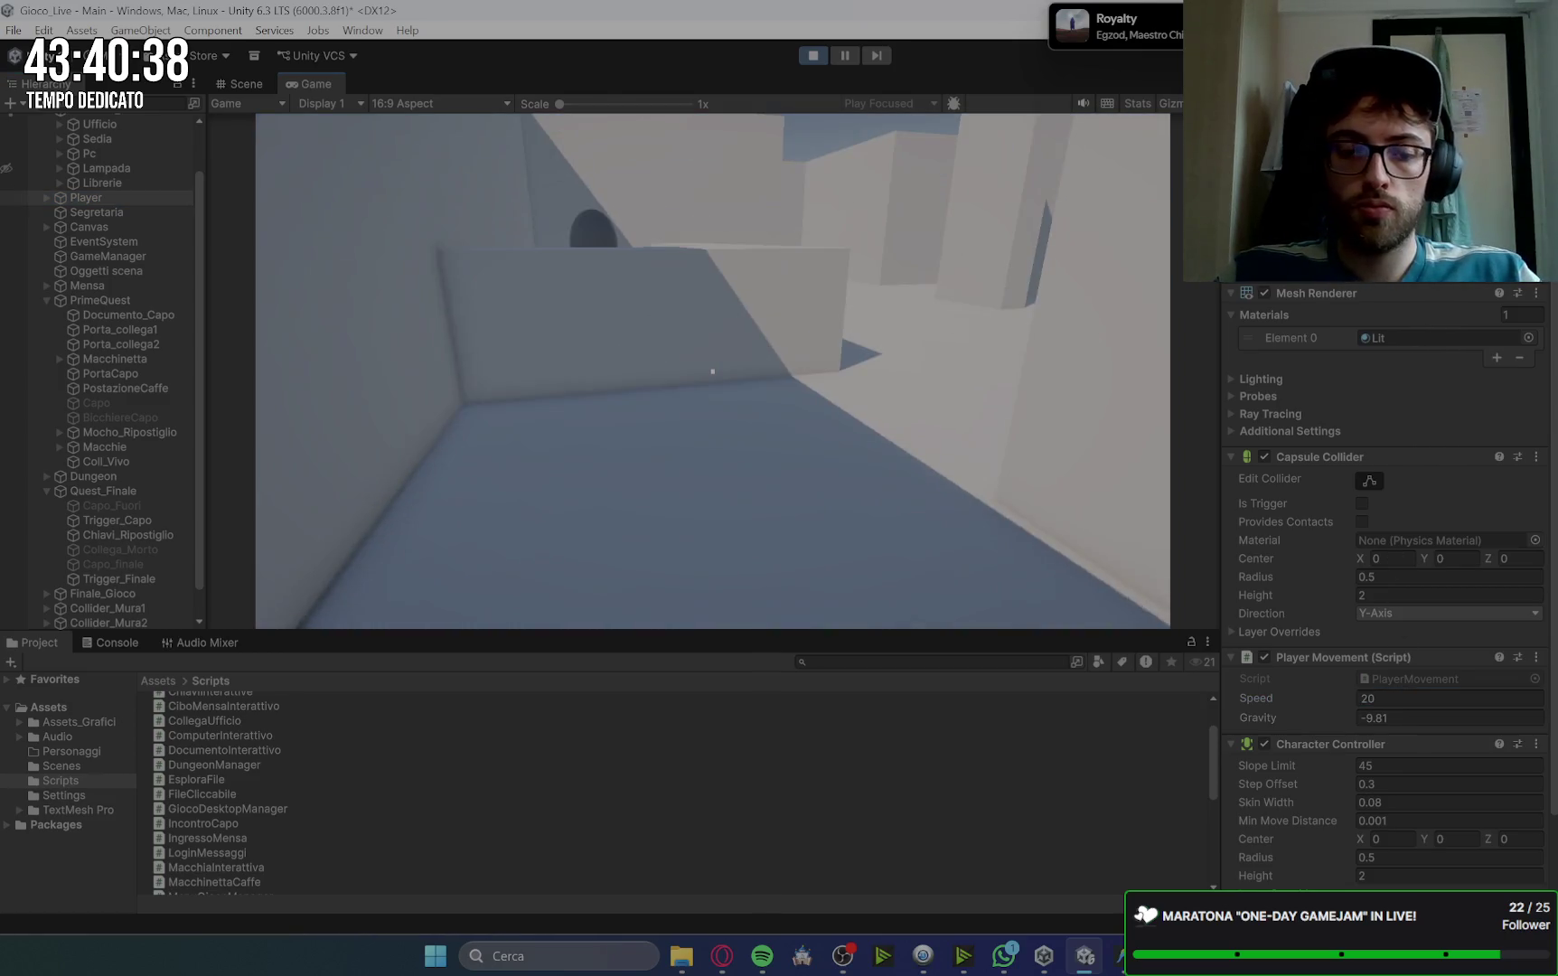
# Step: Walk through the office to the desk room and pick up the first document
pyautogui.press('w')
pyautogui.press('space')
pyautogui.press('space')
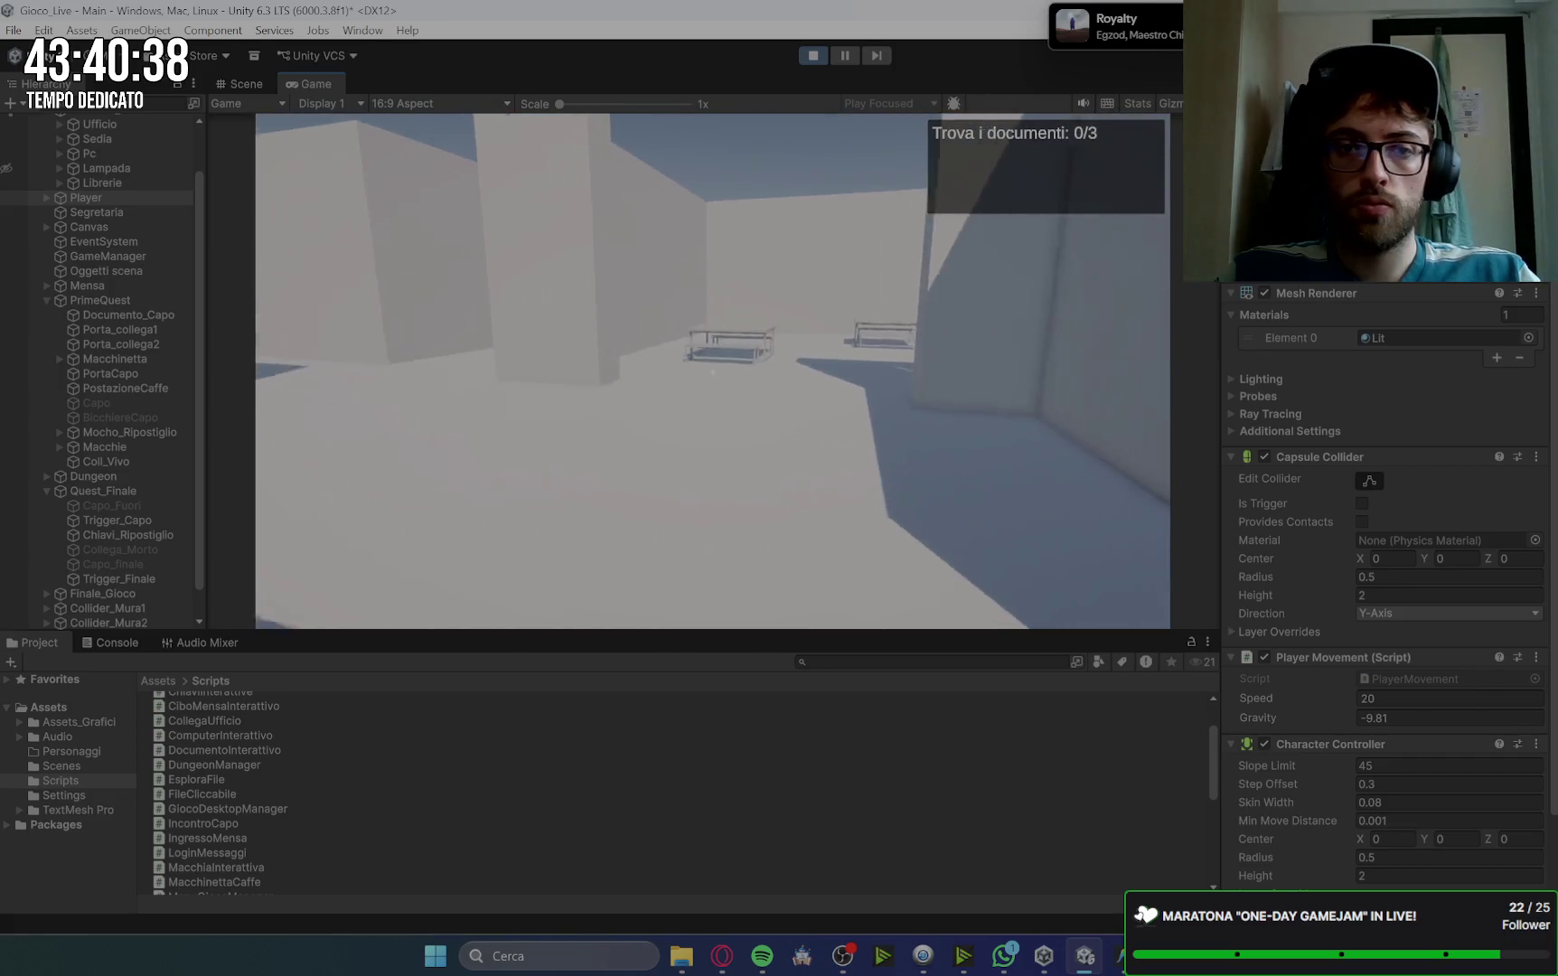
pyautogui.press('w')
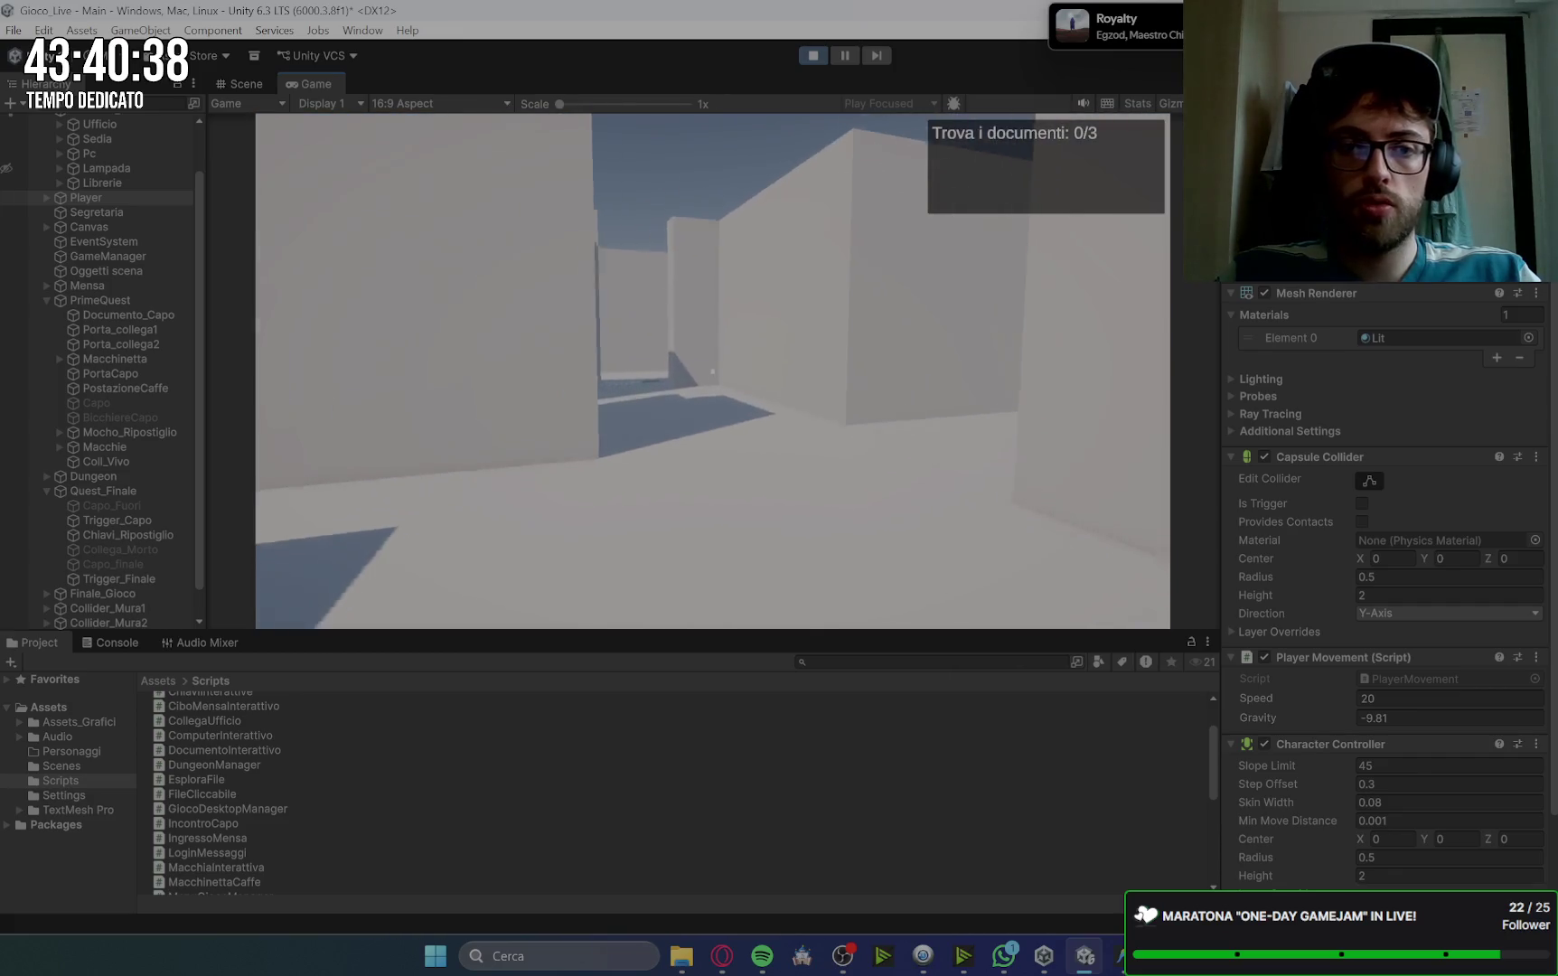
pyautogui.press('w')
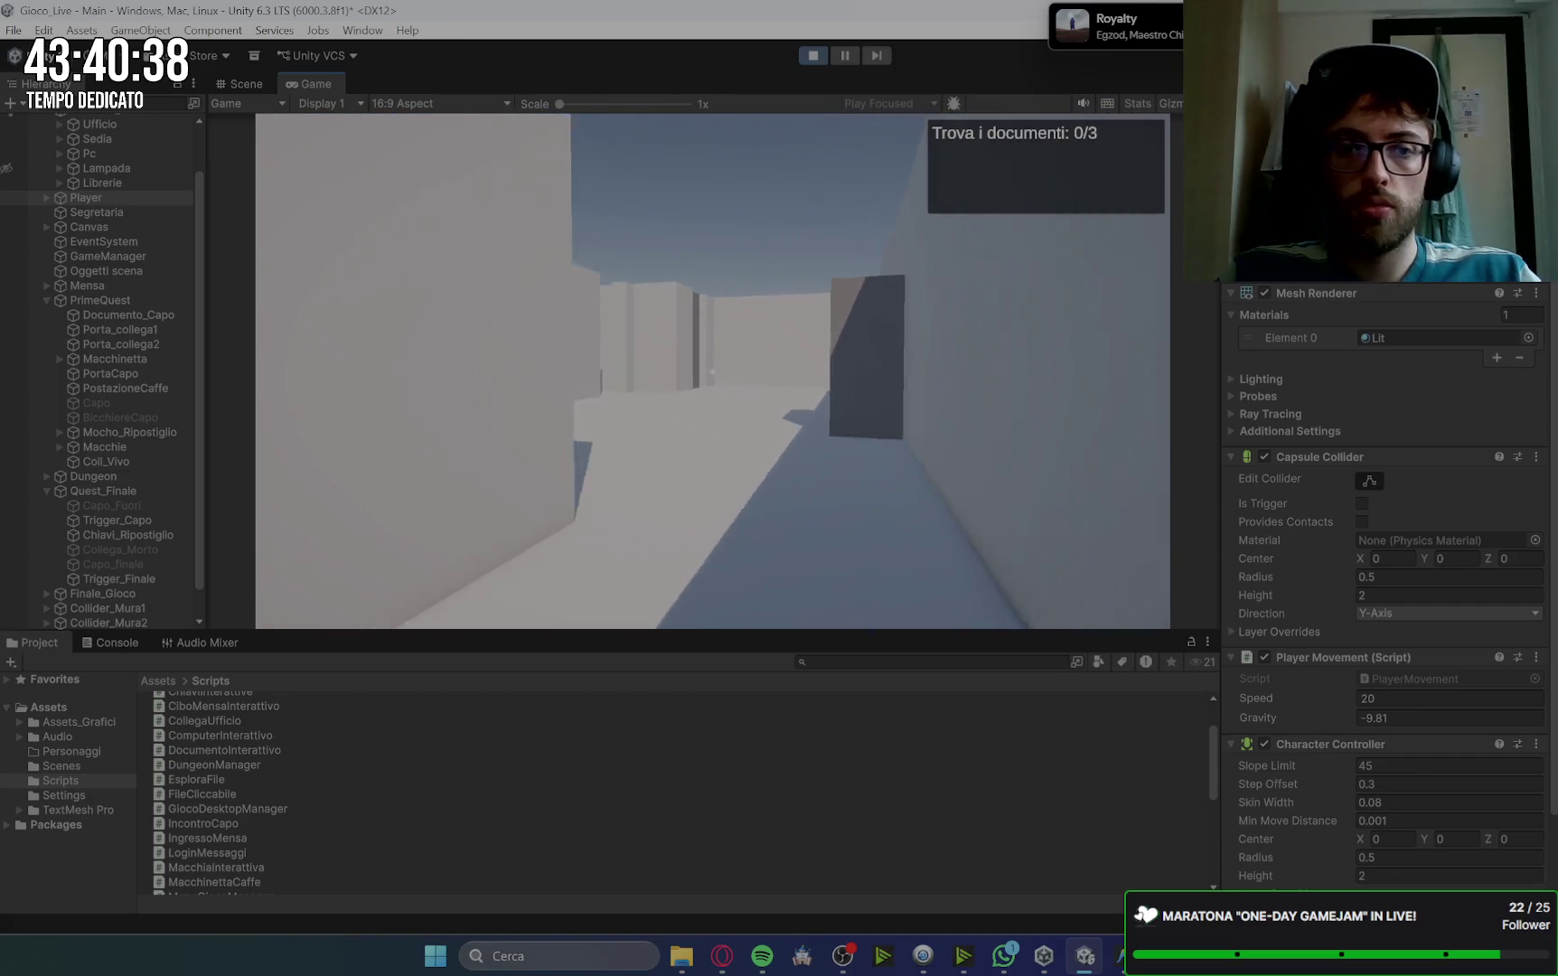
pyautogui.press('w')
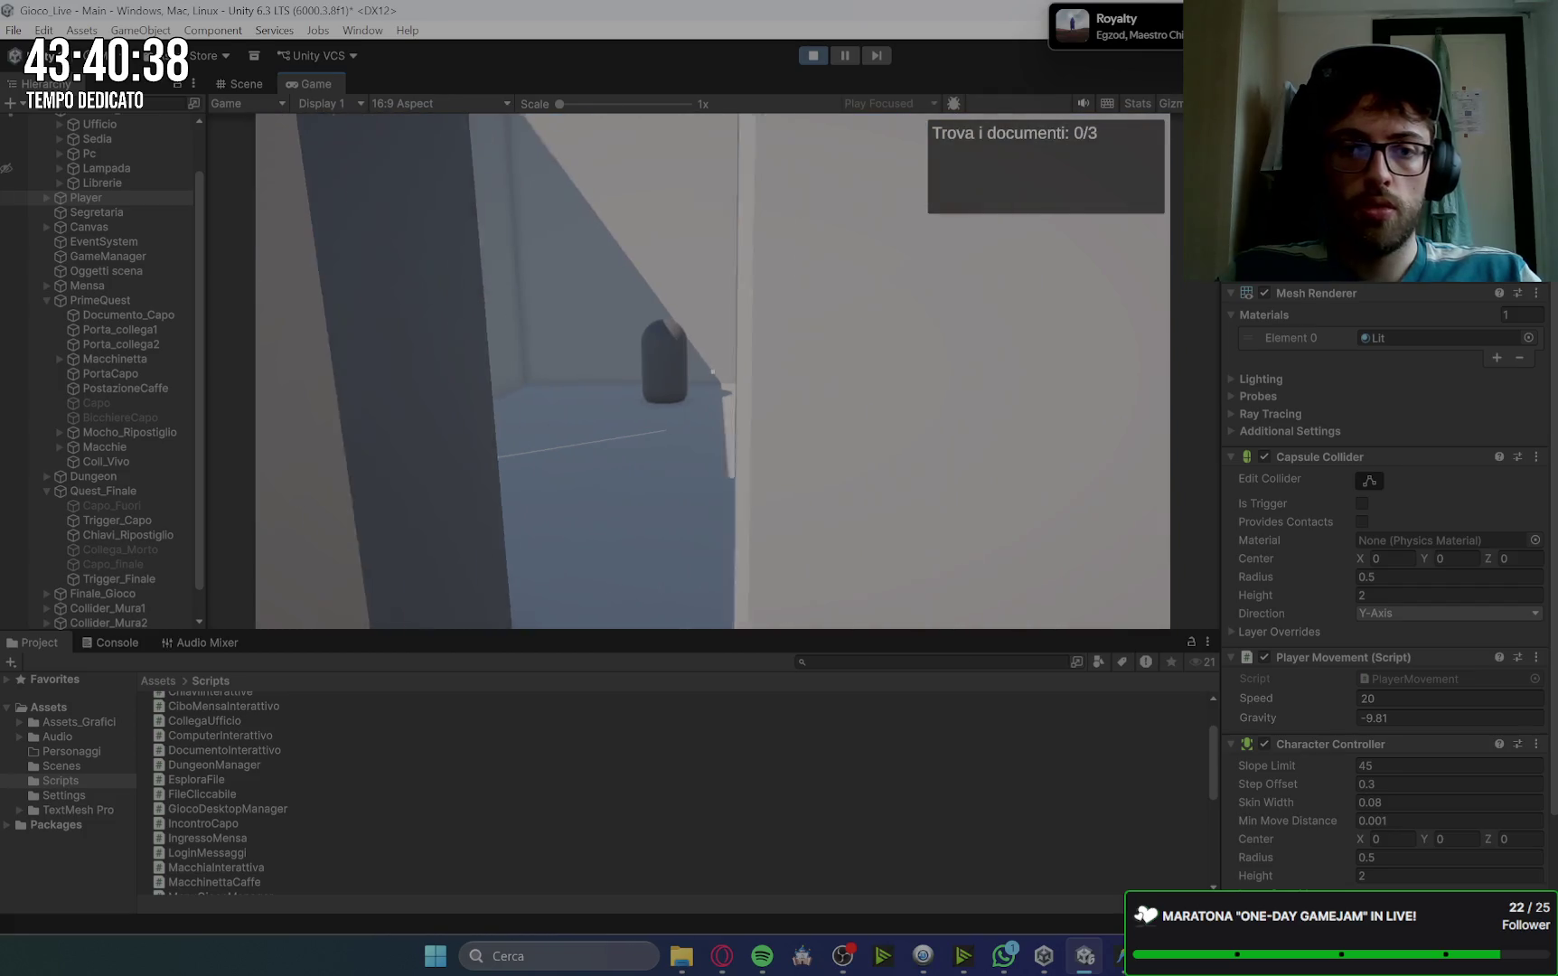
pyautogui.press('w')
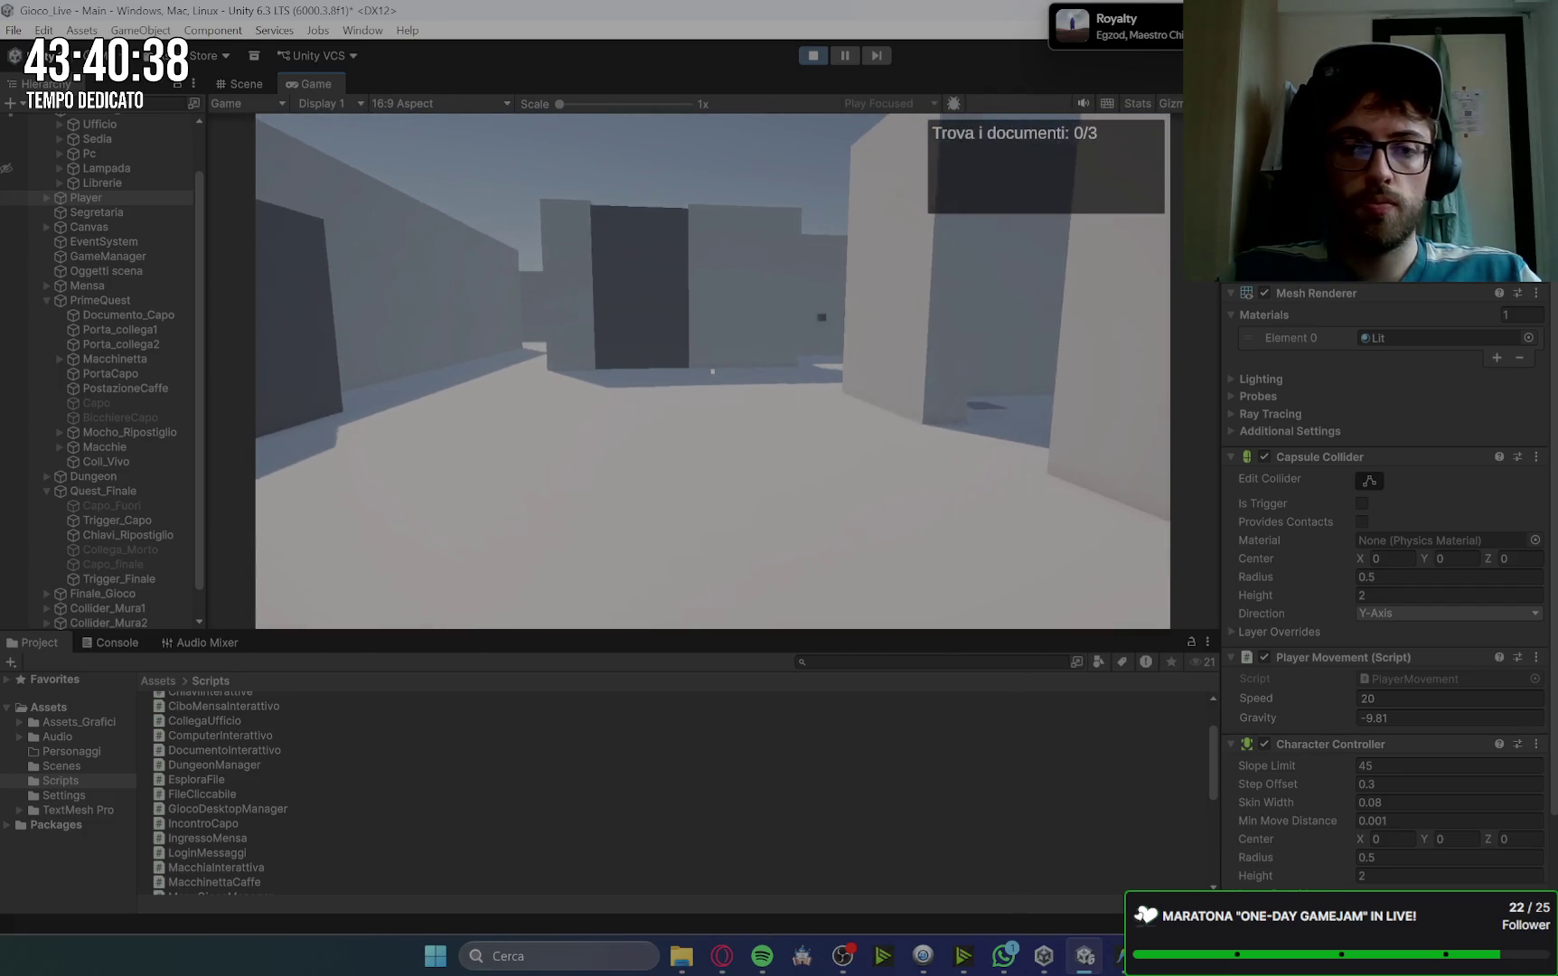
pyautogui.press('w')
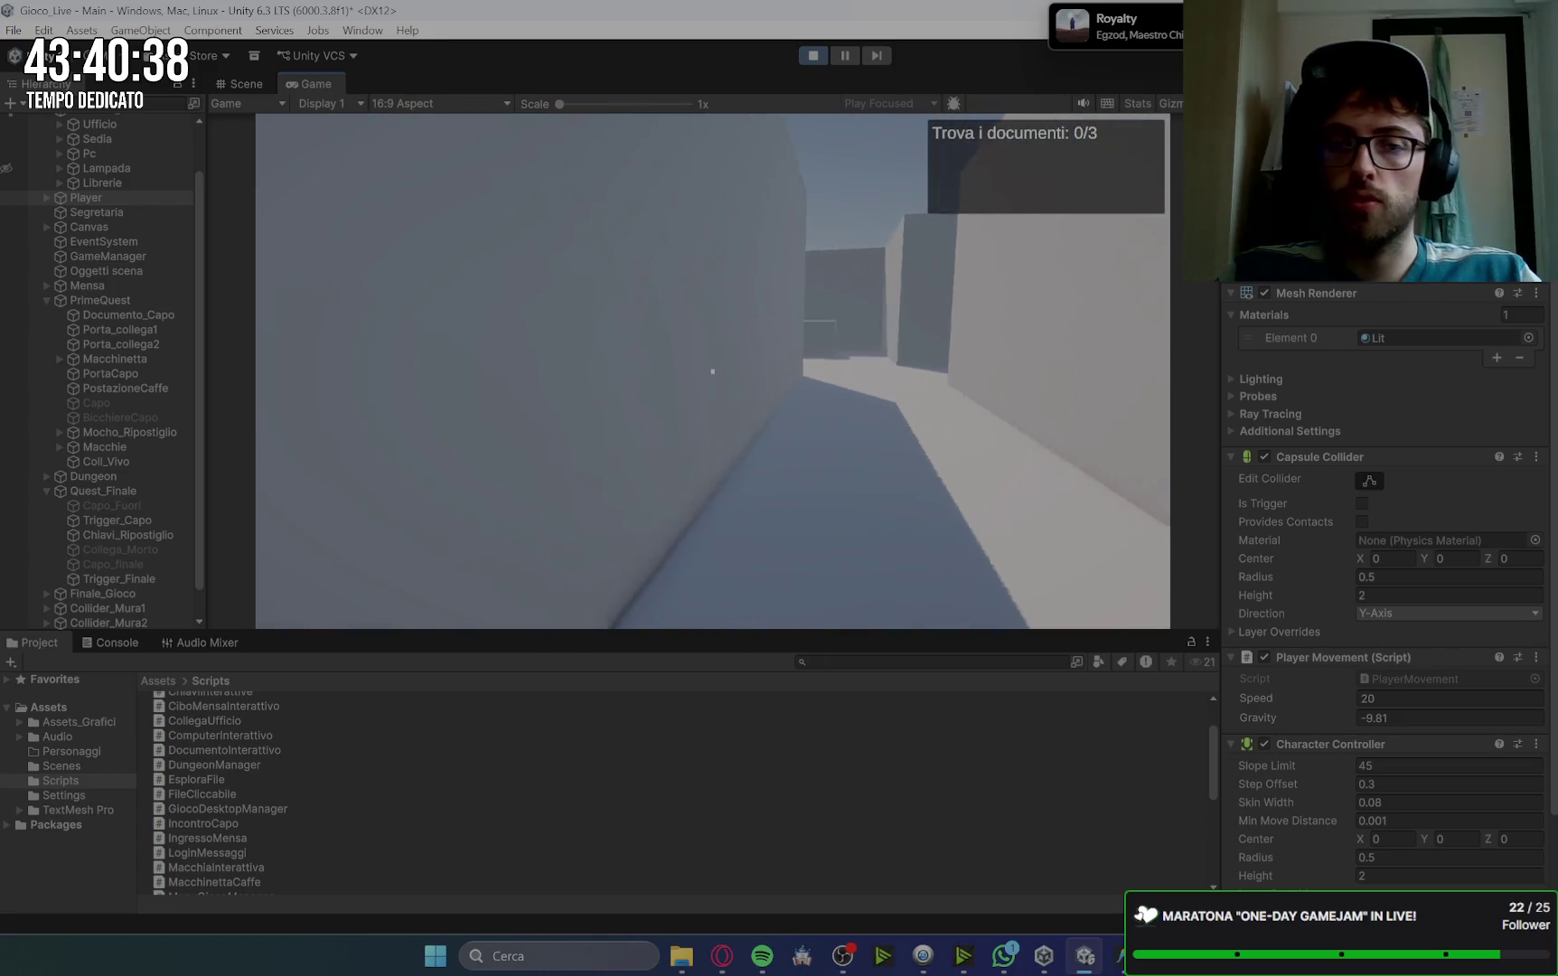
pyautogui.press('w')
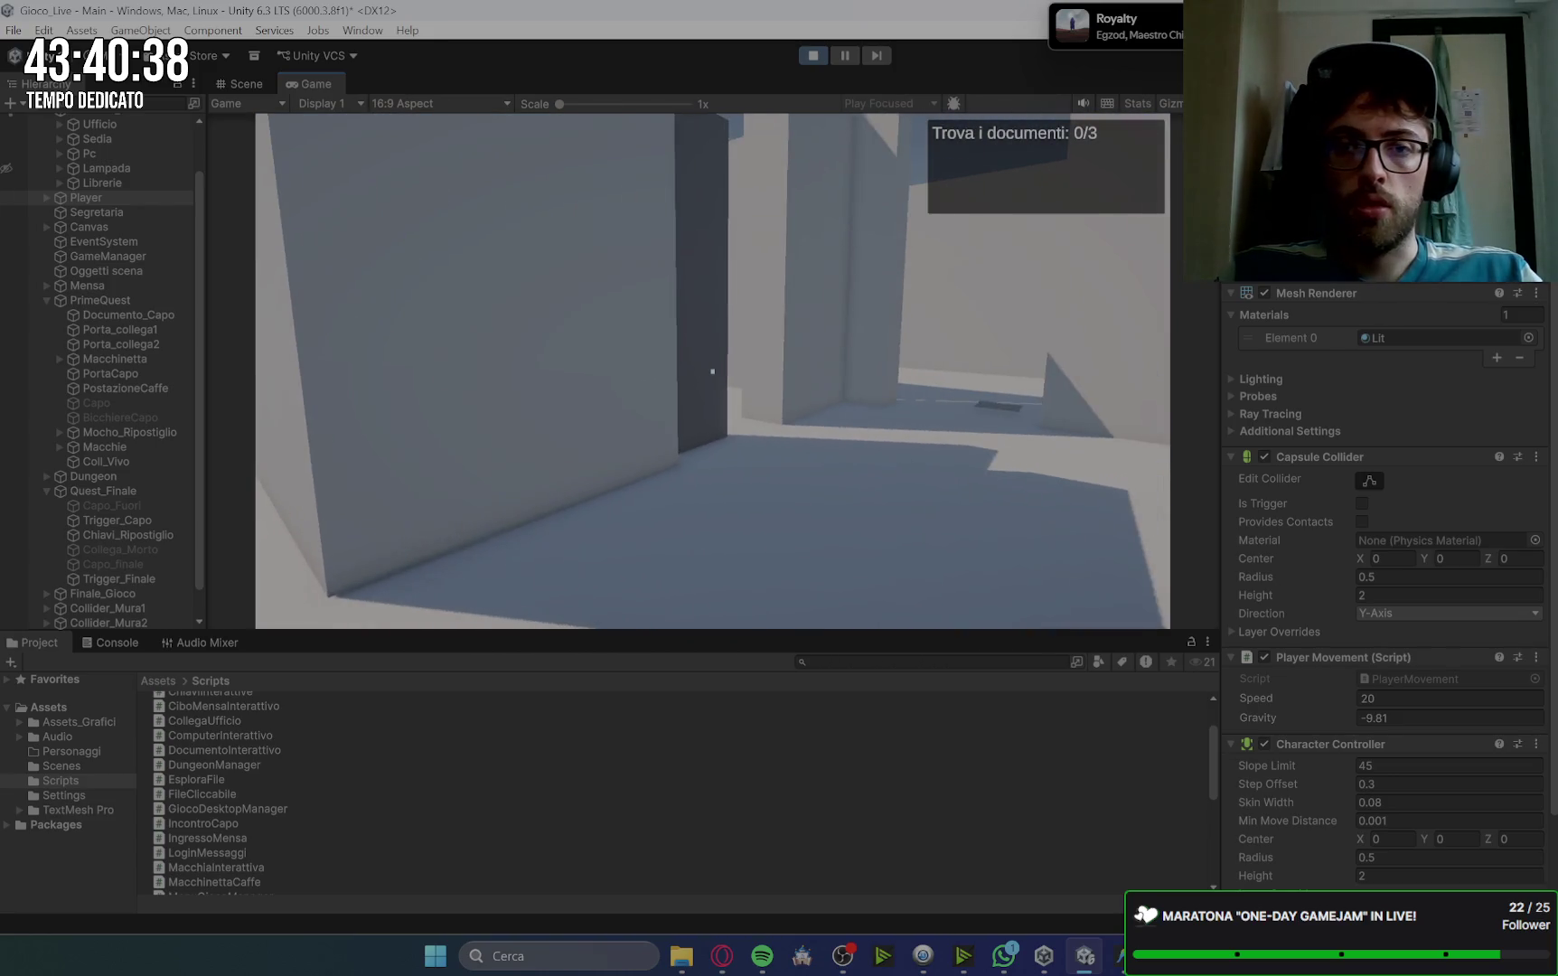
pyautogui.press('w')
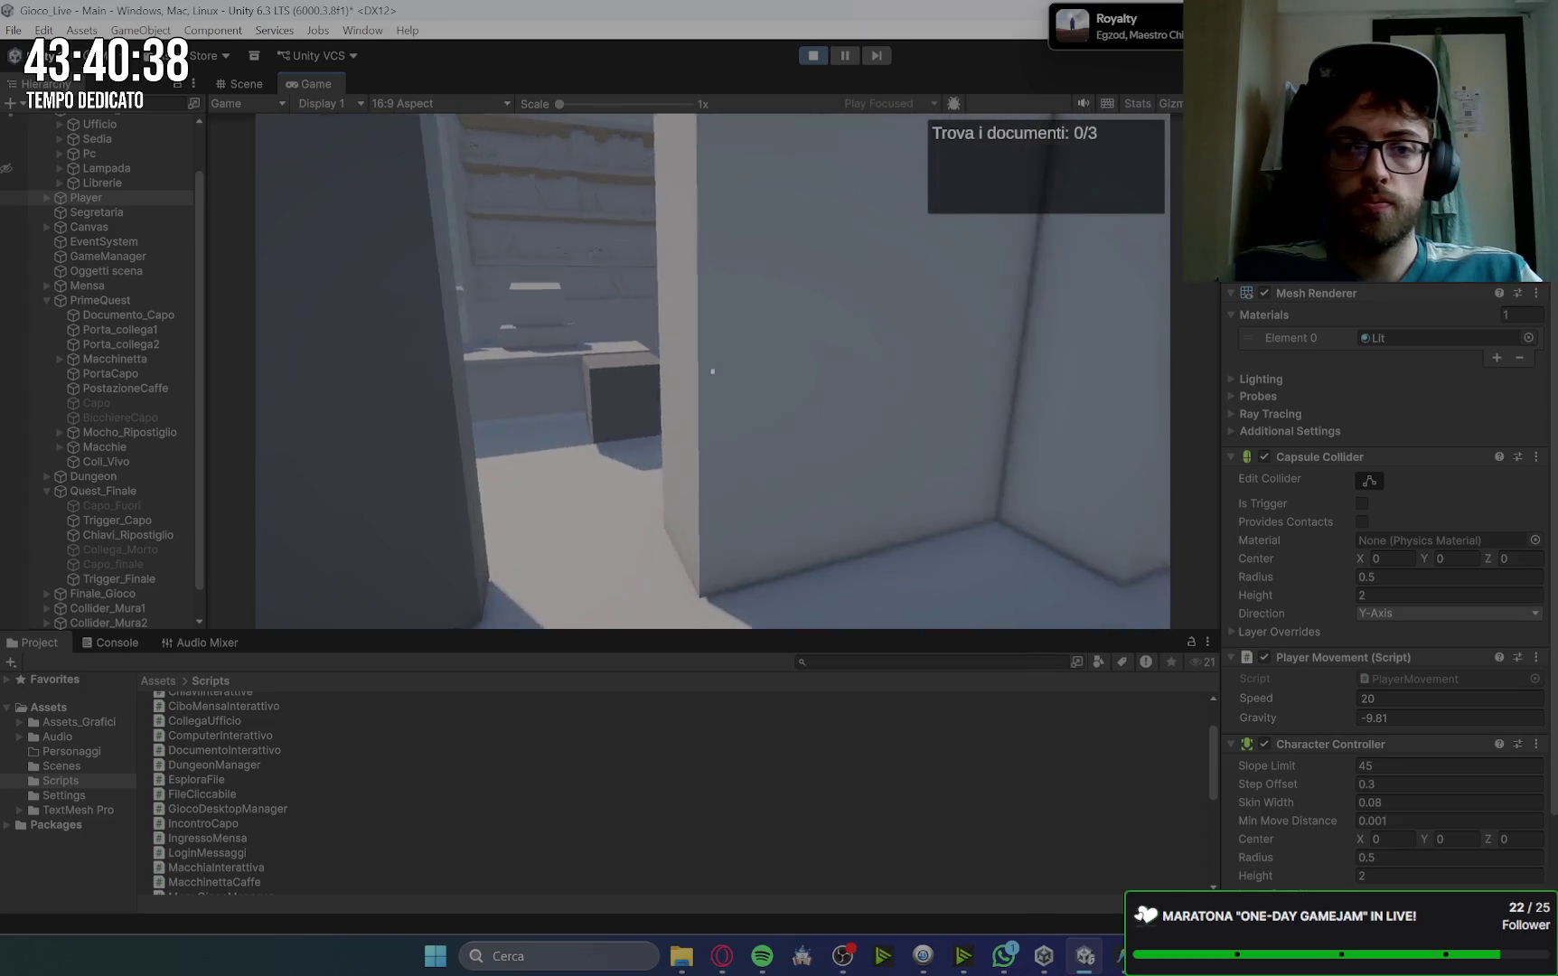
pyautogui.press('e')
pyautogui.press('space')
pyautogui.press('w')
pyautogui.press('w')
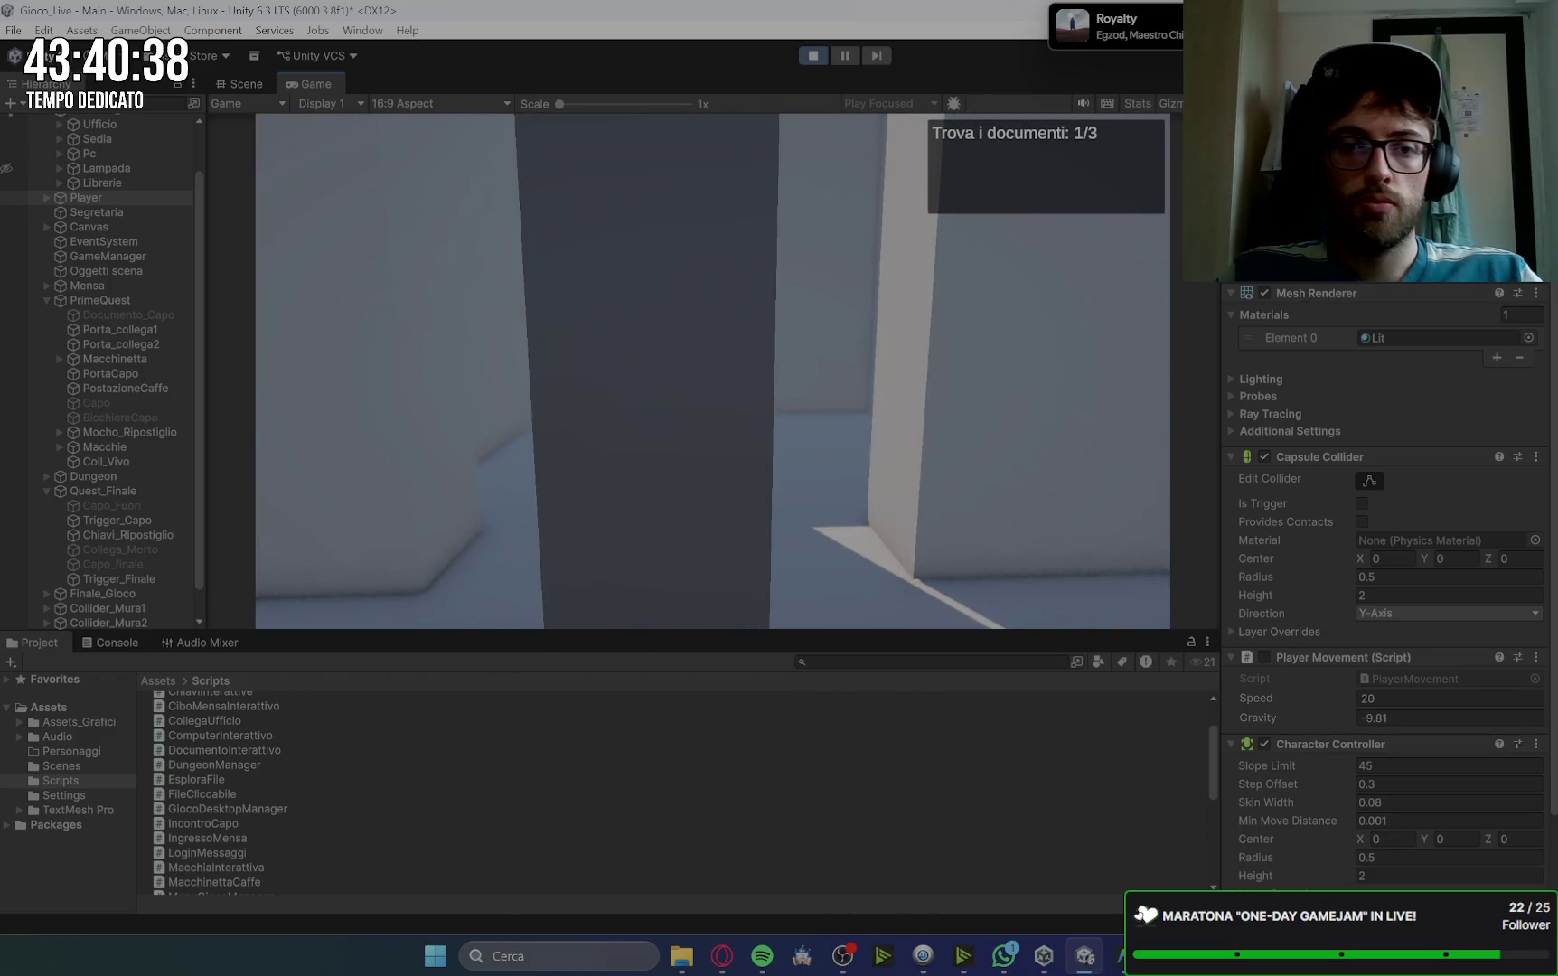
# Step: Collect the other two documents from colleagues and deliver all three to the secretary
pyautogui.press('e')
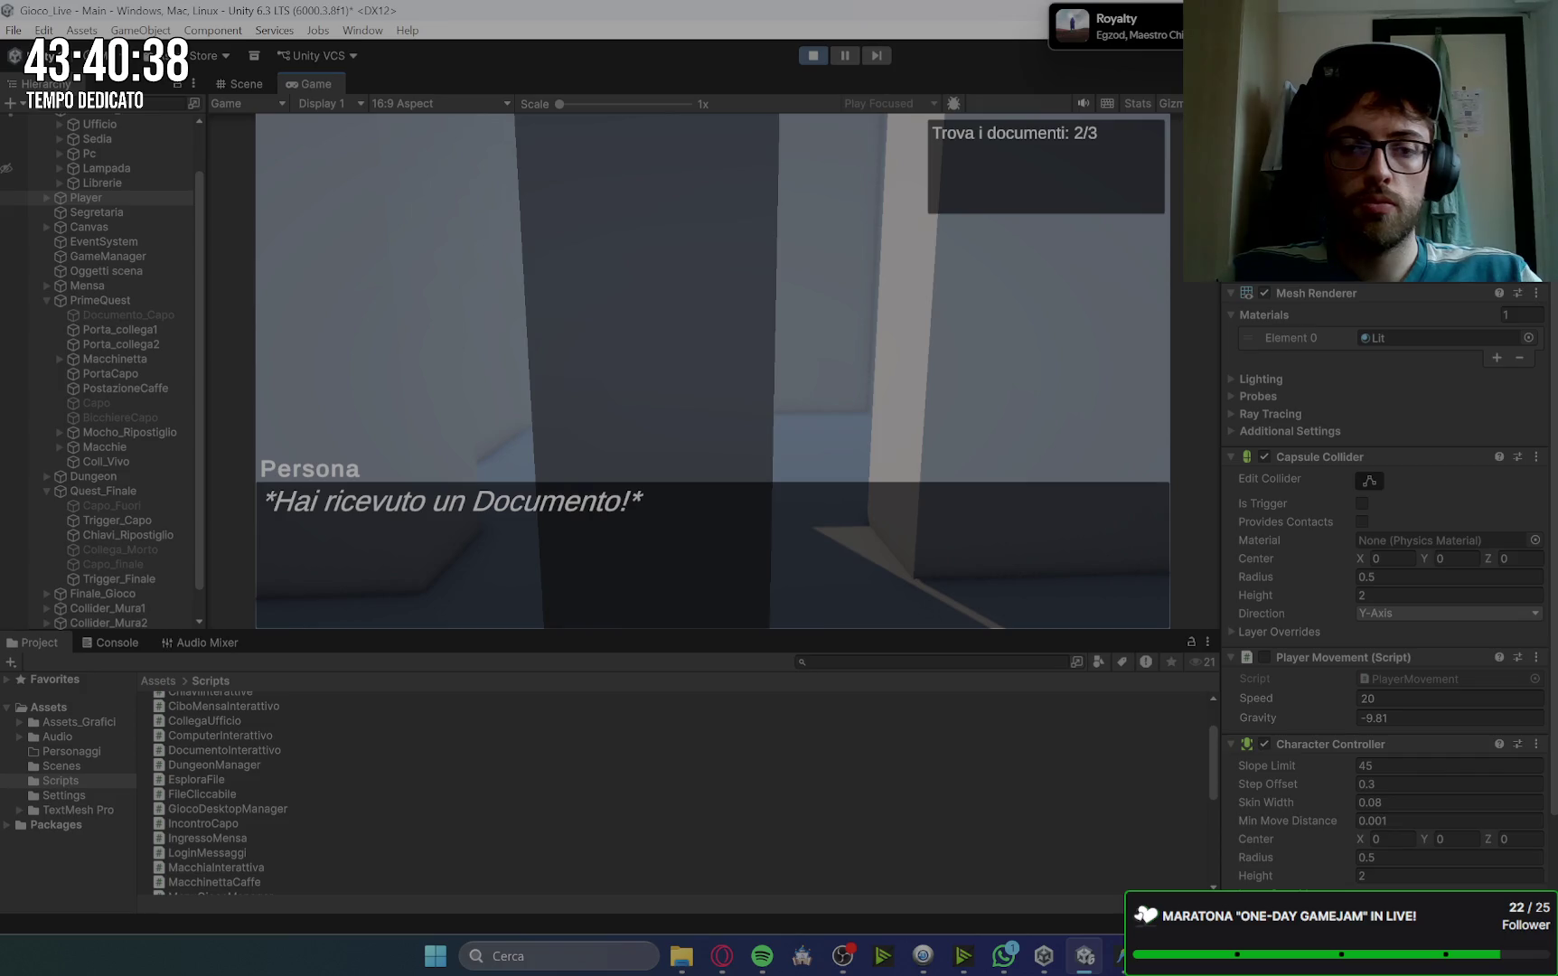
pyautogui.press('e')
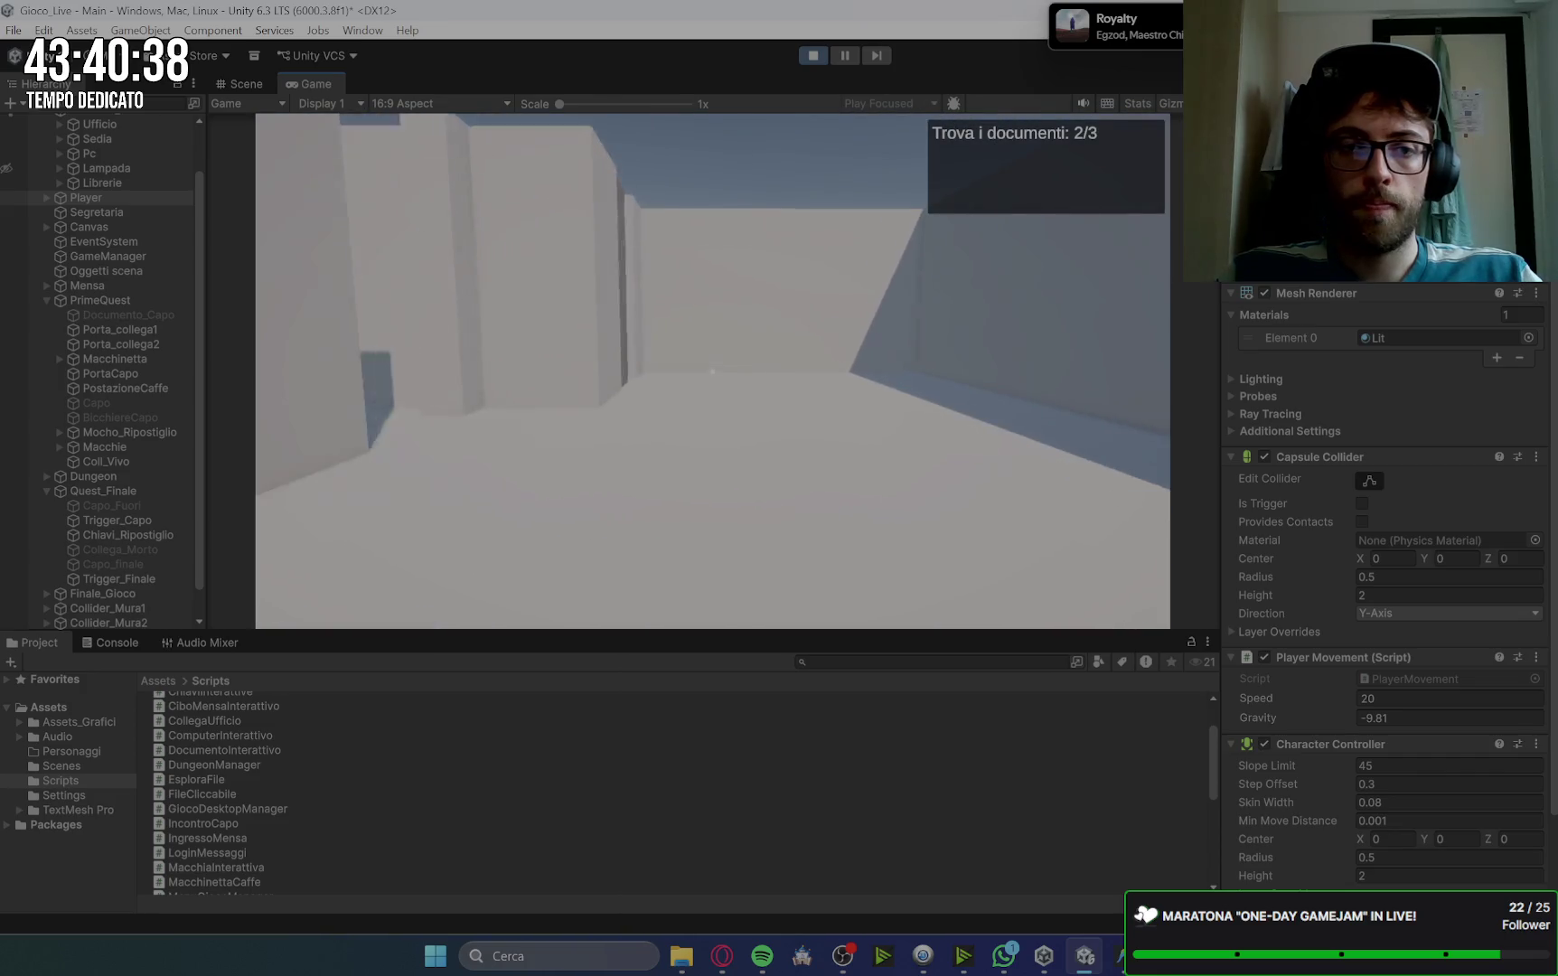
pyautogui.press('e')
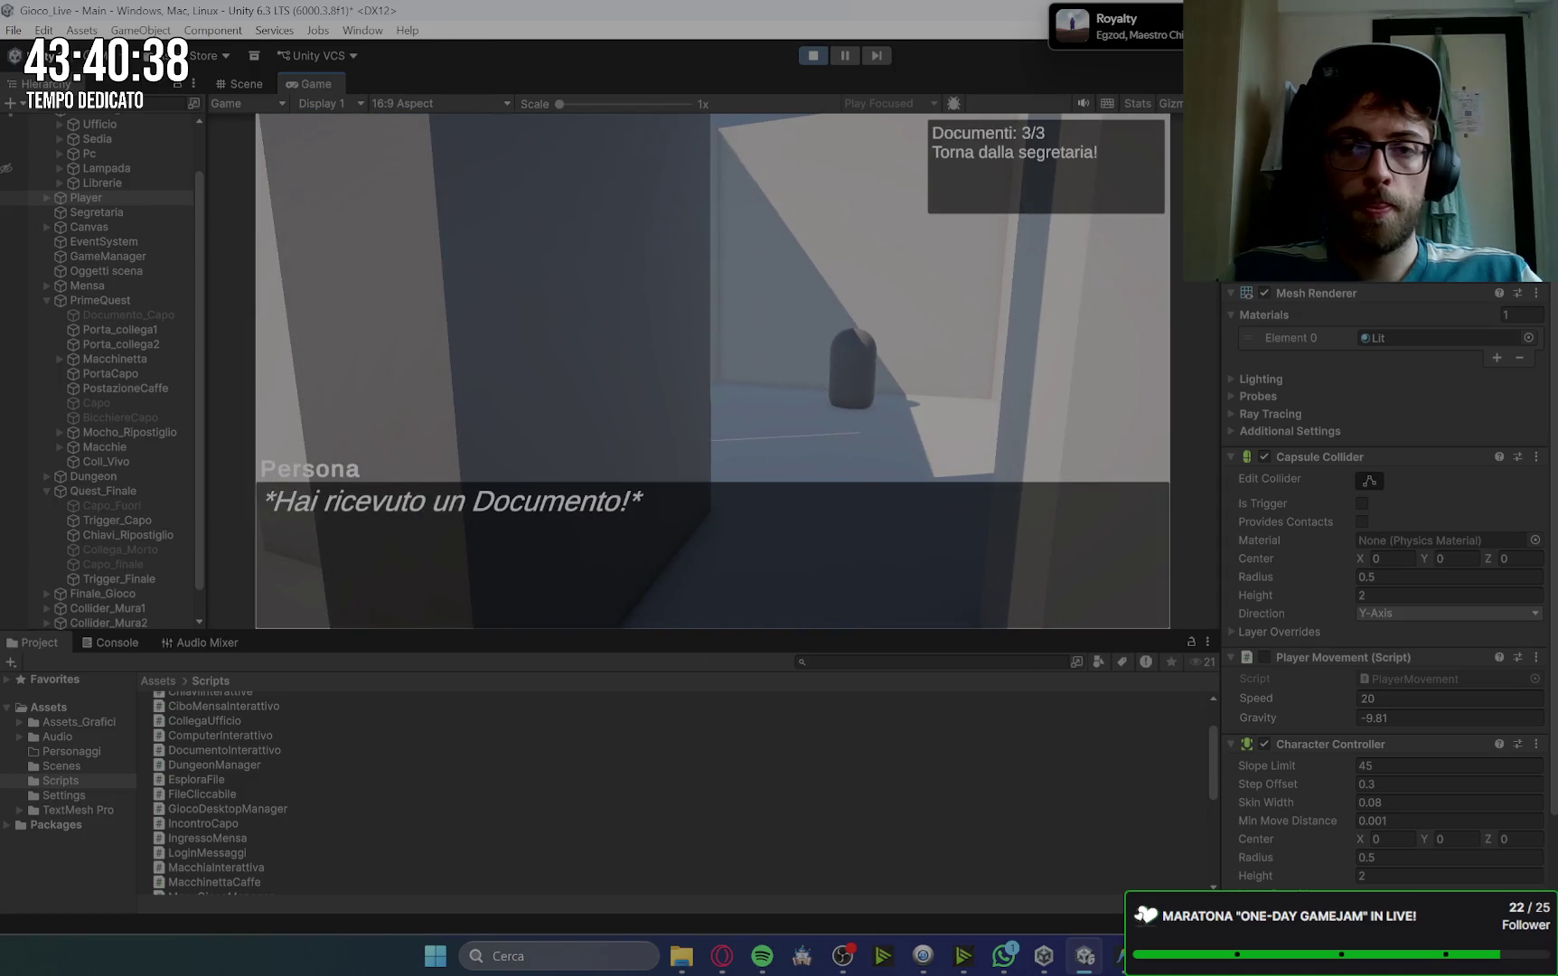
pyautogui.press('e')
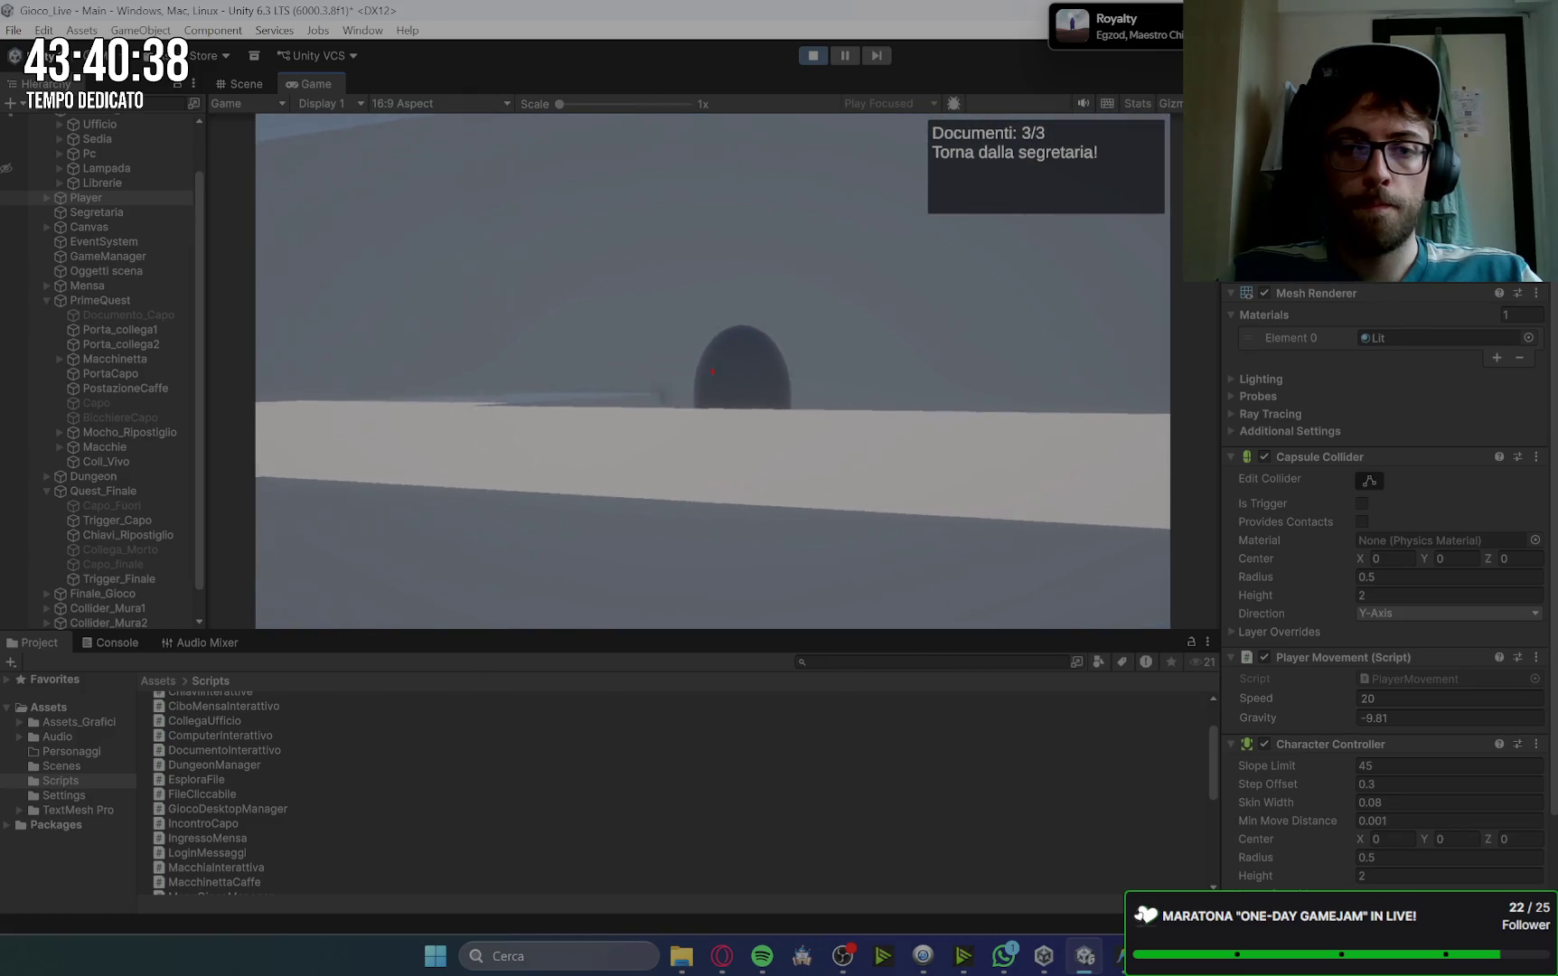
pyautogui.press('e')
pyautogui.press('space')
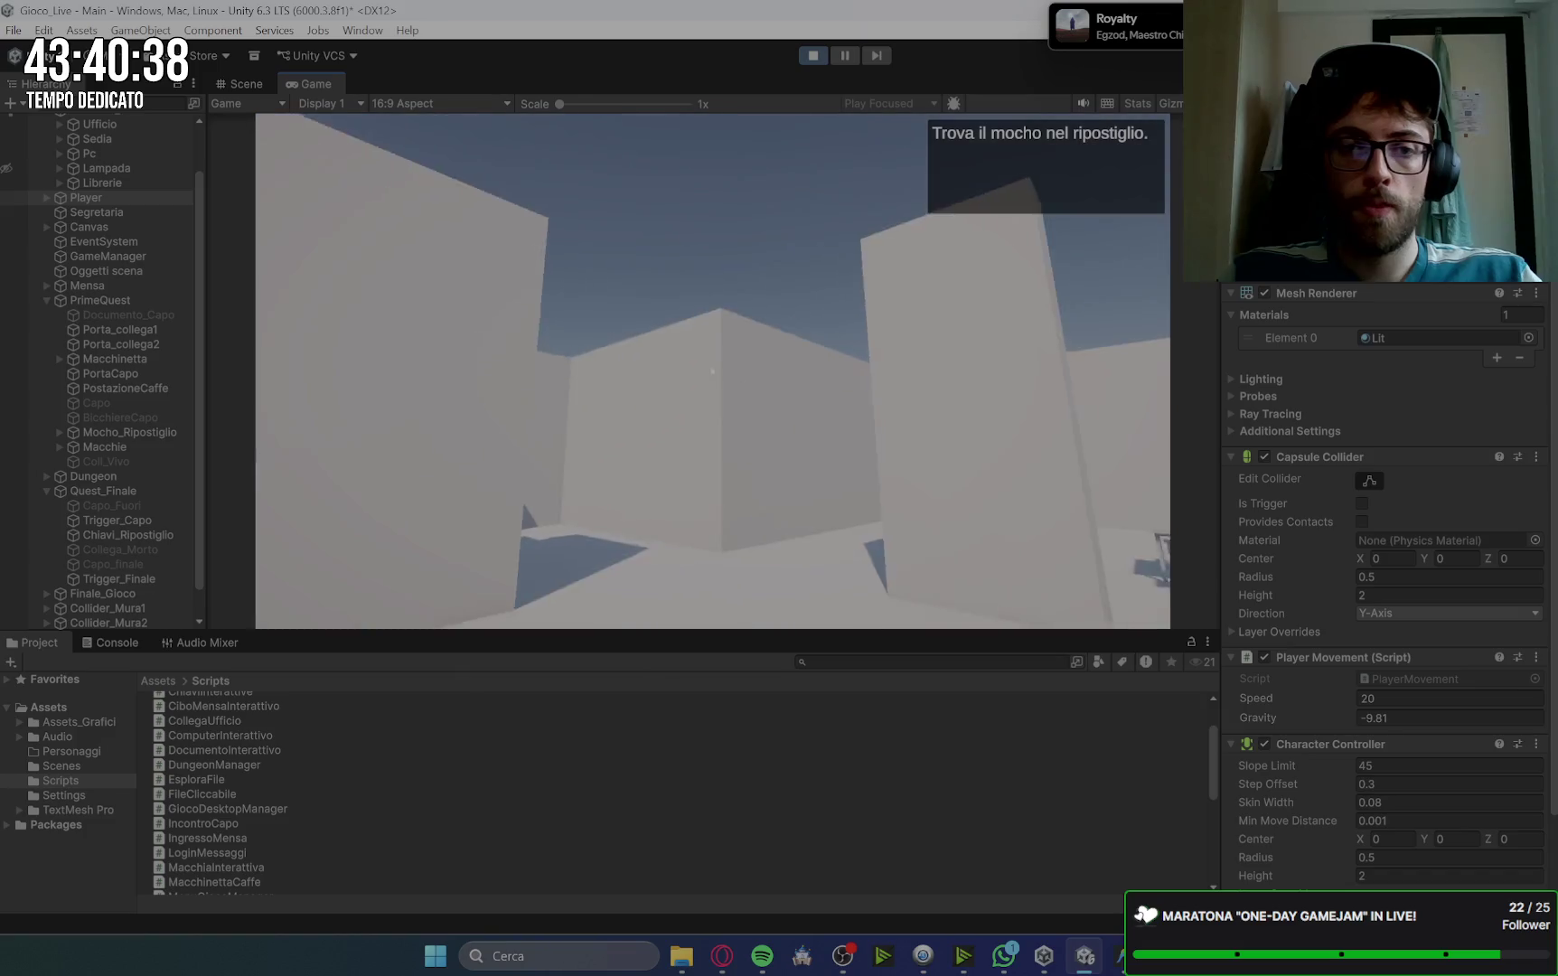
# Step: Pick up the mop in the storeroom and clean the floor stains
pyautogui.press('w')
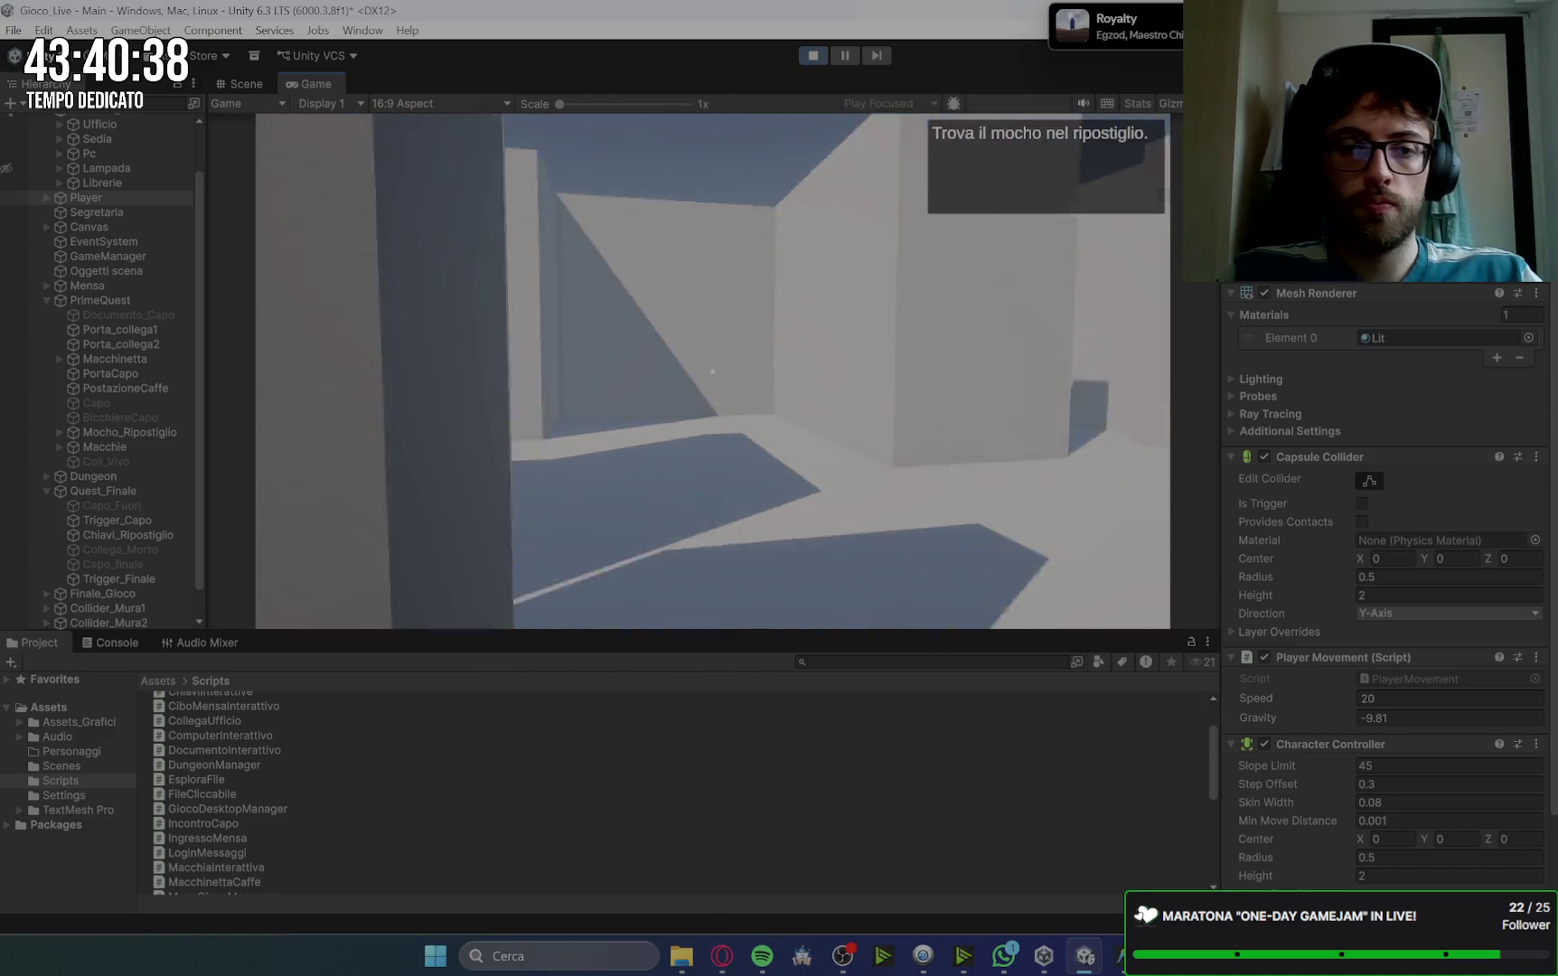
pyautogui.press('e')
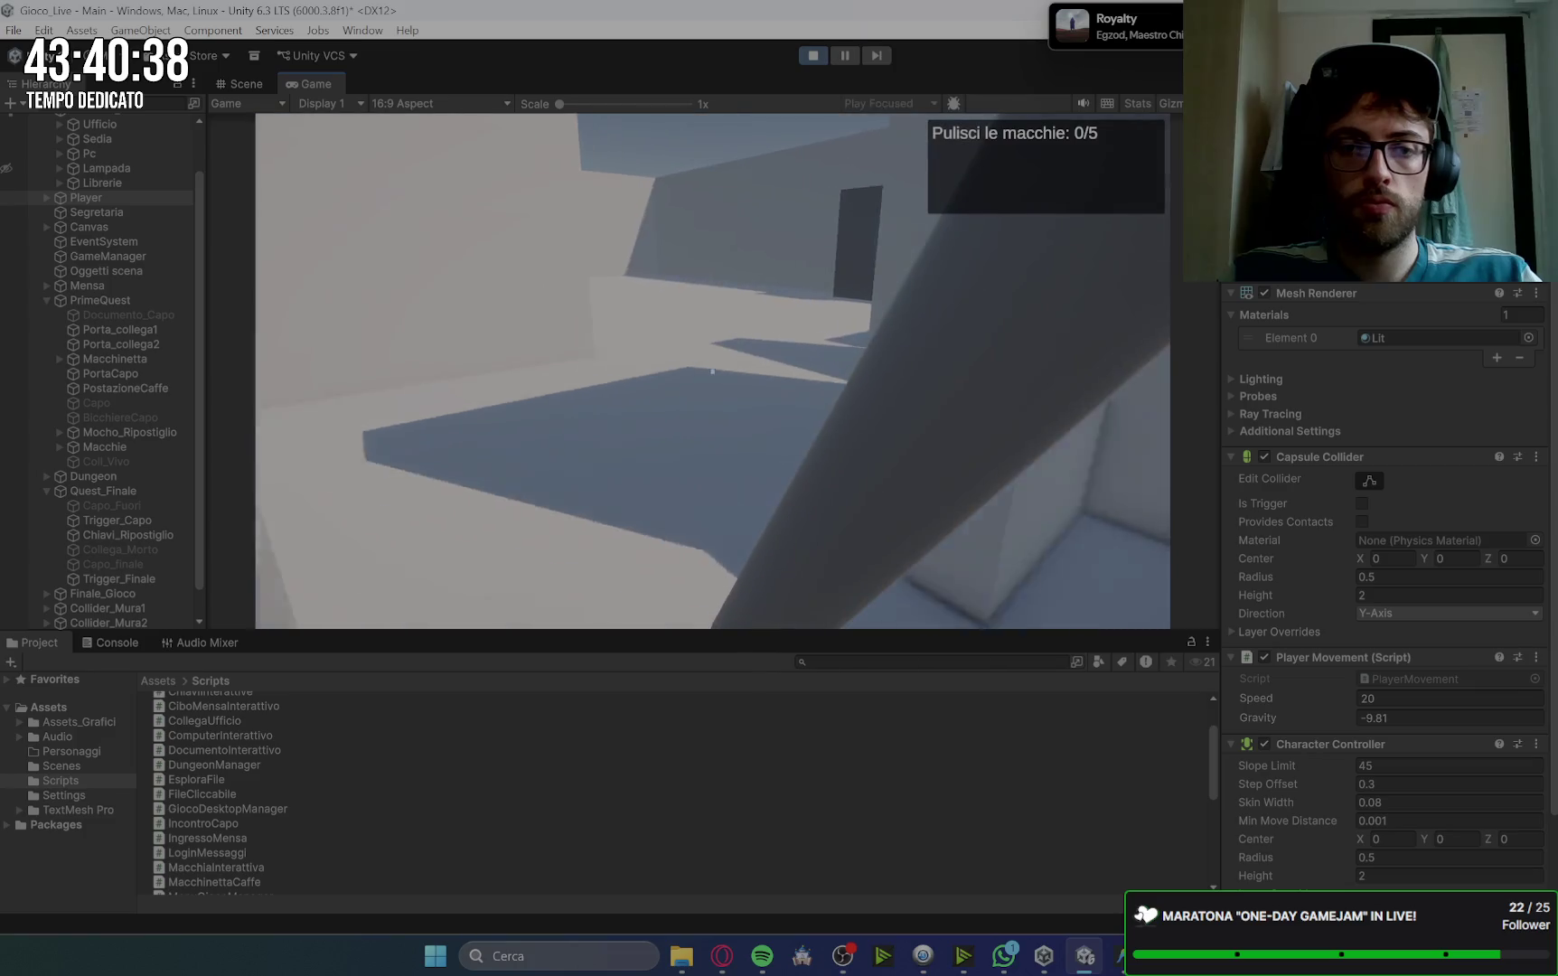
pyautogui.press('w')
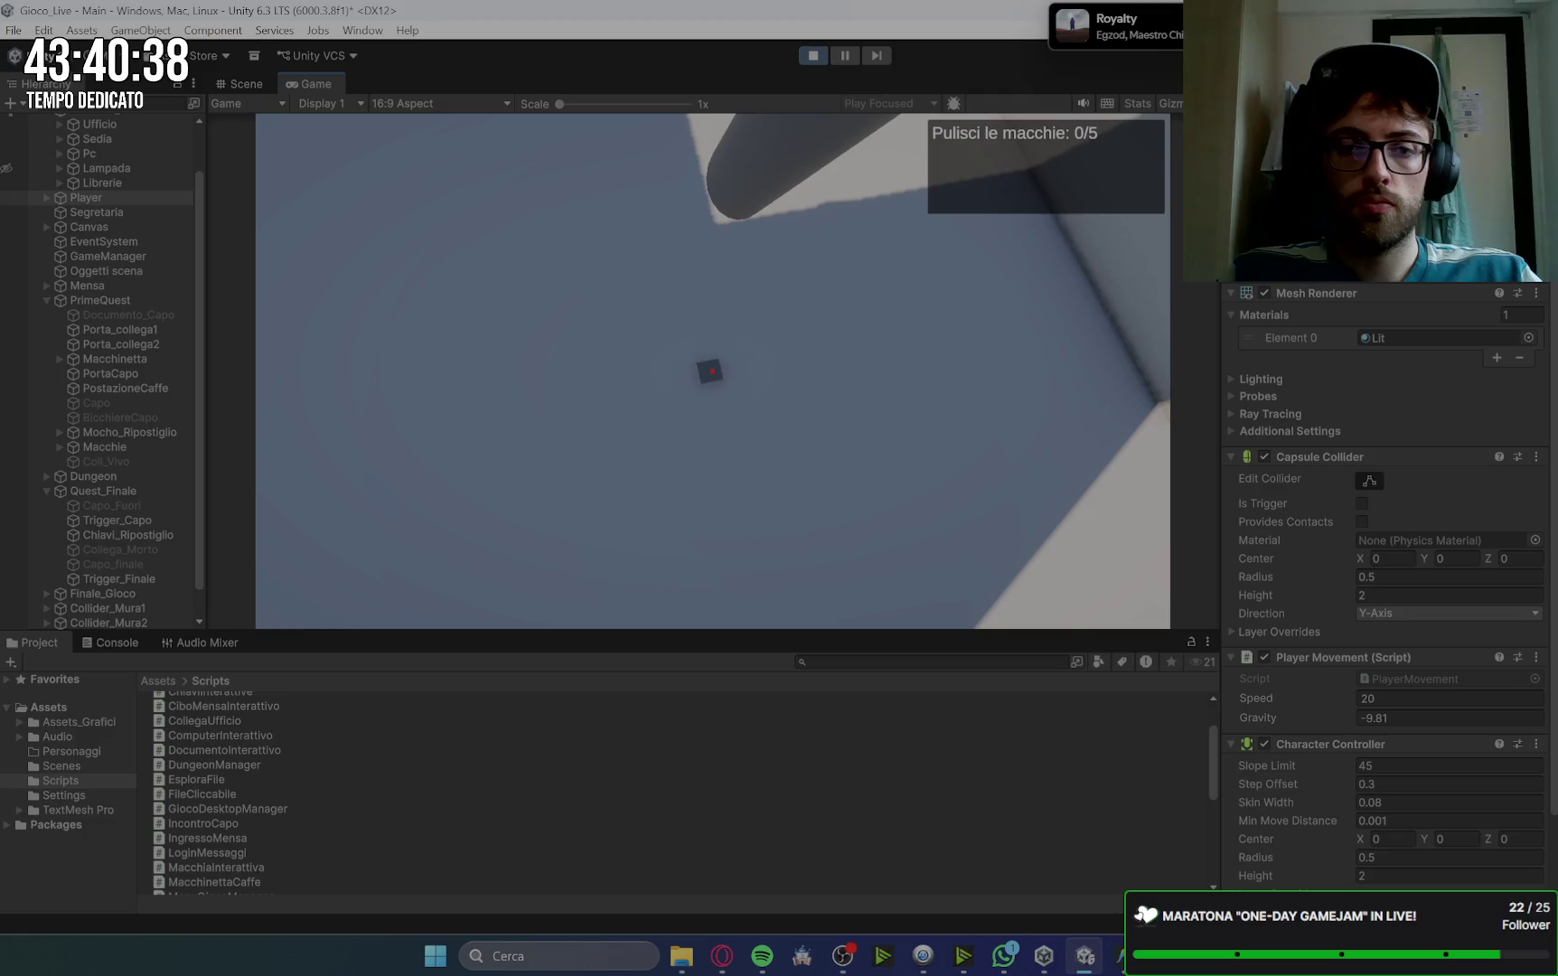
pyautogui.press('e')
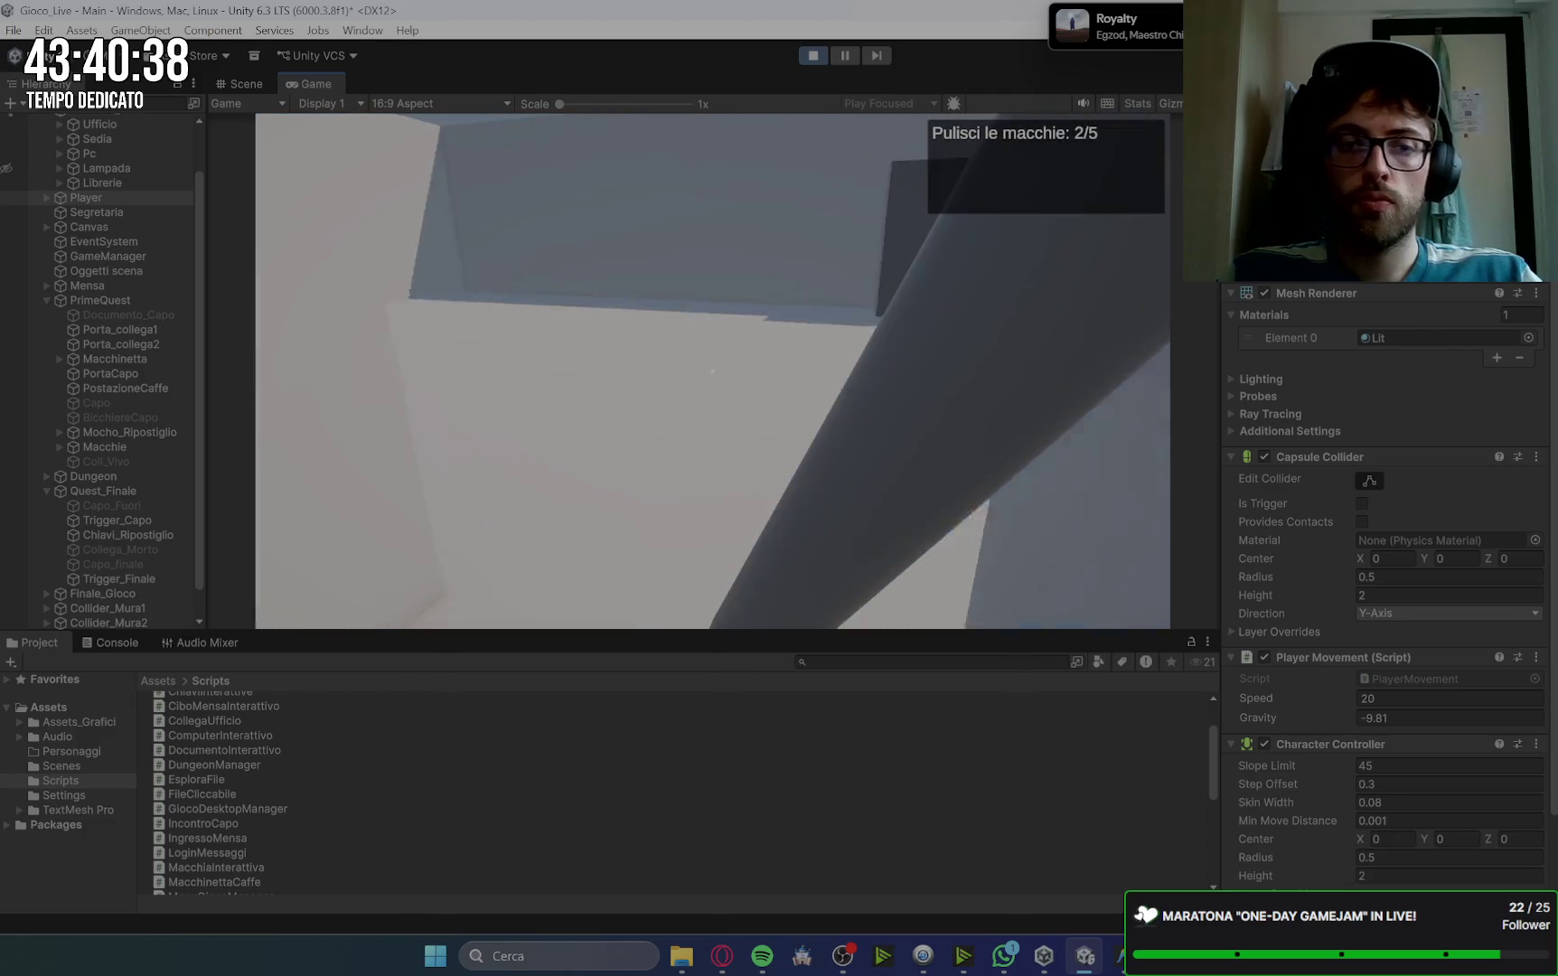
pyautogui.press('e')
pyautogui.press('w')
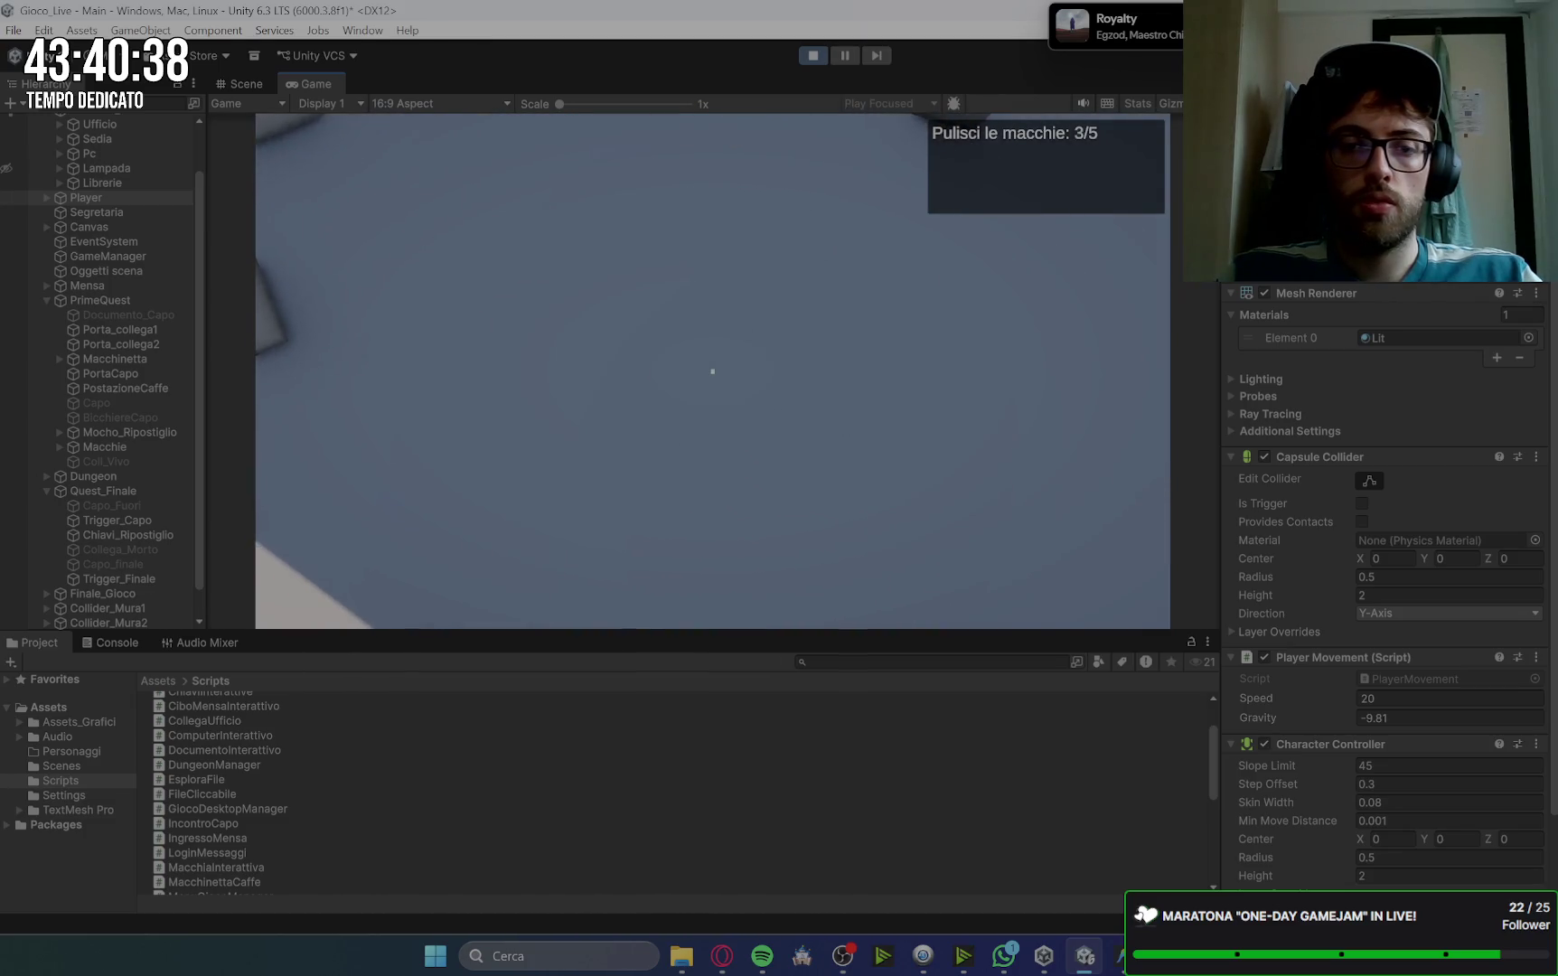
pyautogui.moveTo(712, 371)
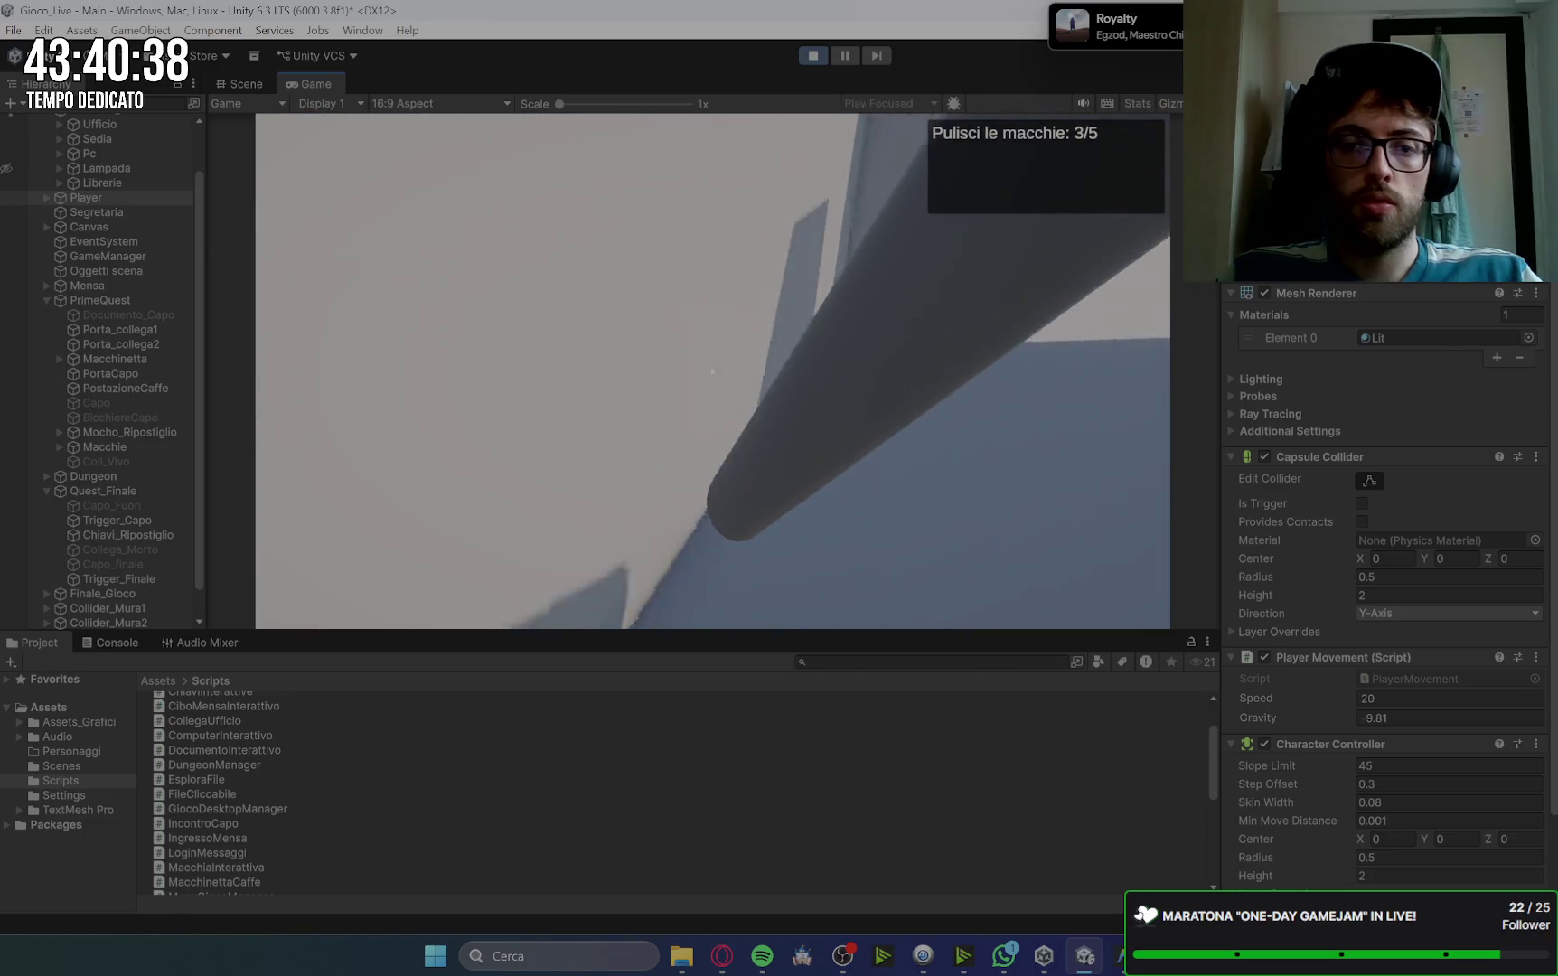
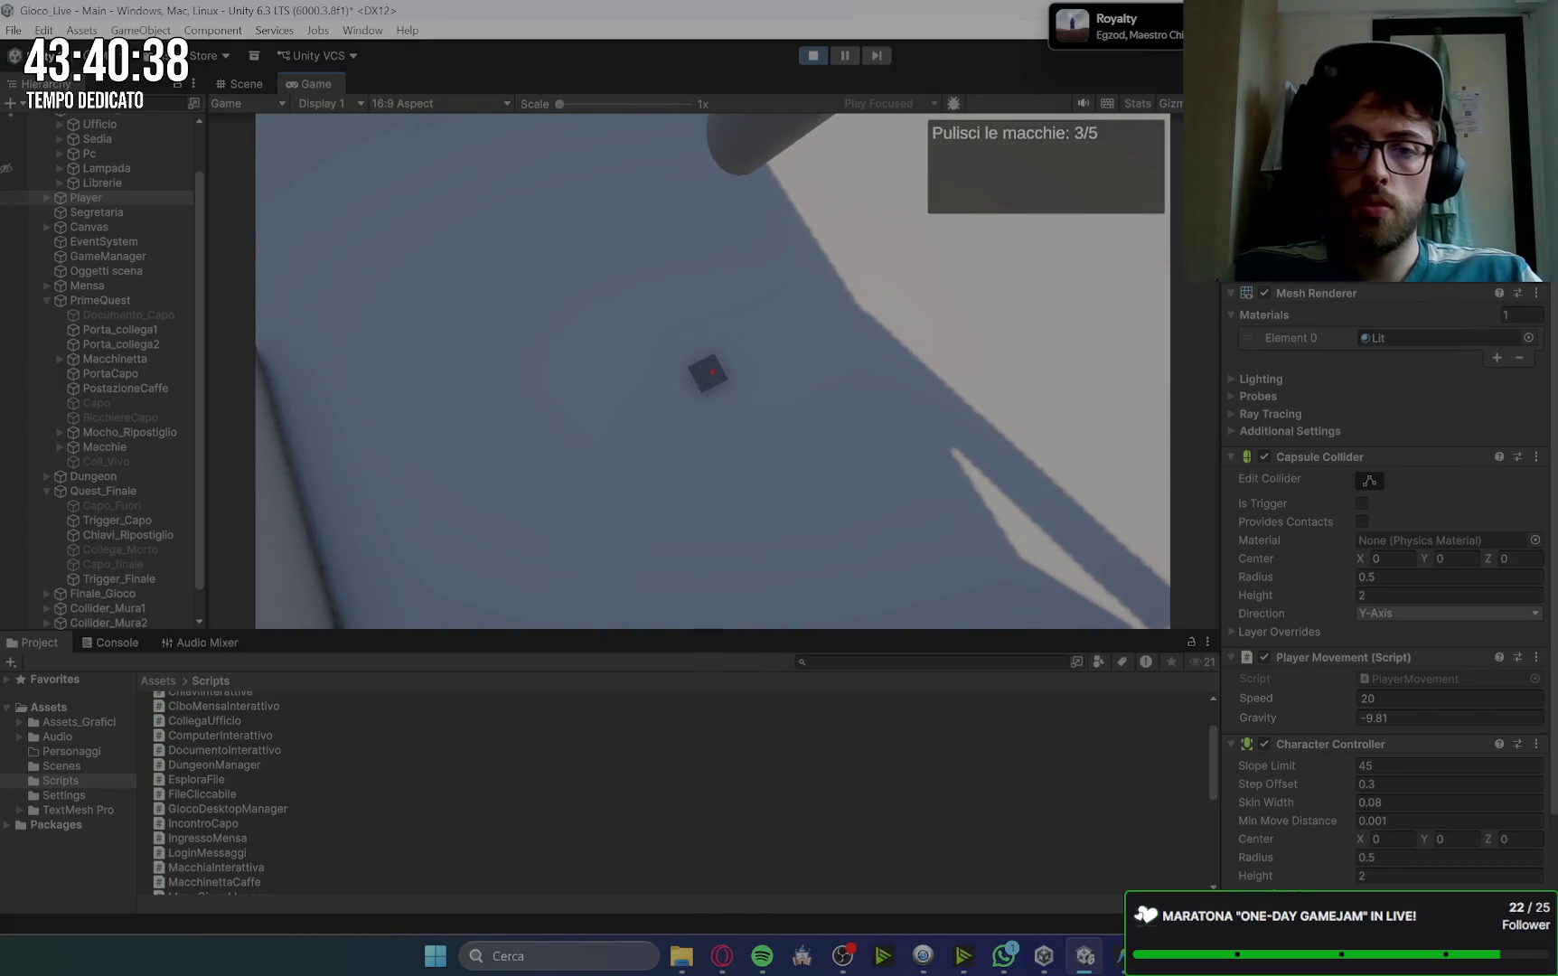
# Step: Clean the last two floor stains and set the mop back down
pyautogui.click(712, 372)
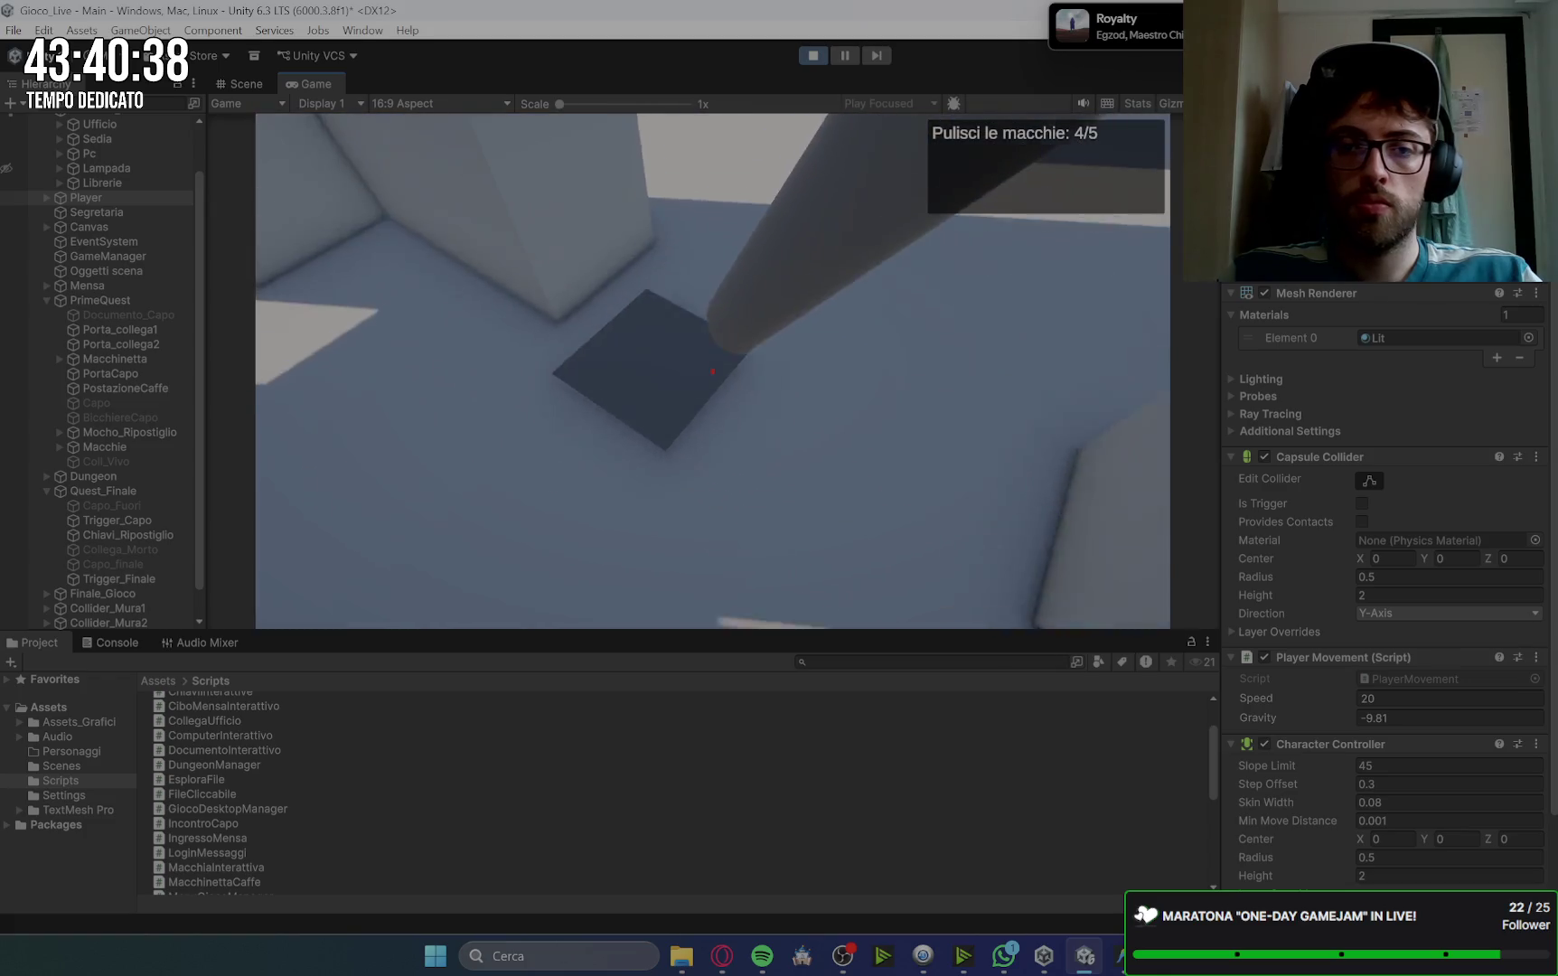
pyautogui.moveTo(712, 371)
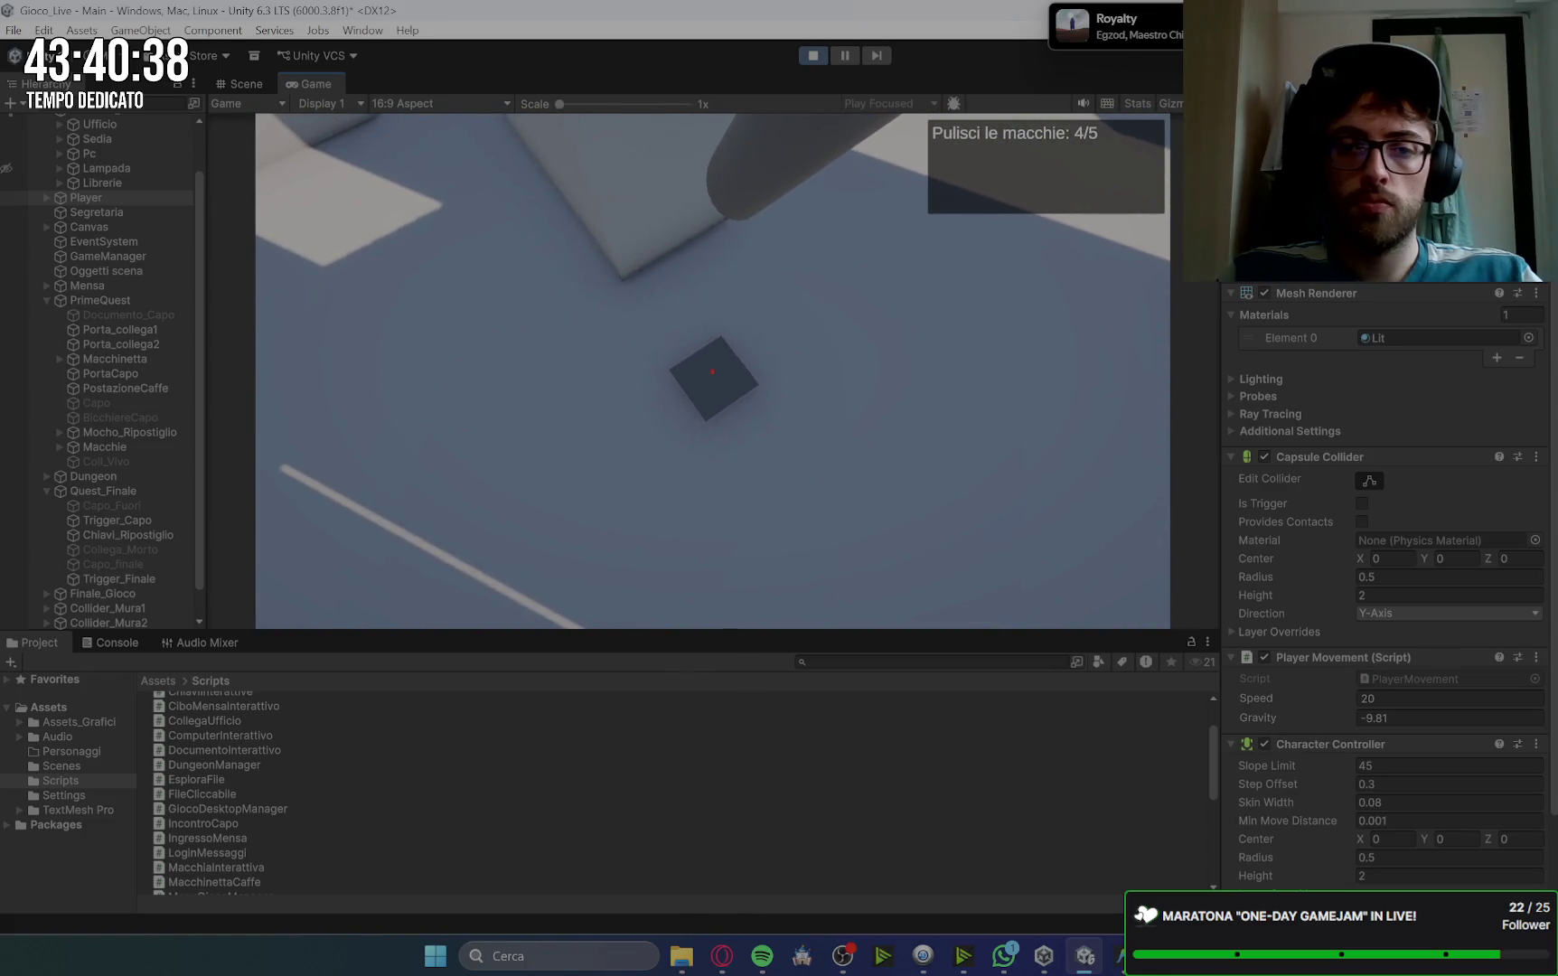
pyautogui.click(712, 371)
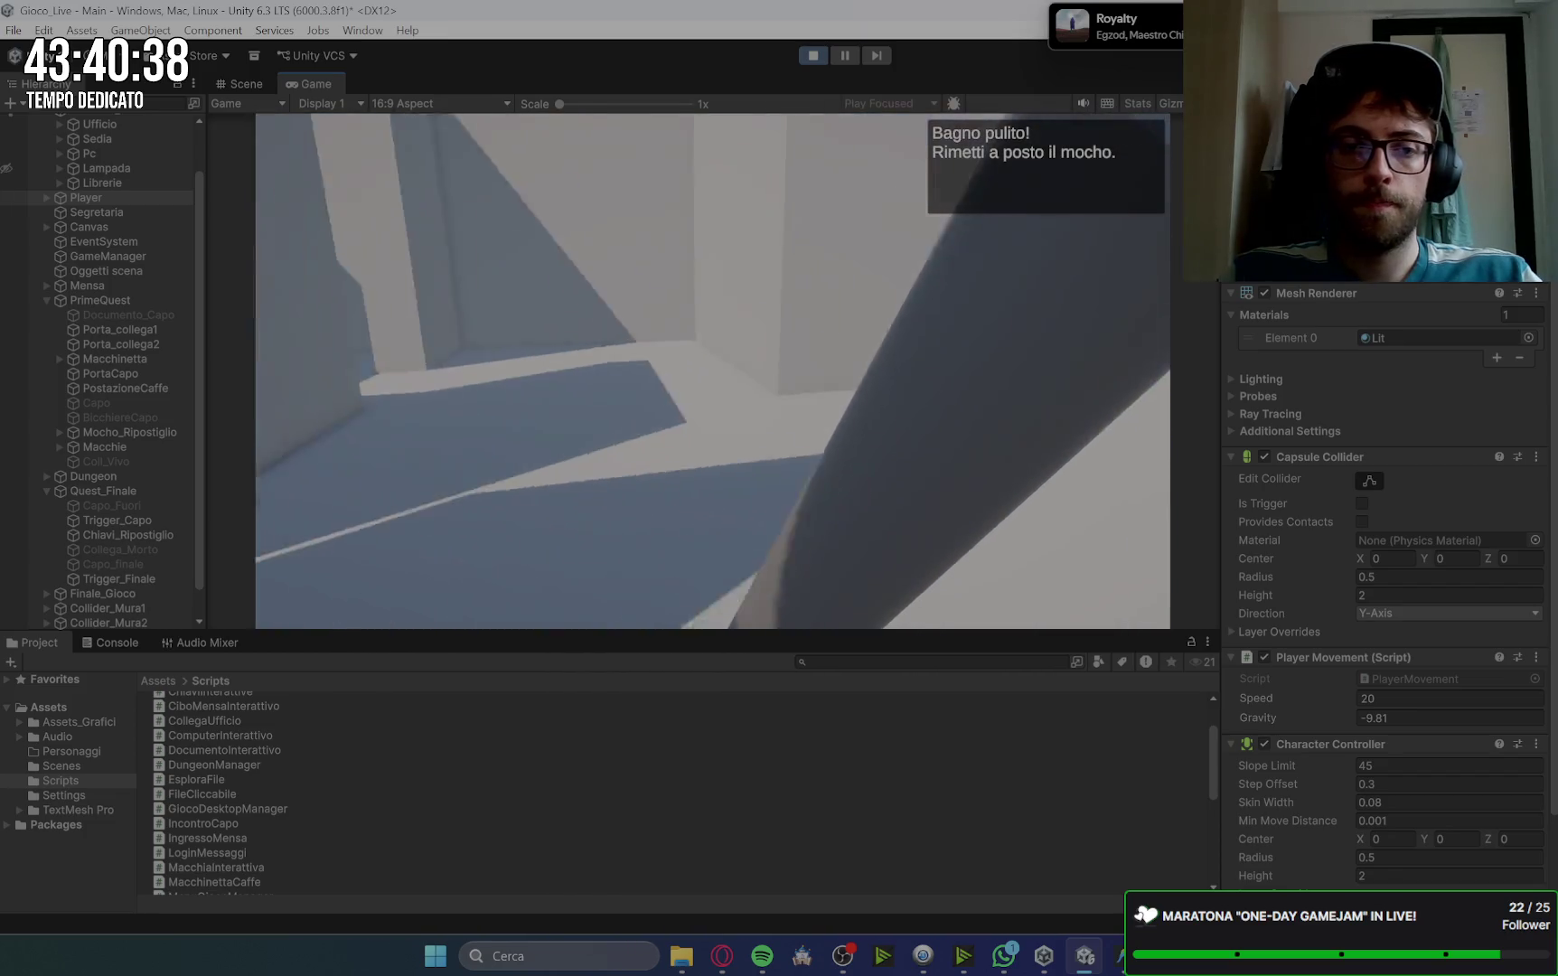
pyautogui.click(712, 372)
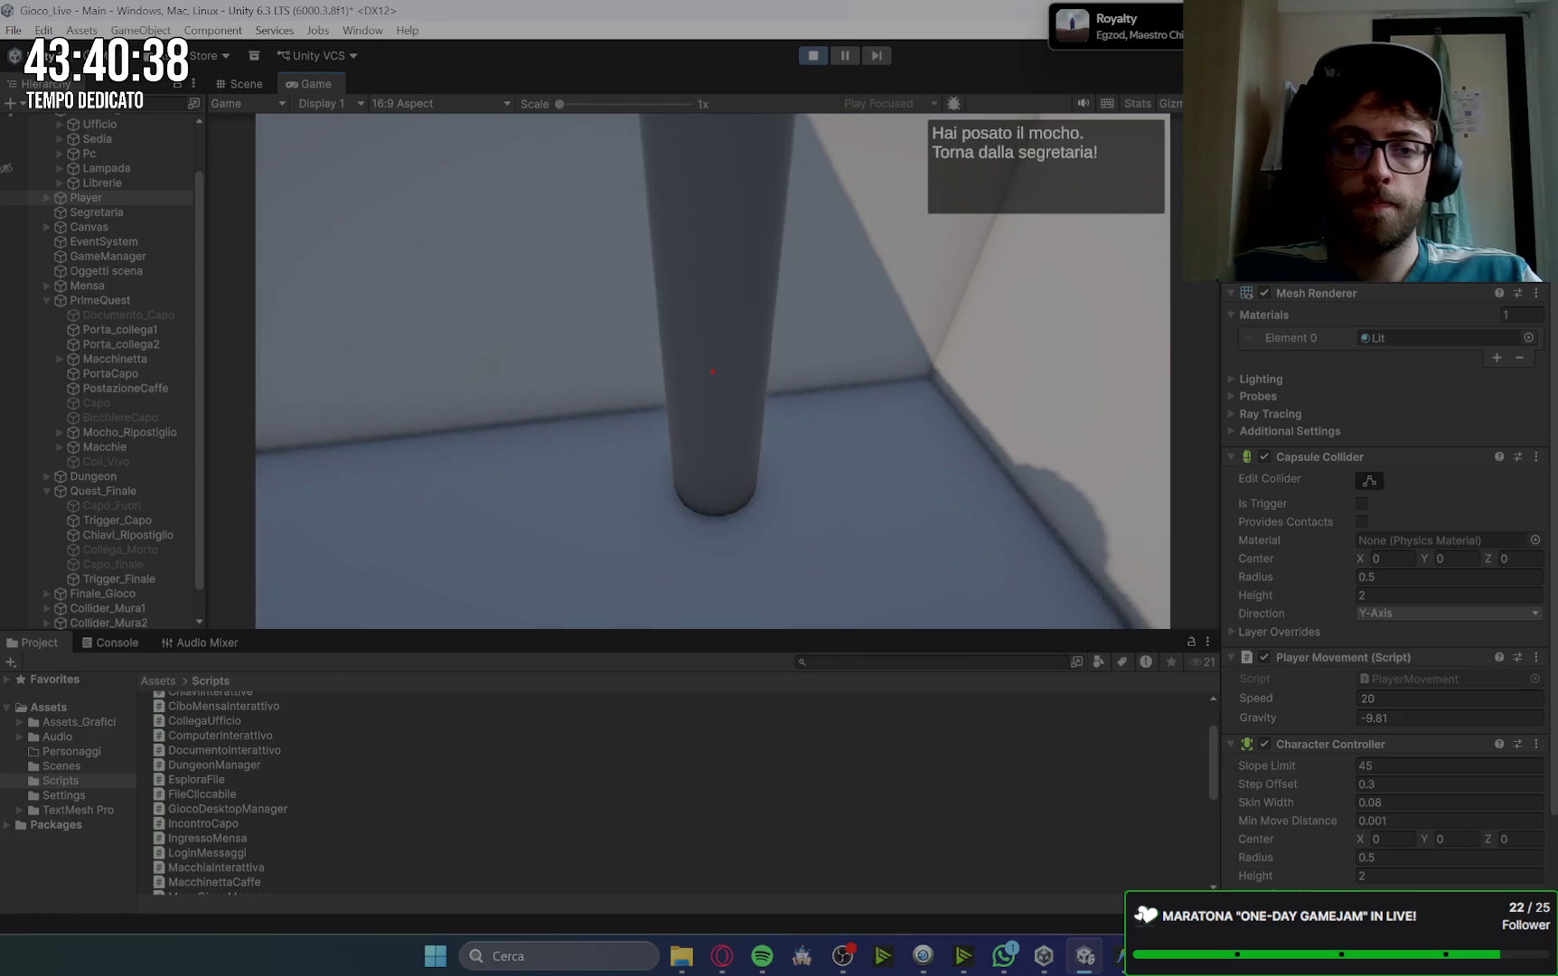
# Step: Walk to the secretary and talk to her to get the 'Prendi un caffè dalla macchinetta' objective
pyautogui.press('w')
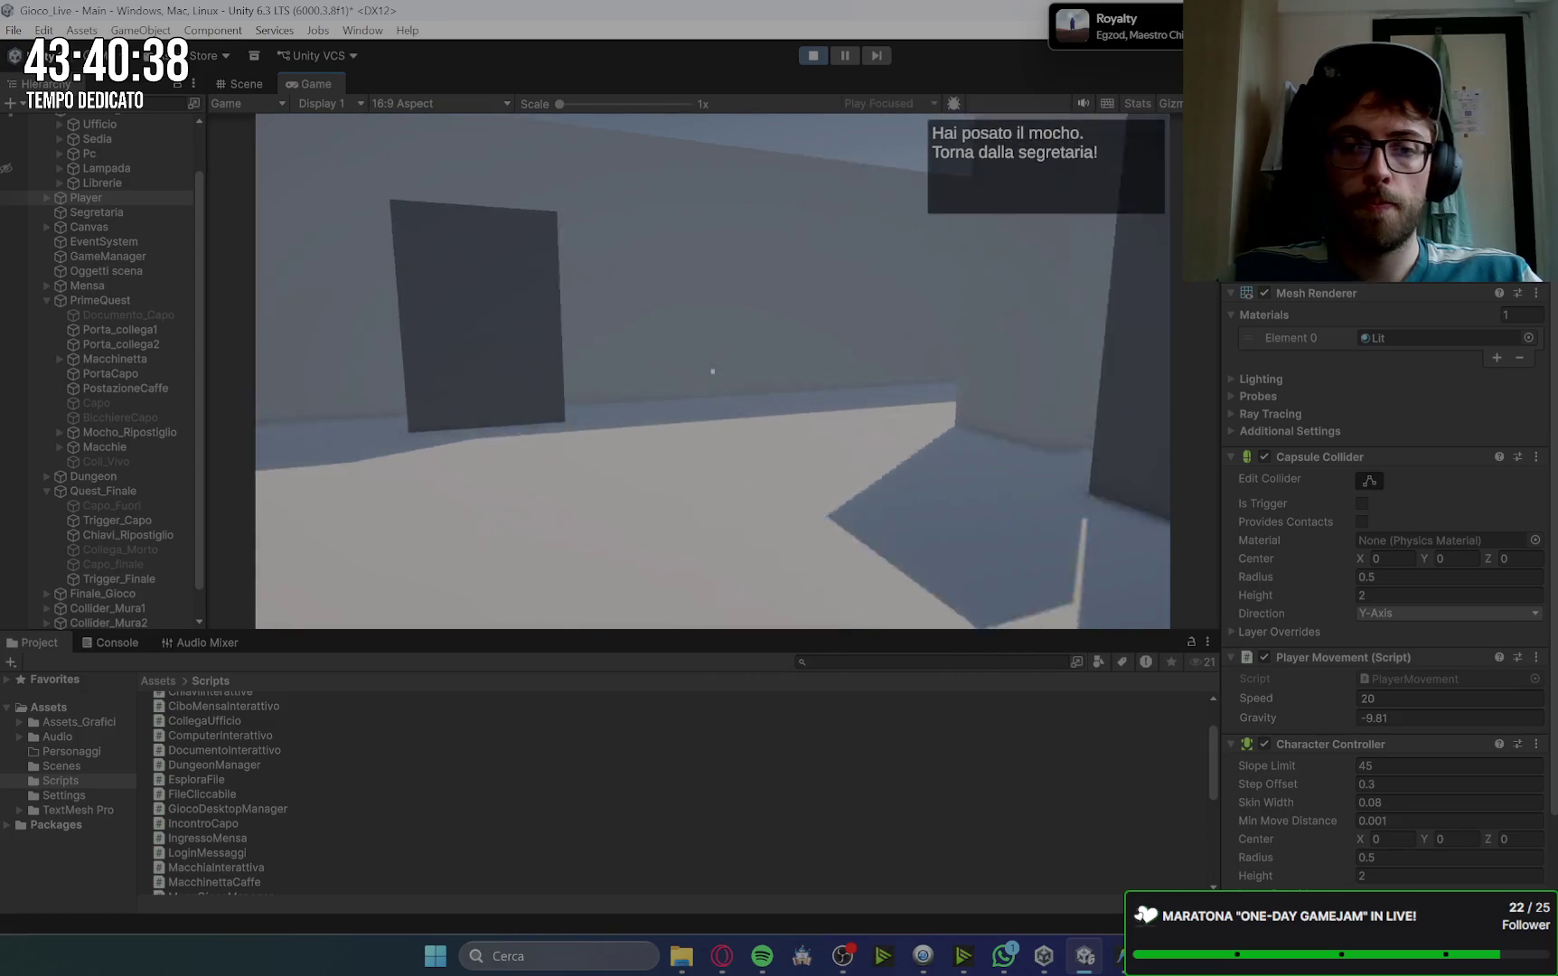
pyautogui.press('w')
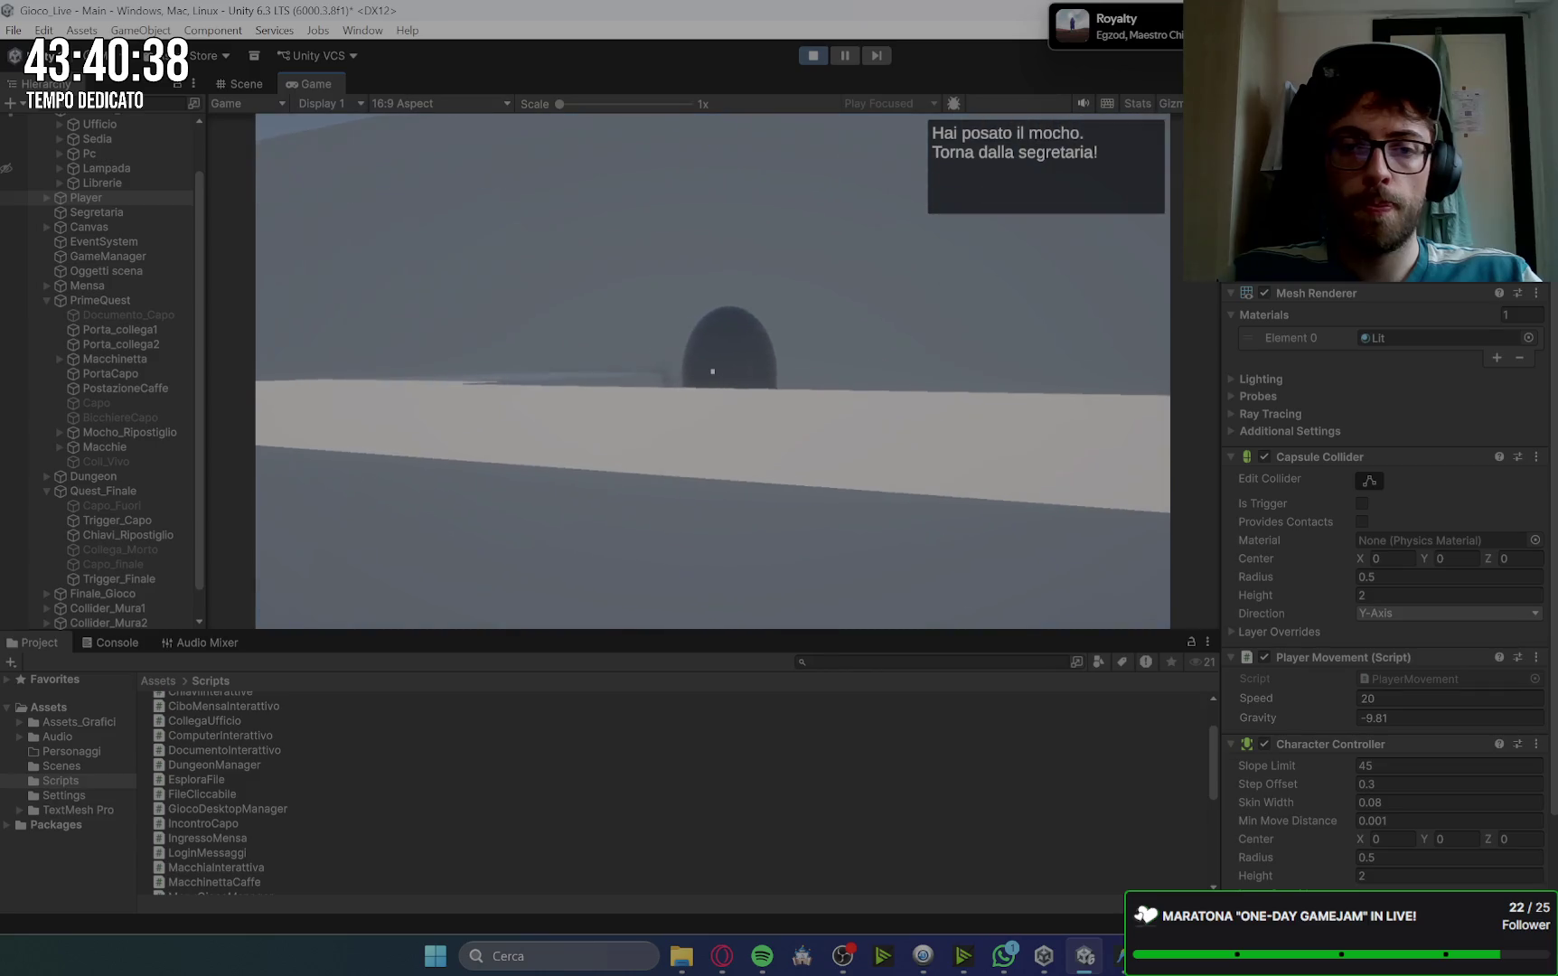
pyautogui.click(712, 371)
pyautogui.press('space')
# Step: Walk down the corridor to the coffee machine and take a coffee
pyautogui.press('w')
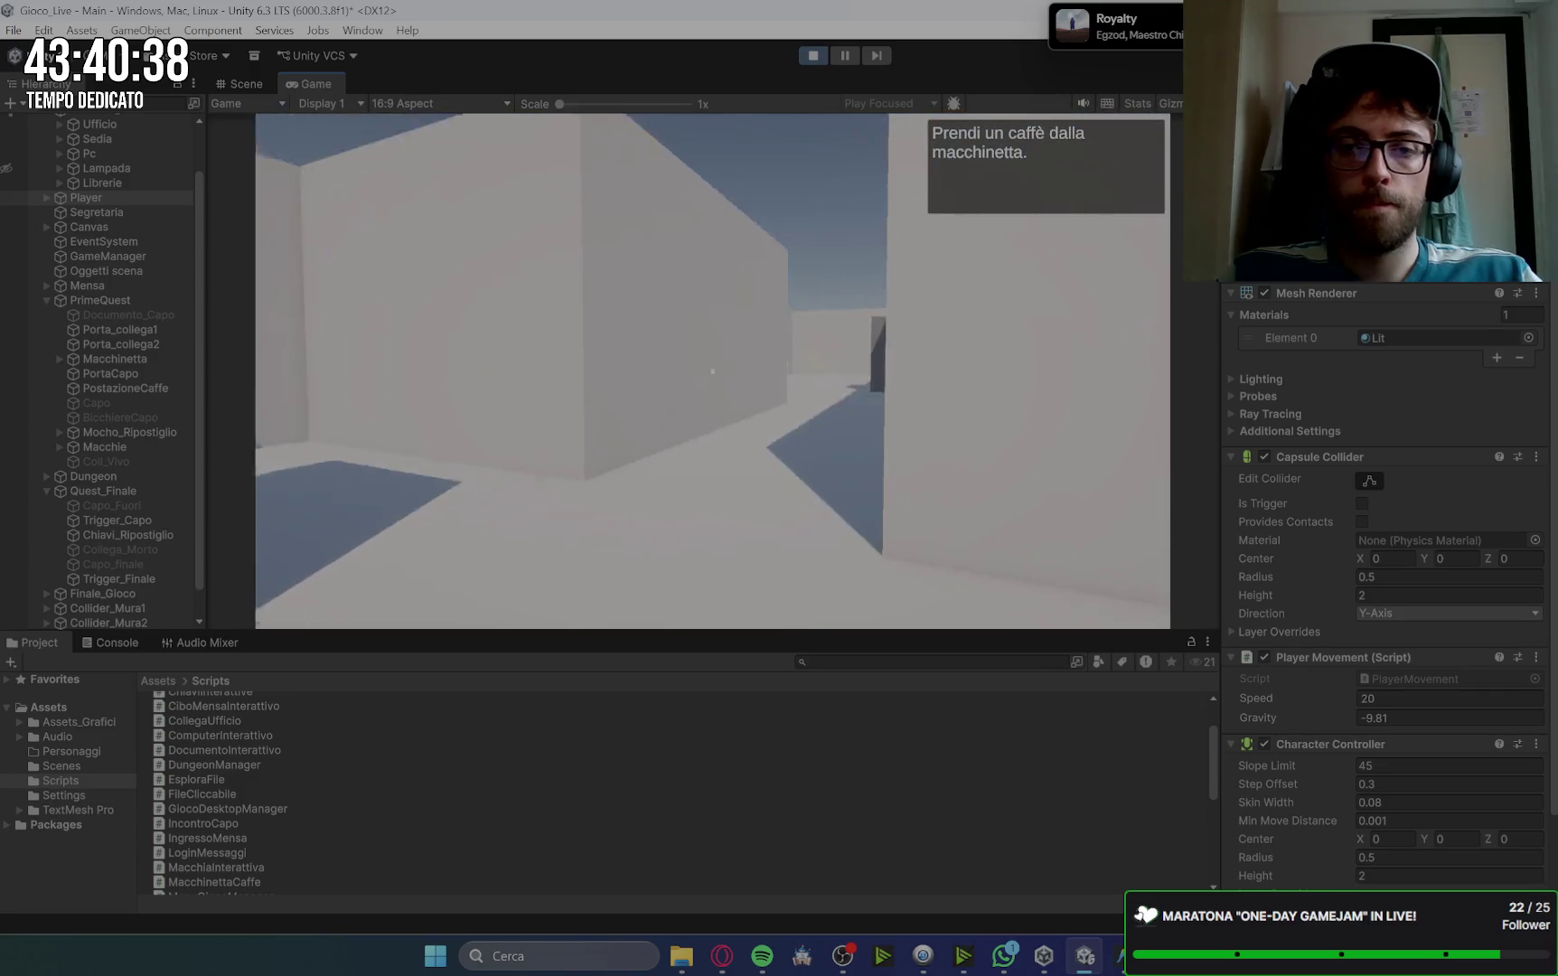
pyautogui.press('w')
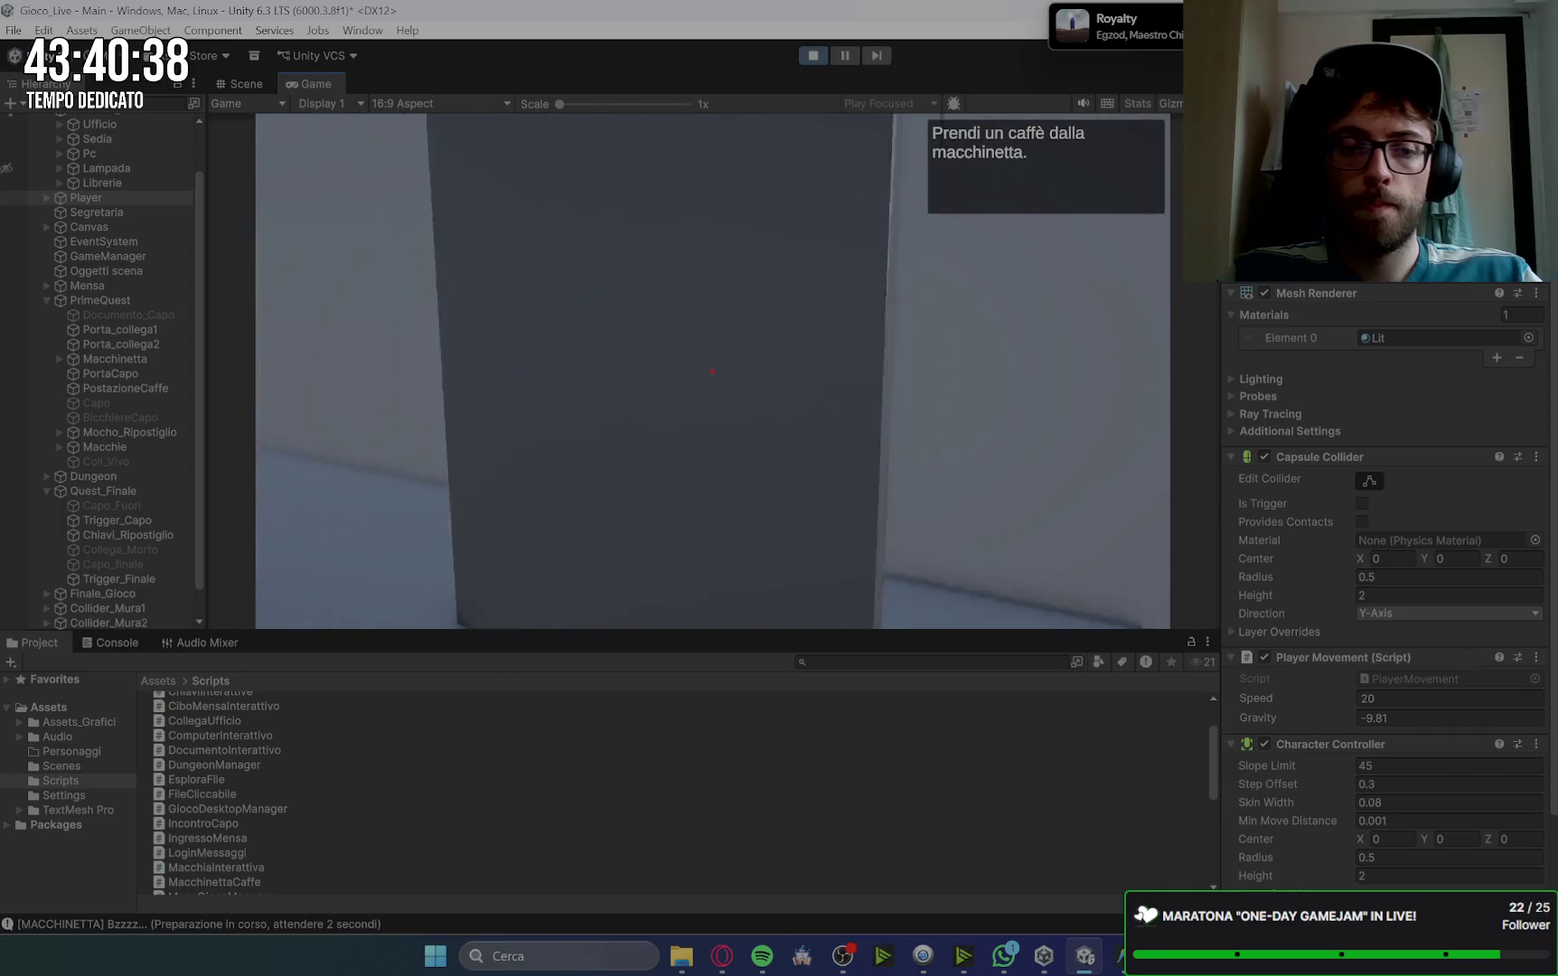
pyautogui.press('w')
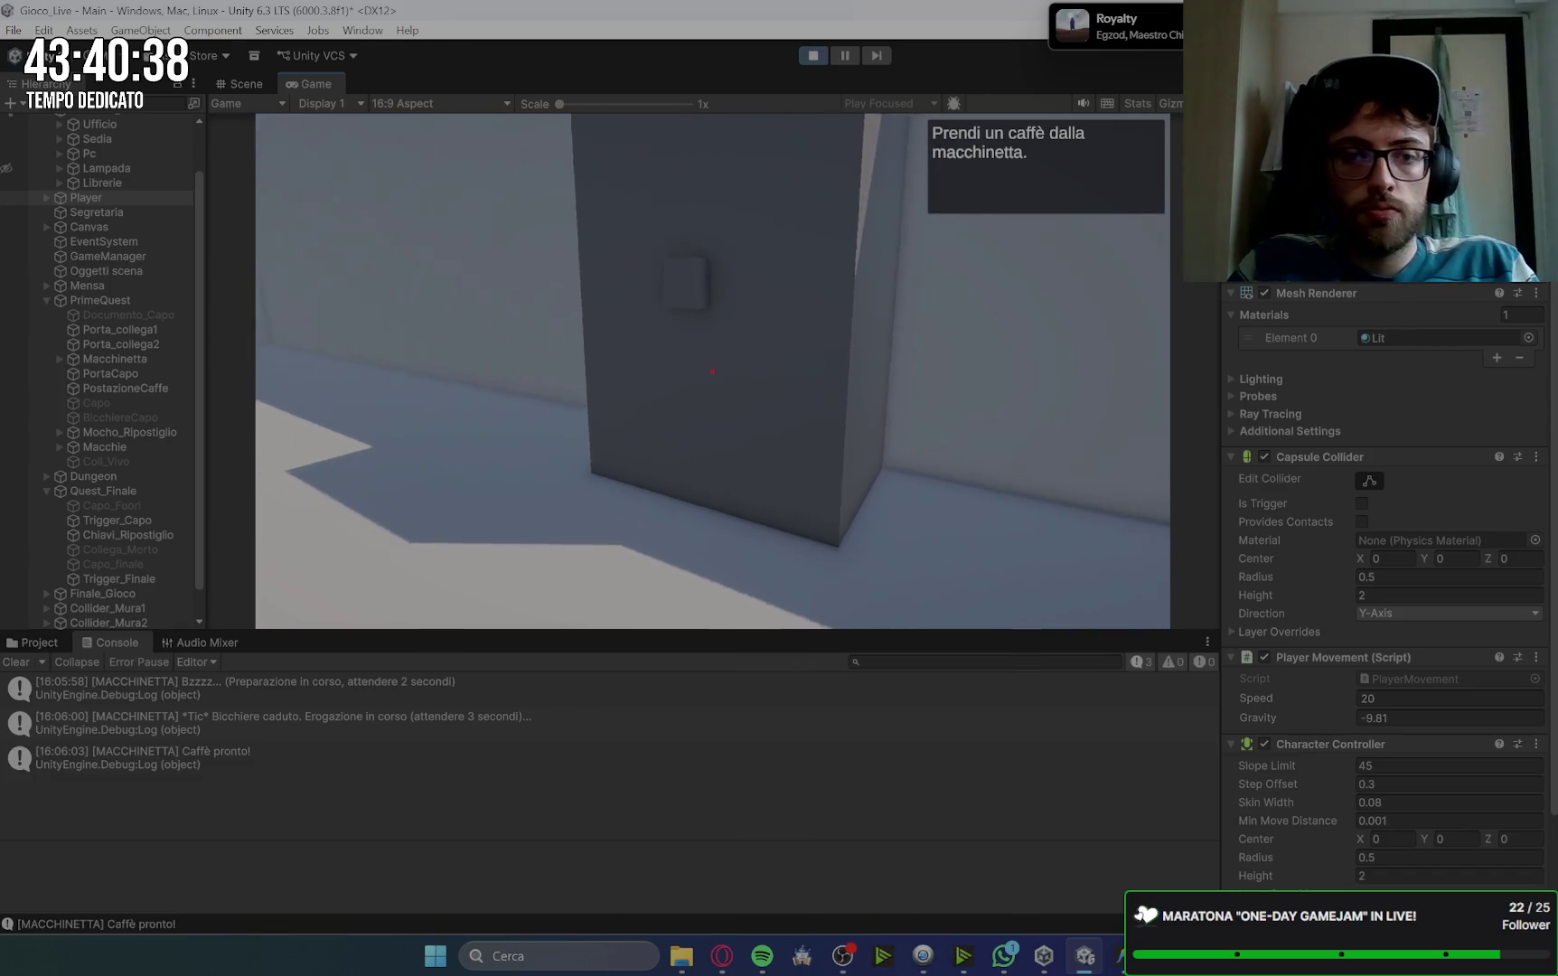
pyautogui.press('w')
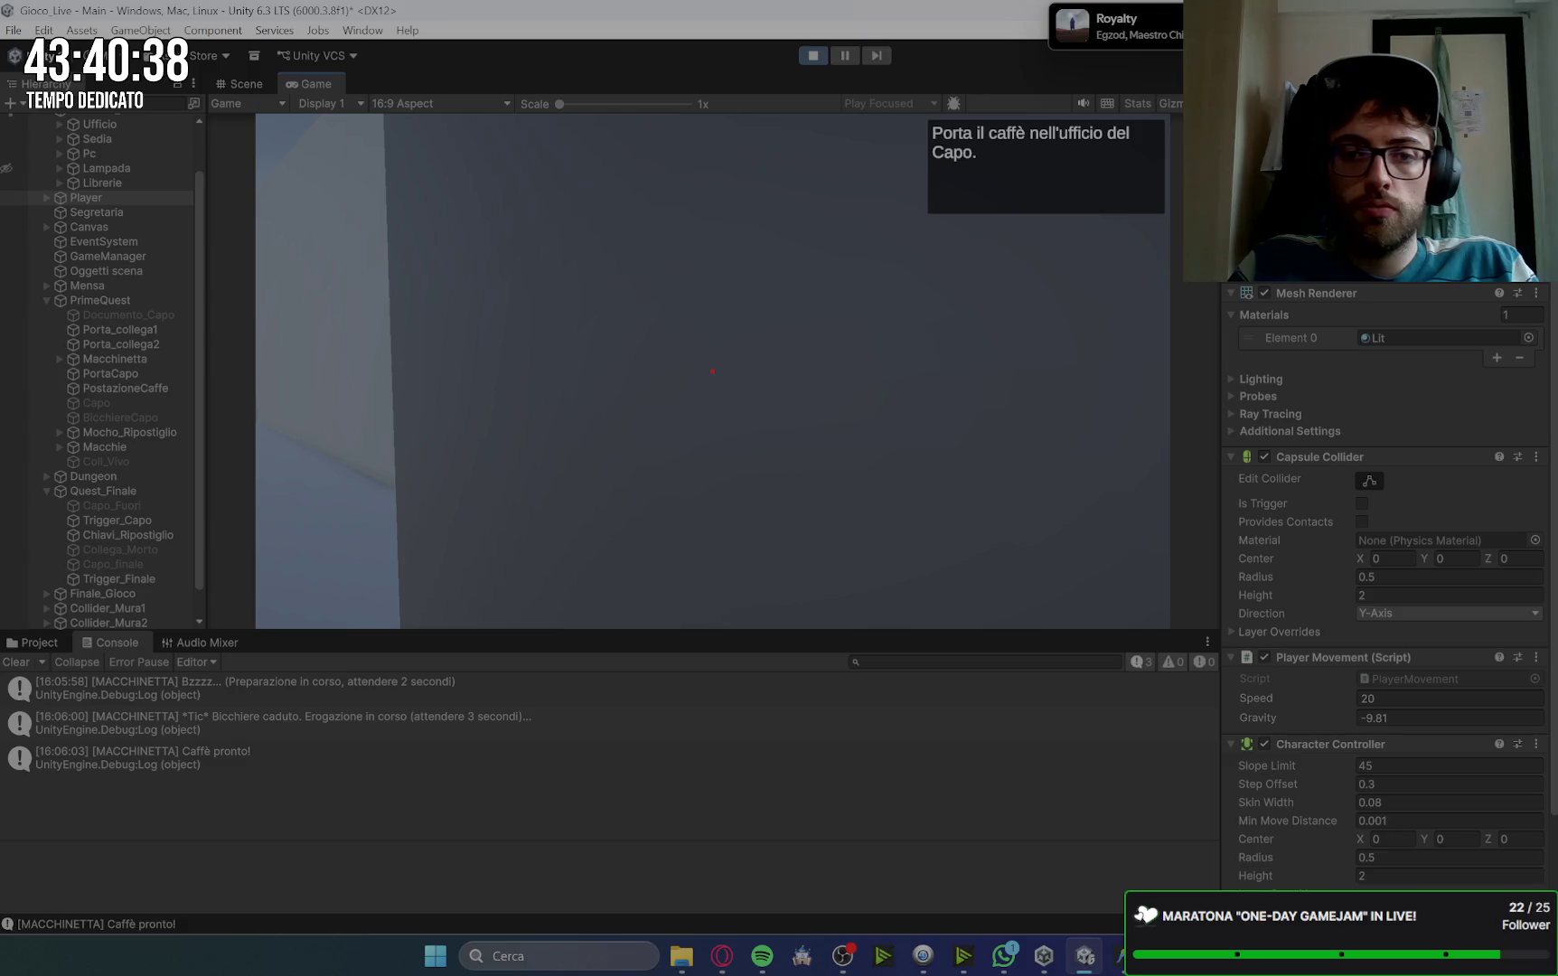
pyautogui.press('s')
# Step: Carry the coffee to the boss's office, knock, and hand it to the boss
pyautogui.press('w')
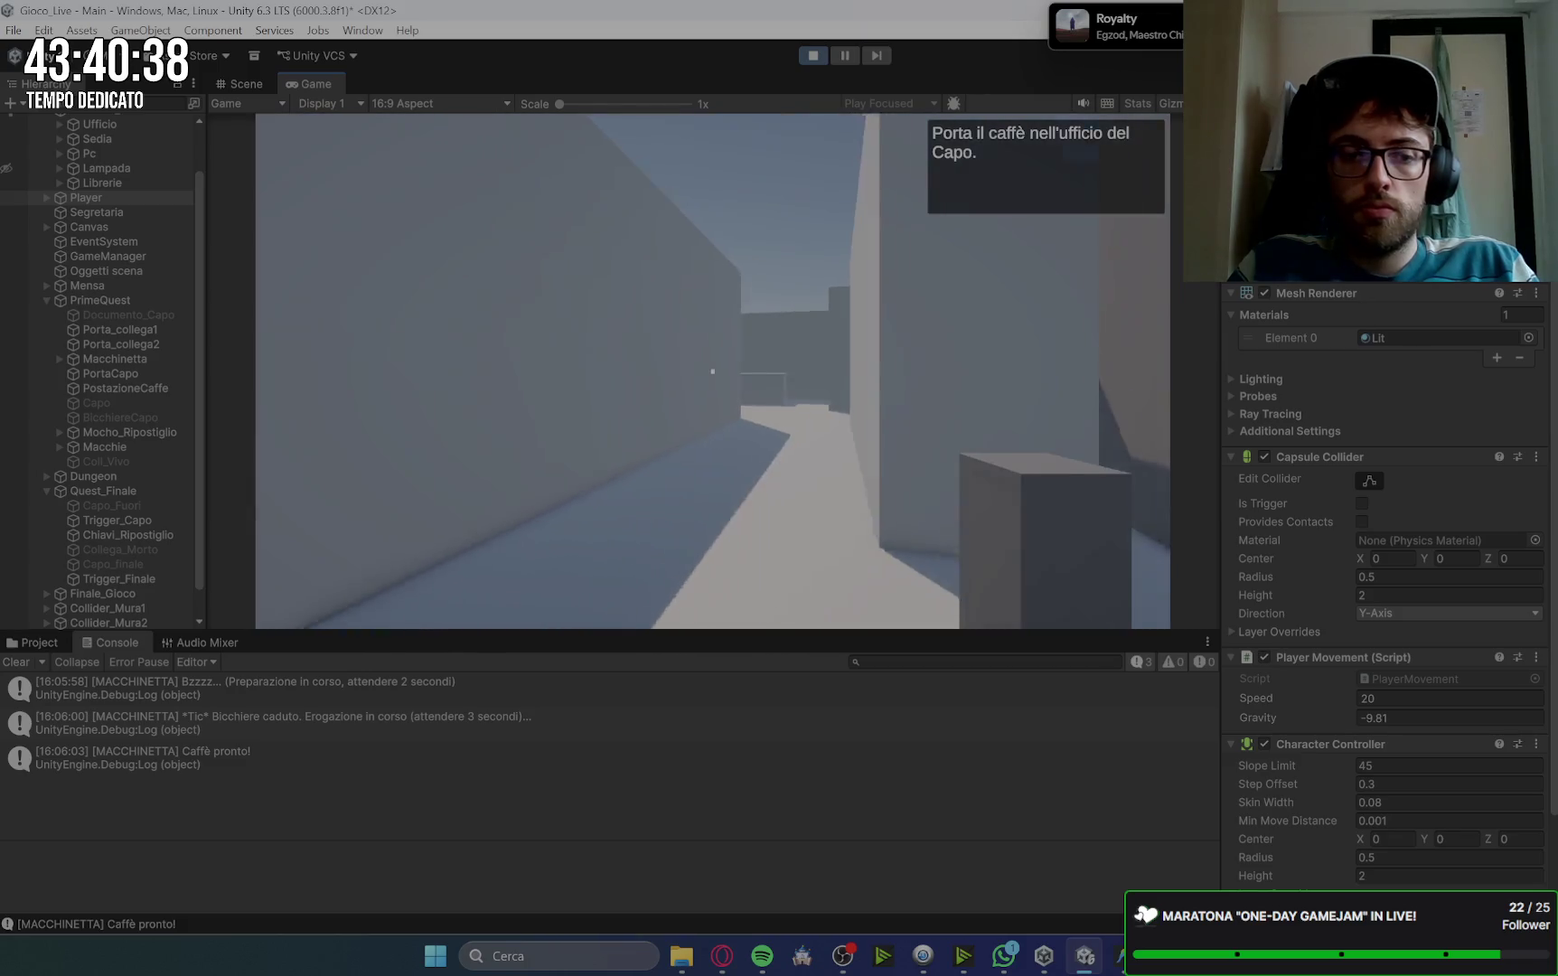
pyautogui.press('w')
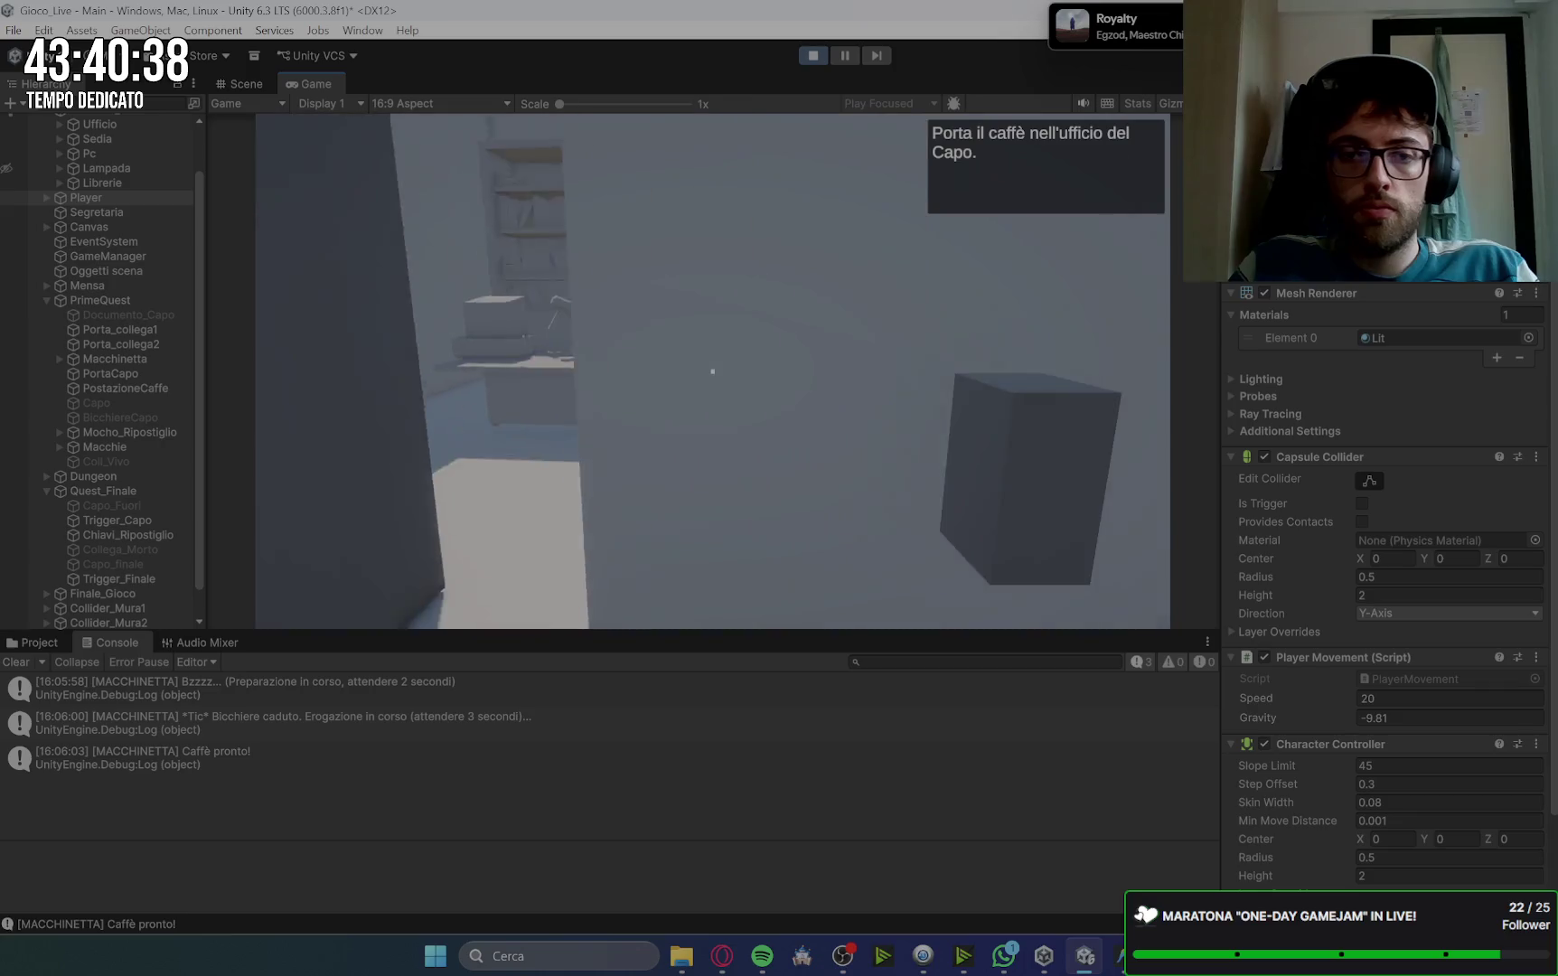
pyautogui.press('e')
pyautogui.press('Return')
pyautogui.press('w')
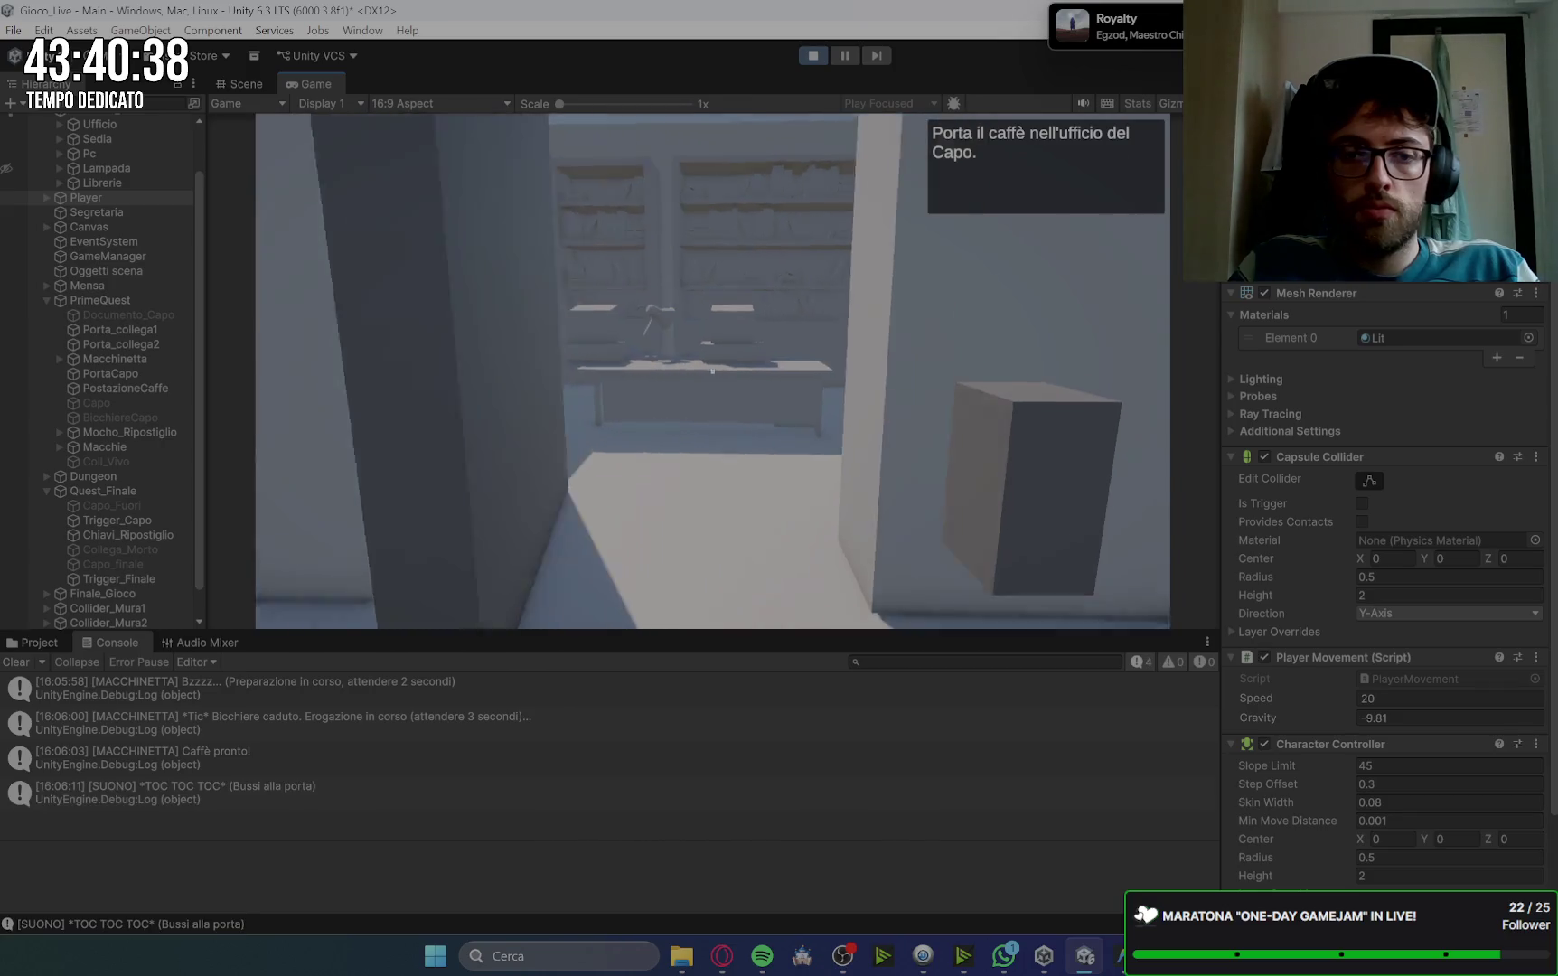
pyautogui.press('w')
pyautogui.press('e')
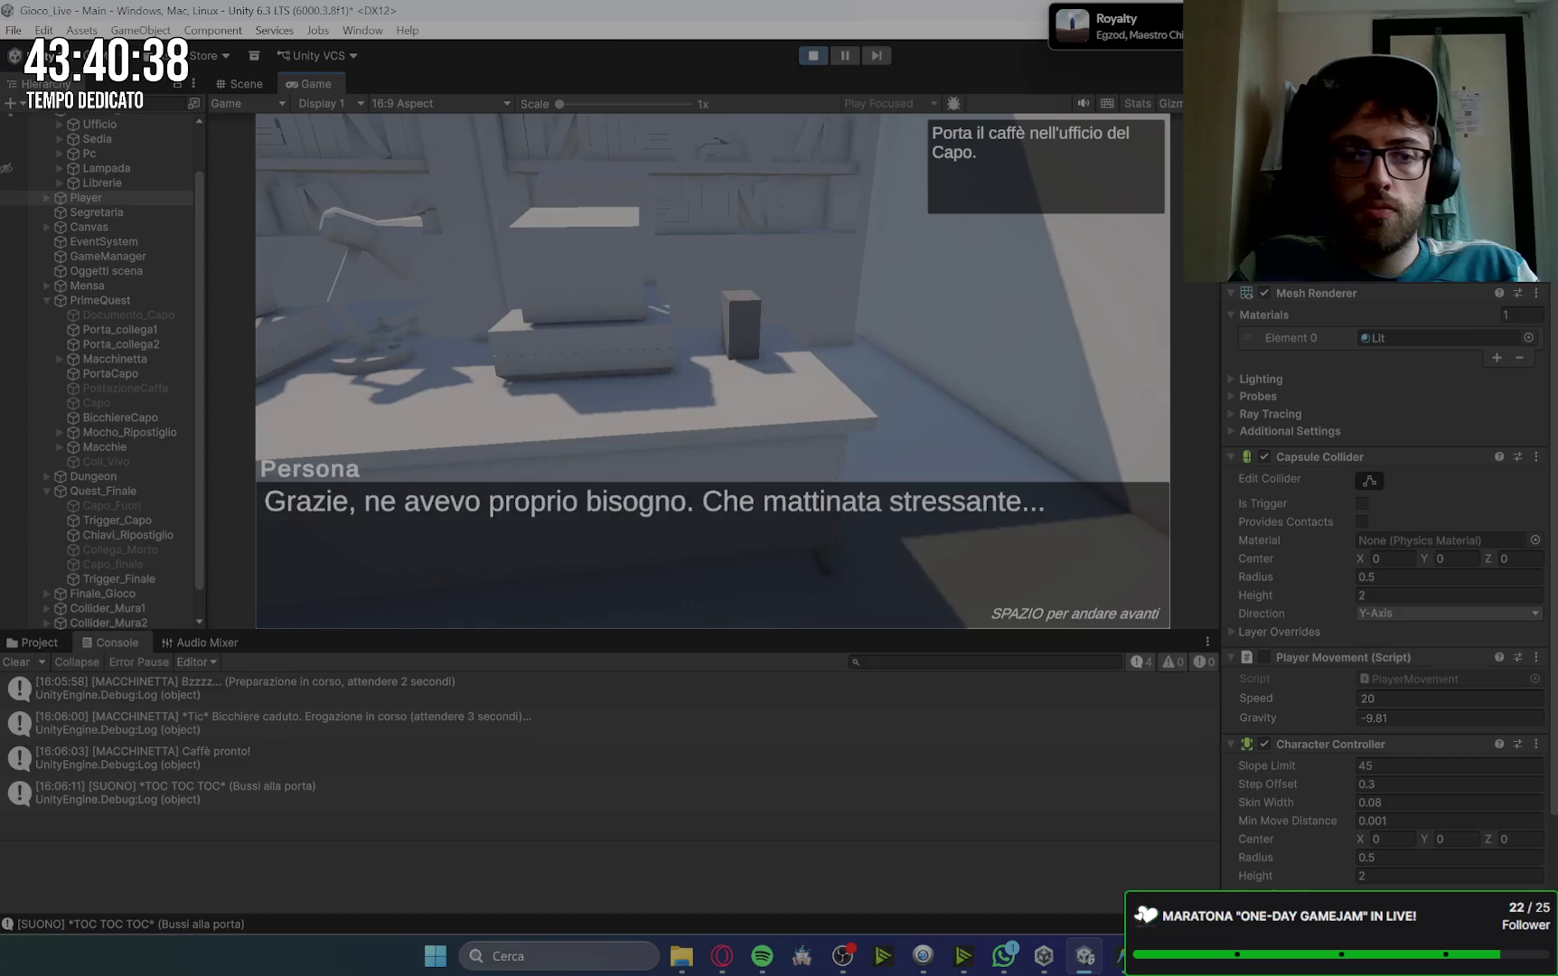
pyautogui.press('space')
# Step: Walk out to the canteen and pick up a tray at the entrance
pyautogui.press('w')
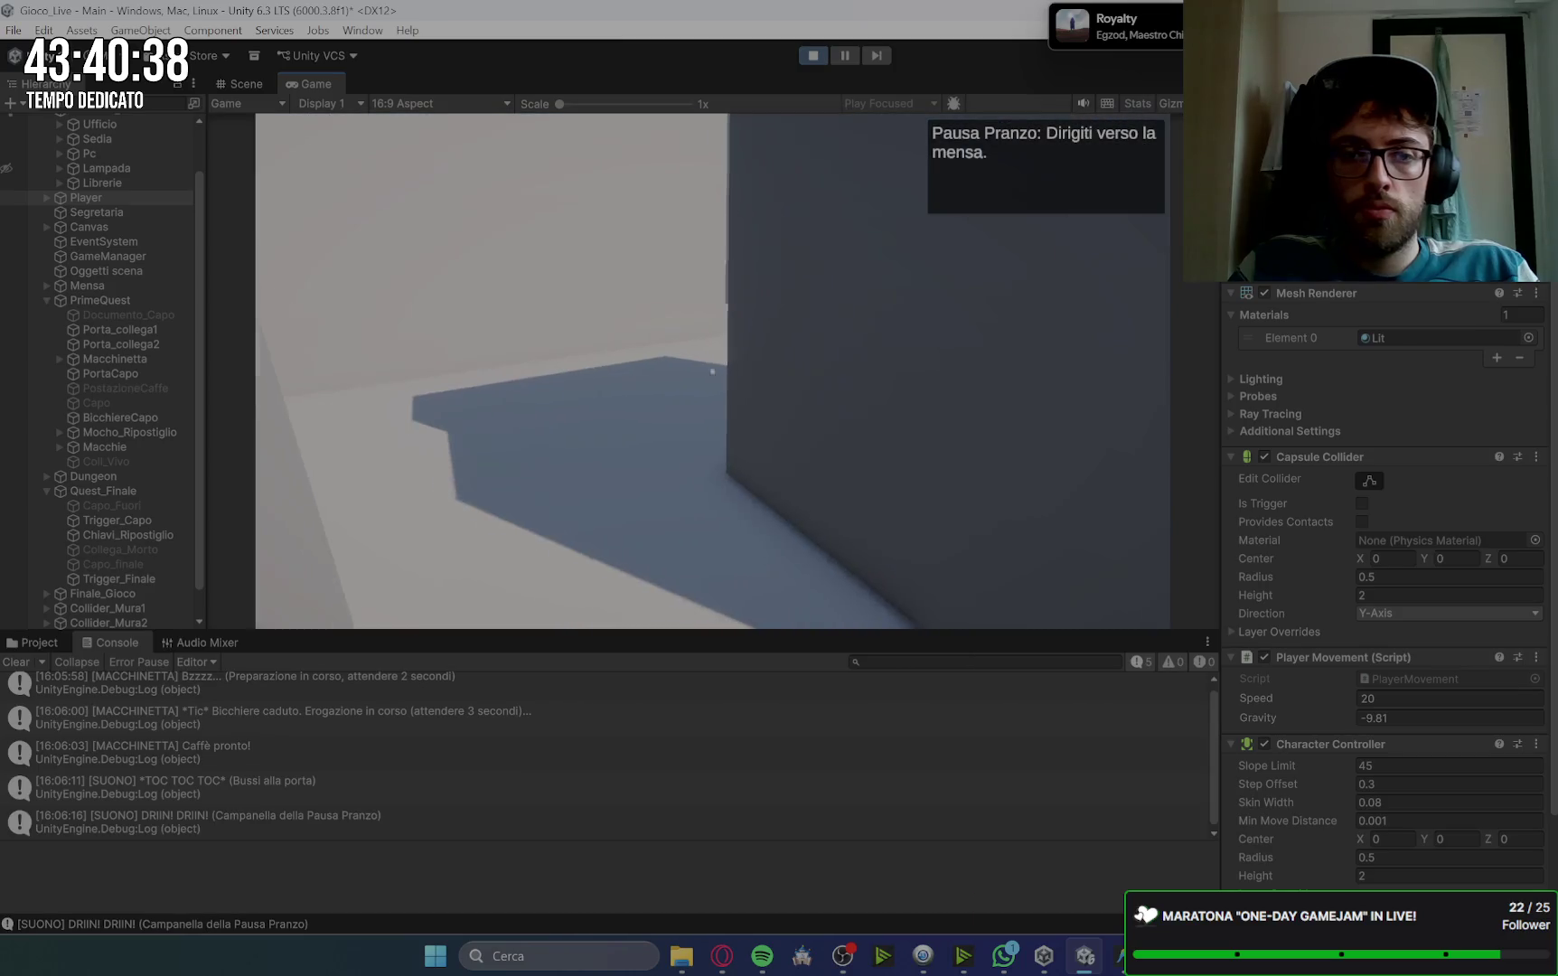
pyautogui.press('w')
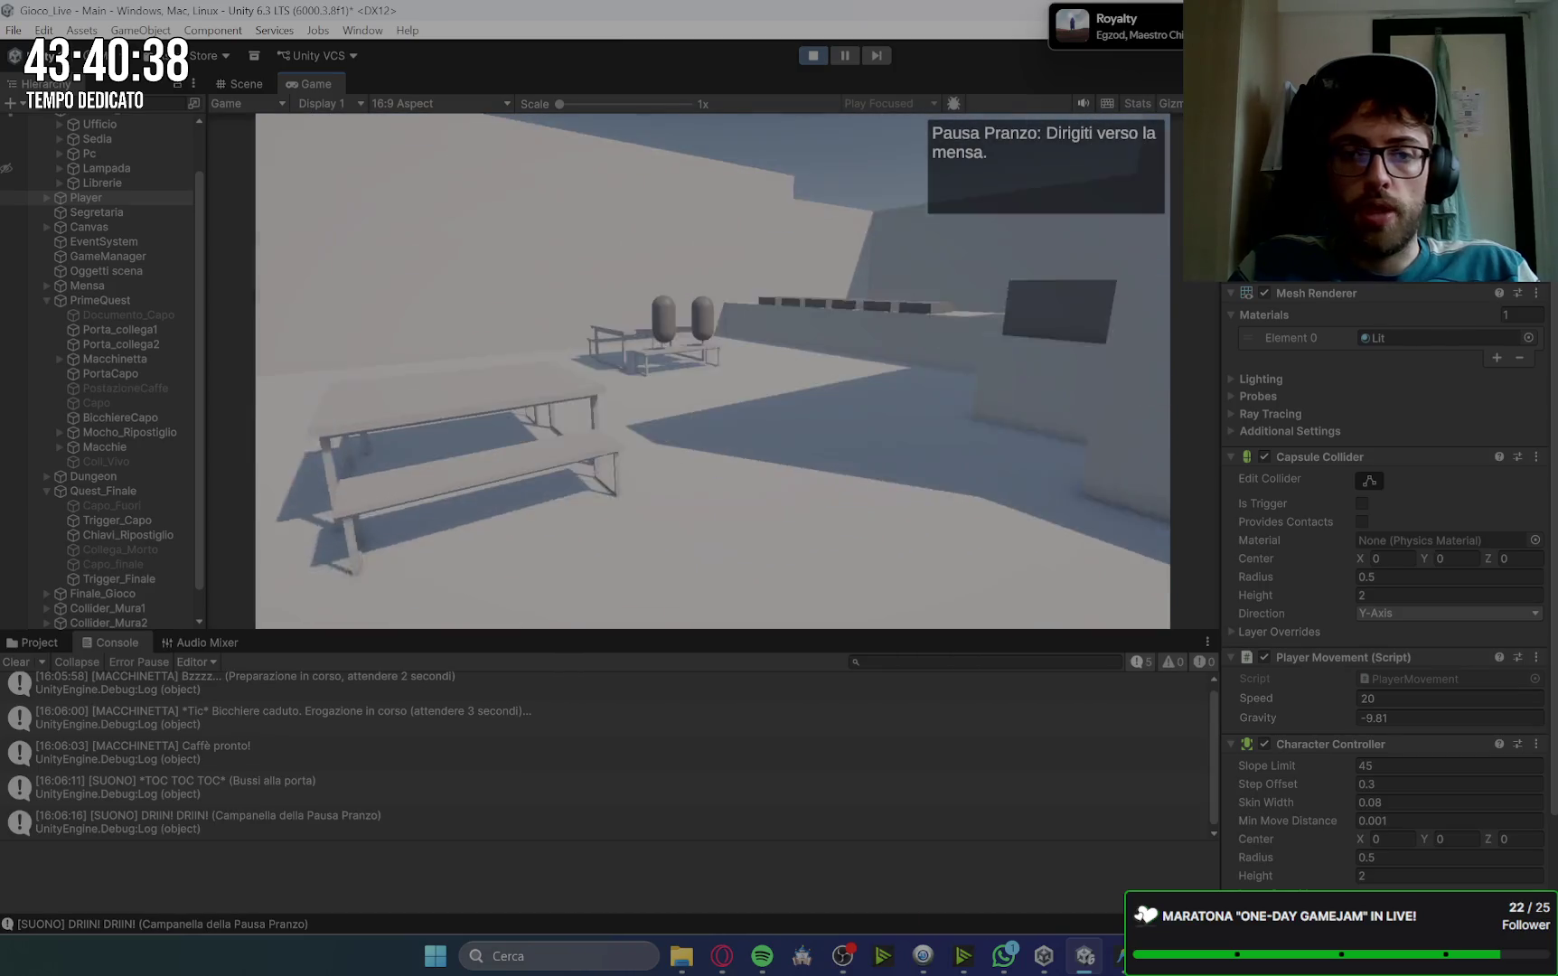
pyautogui.press('w')
pyautogui.press('space')
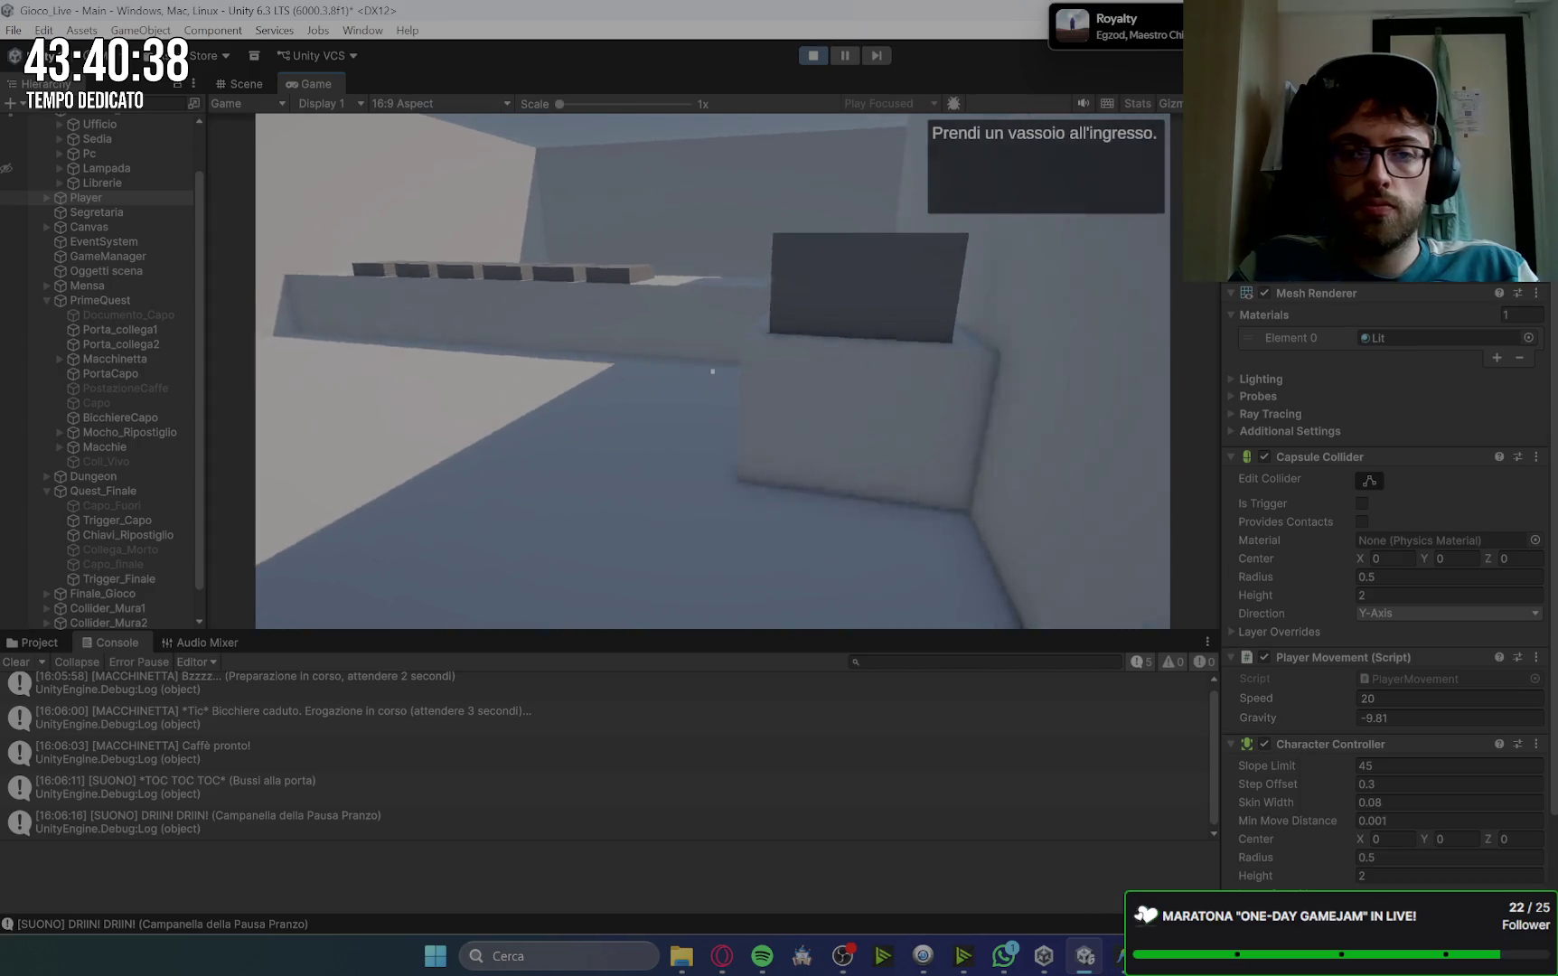
pyautogui.press('e')
pyautogui.press('space')
# Step: Talk to Collega 1 and Collega Misterioso at the seating area until lunch ends
pyautogui.press('e')
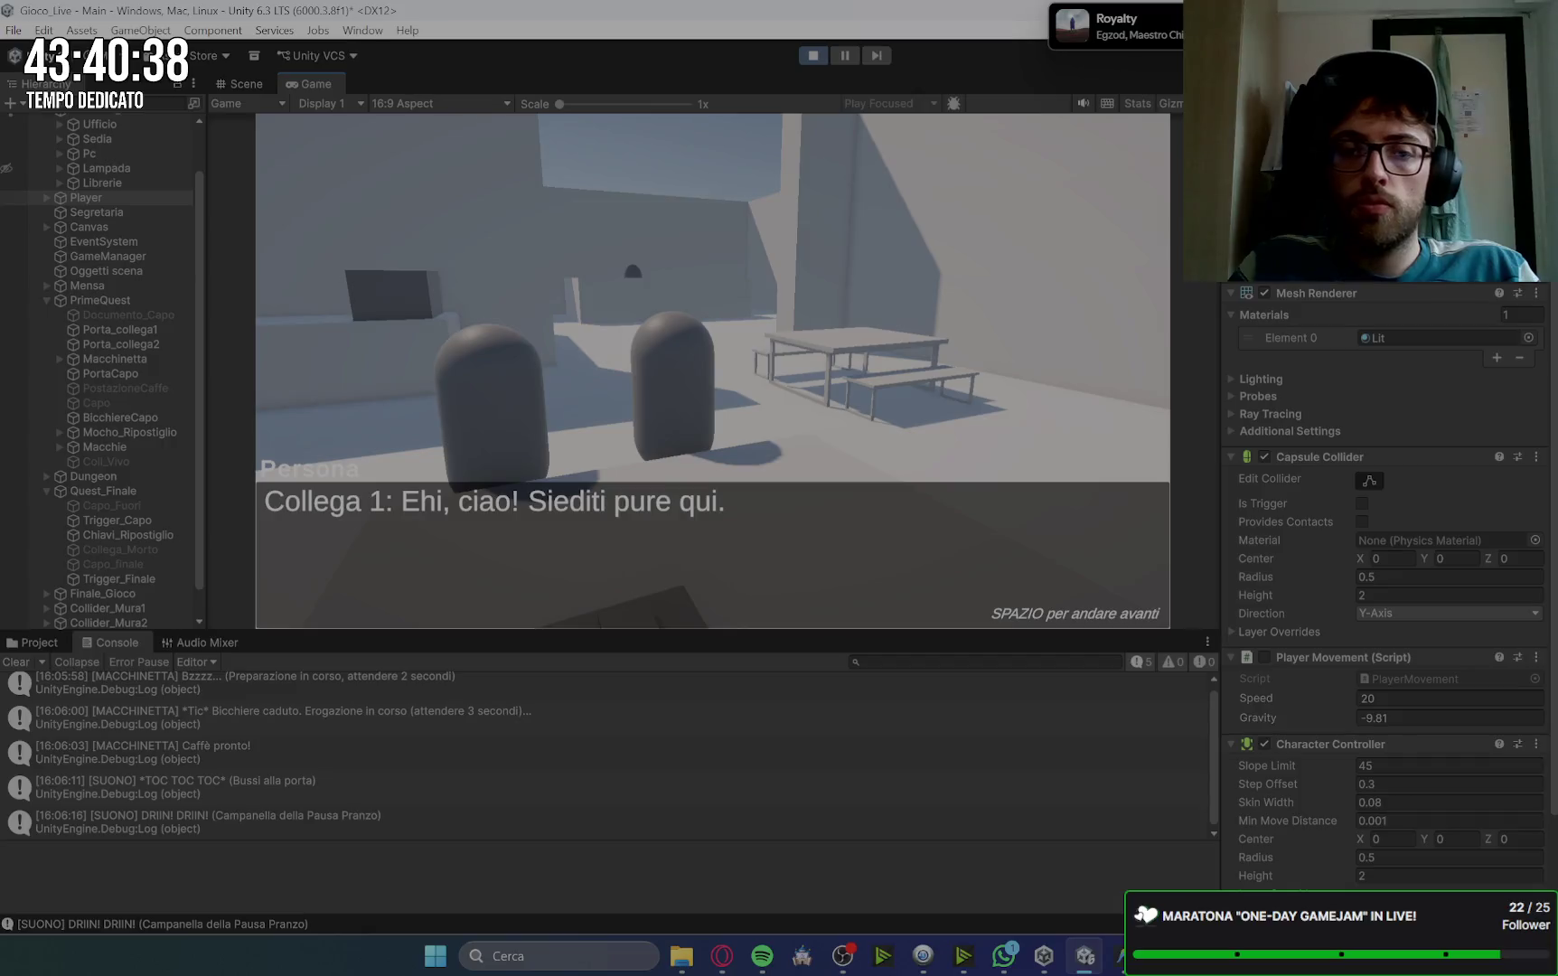
pyautogui.press('space')
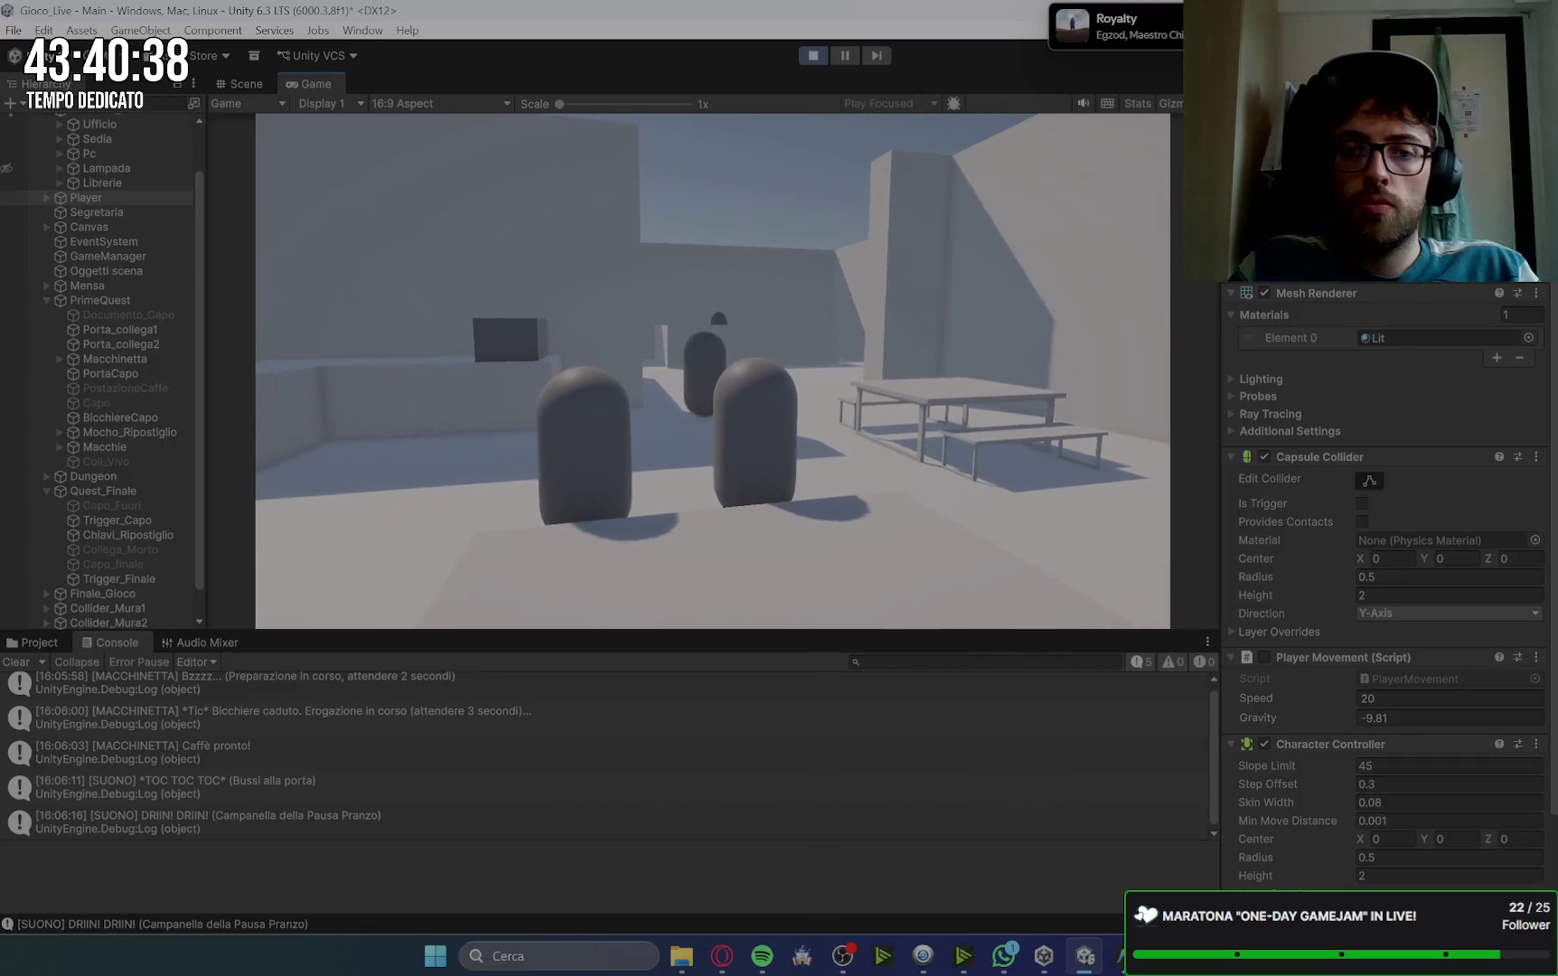
pyautogui.press('w')
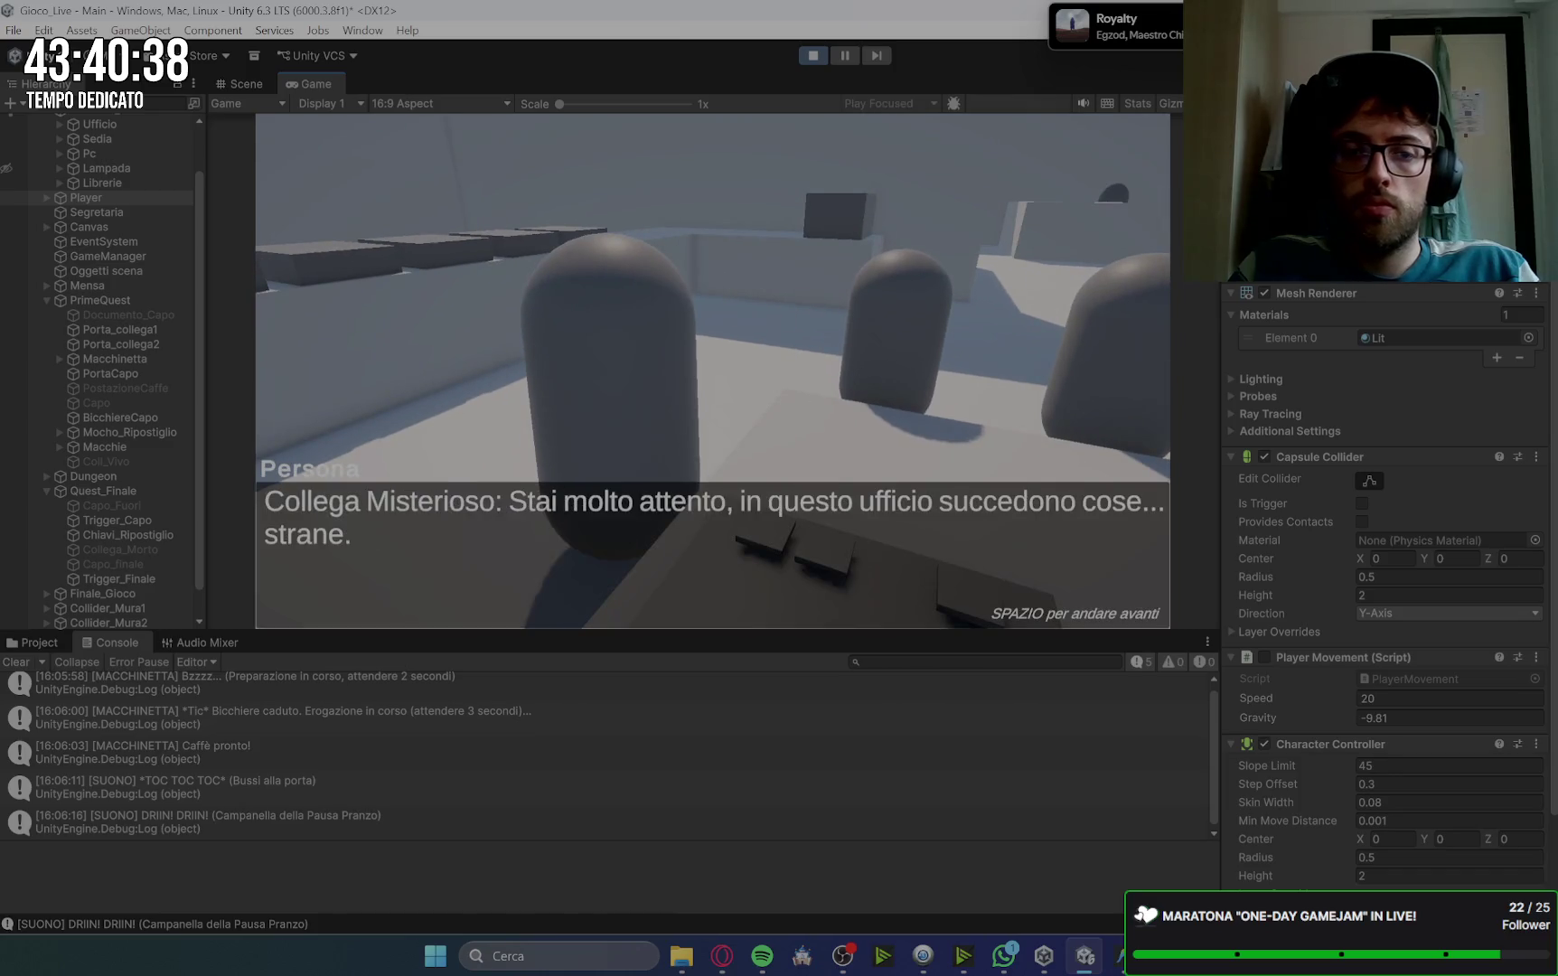
pyautogui.press('space')
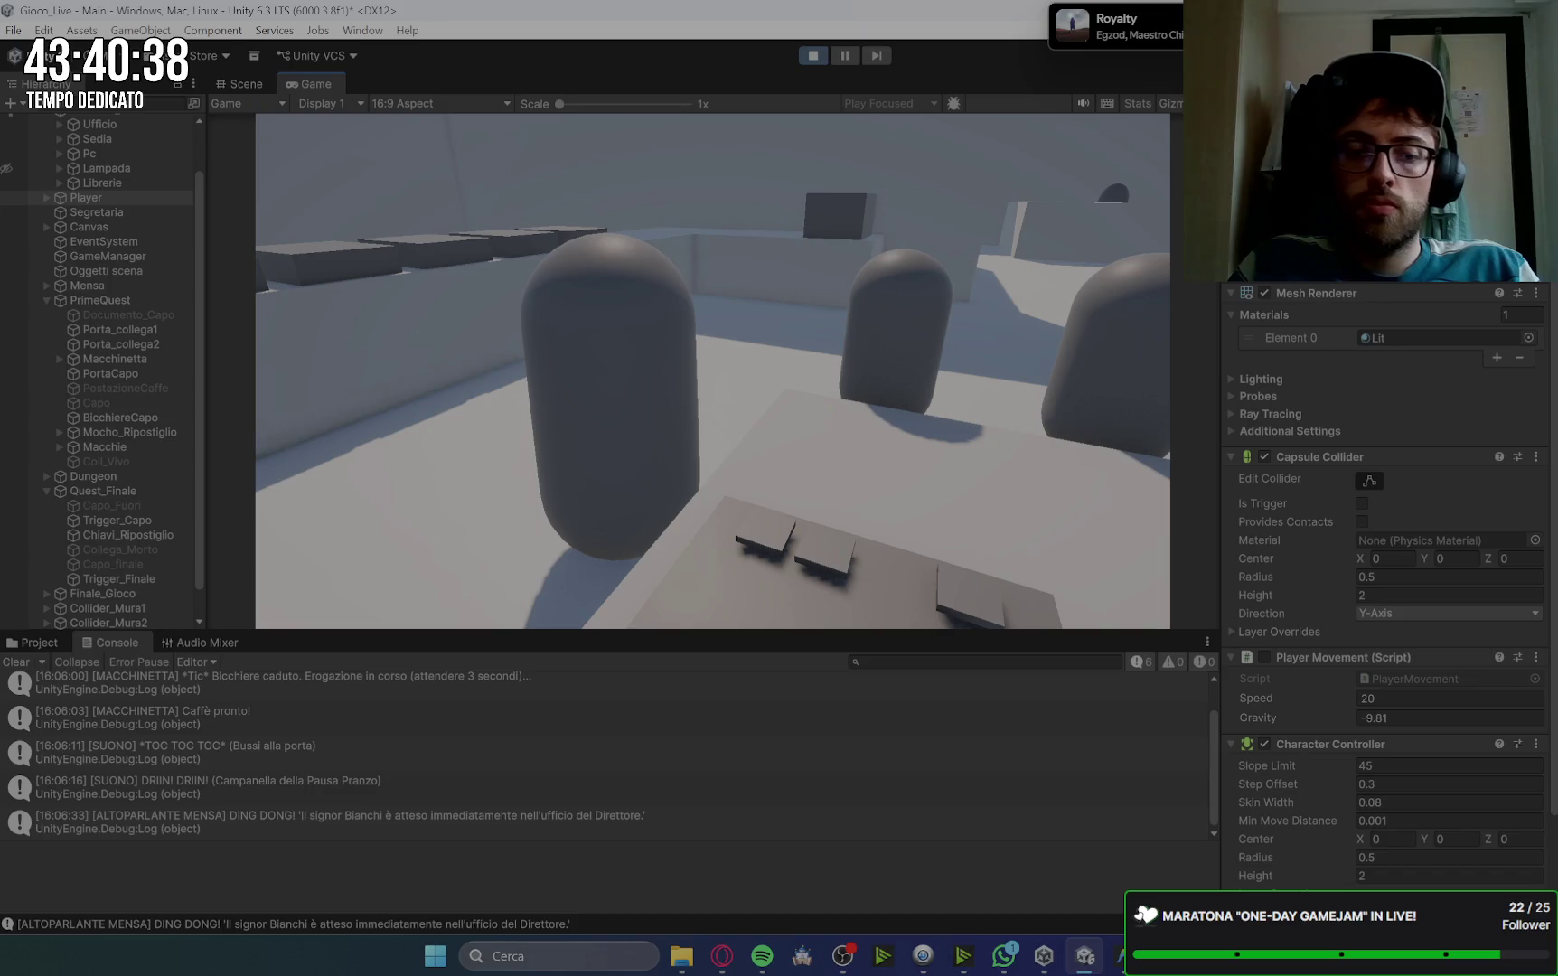
pyautogui.press('space')
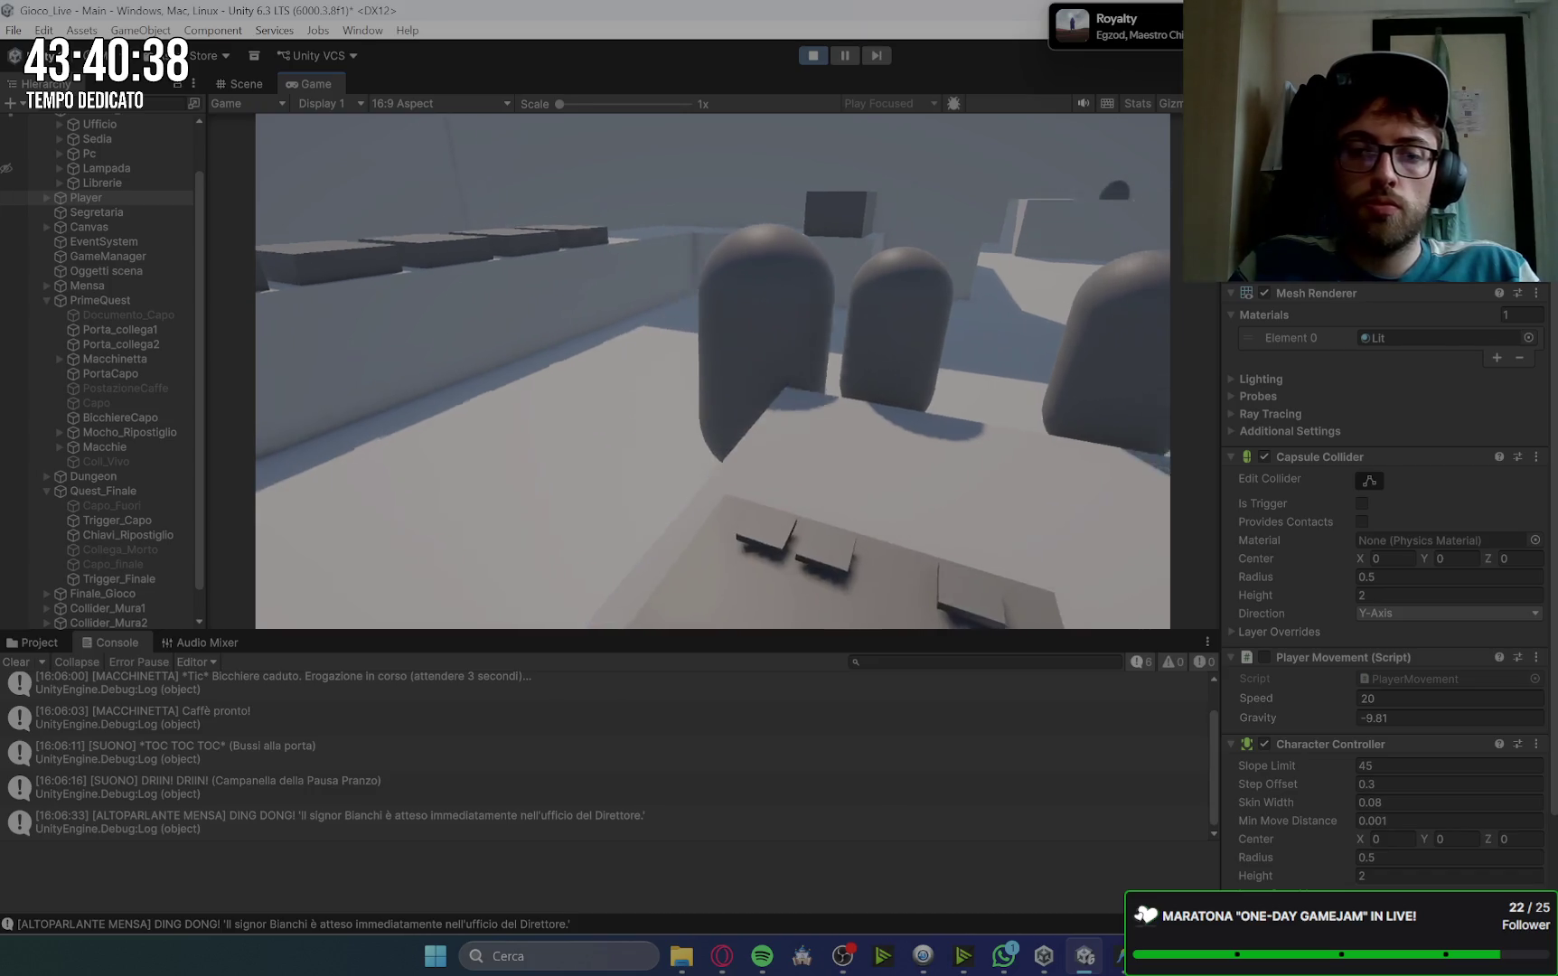
pyautogui.press('s')
pyautogui.press('s')
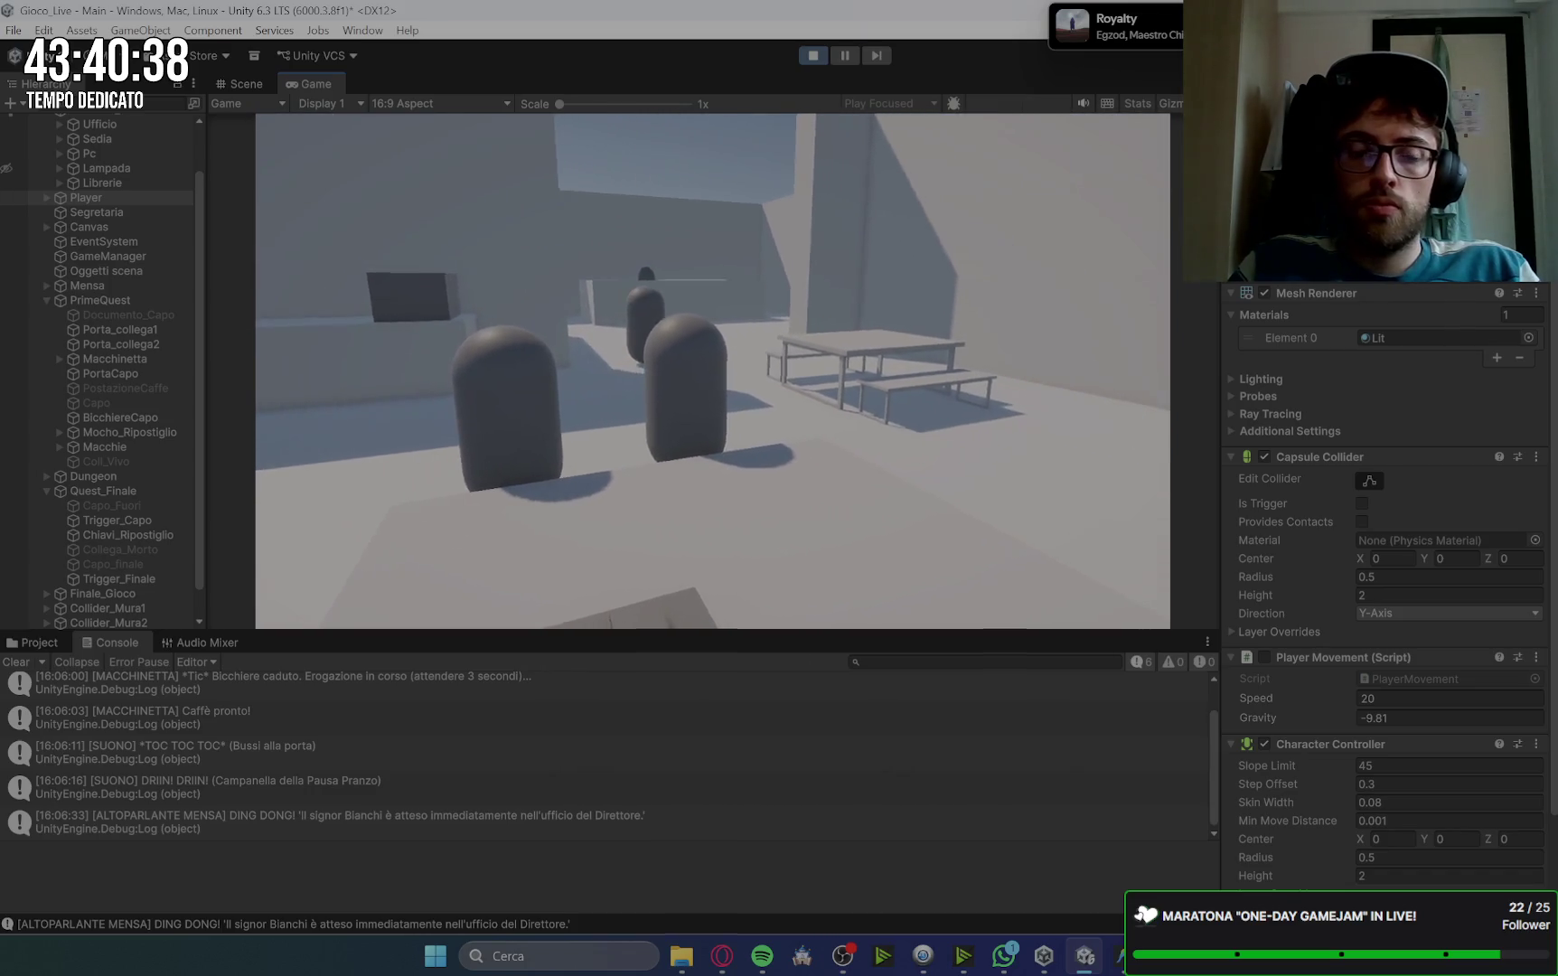
# Step: Walk around the canteen between the tables, benches, capsules and walls
pyautogui.press('w')
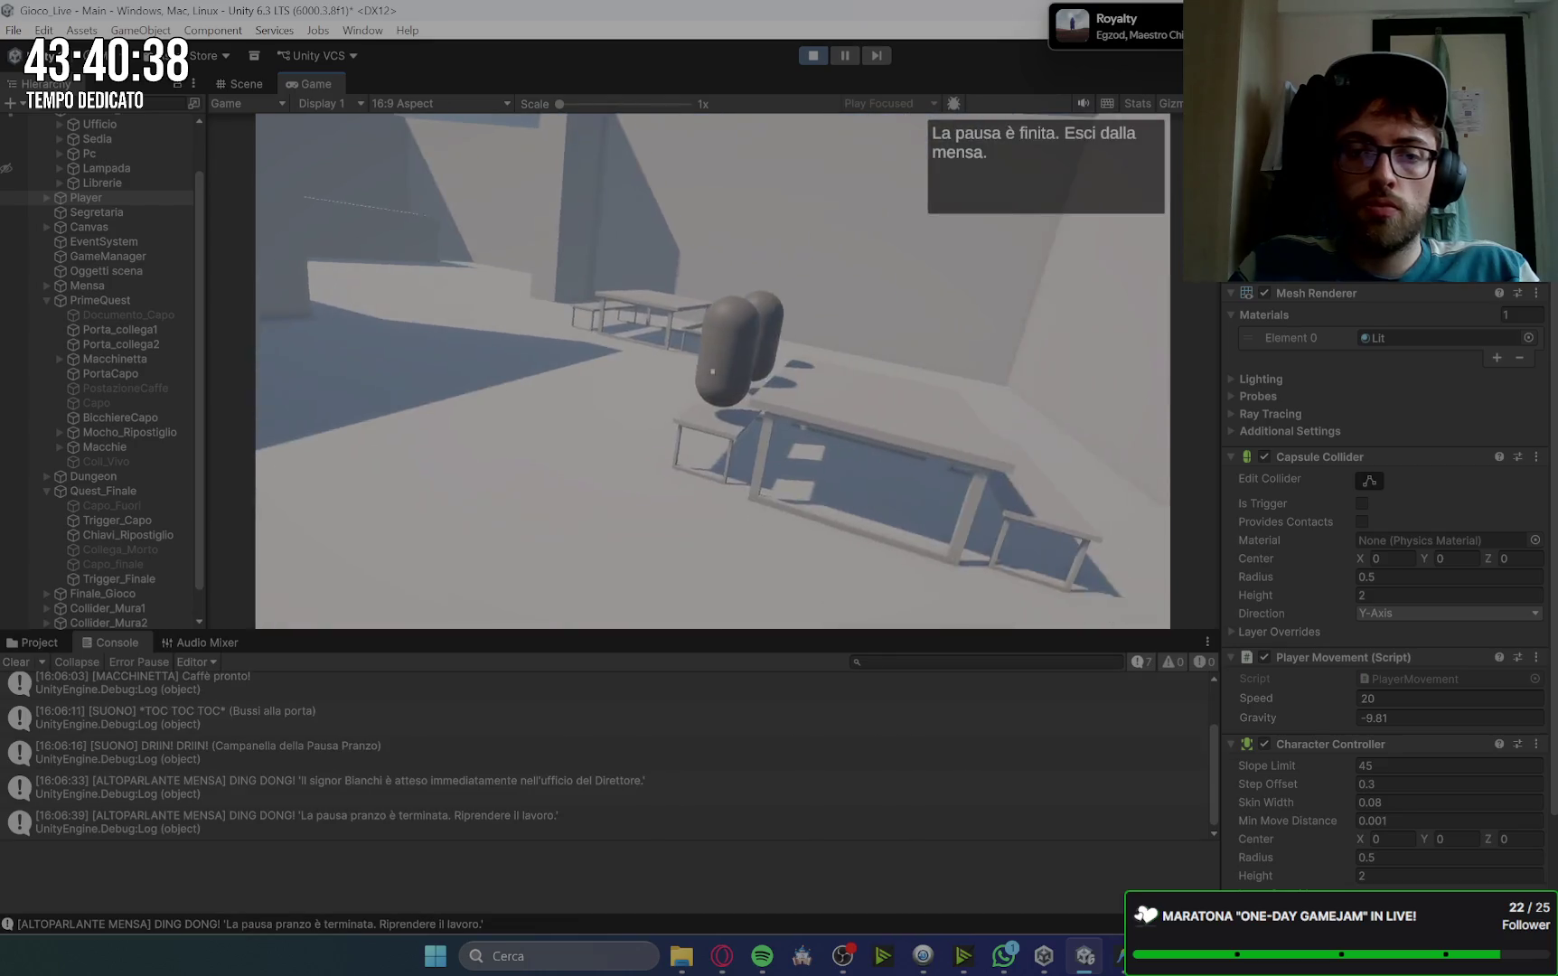
pyautogui.press('w')
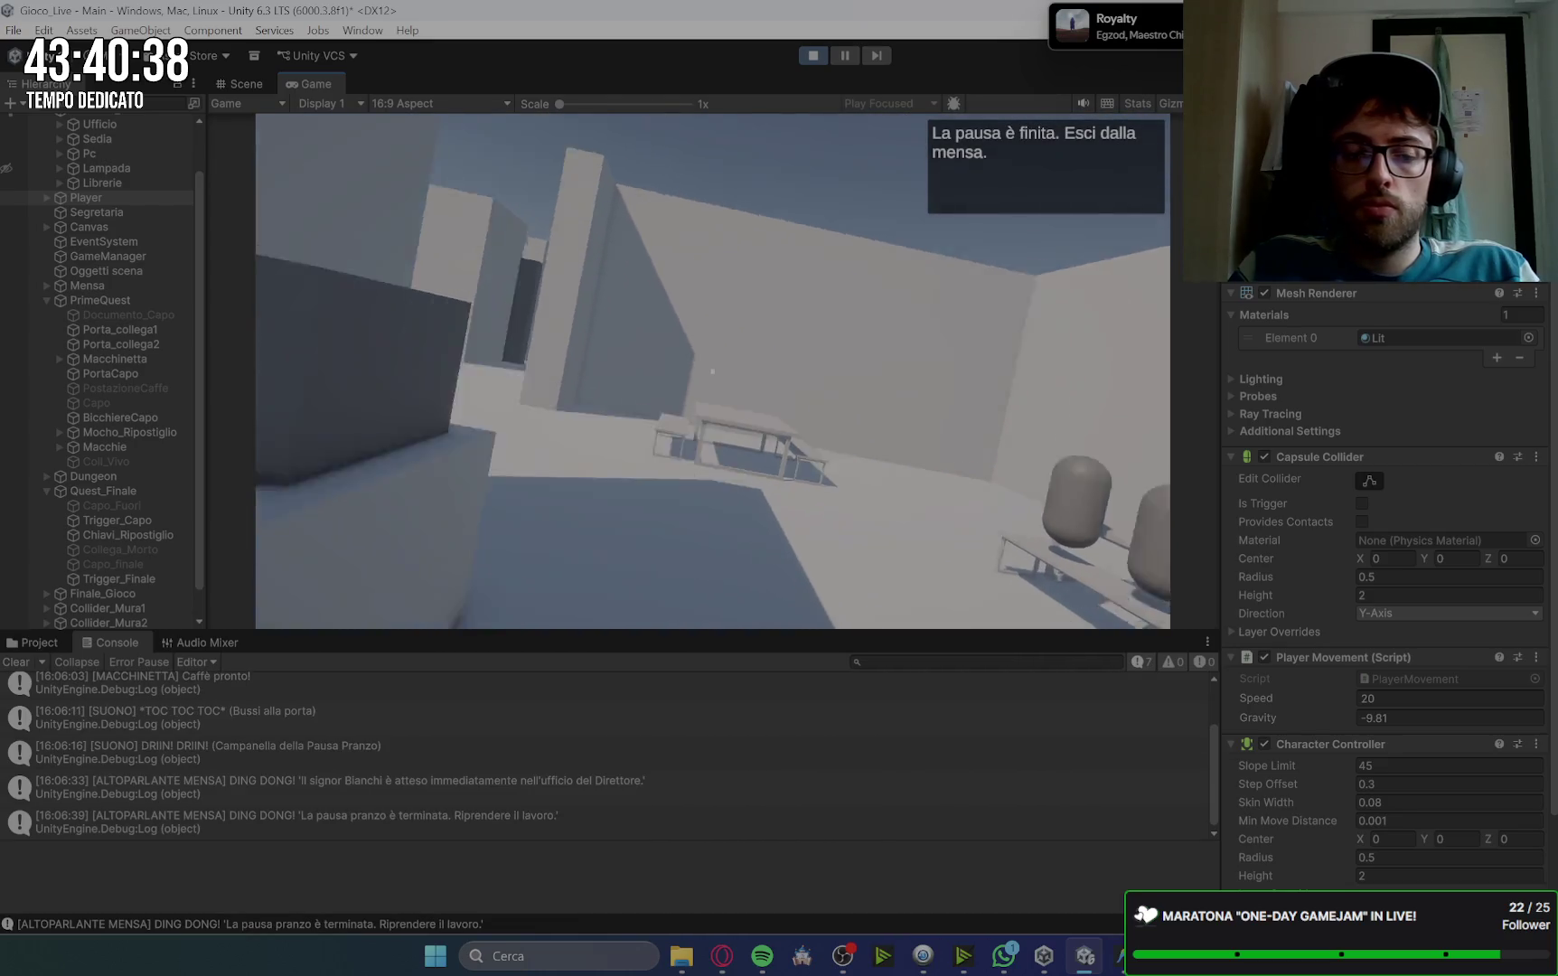
pyautogui.press('w')
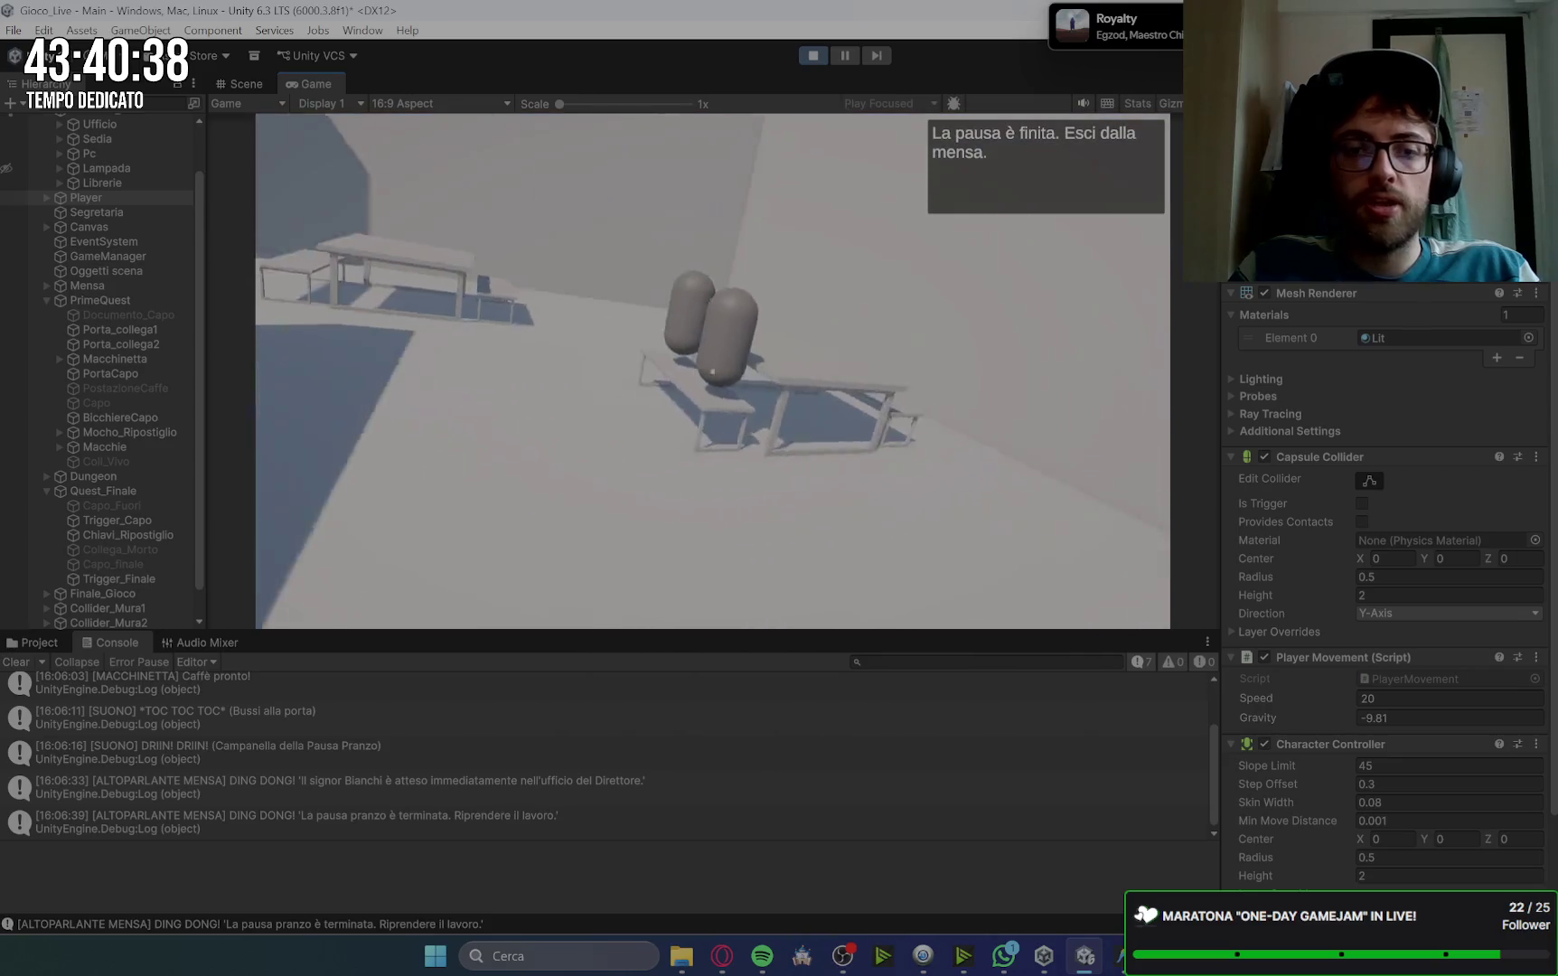
pyautogui.press('w')
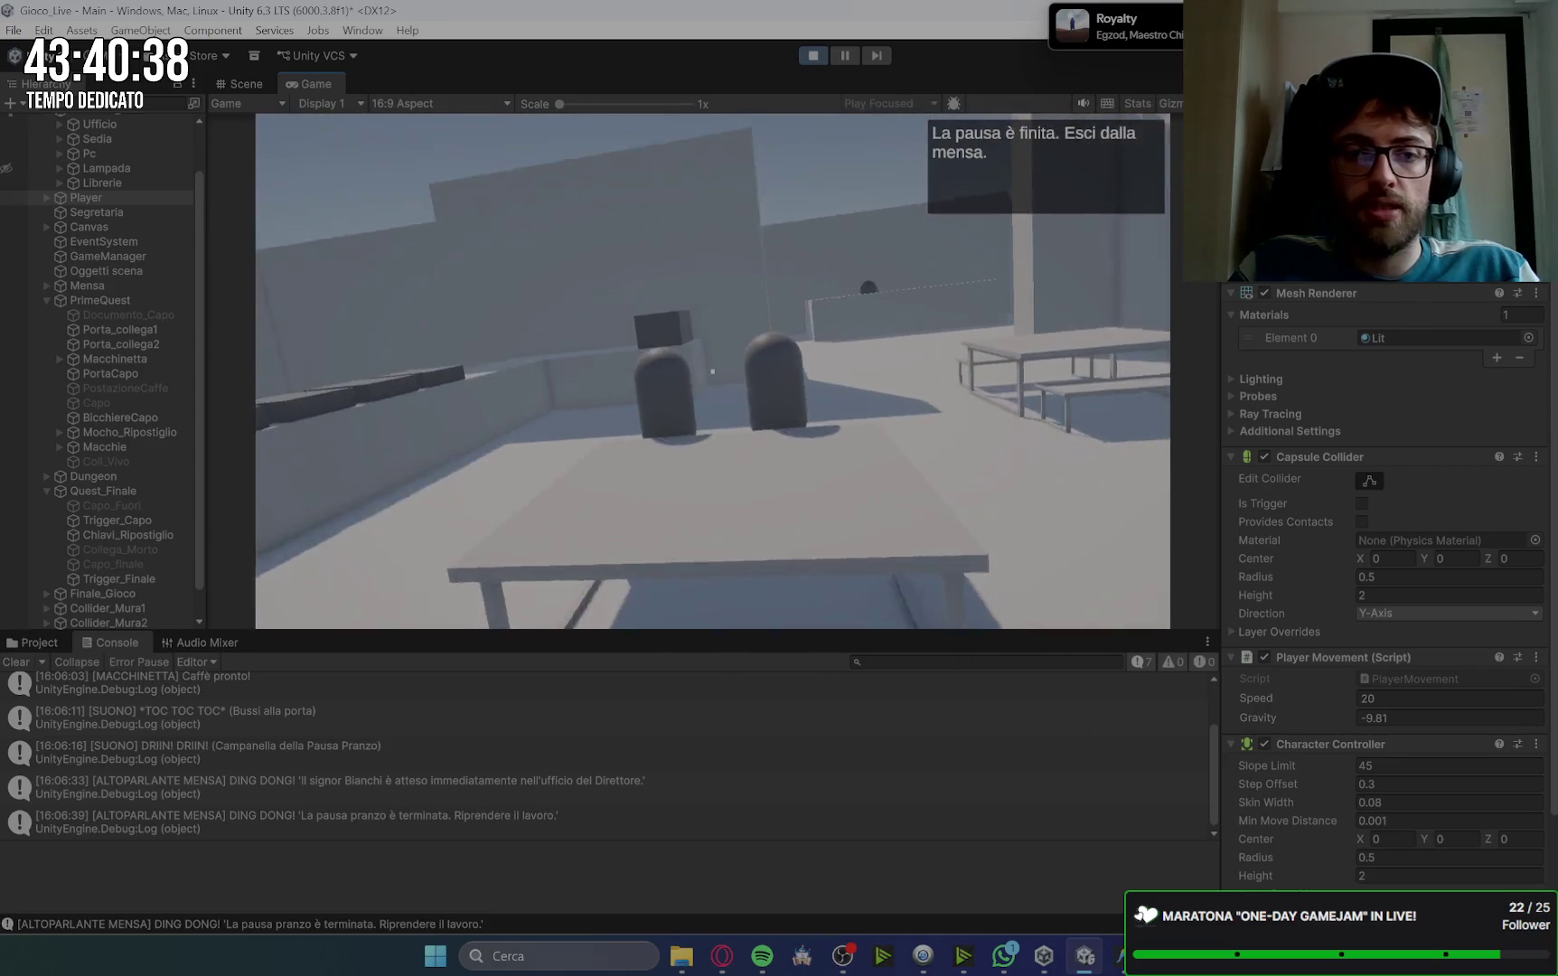
pyautogui.press('w')
pyautogui.press('w')
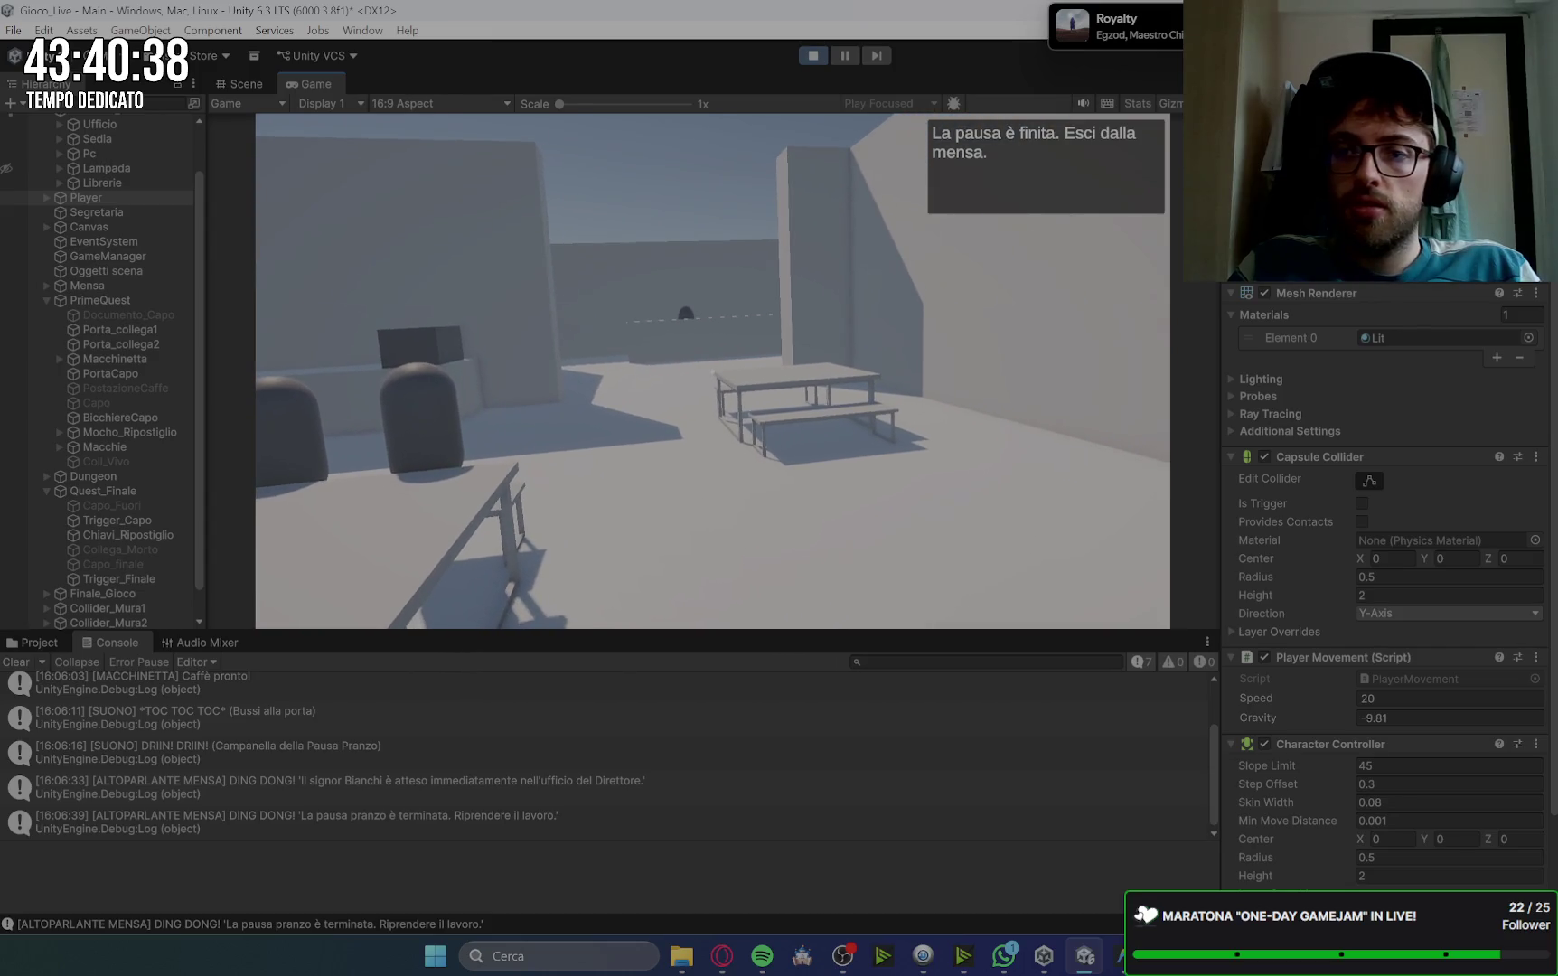
pyautogui.press('w')
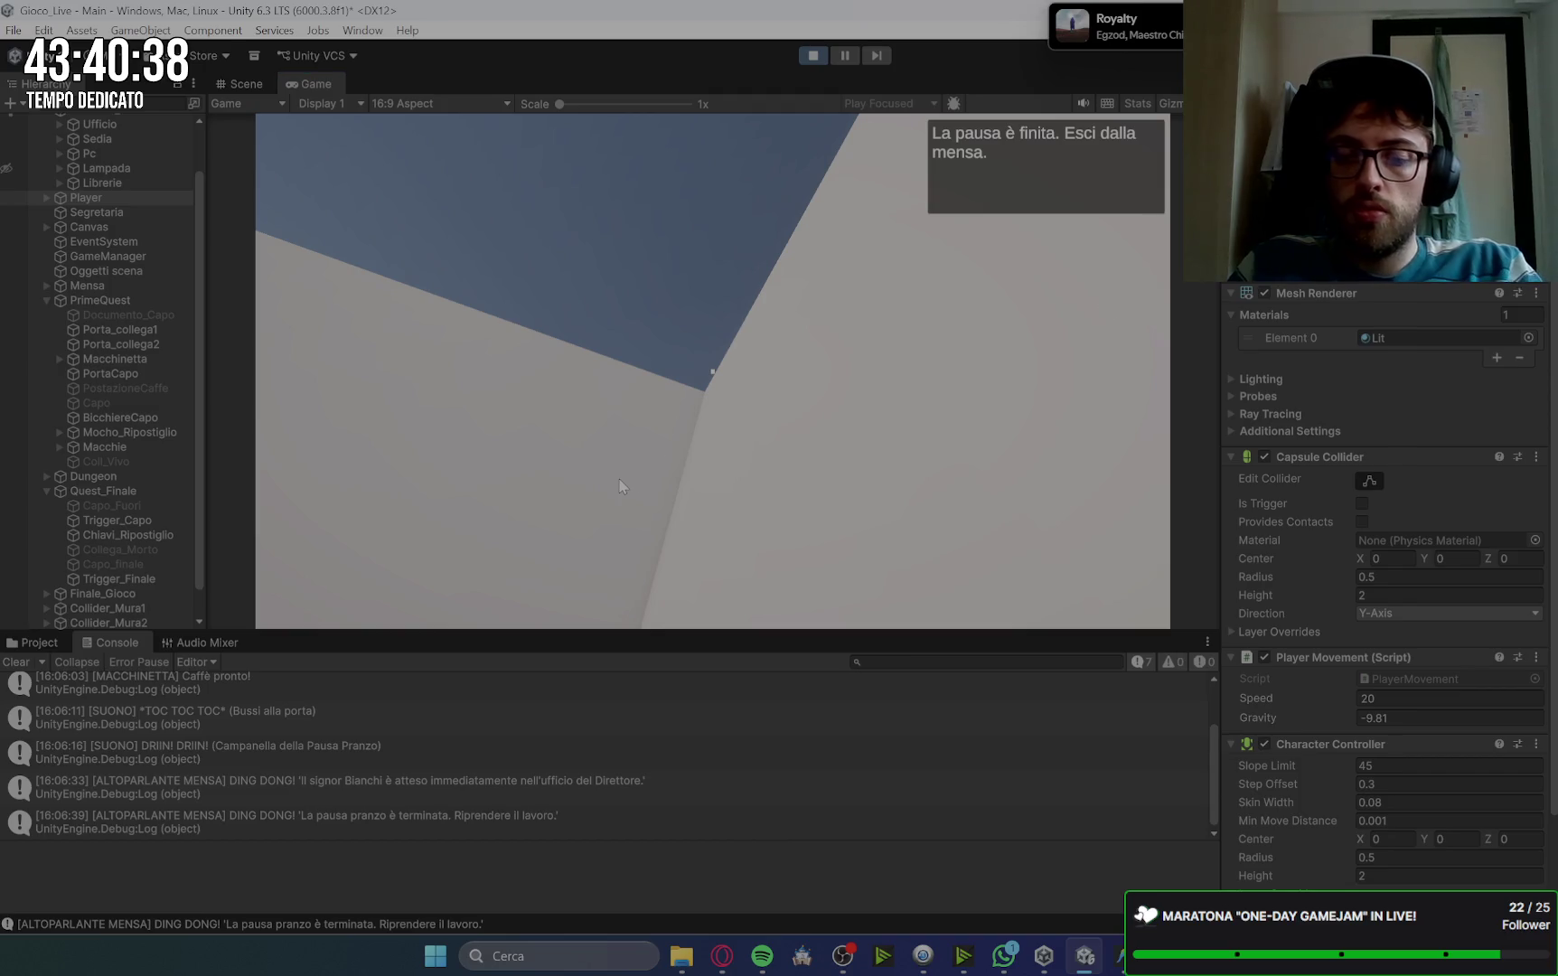
pyautogui.press('s')
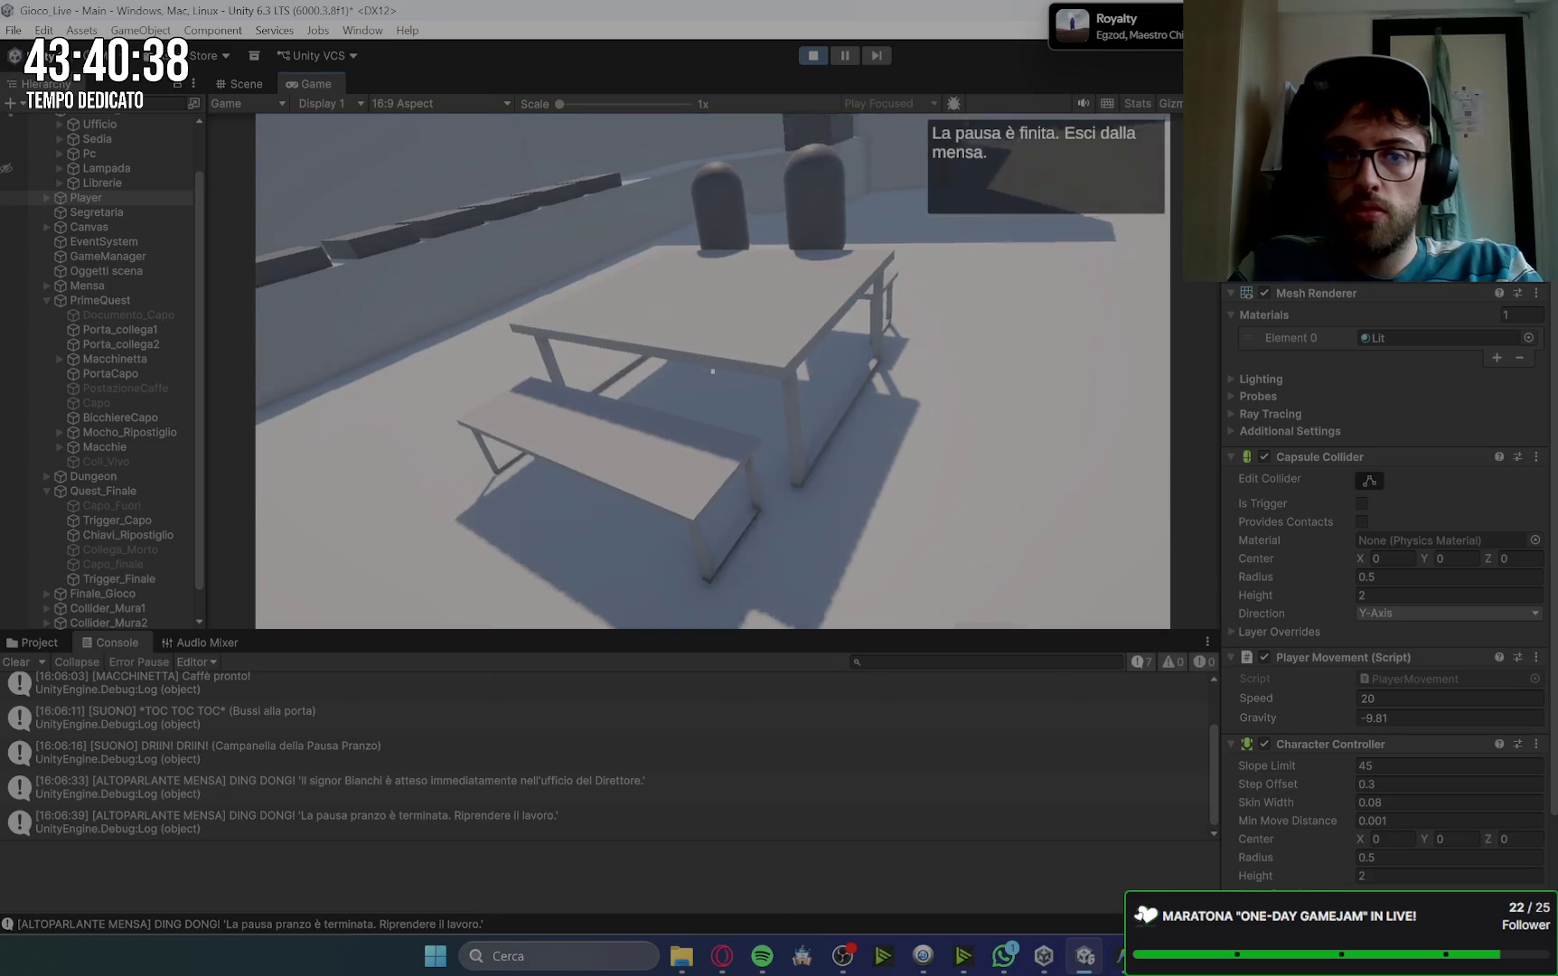
pyautogui.press('w')
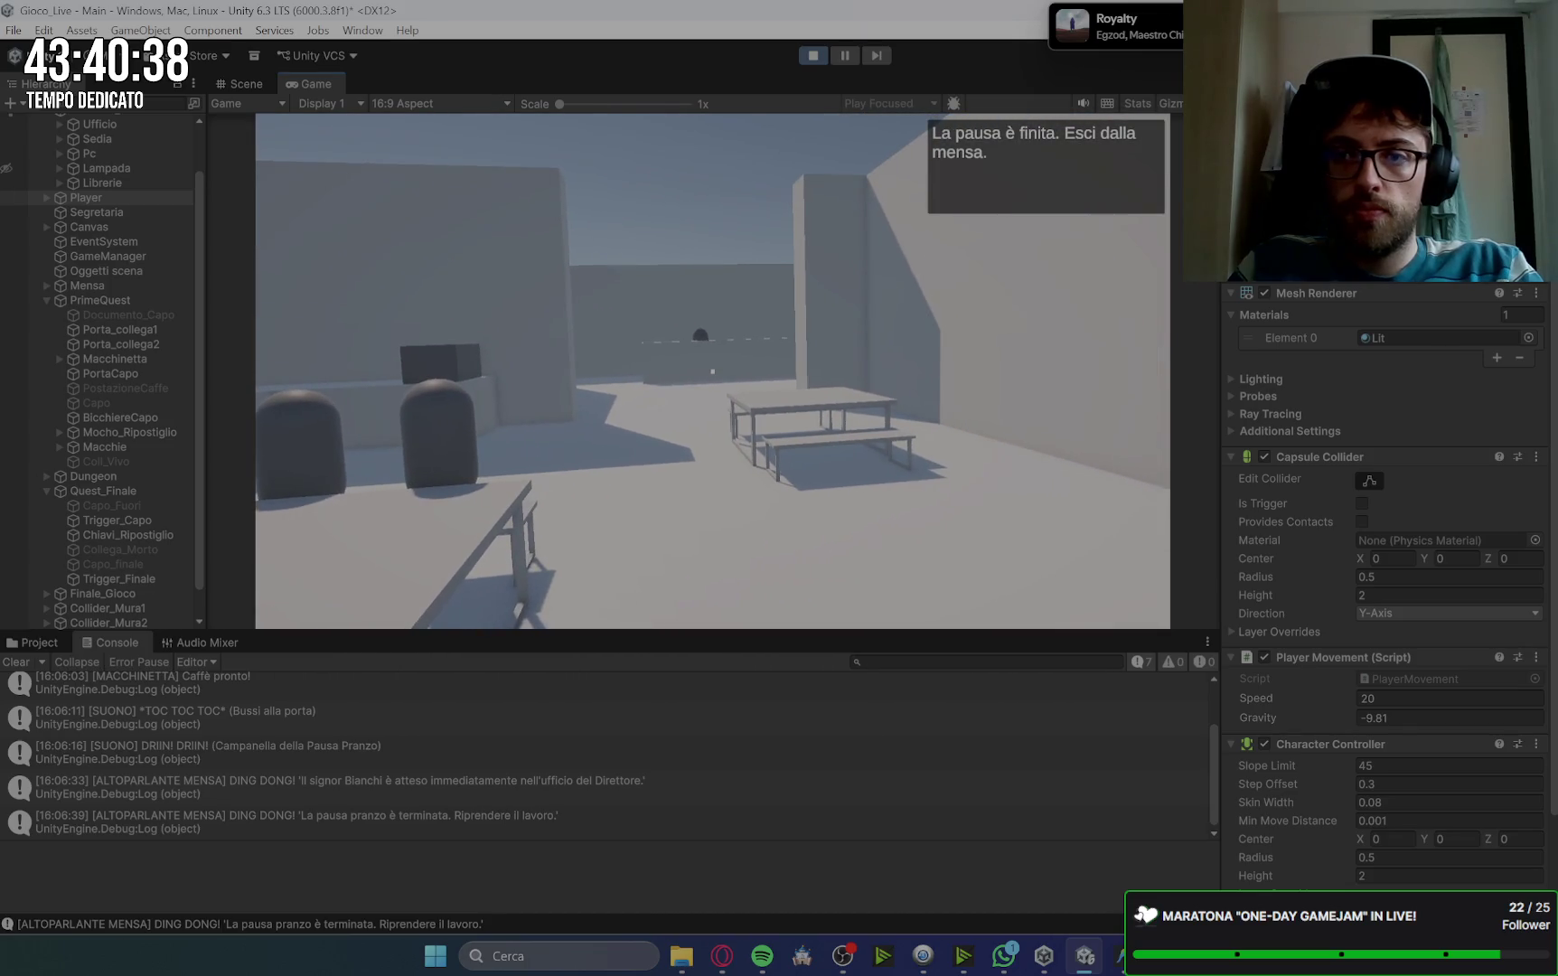
pyautogui.press('w')
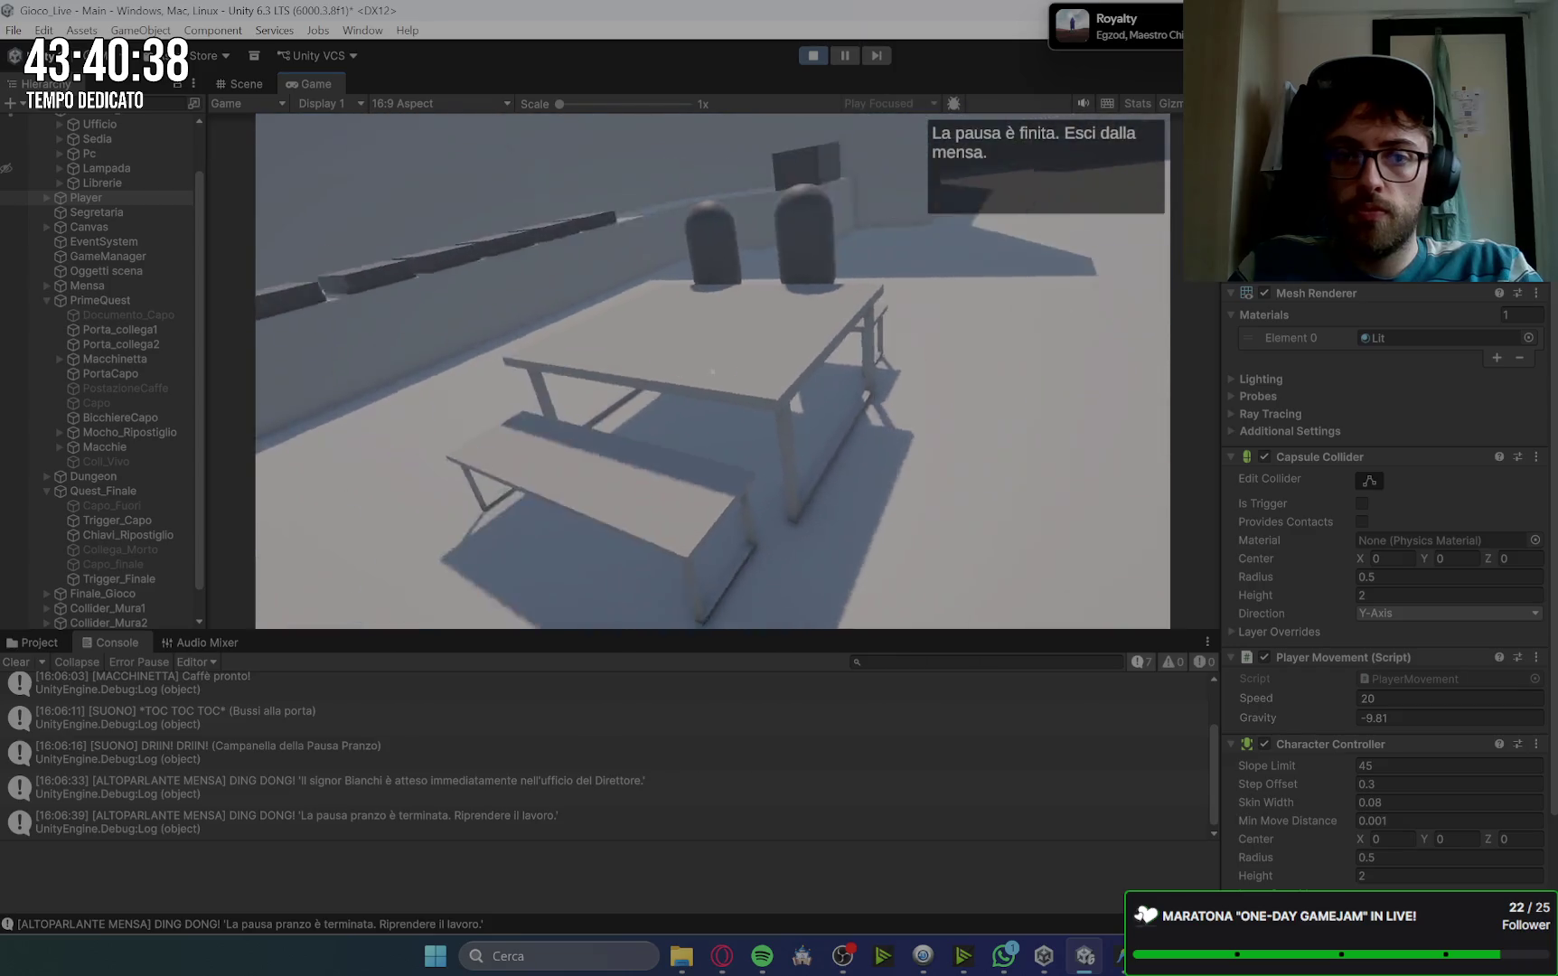
pyautogui.press('s')
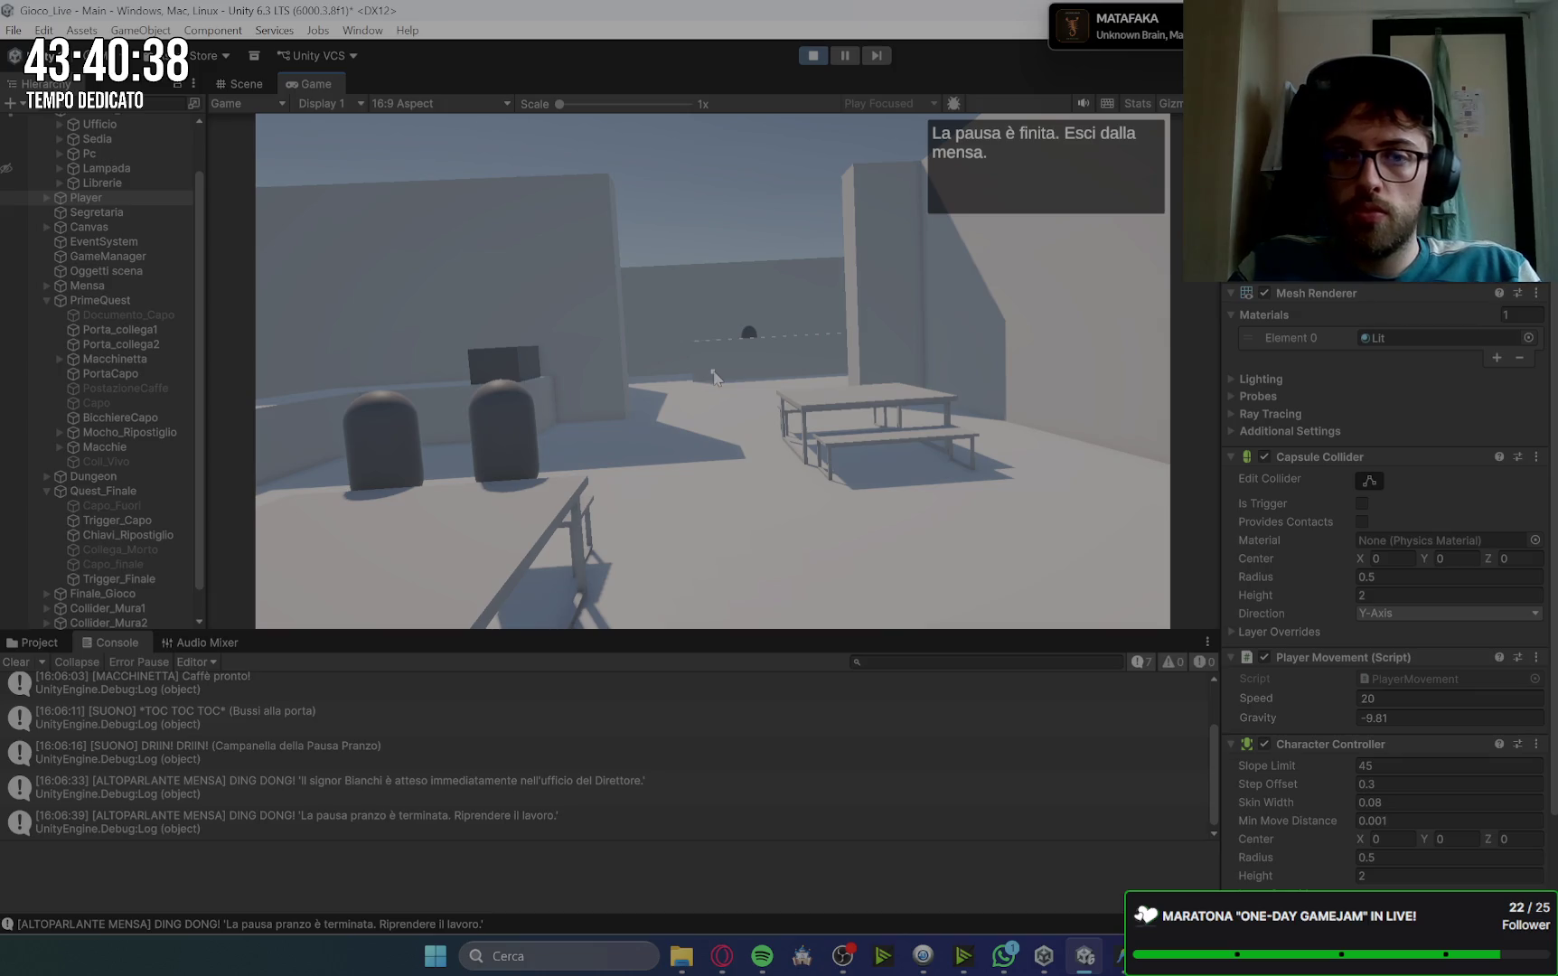
pyautogui.press('w')
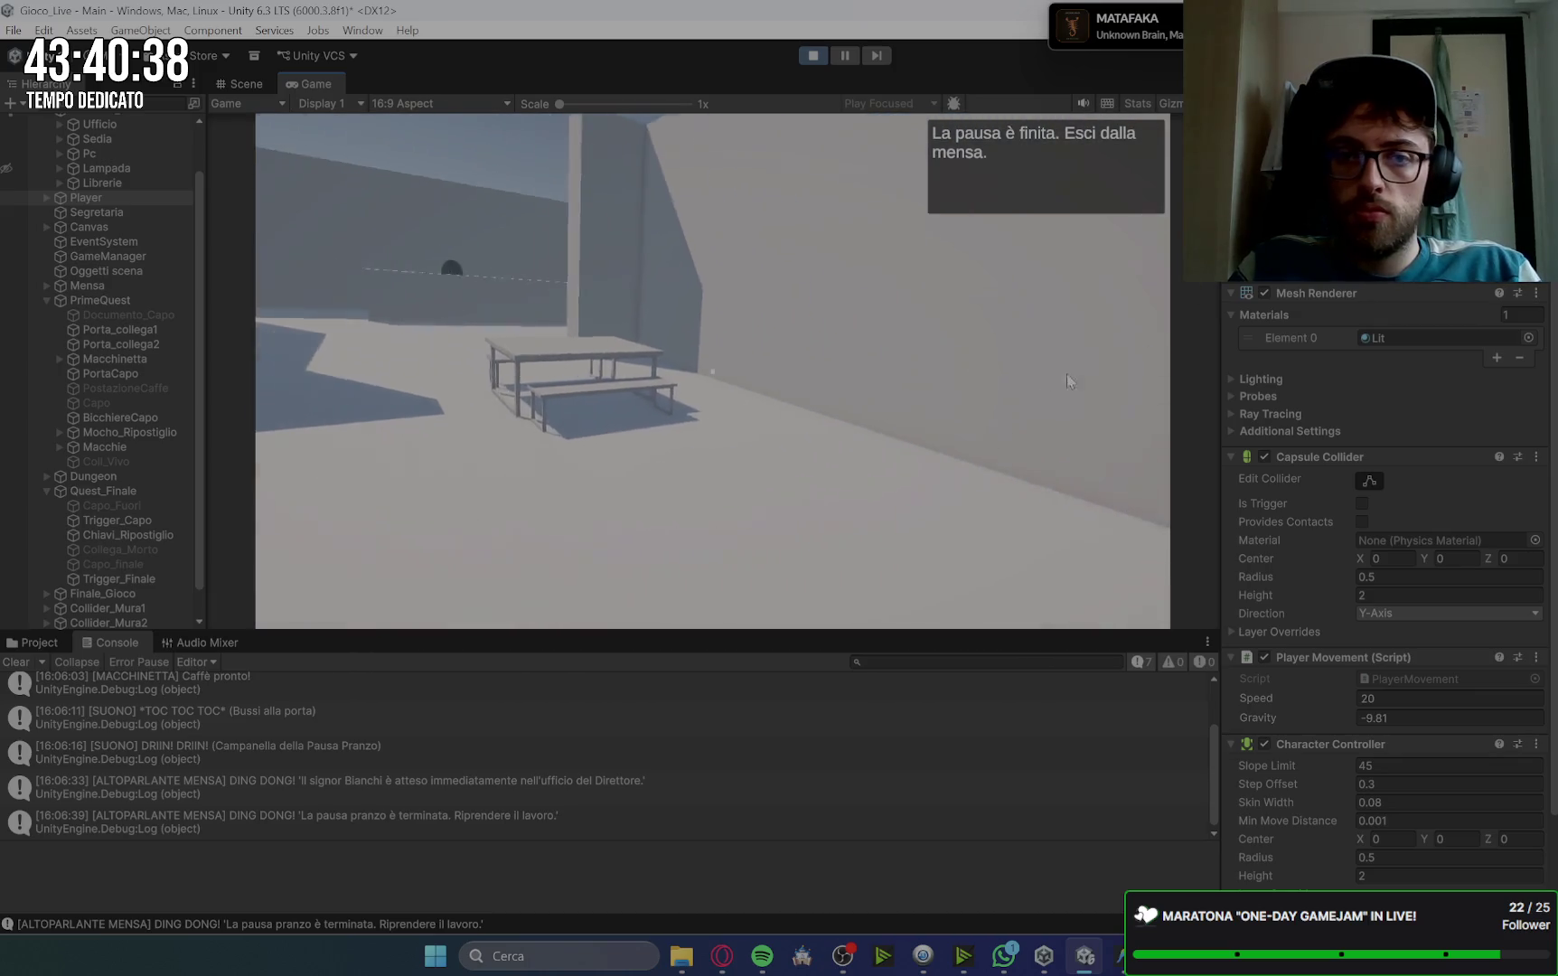
pyautogui.press('w')
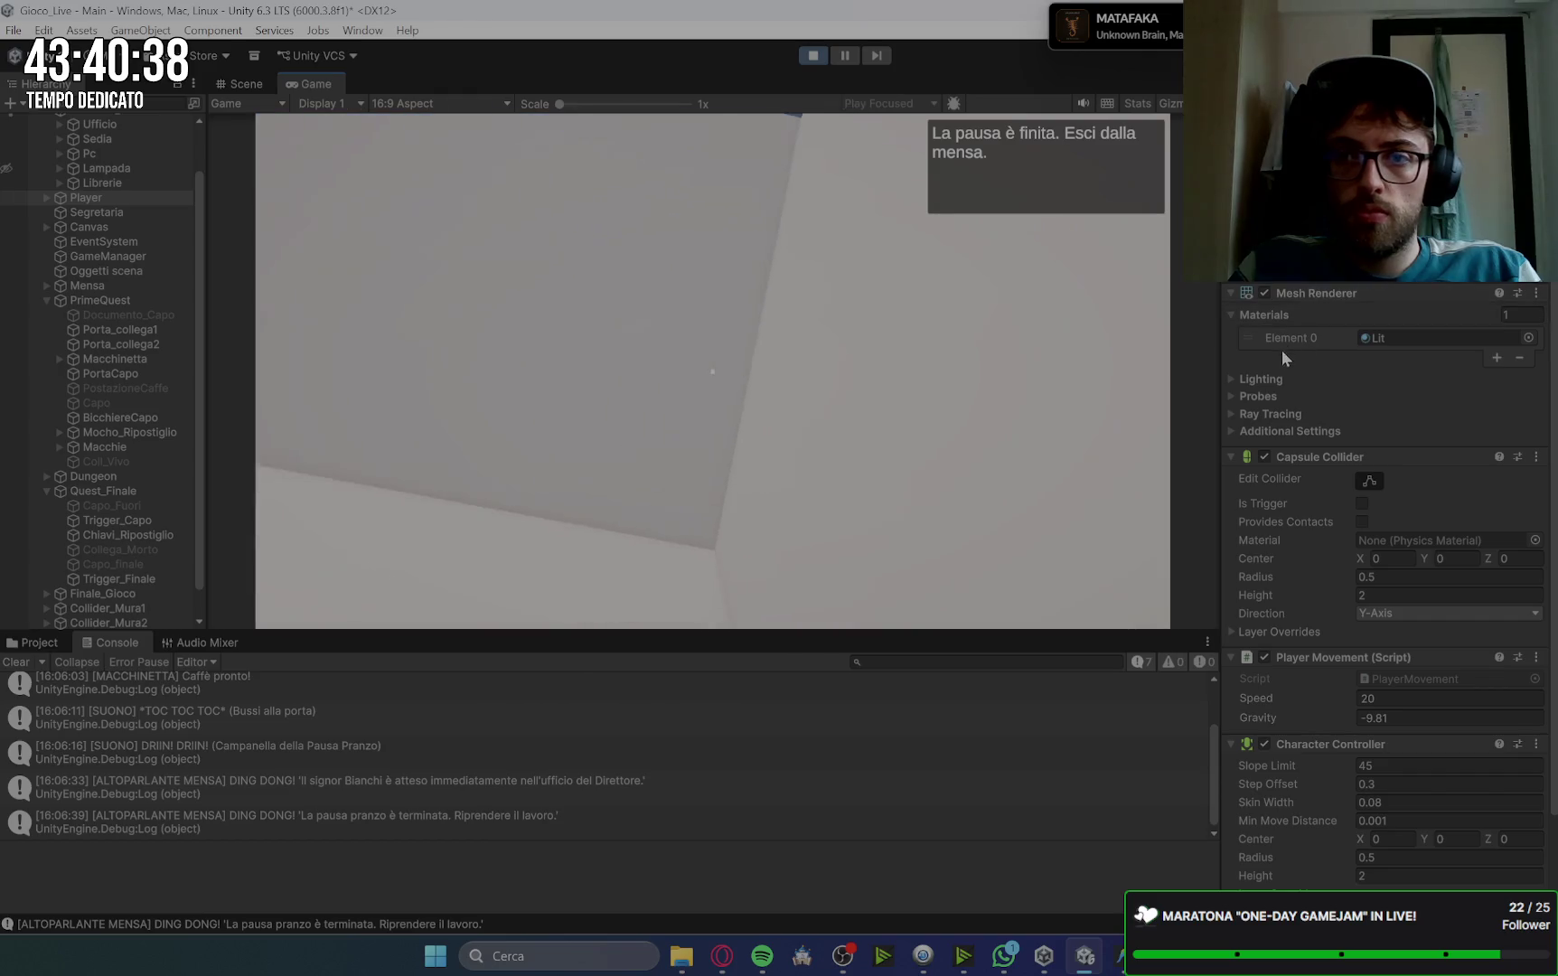
pyautogui.press('s')
pyautogui.press('w')
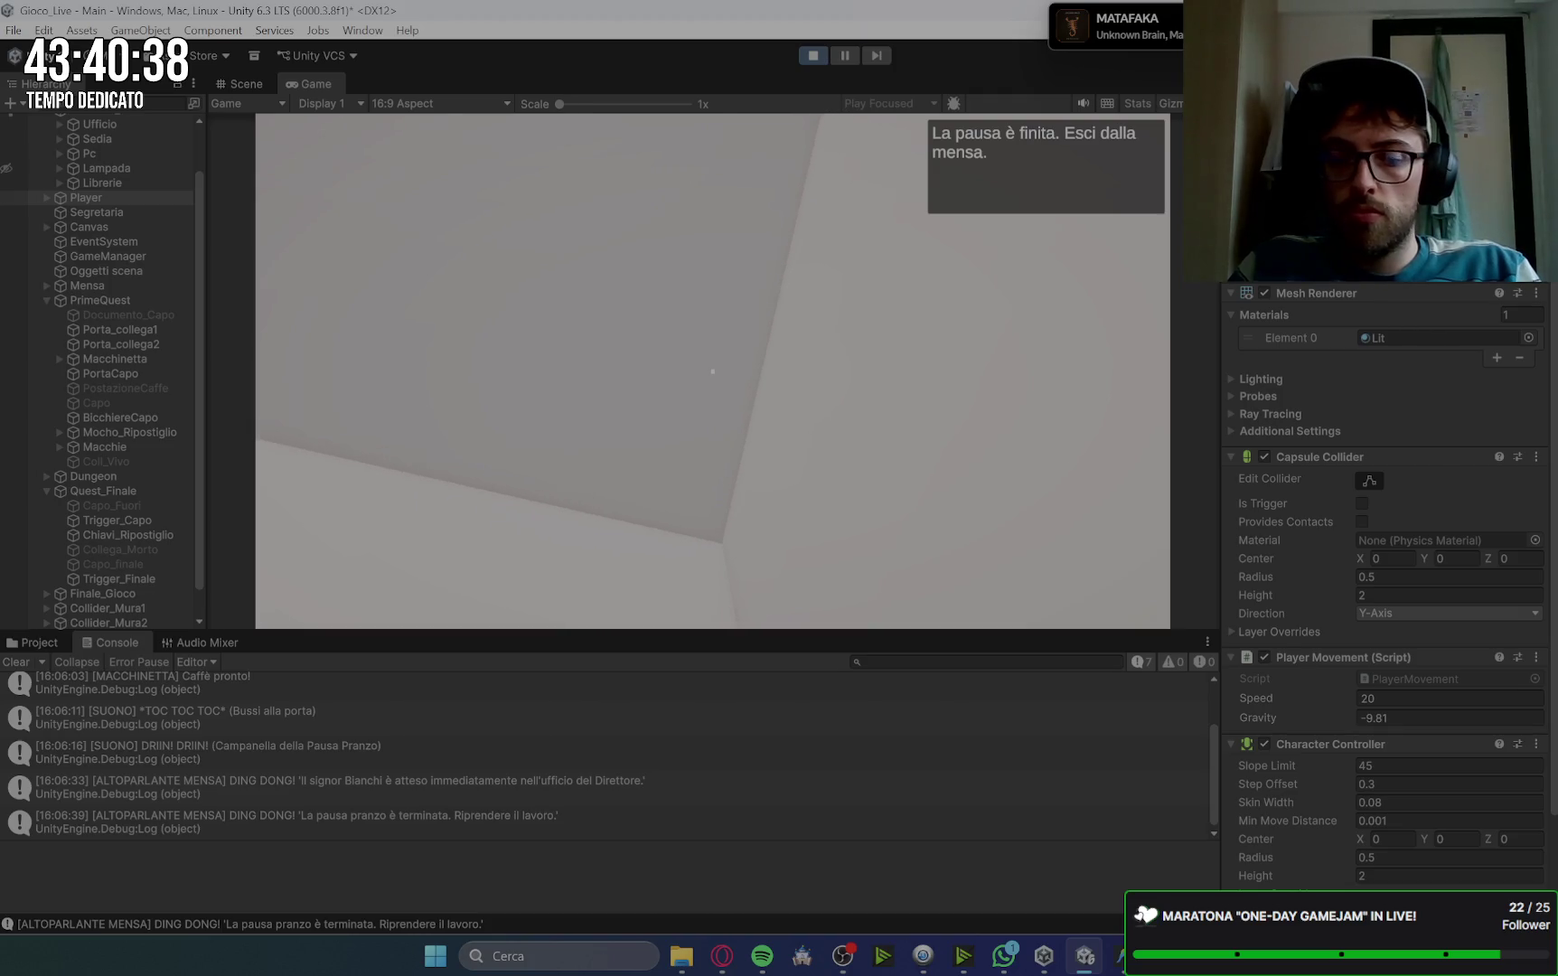
# Step: Leave the canteen past the table, dismiss the boss dialogue, and enter his office
pyautogui.click(1017, 339)
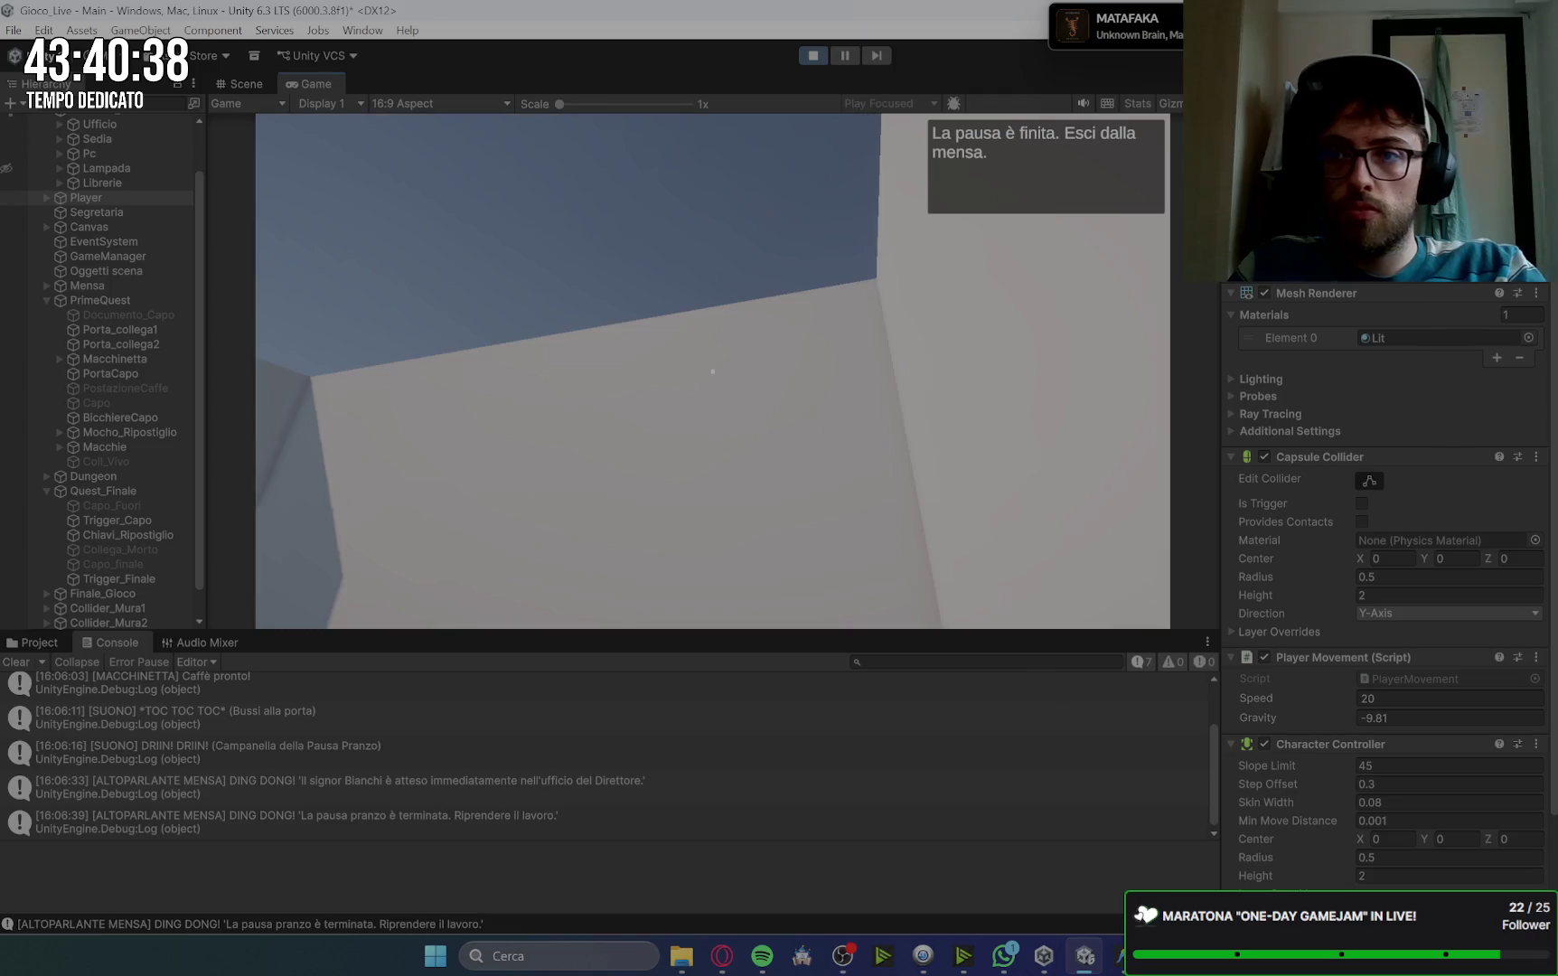
pyautogui.moveTo(712, 370)
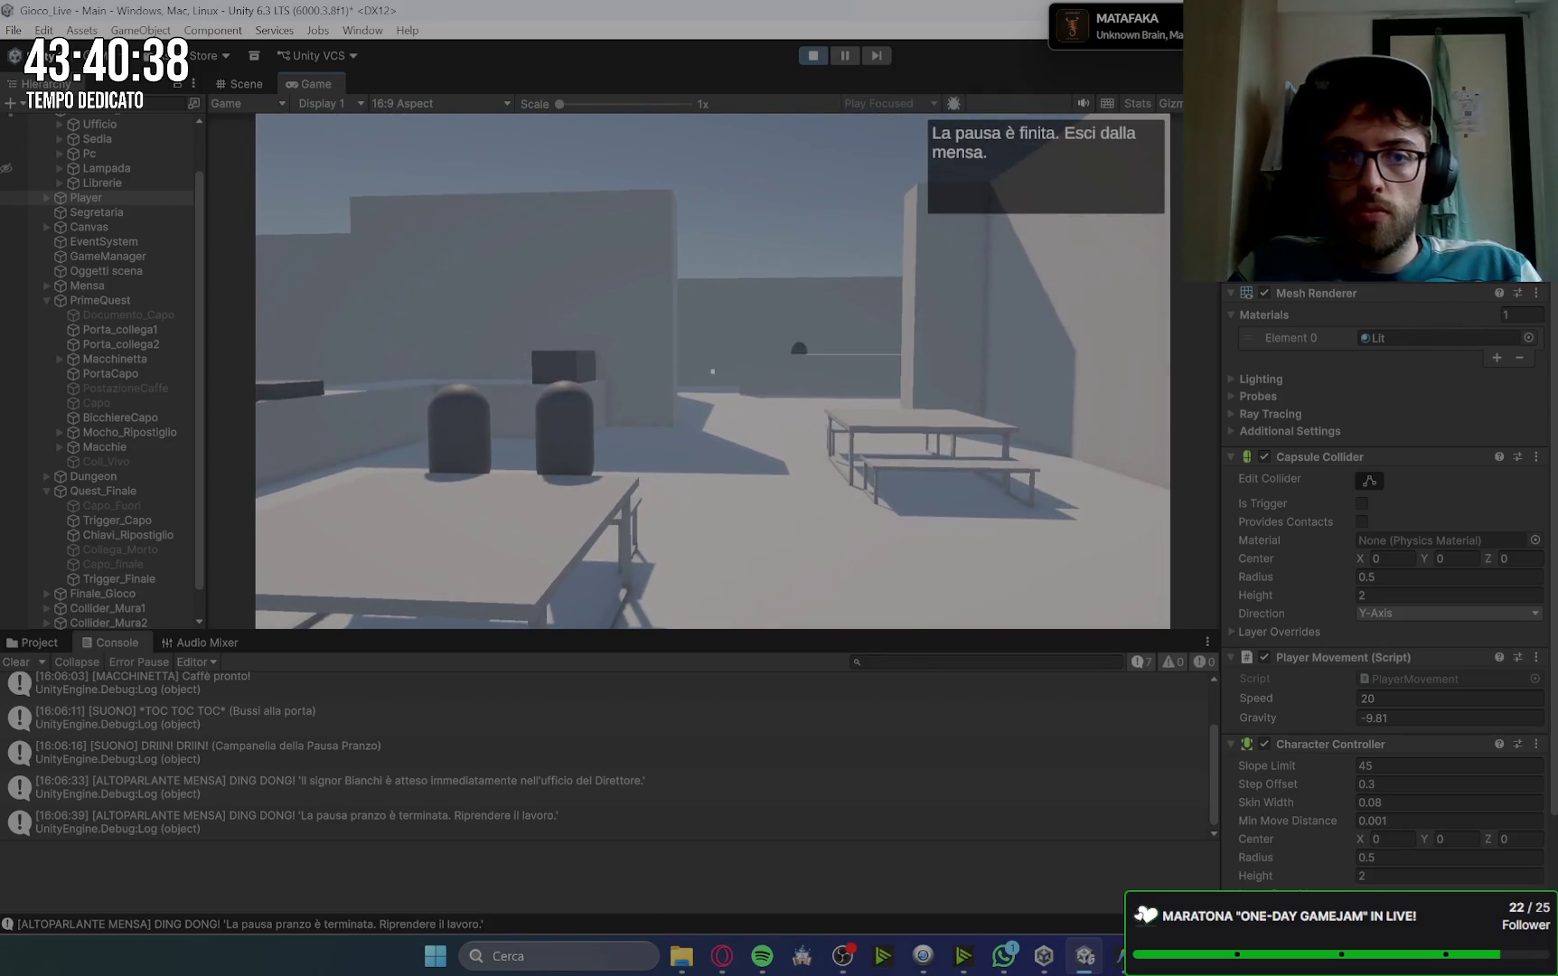
pyautogui.press('w')
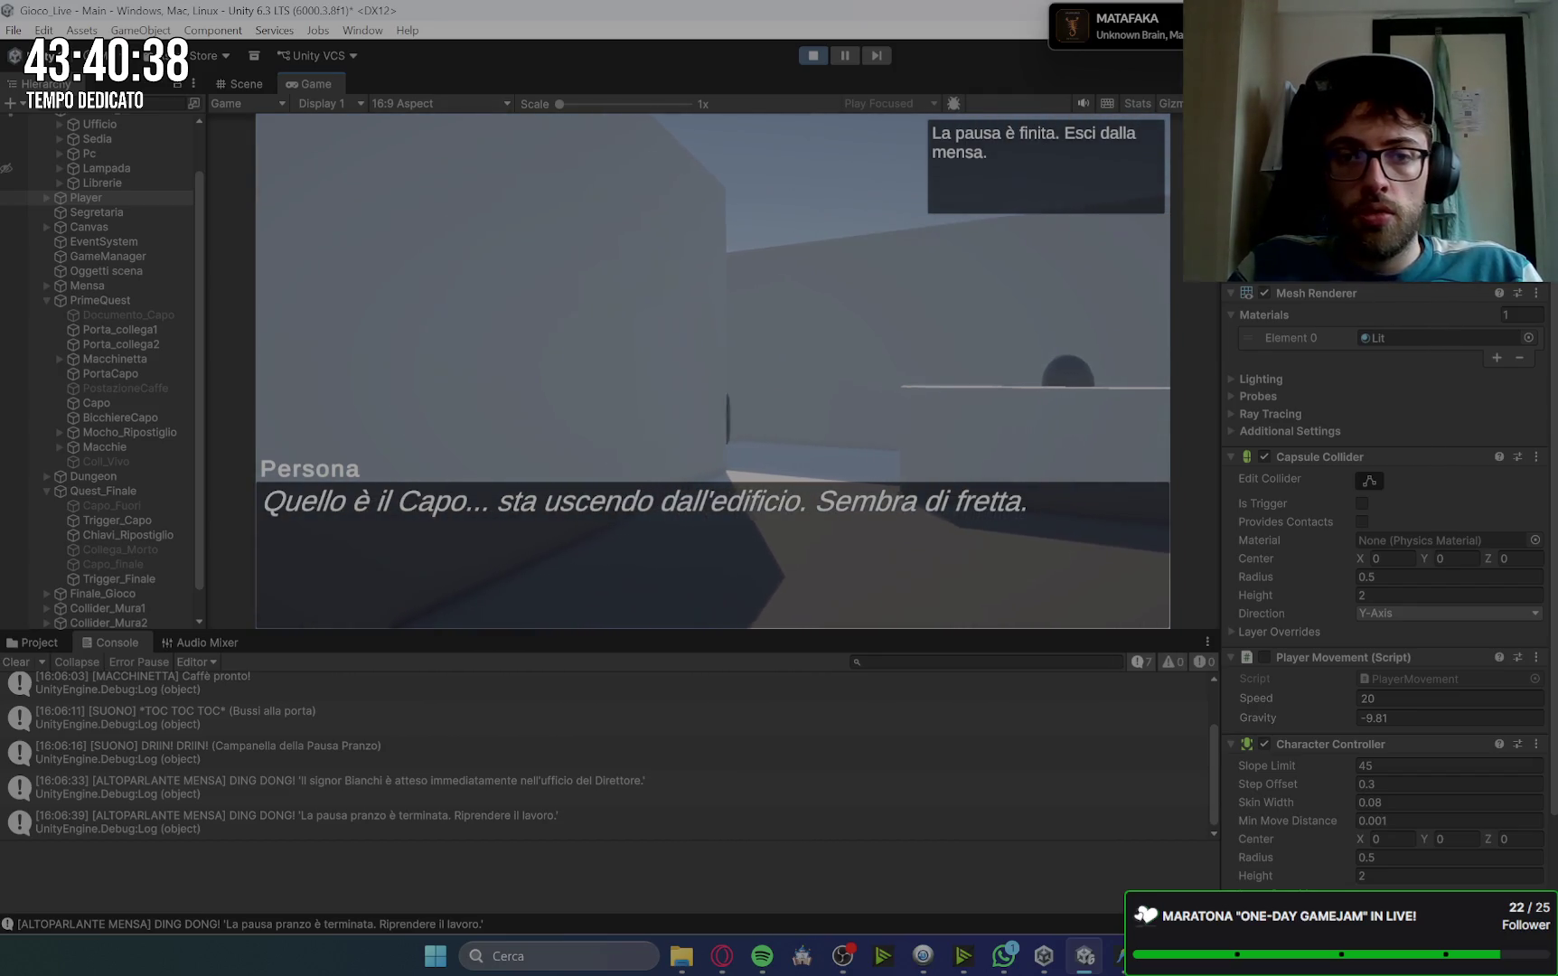
pyautogui.press('w')
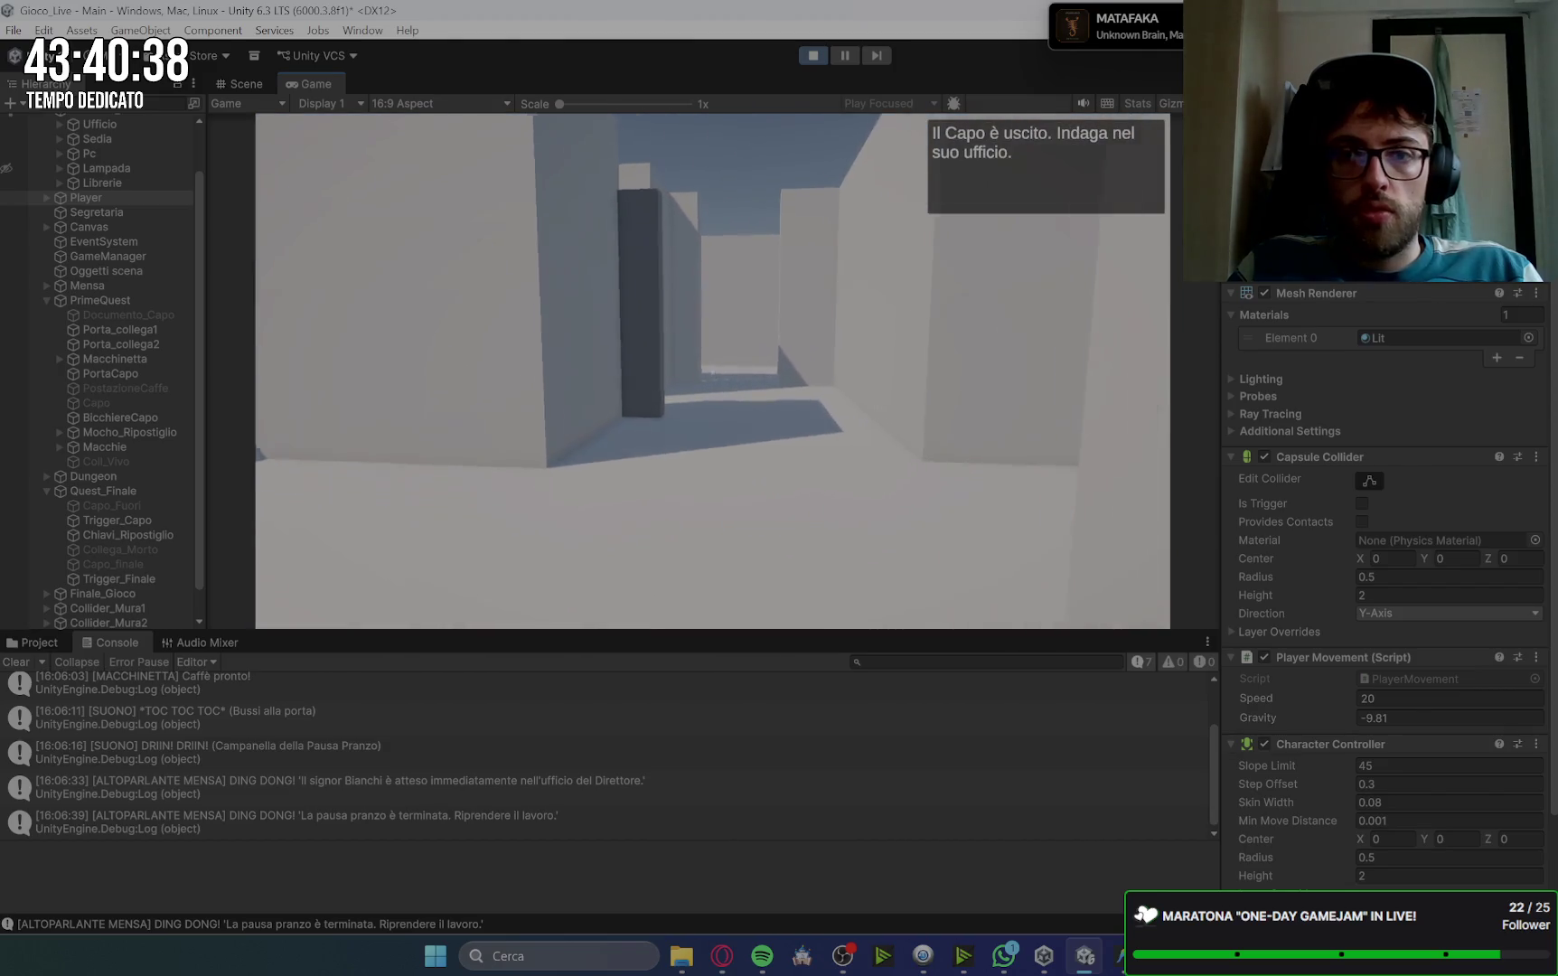
pyautogui.press('w')
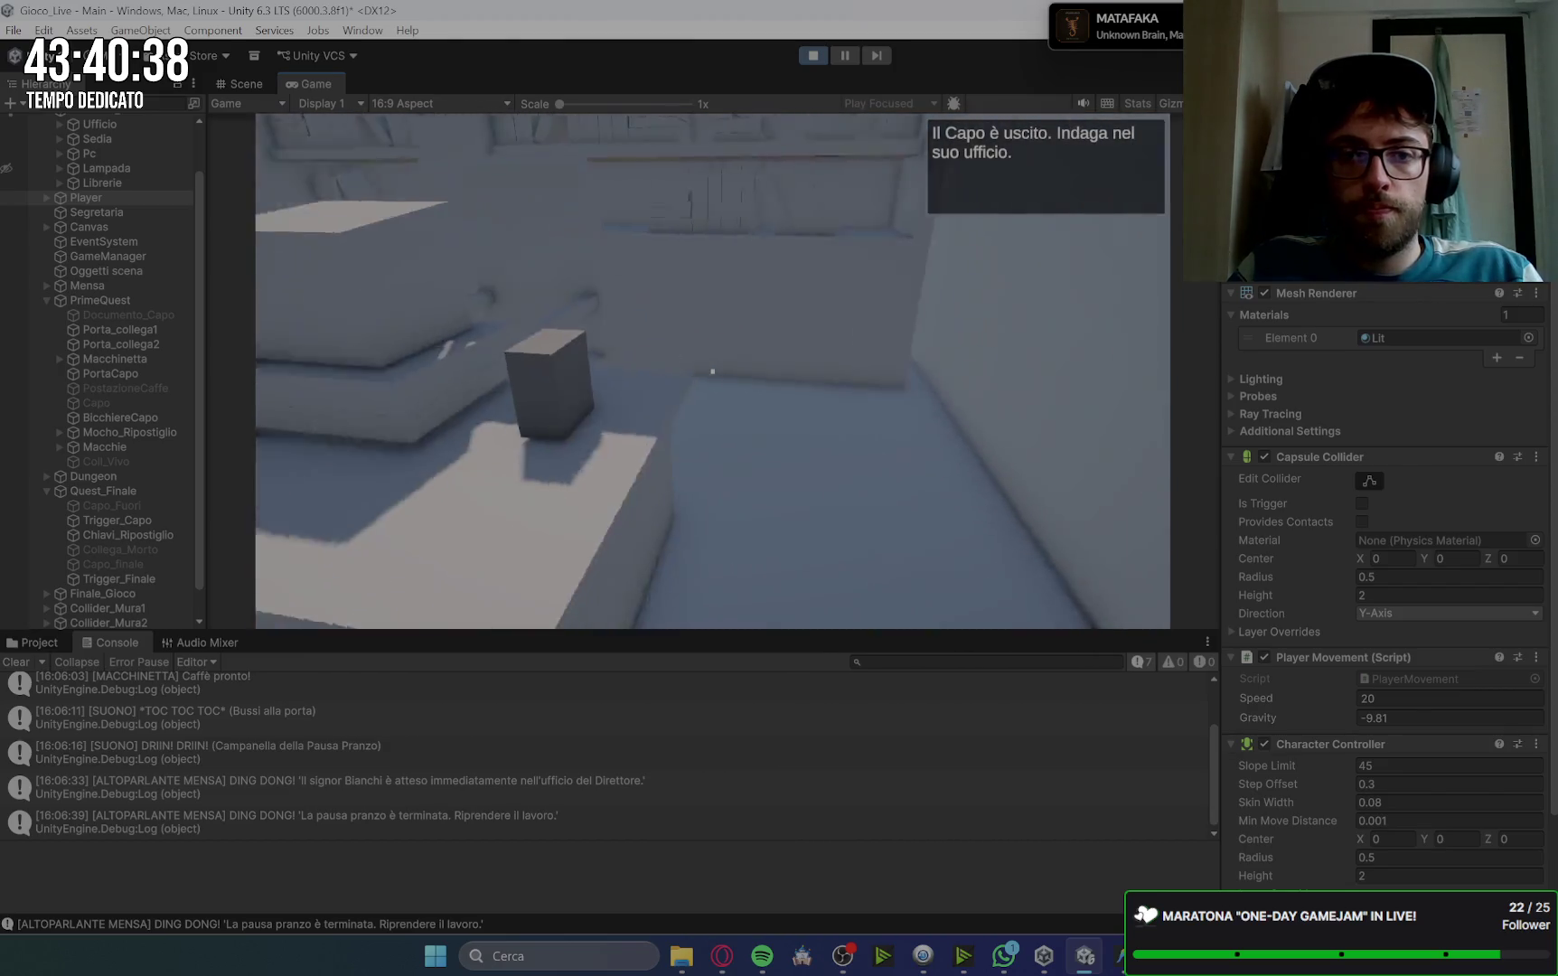
# Step: Log into the boss's PC with the beta code and read the first dungeon parchment
pyautogui.press('e')
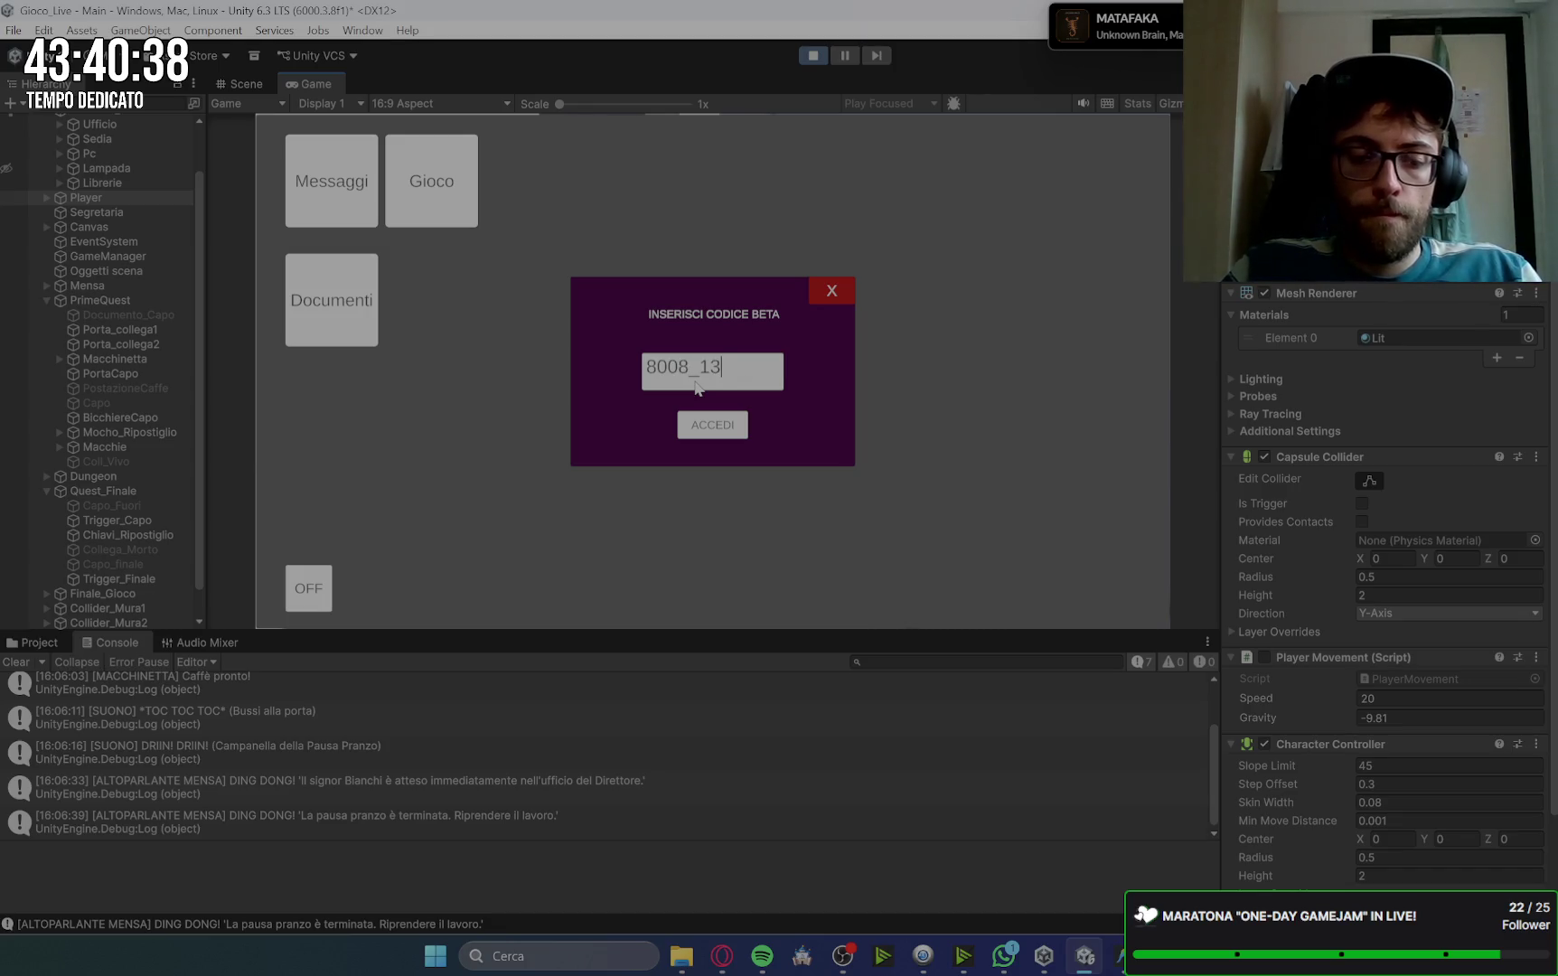
pyautogui.click(703, 418)
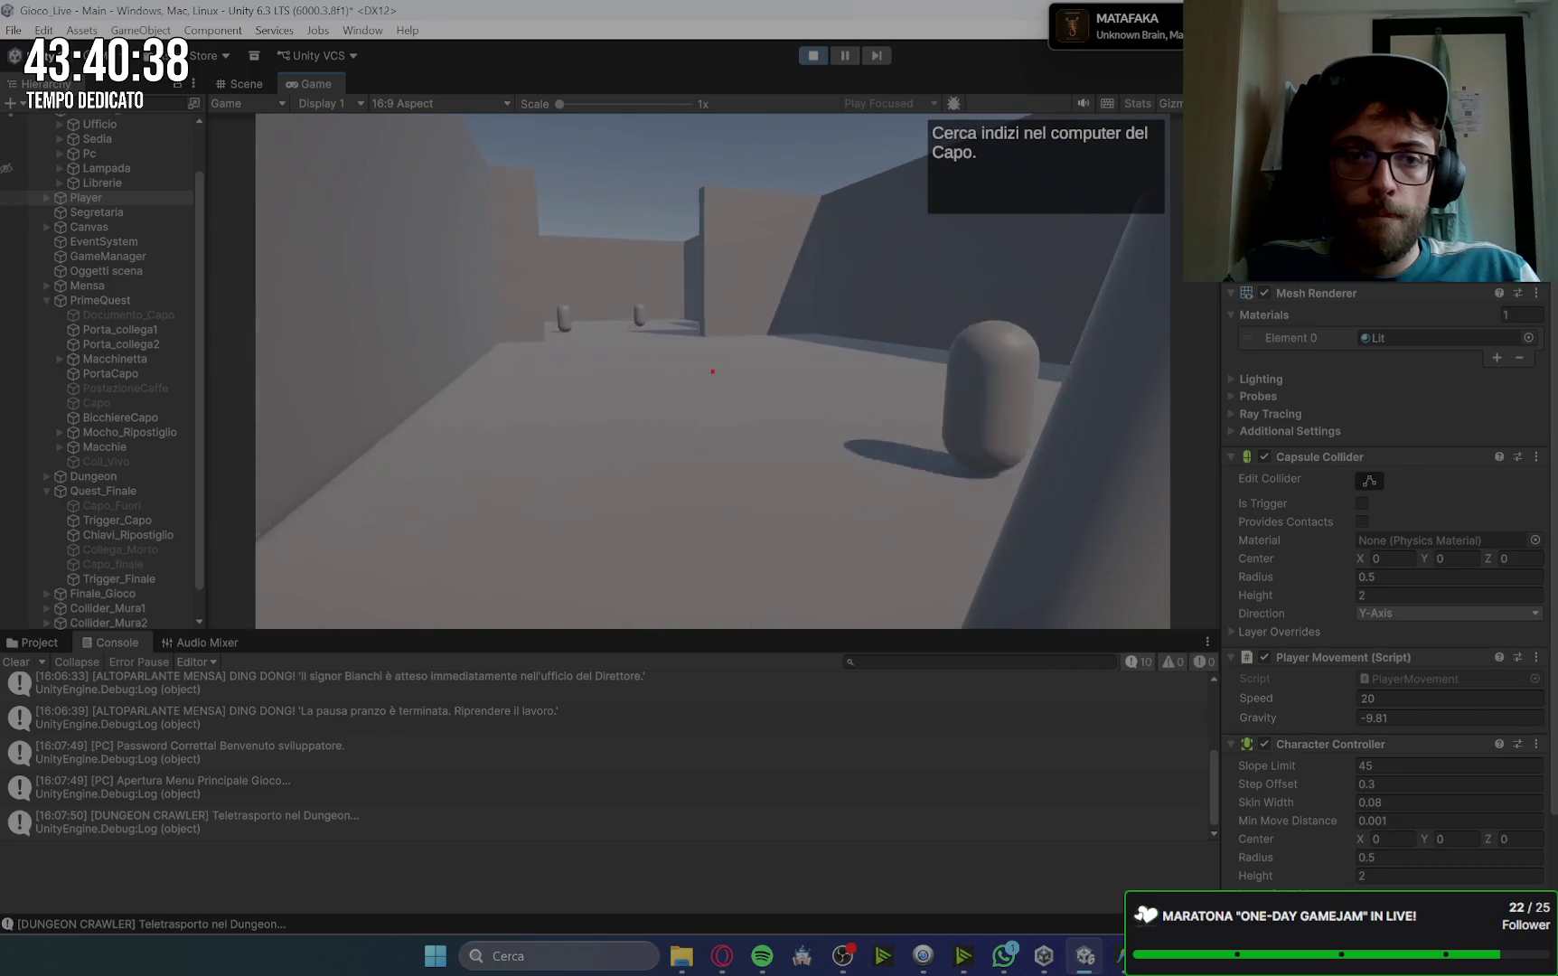
pyautogui.press('w')
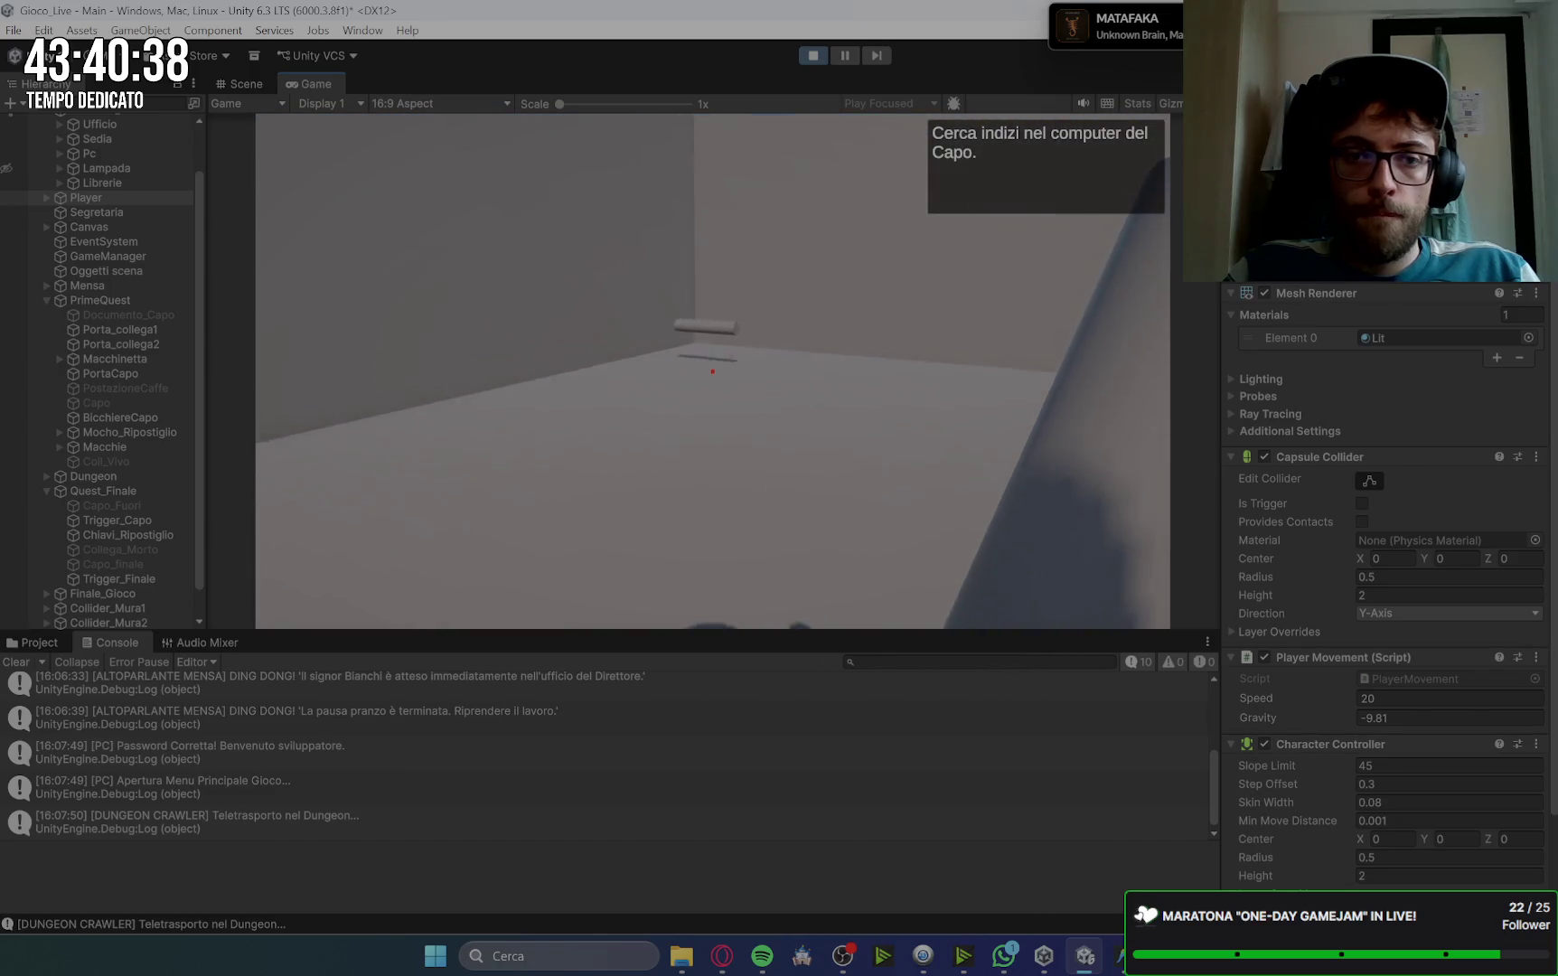
pyautogui.press('e')
pyautogui.click(917, 160)
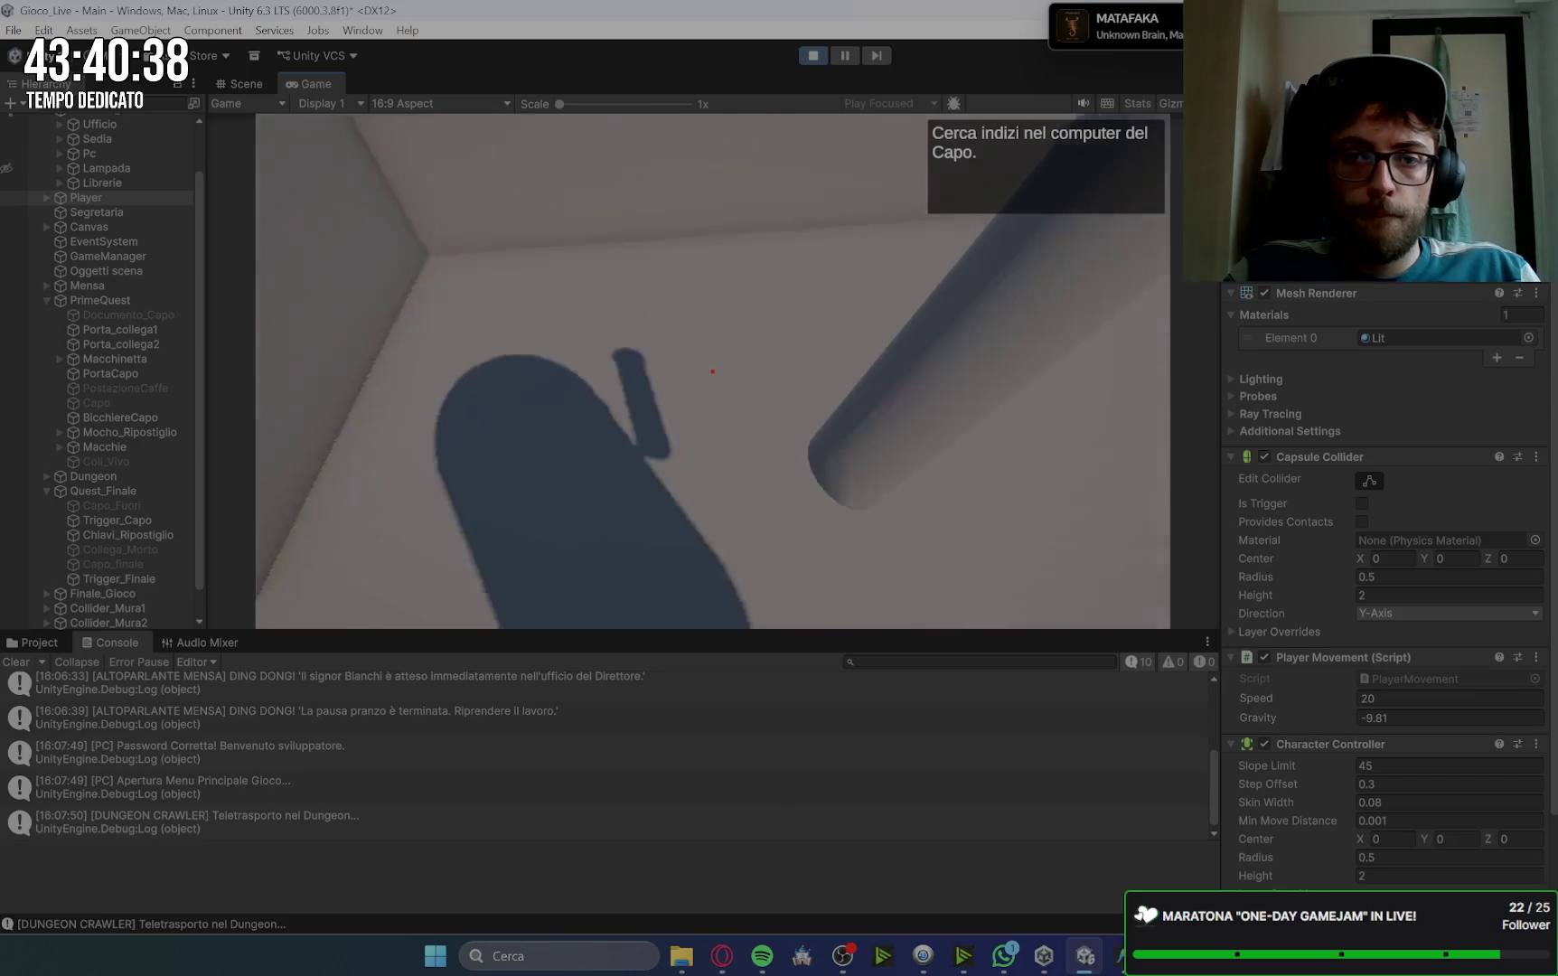
# Step: Walk on through the dungeon corridors, reading two more parchments
pyautogui.press('w')
pyautogui.press('w')
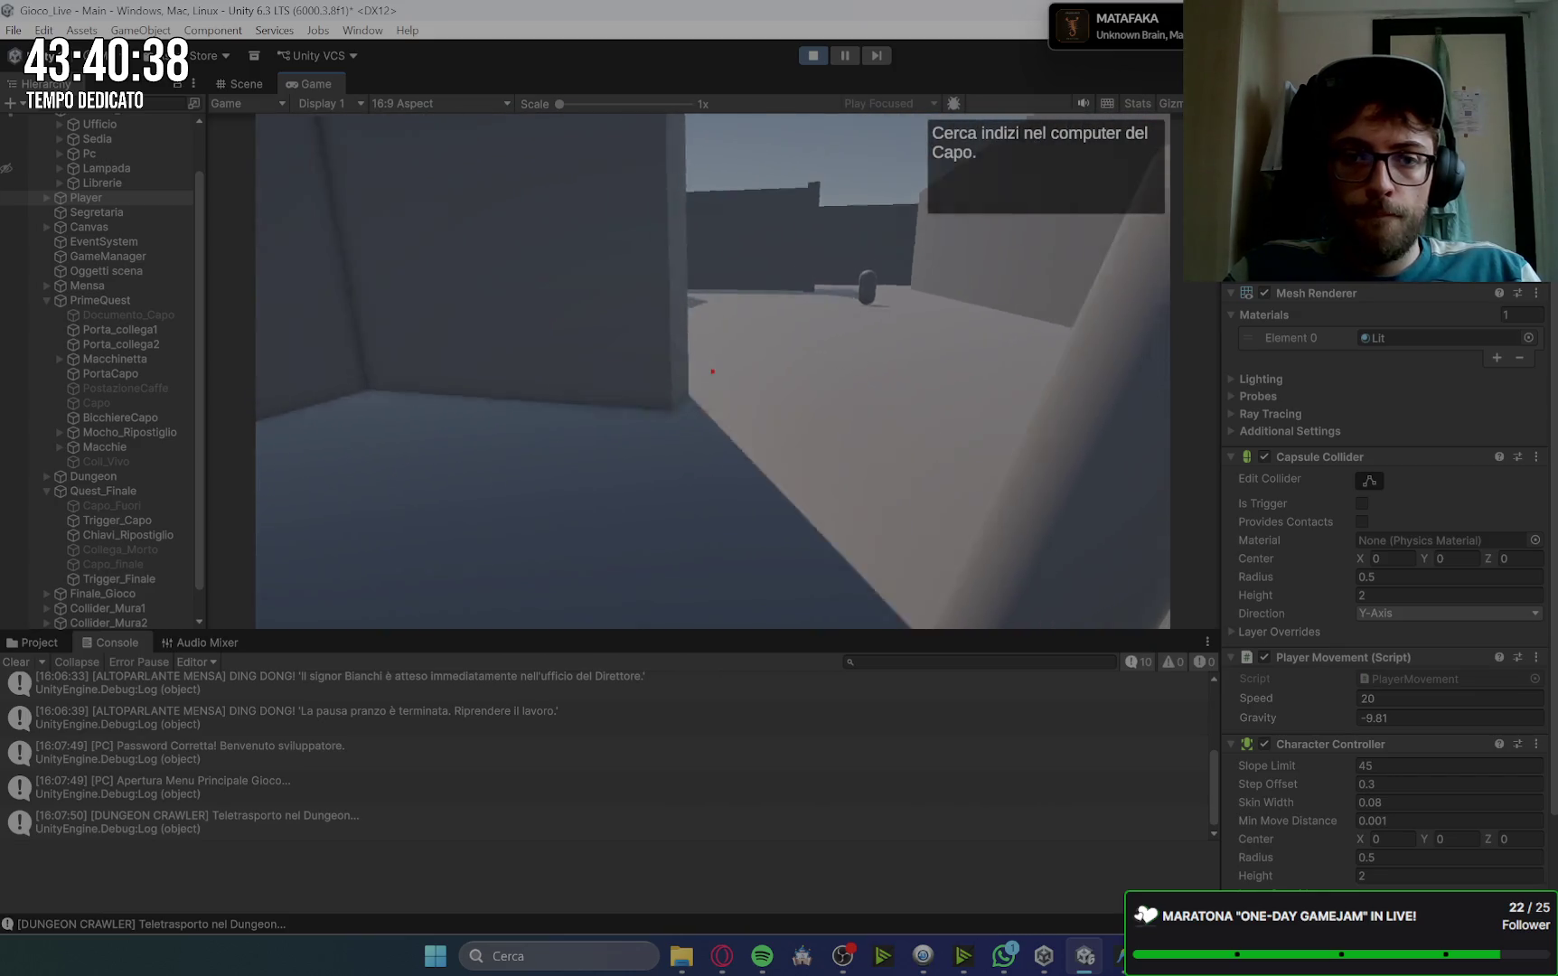
pyautogui.press('w')
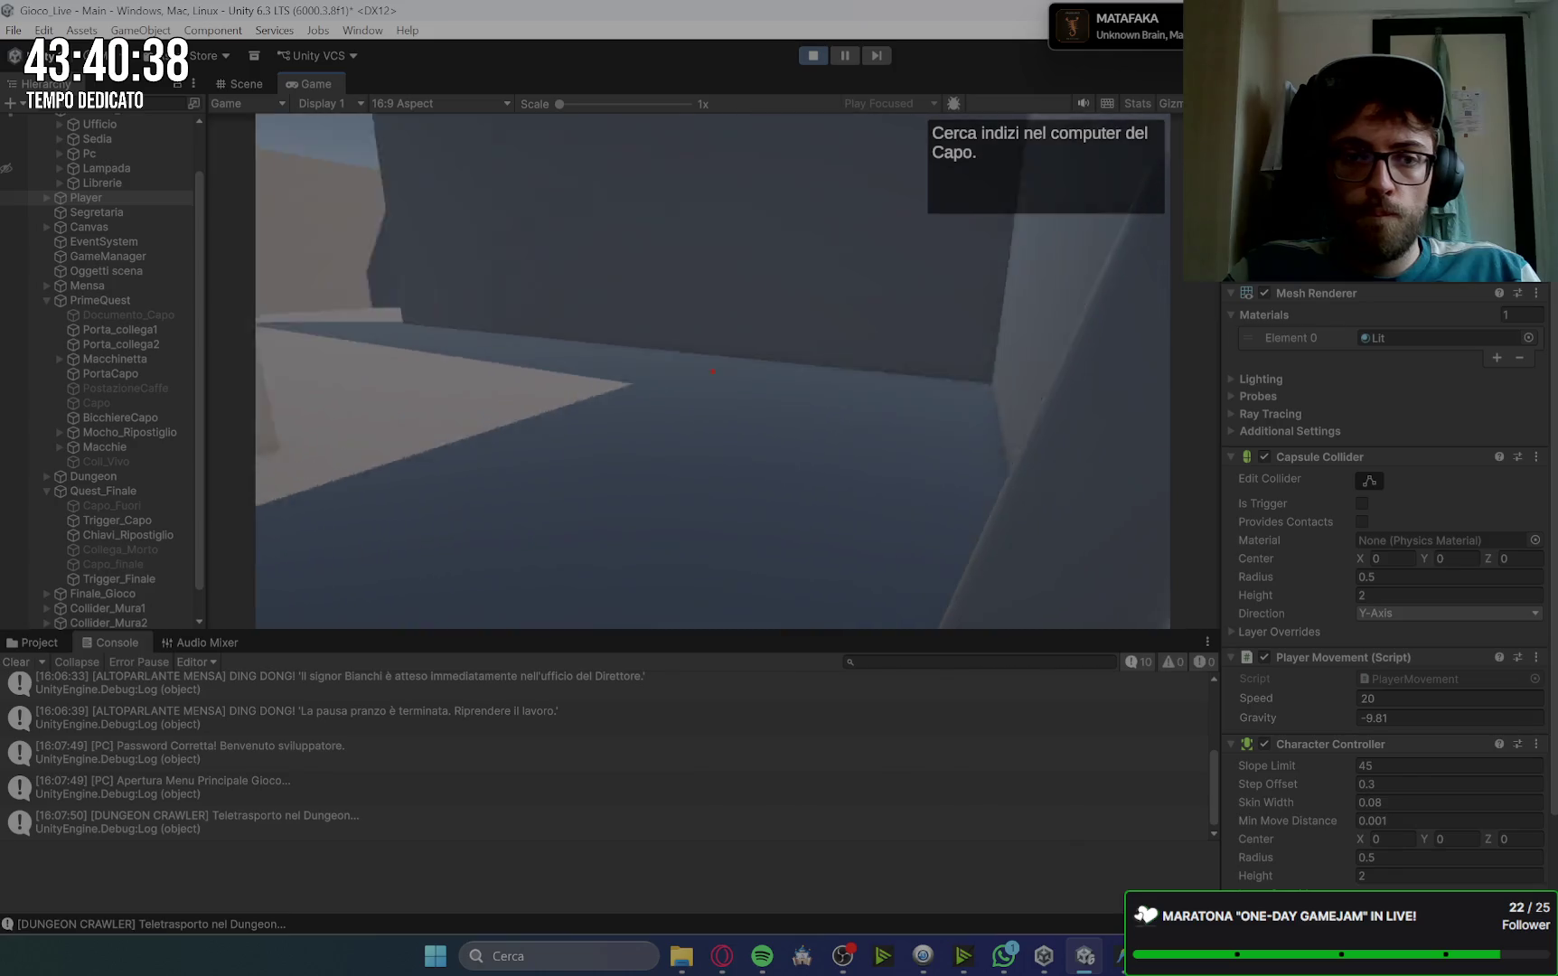
pyautogui.press('w')
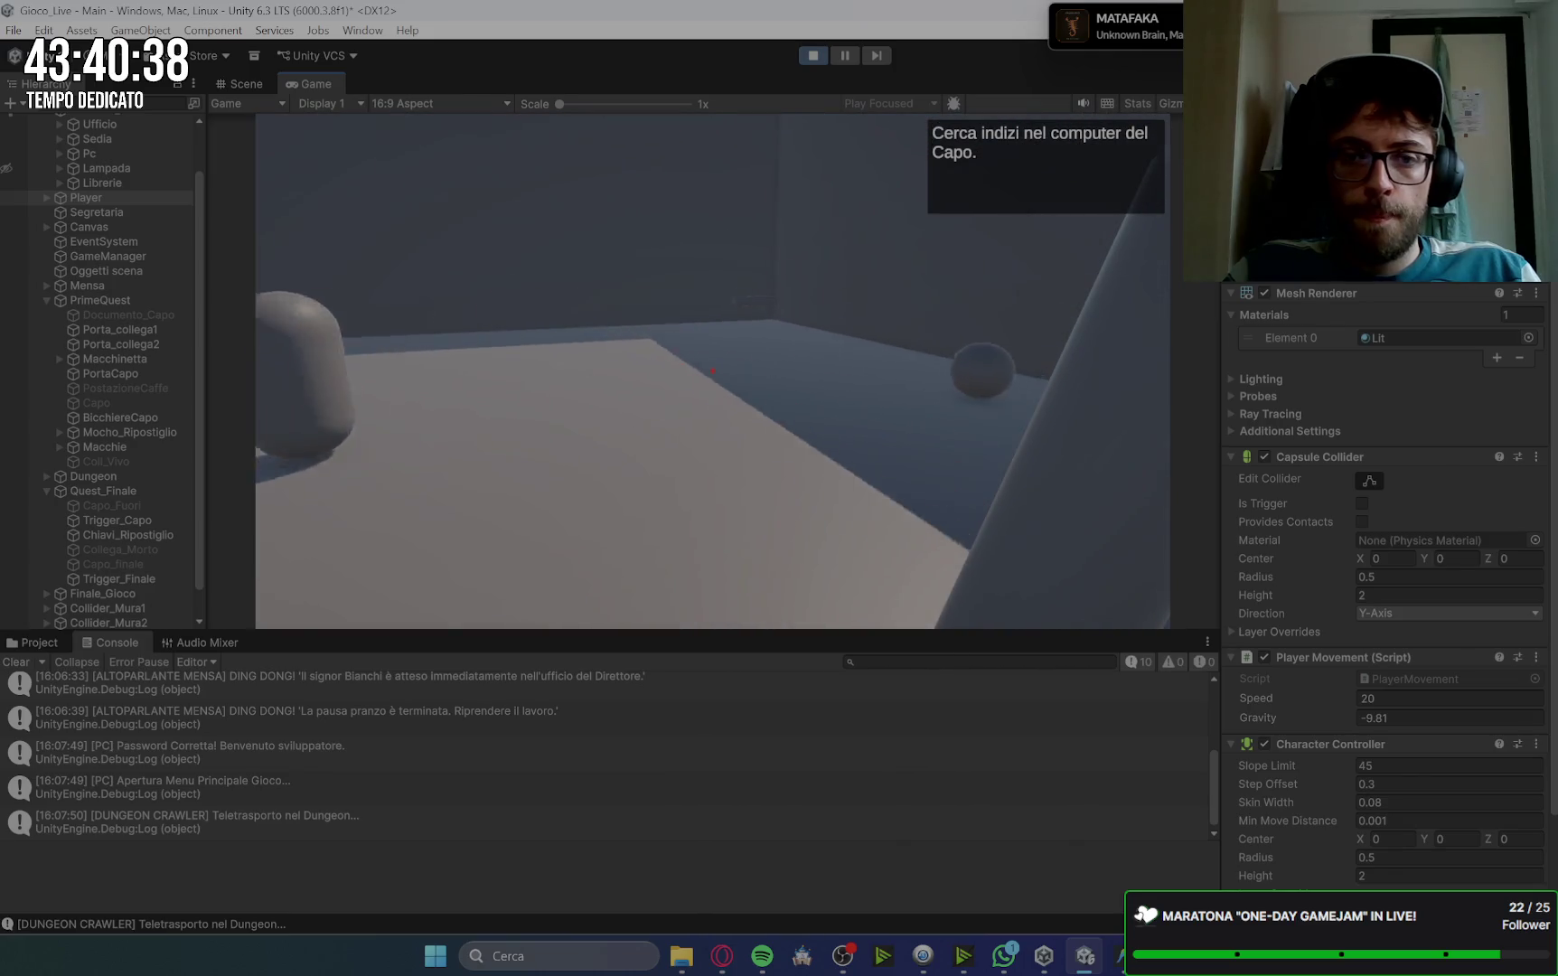
pyautogui.press('e')
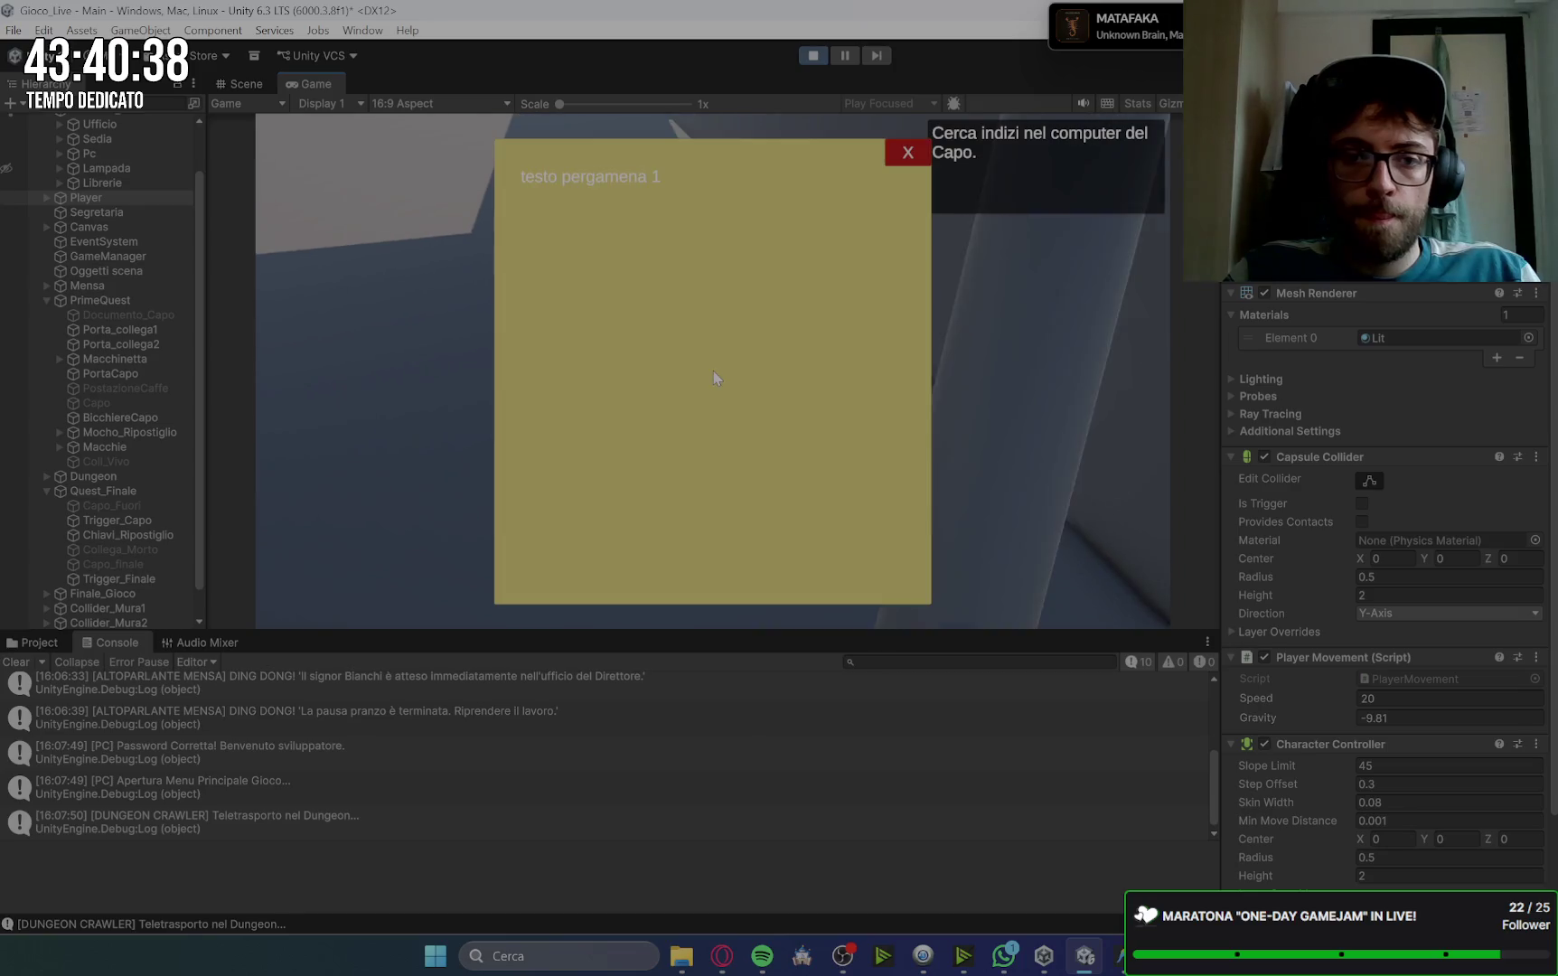
pyautogui.click(907, 152)
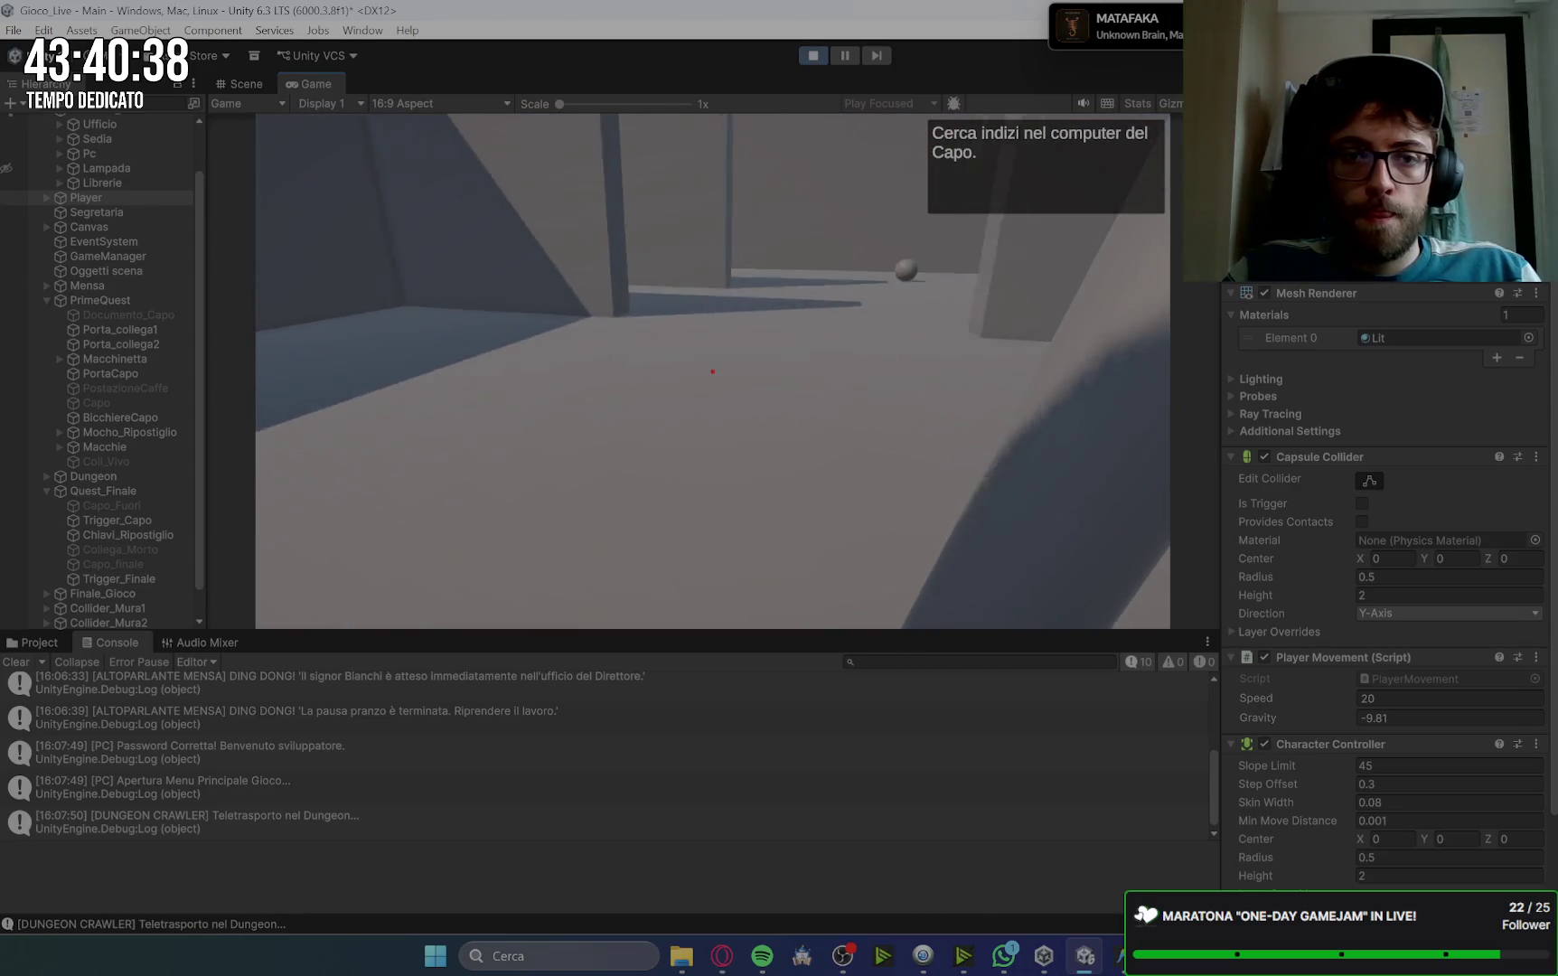
pyautogui.press('w')
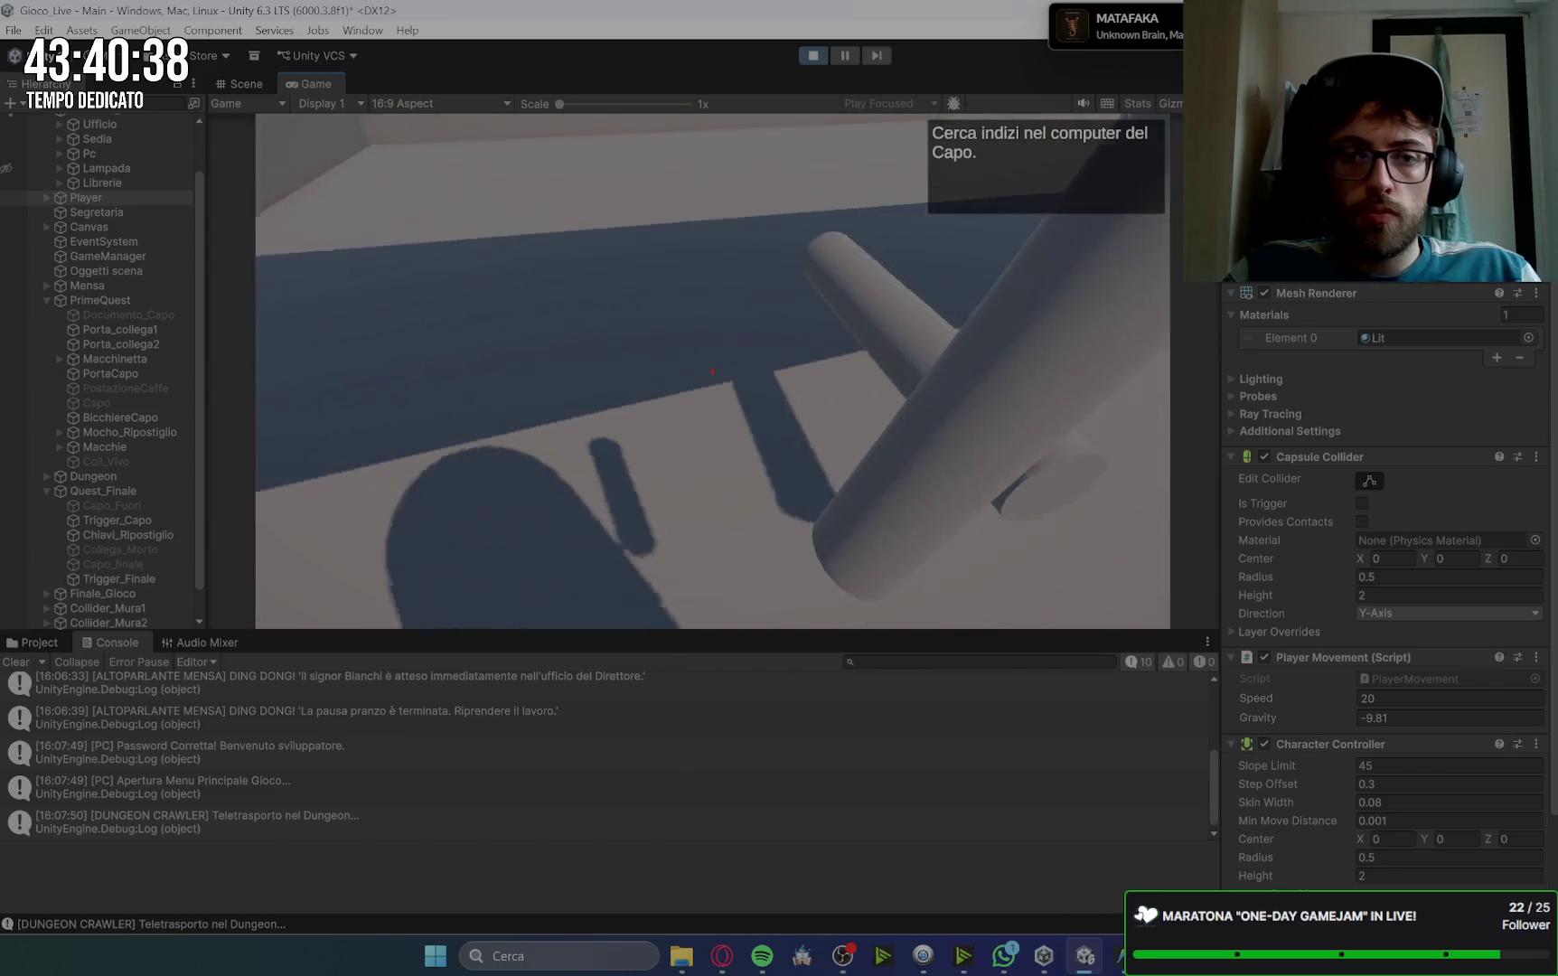
pyautogui.press('e')
pyautogui.click(910, 152)
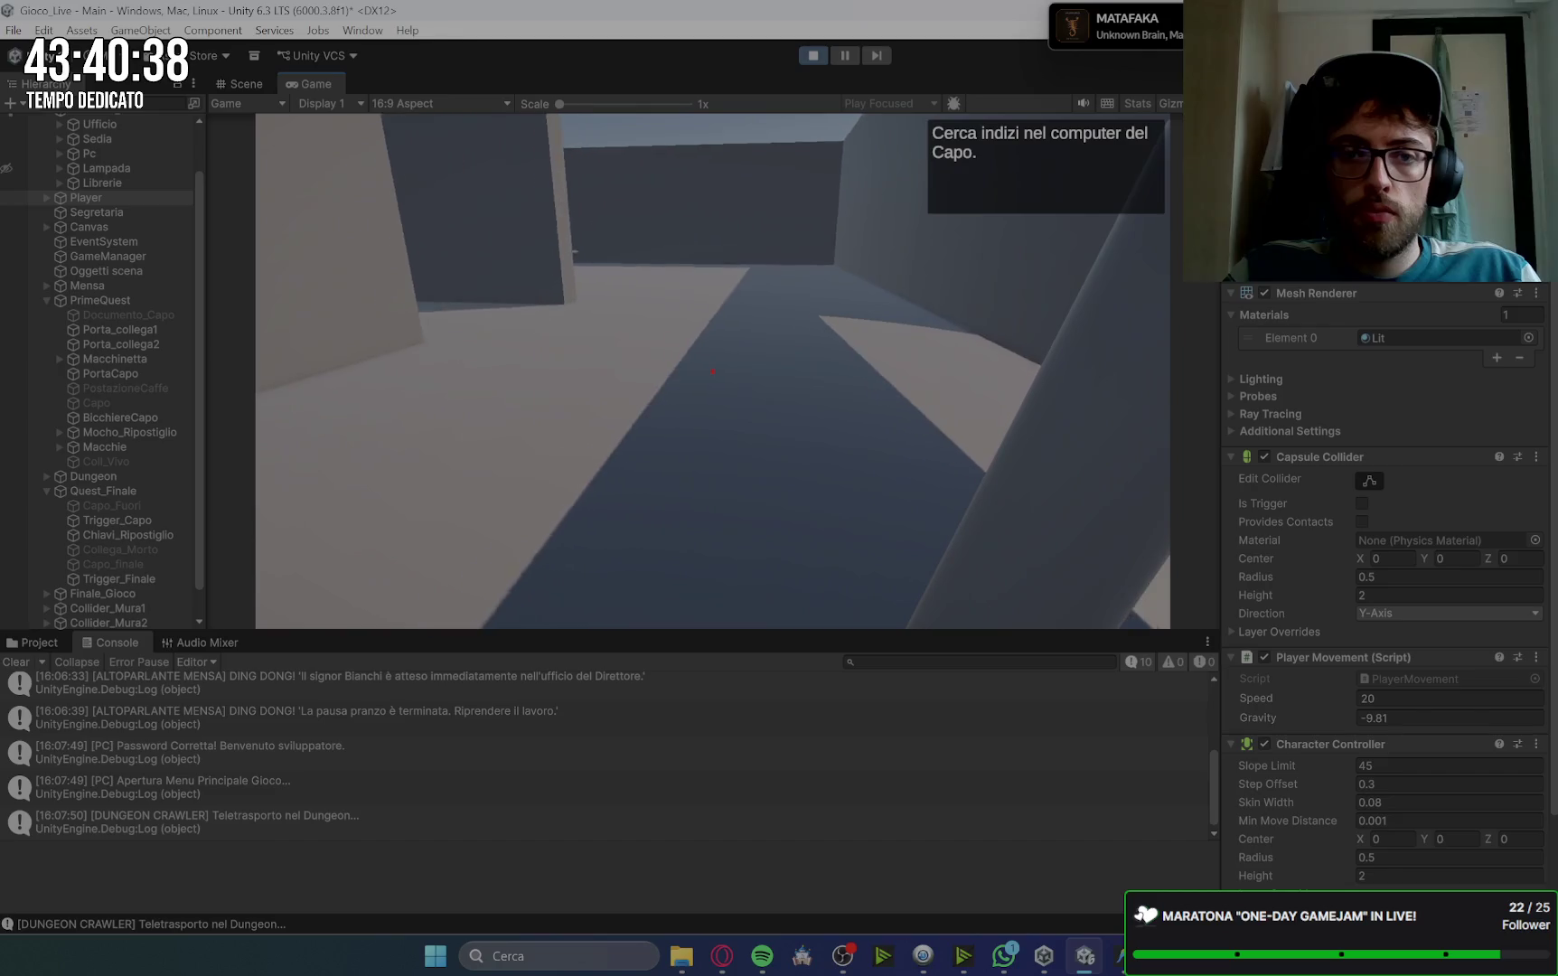
# Step: Read the last parchment, then open and close the PC's Documenti window after the crash
pyautogui.press('w')
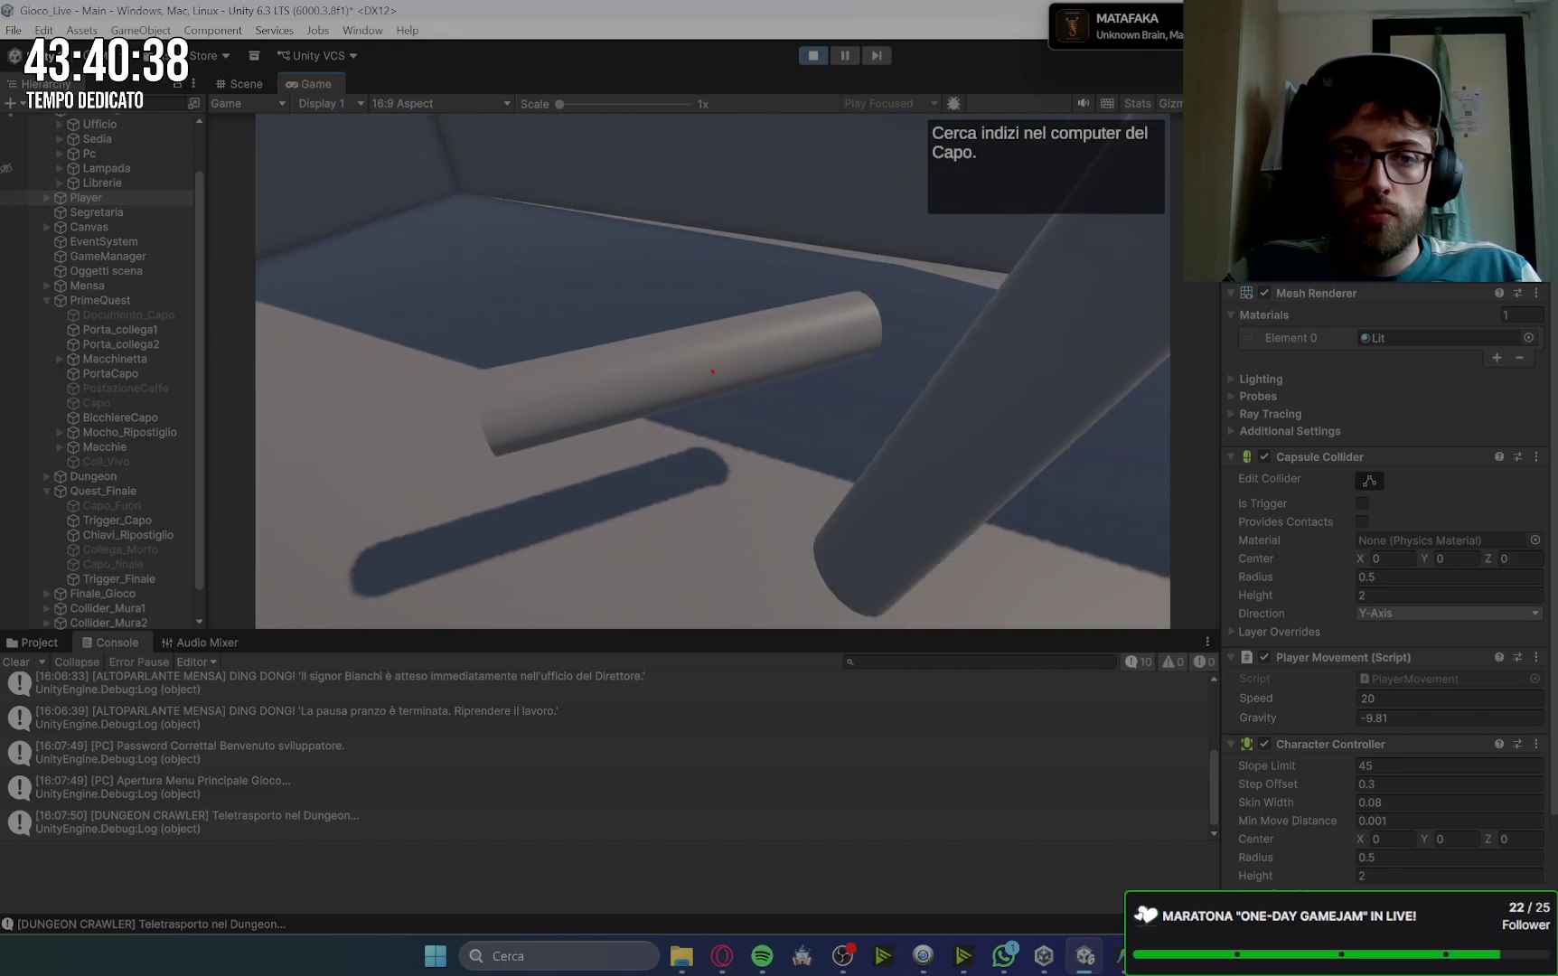
pyautogui.press('e')
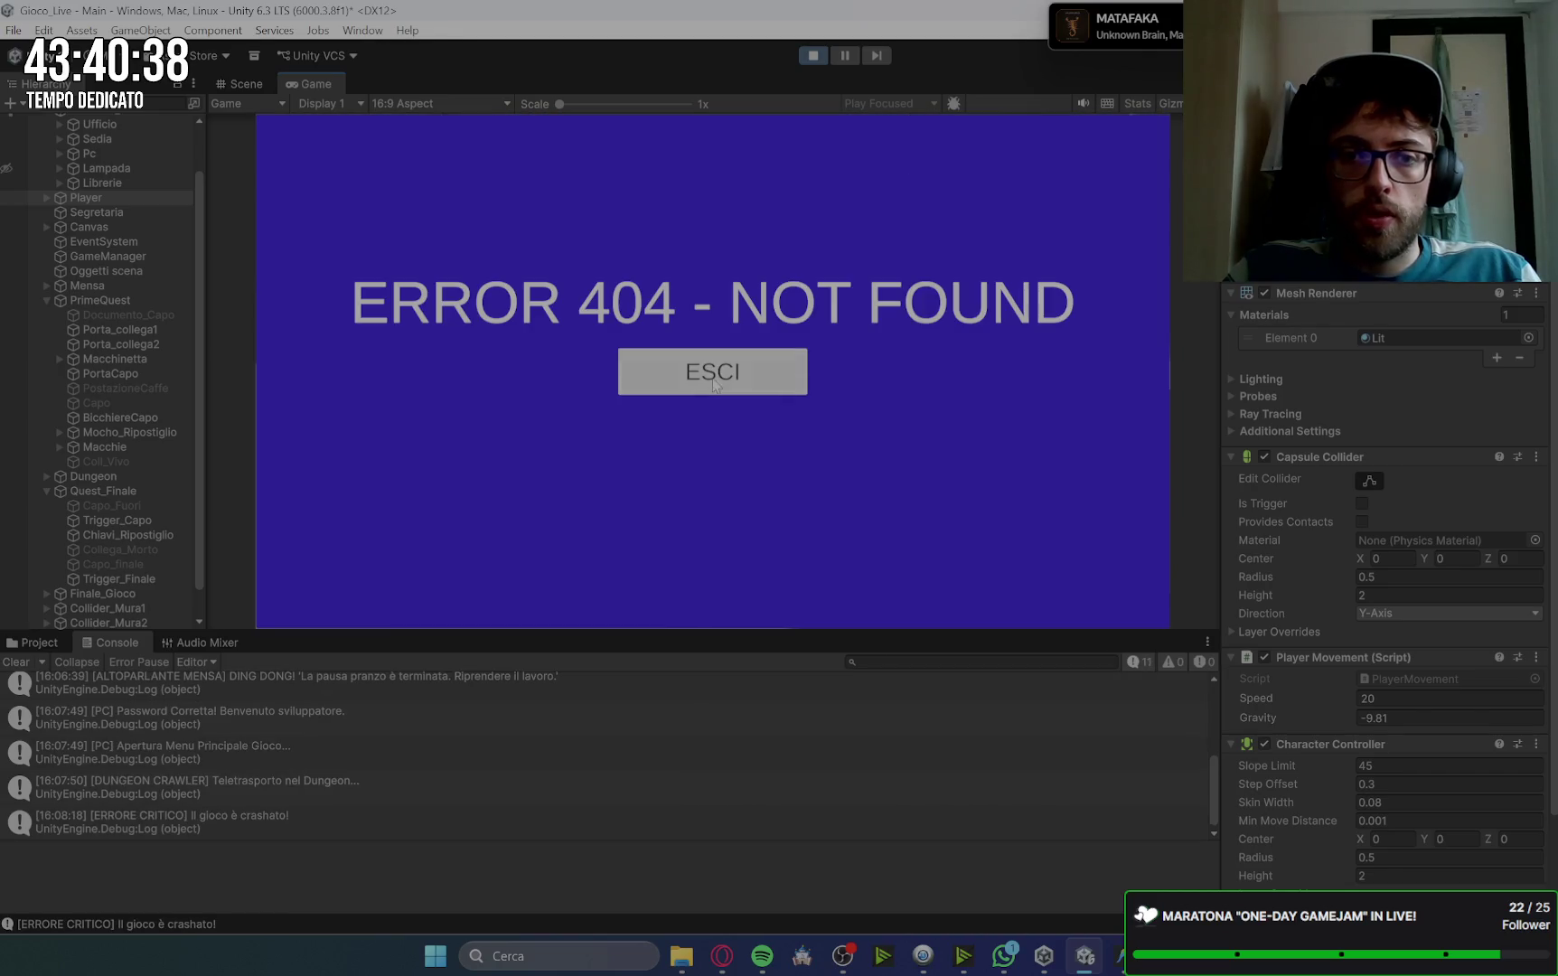
pyautogui.click(714, 384)
pyautogui.click(313, 292)
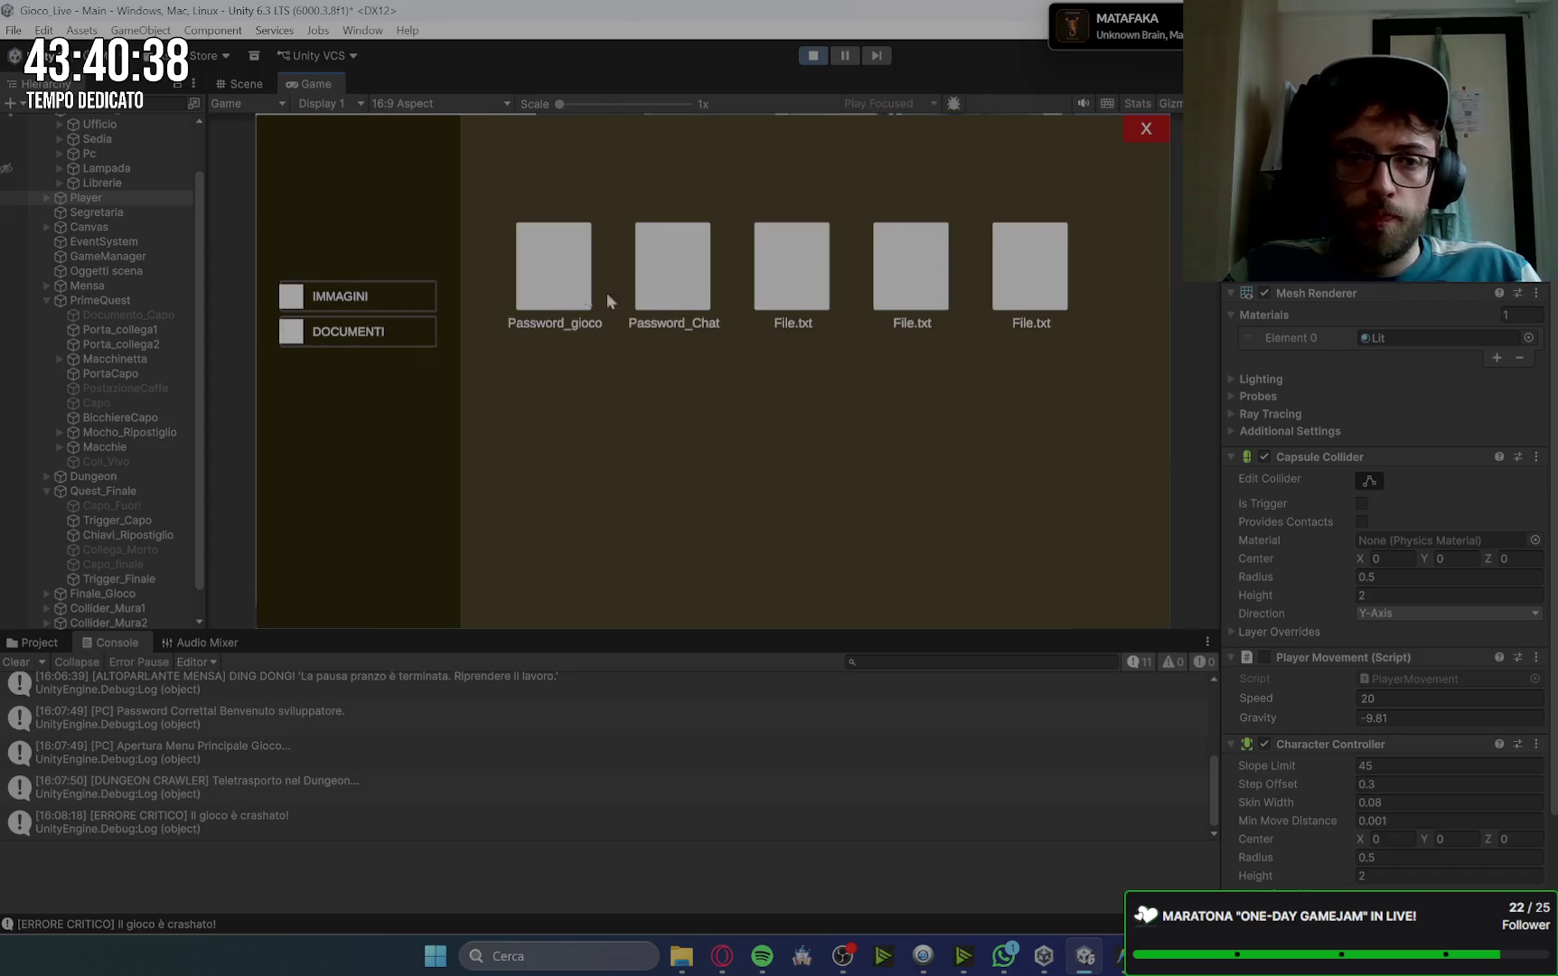
pyautogui.click(1006, 164)
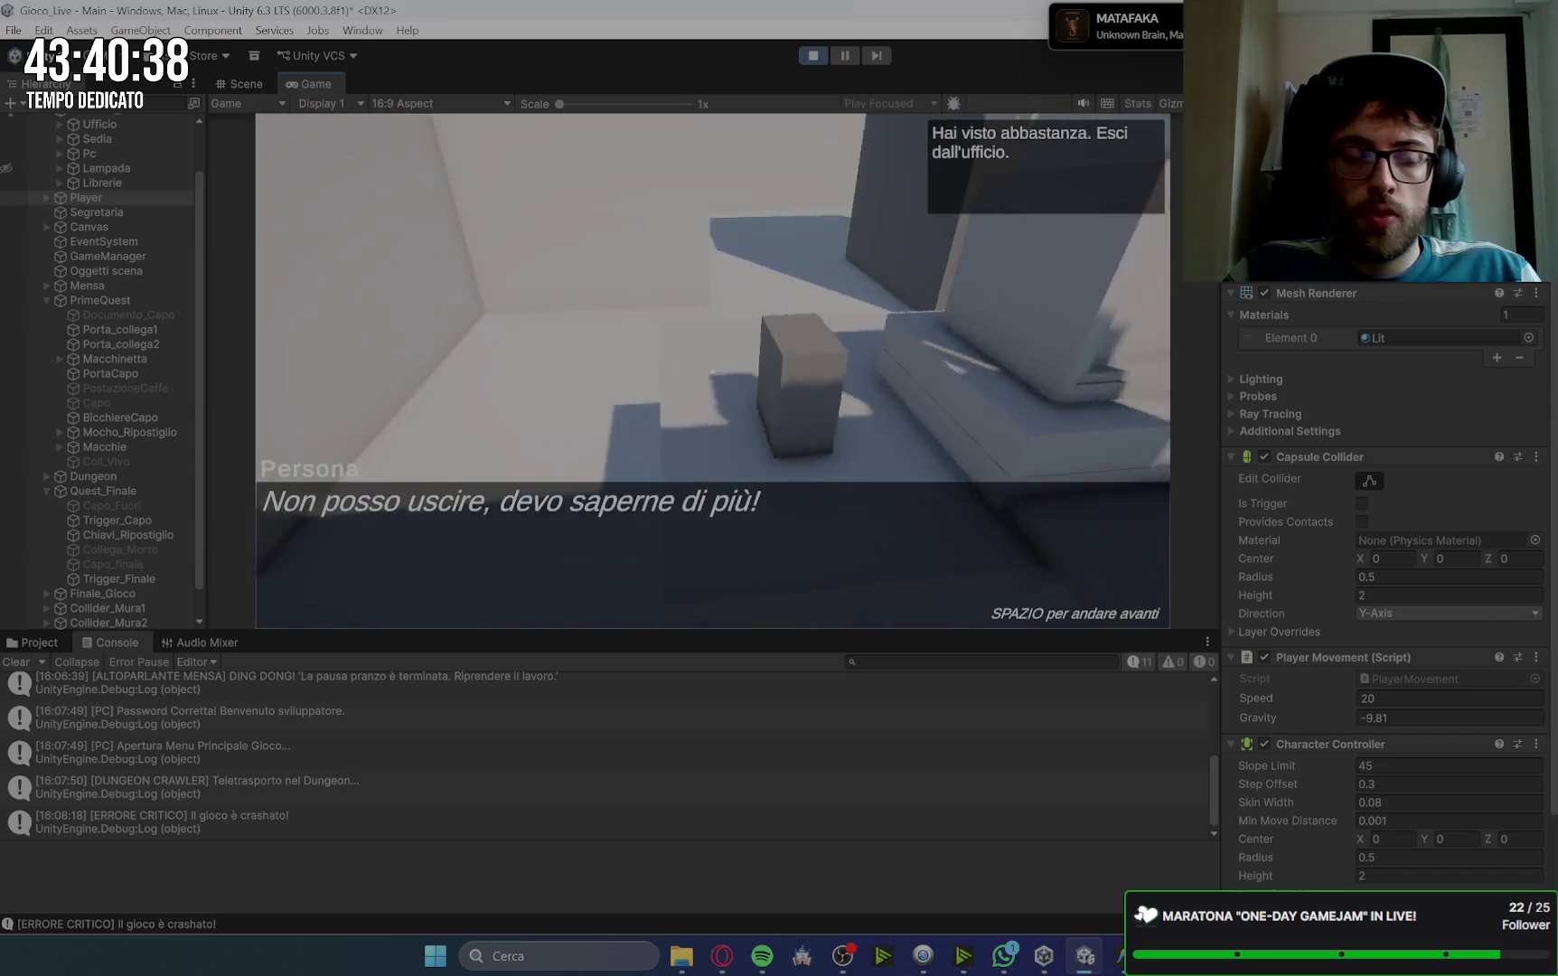
# Step: Answer 'Cercavo dei documenti.' when the boss confronts you in the corridor
pyautogui.press('space')
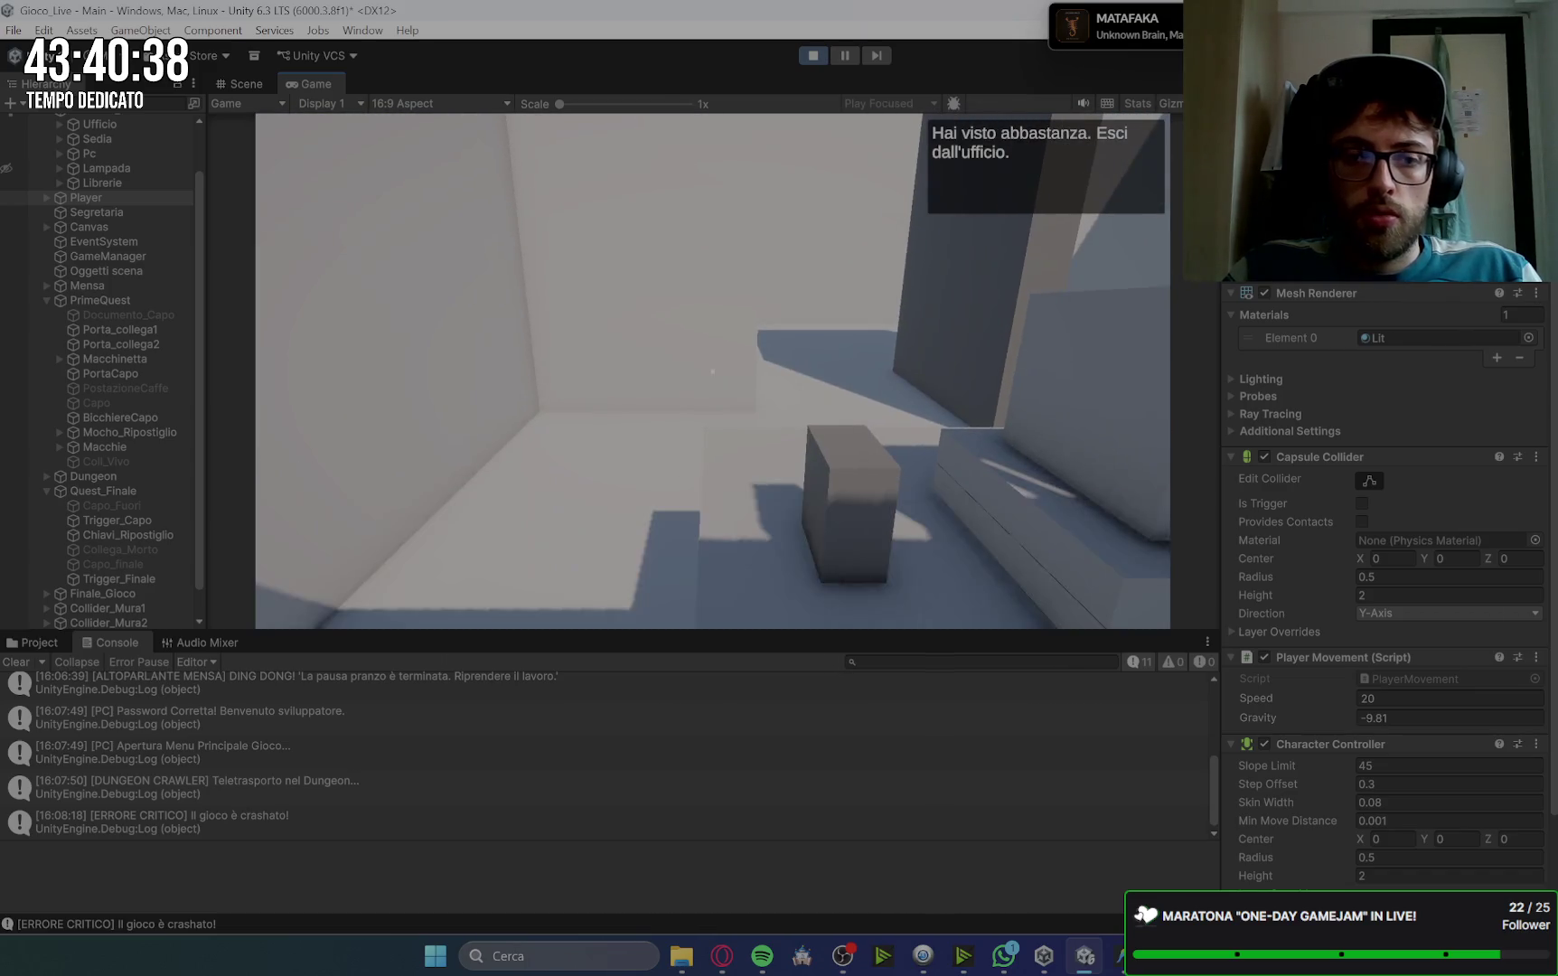
pyautogui.press('w')
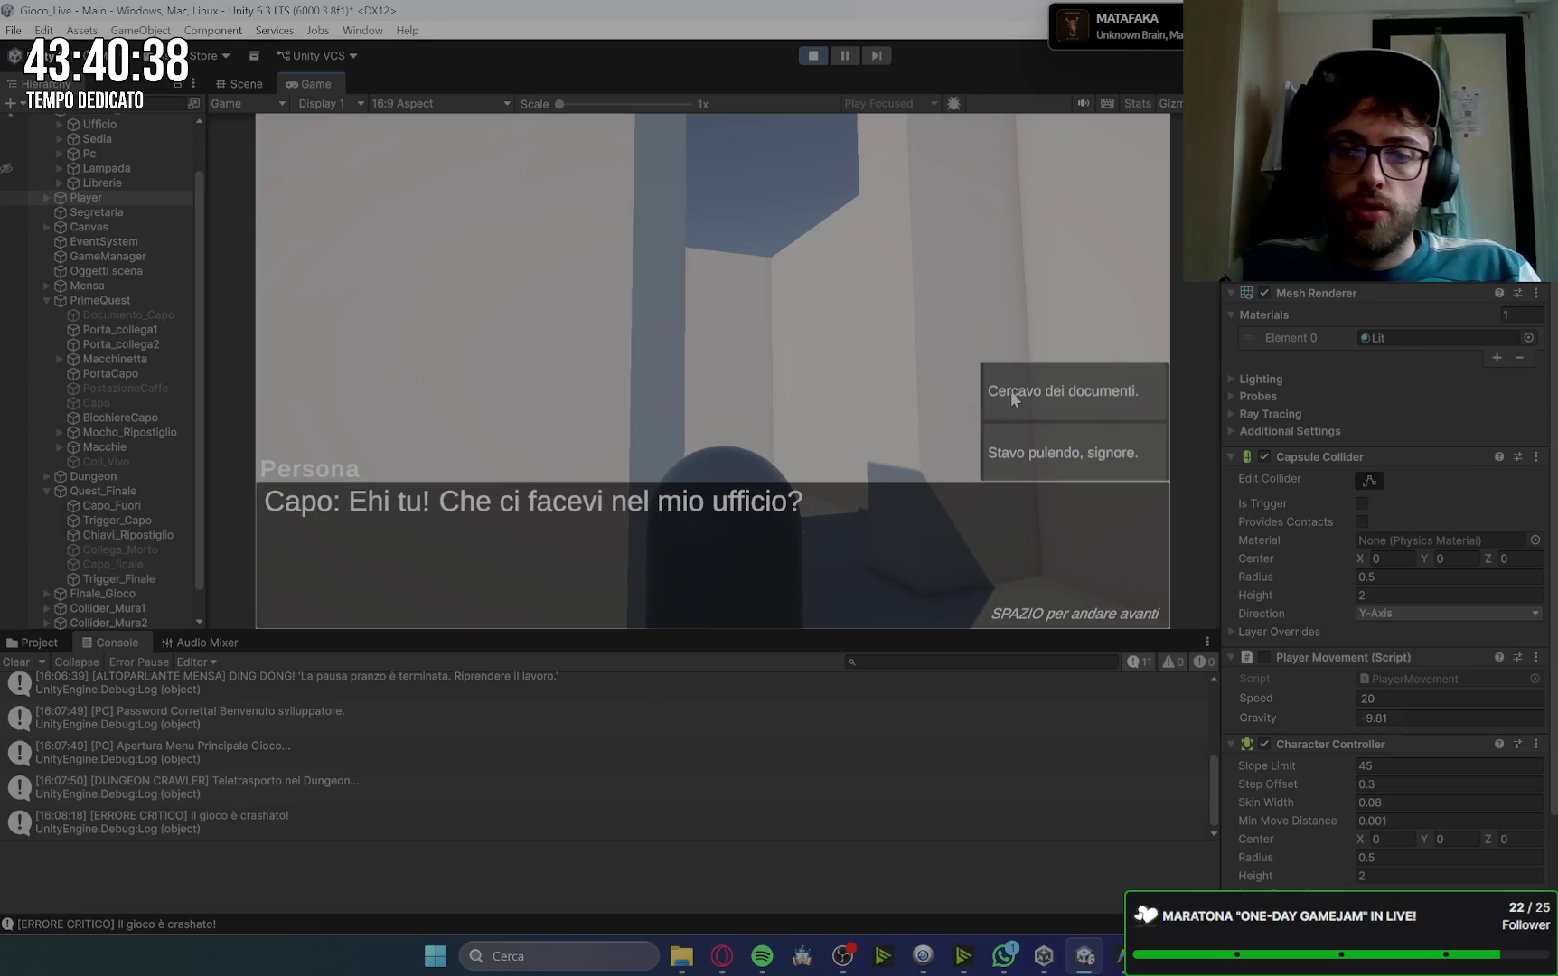
pyautogui.click(1013, 398)
pyautogui.press('space')
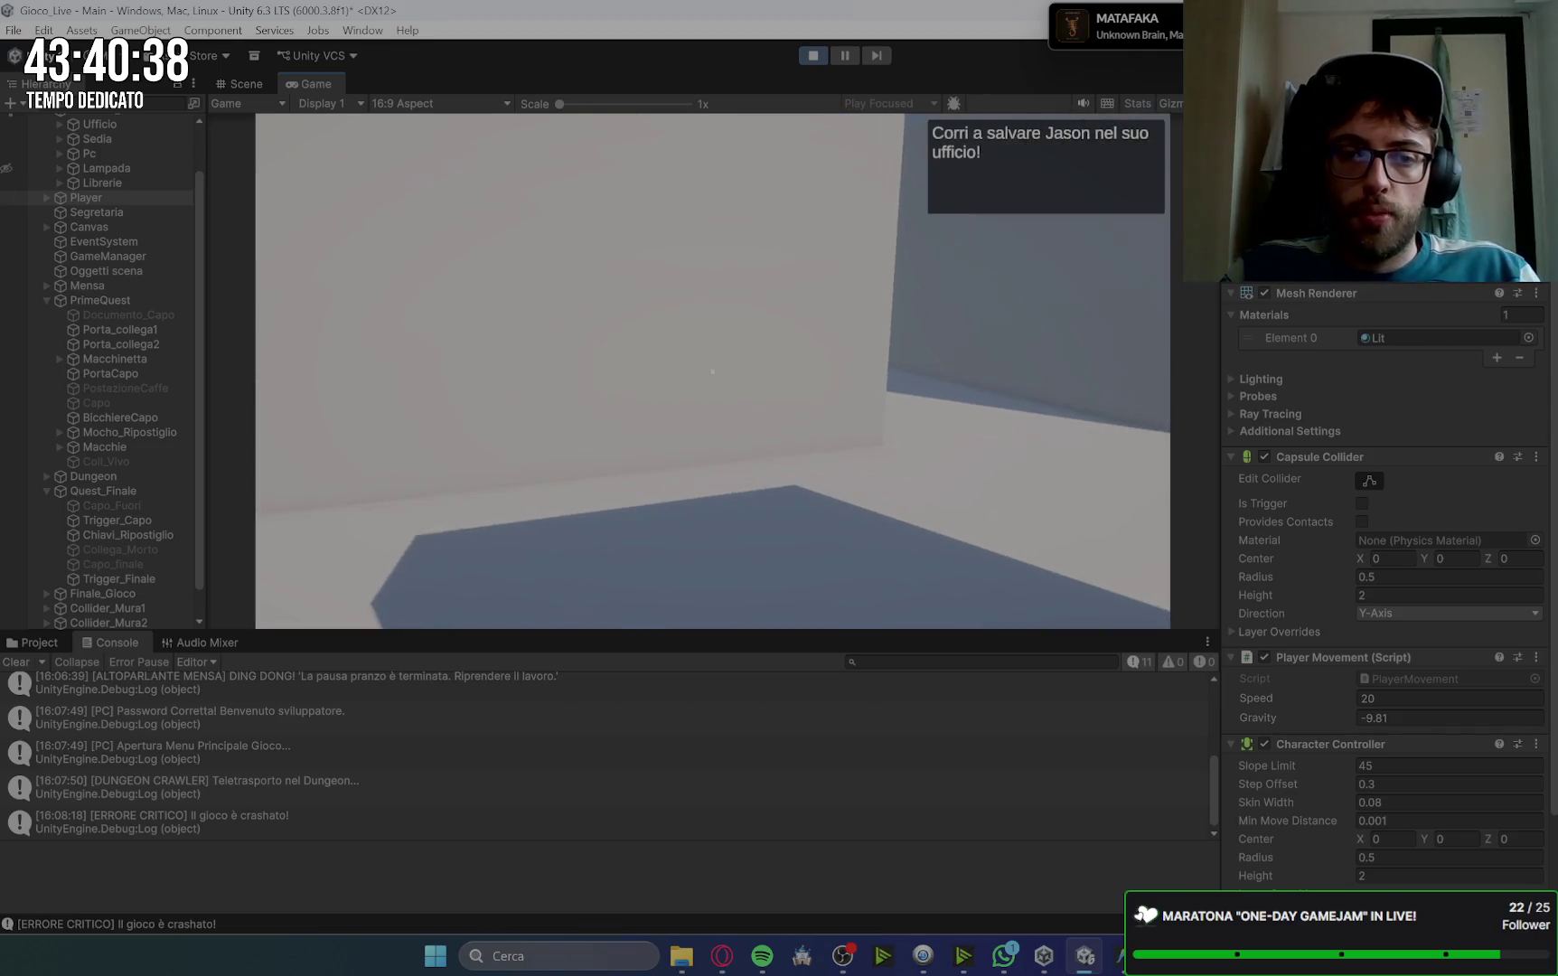
# Step: Walk through the corridors to the colleague's office door and dismiss the locked-door message
pyautogui.press('w')
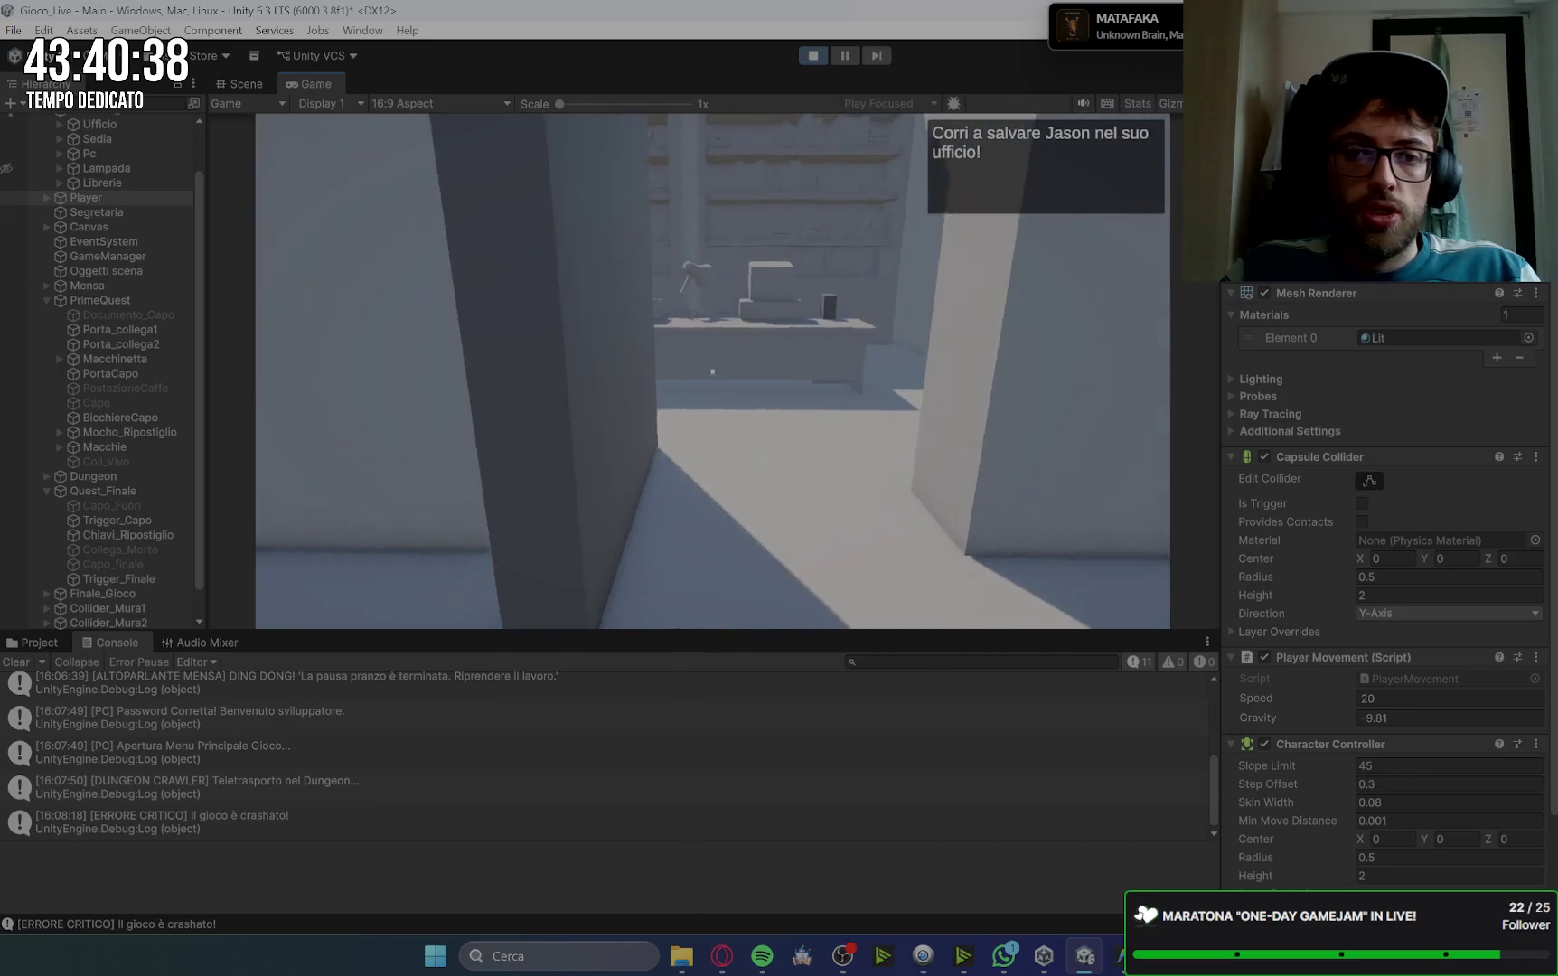
pyautogui.press('w')
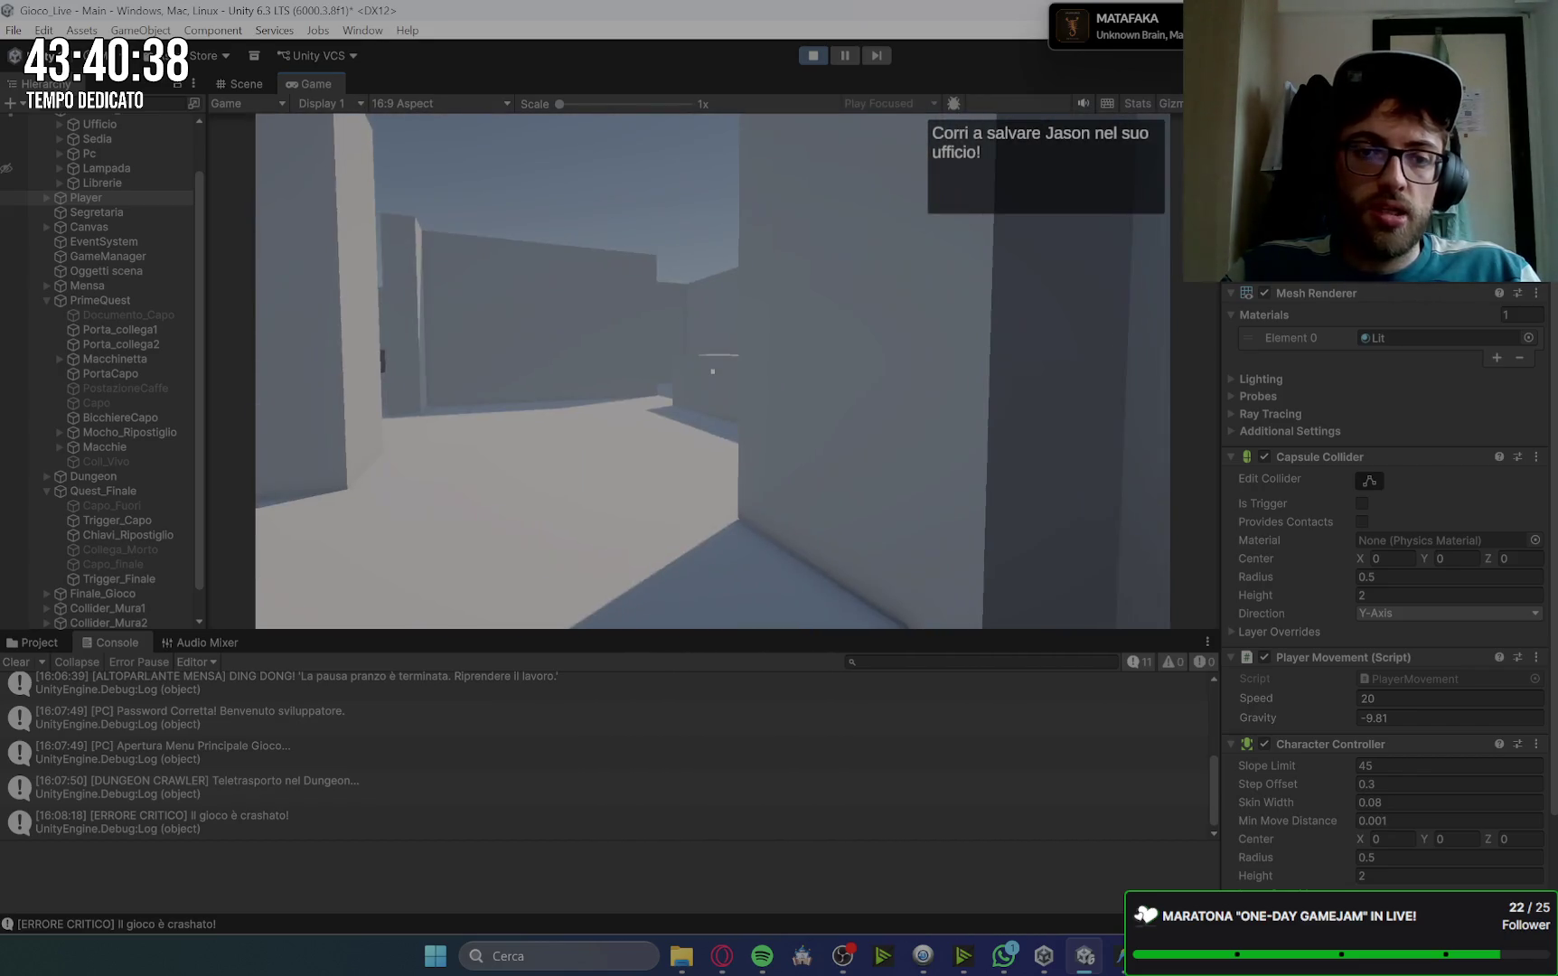
pyautogui.press('w')
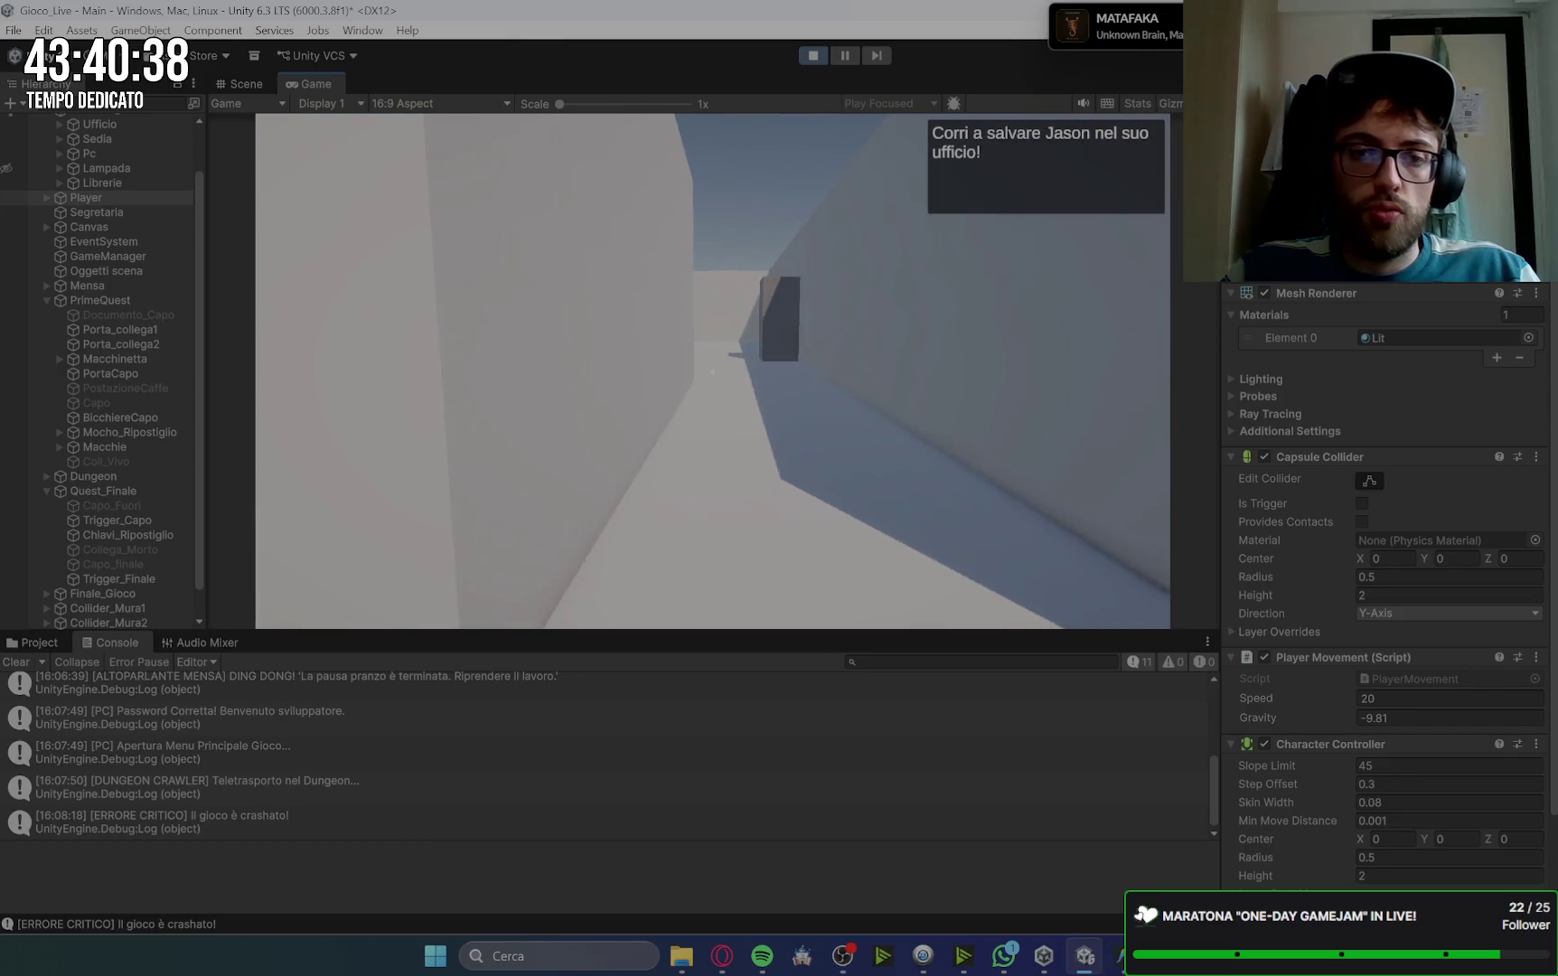
pyautogui.press('w')
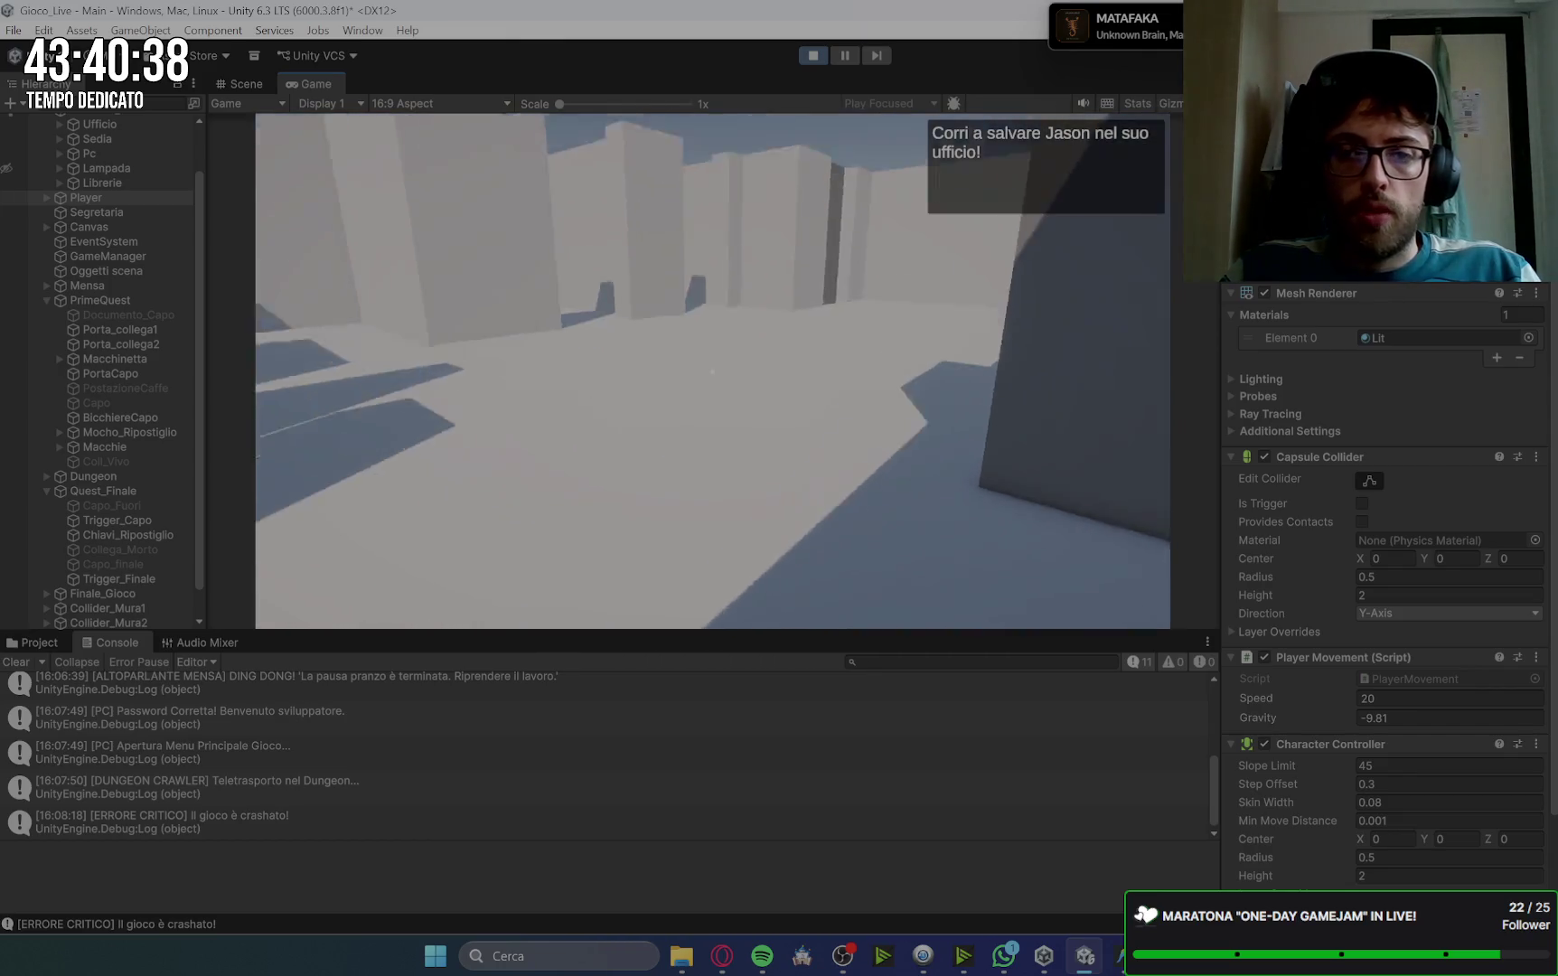
pyautogui.press('w')
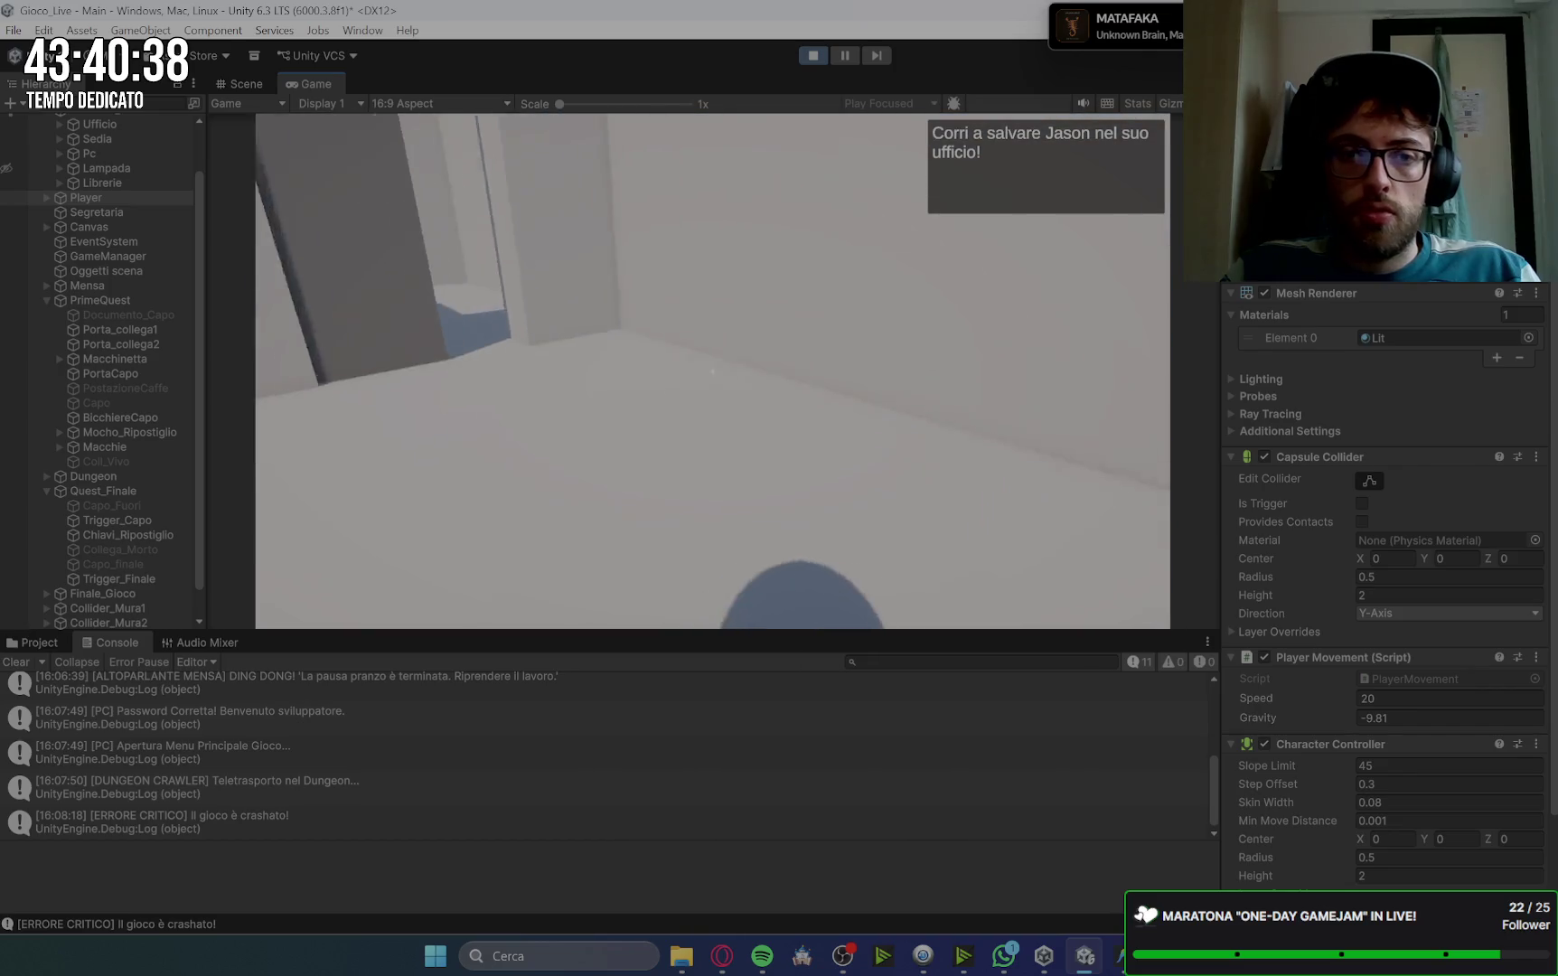
pyautogui.press('w')
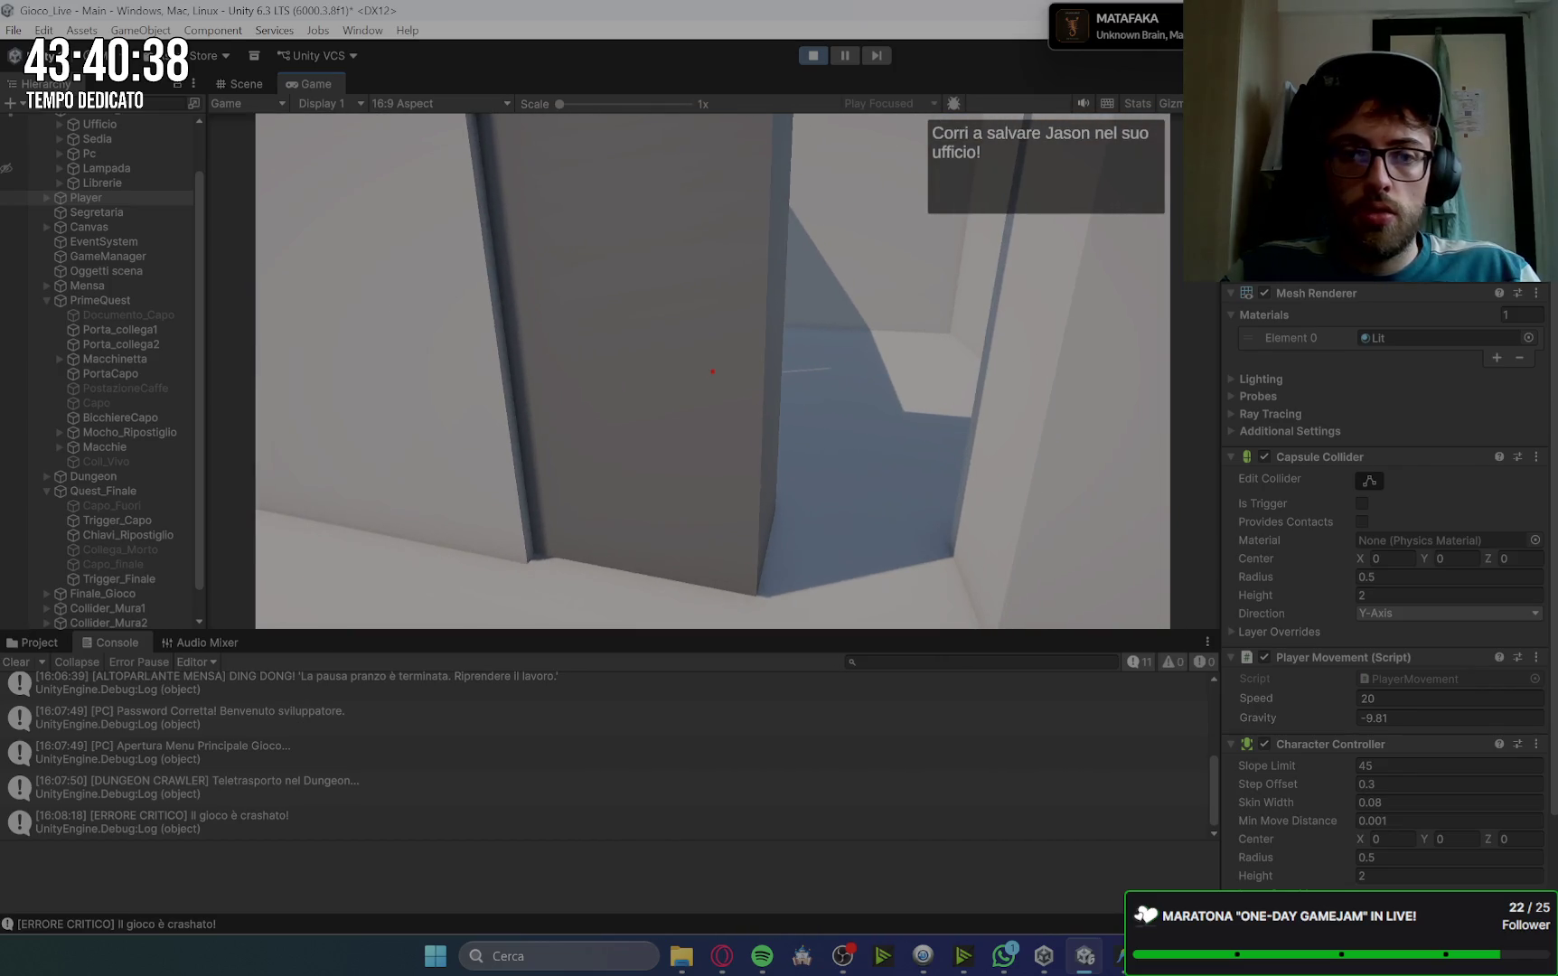
pyautogui.press('space')
# Step: Walk to the storeroom and pick up the keys
pyautogui.press('w')
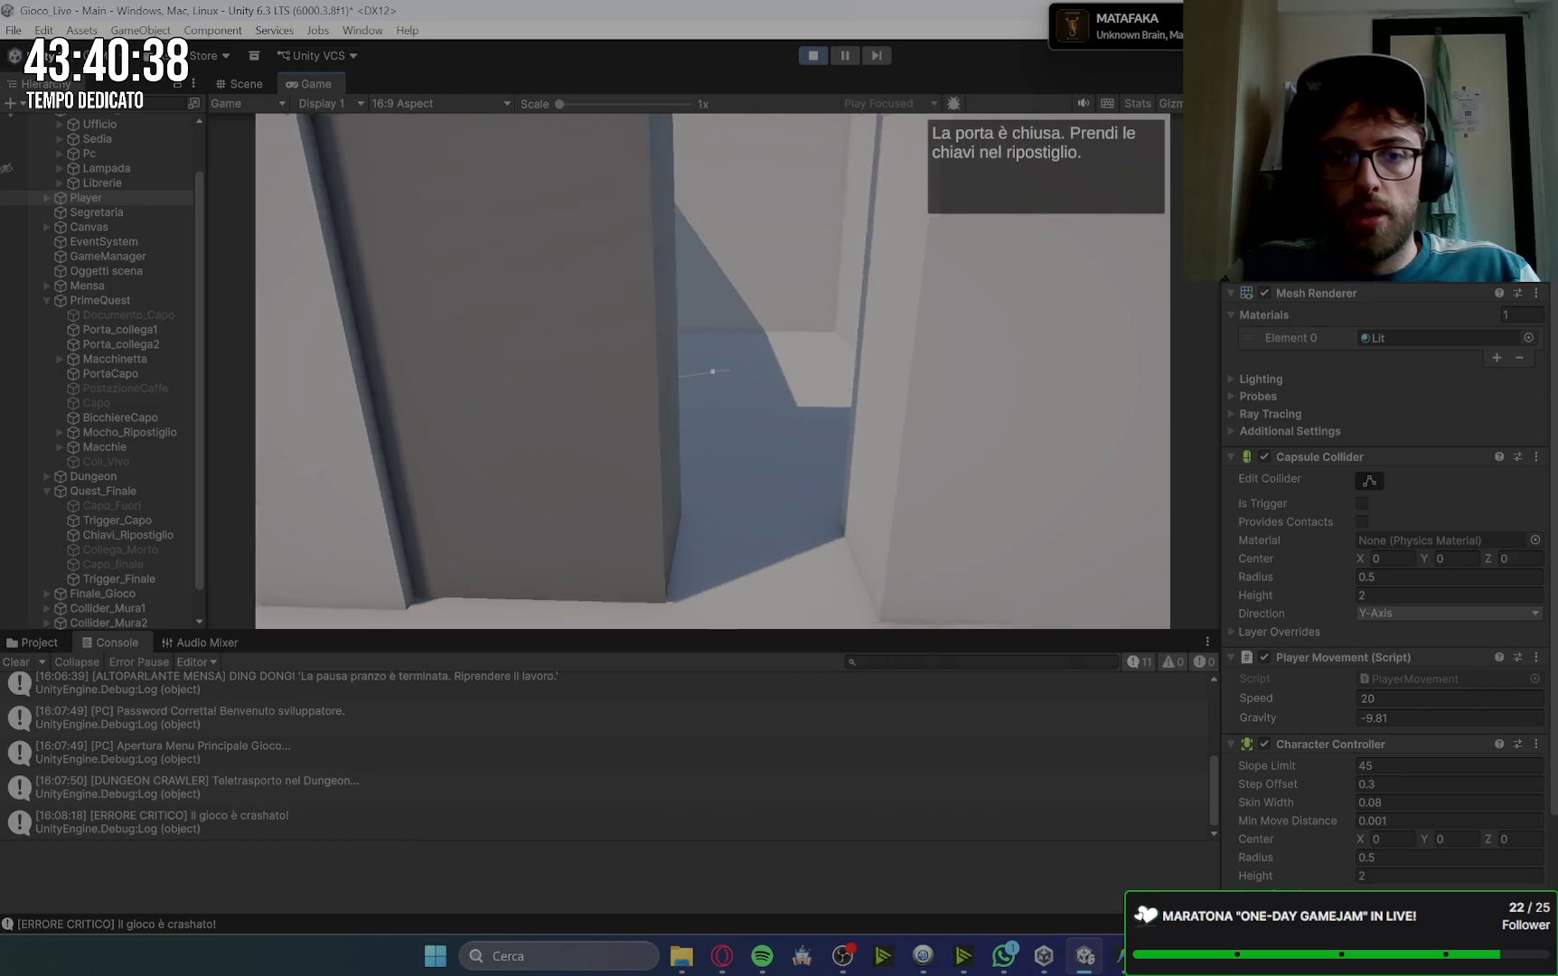
pyautogui.press('w')
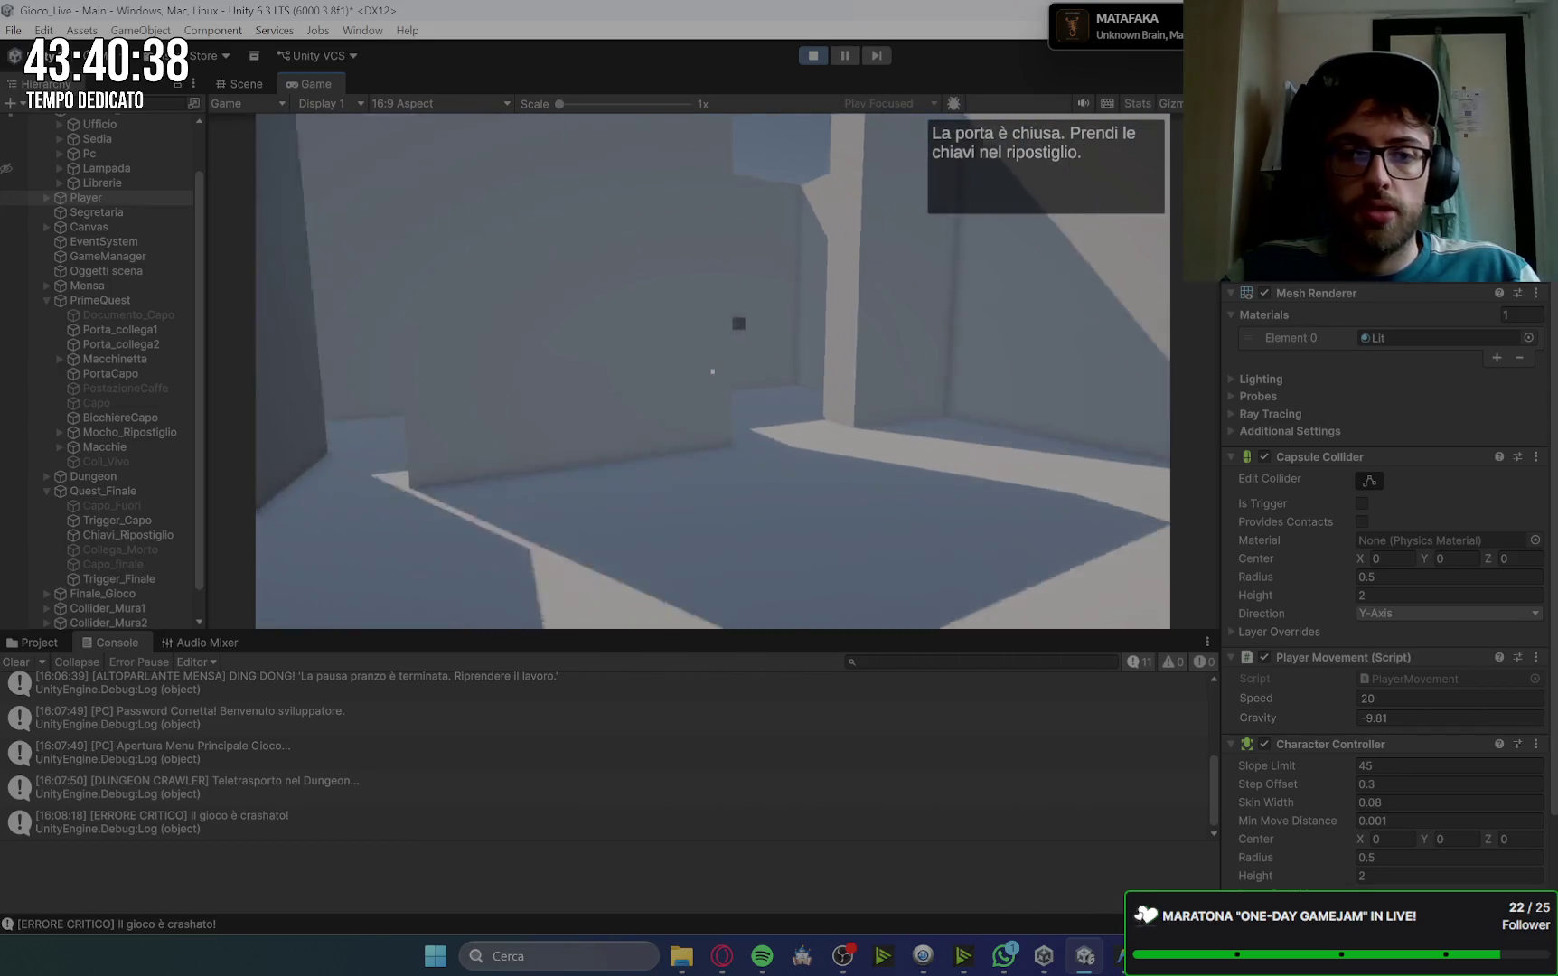
pyautogui.press('e')
pyautogui.press('space')
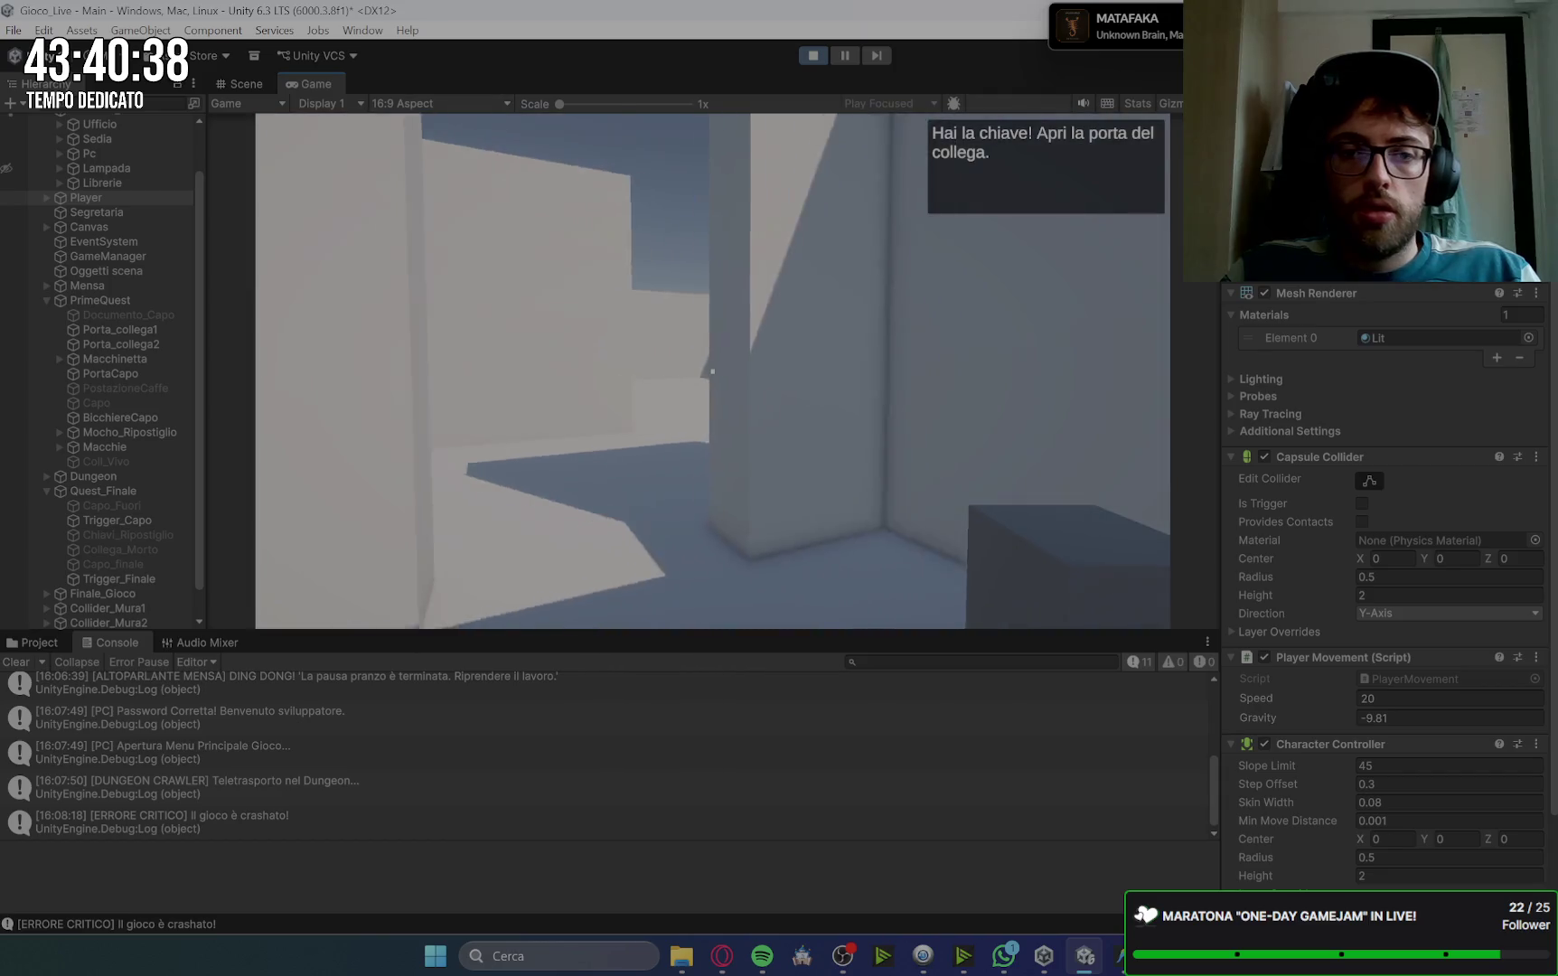
# Step: Unlock the colleague's office door and advance through the dead colleague and boss scenes
pyautogui.press('w')
pyautogui.press('w')
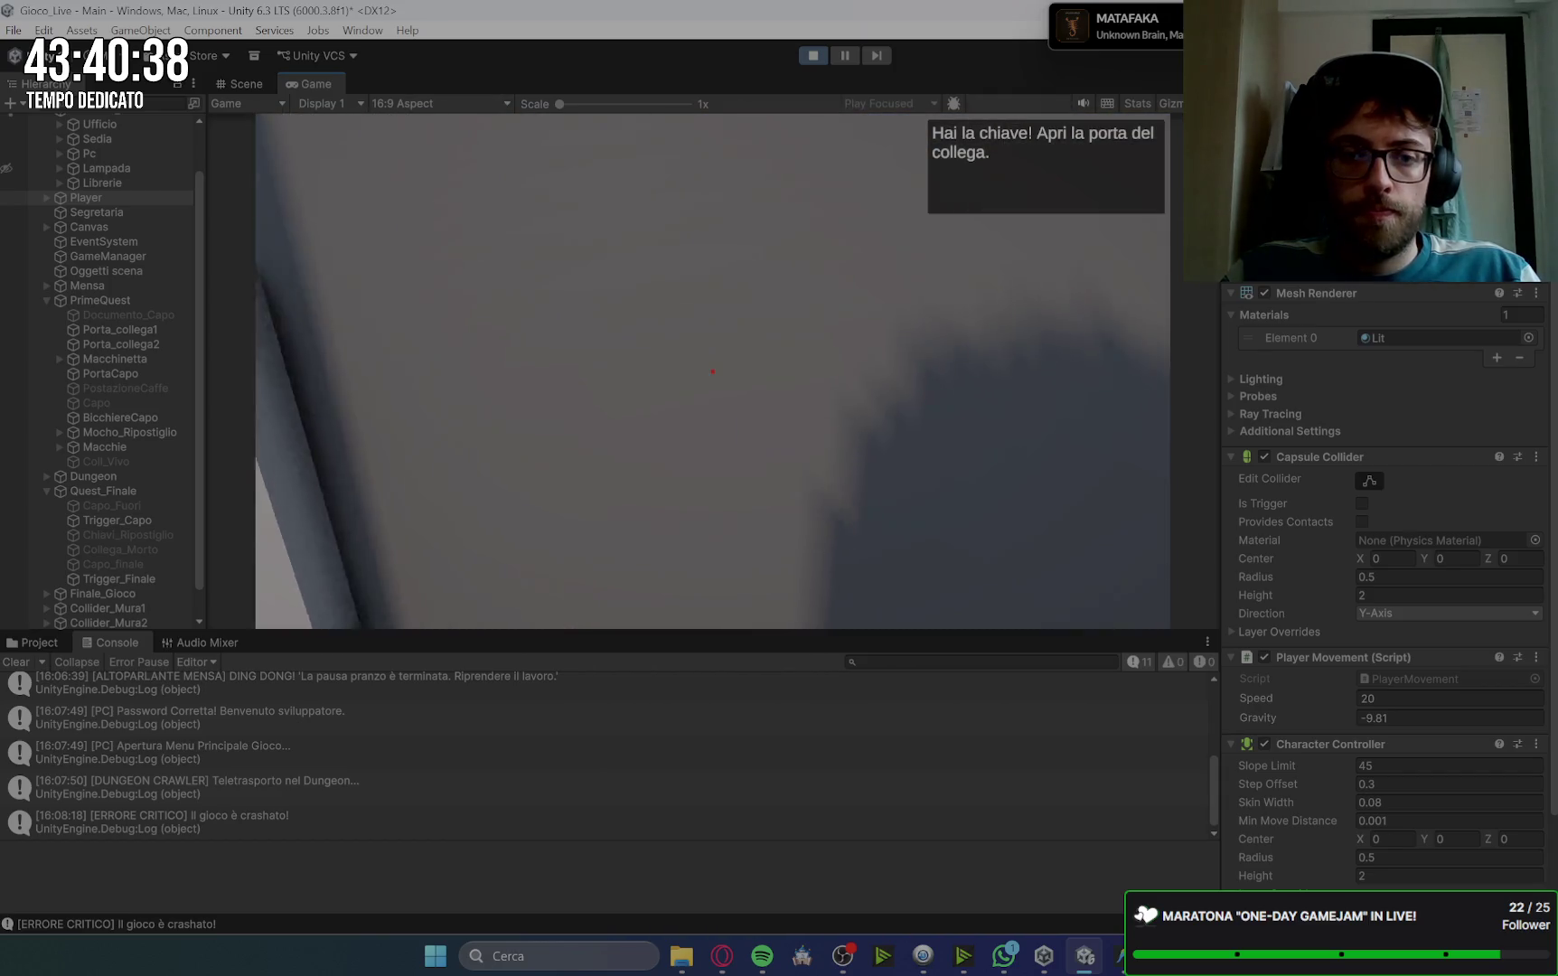
pyautogui.press('e')
pyautogui.press('w')
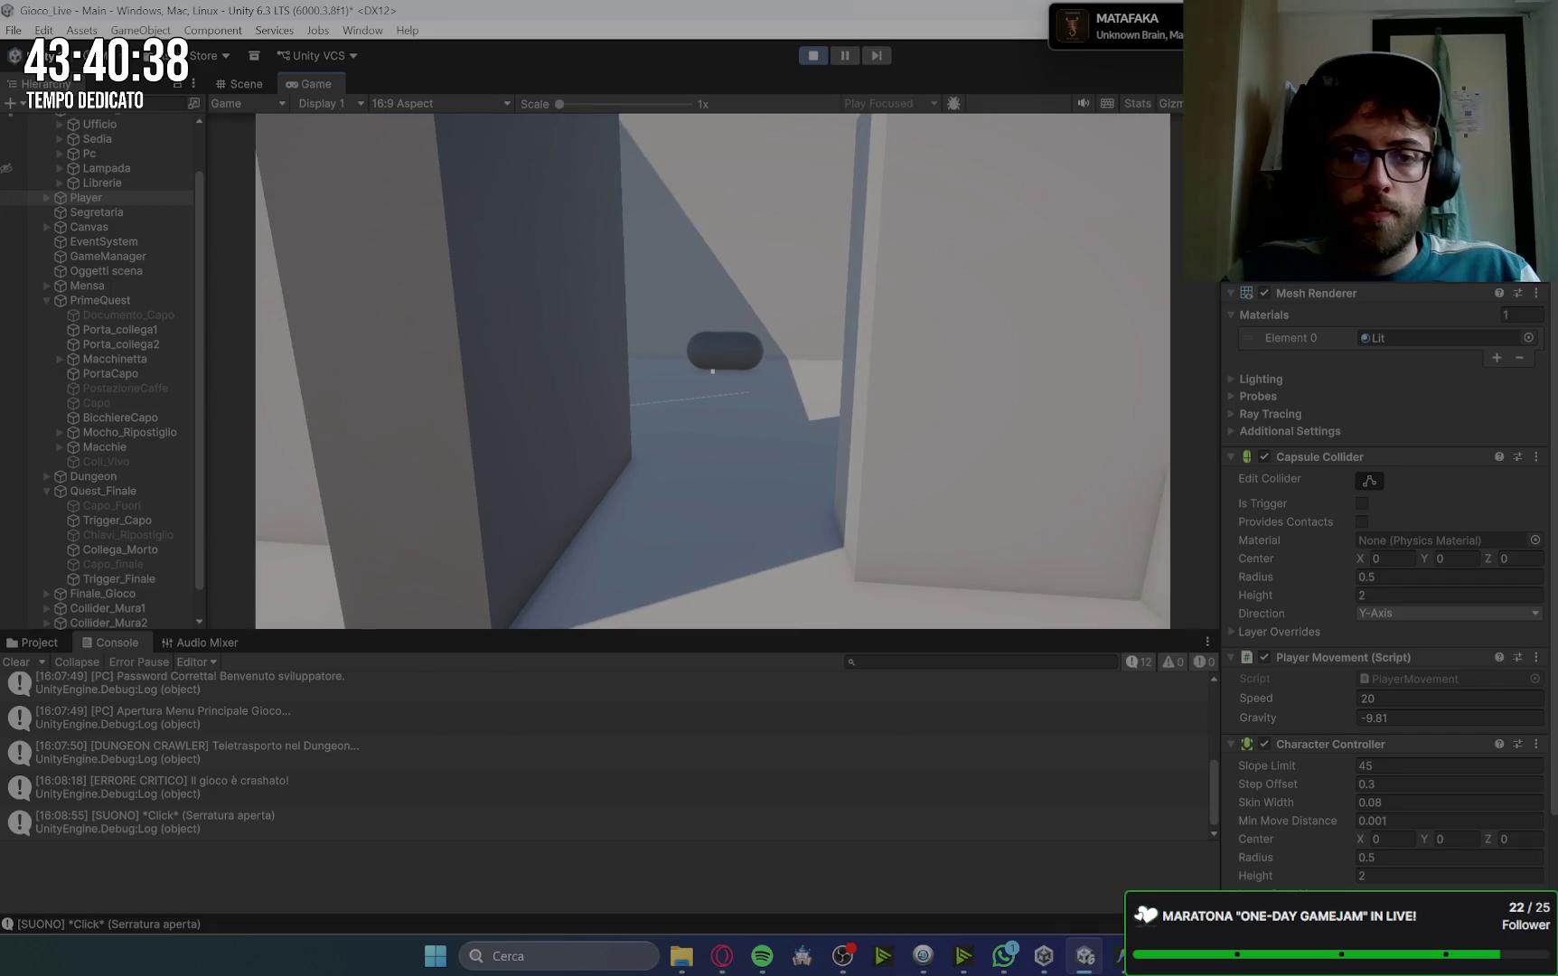
pyautogui.press('w')
pyautogui.press('space')
pyautogui.press('space')
pyautogui.press('space')
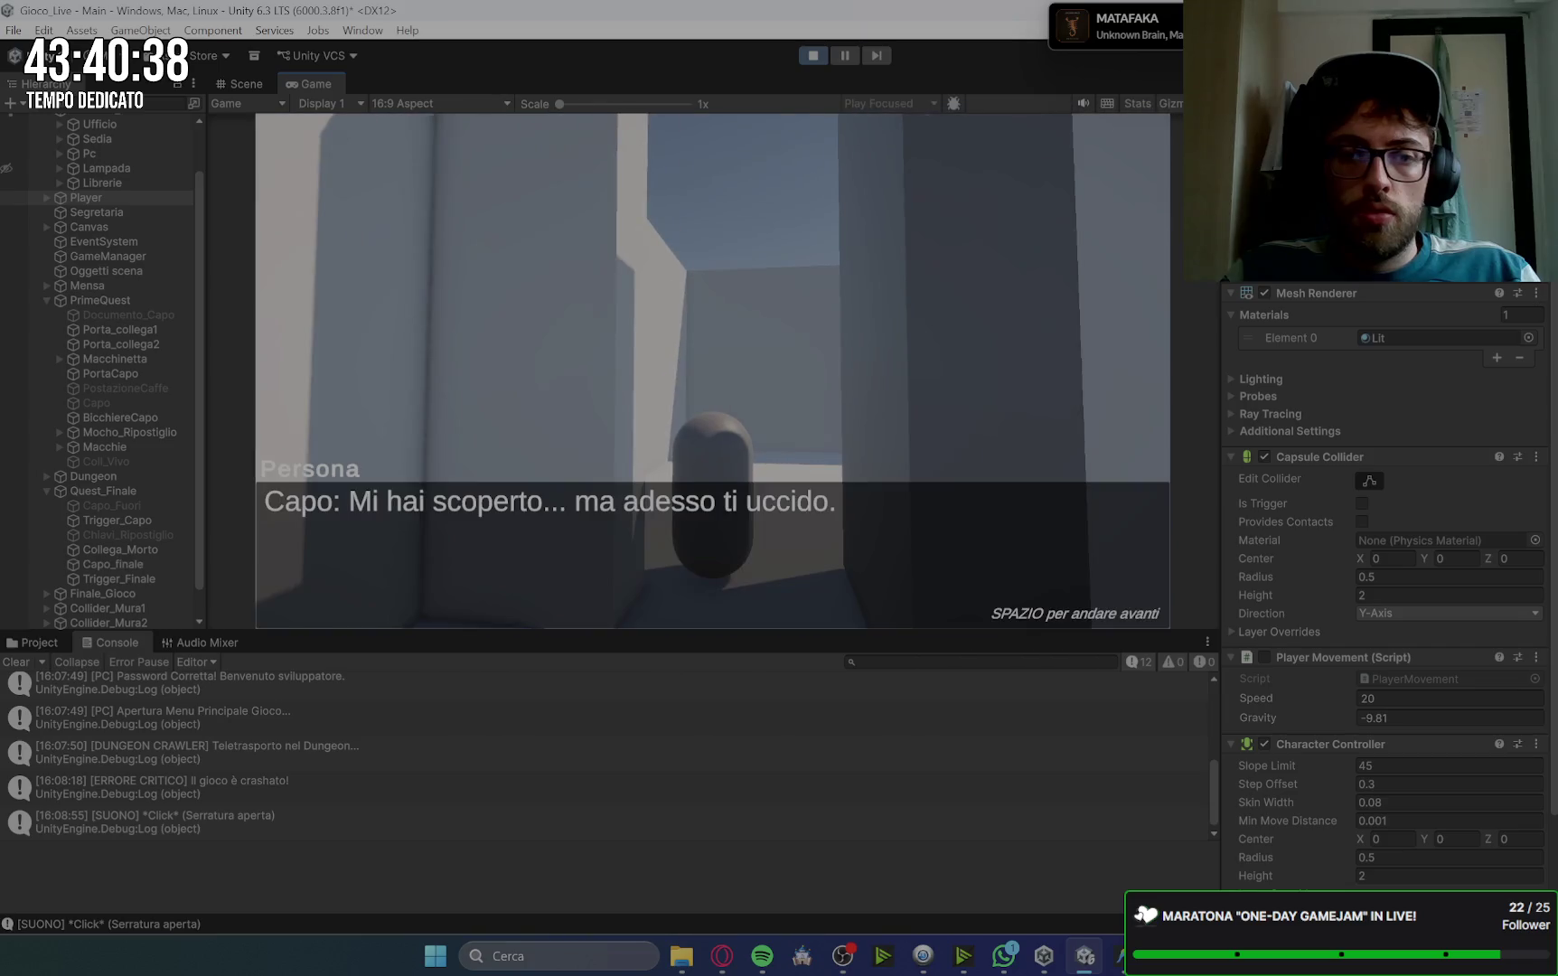
pyautogui.press('space')
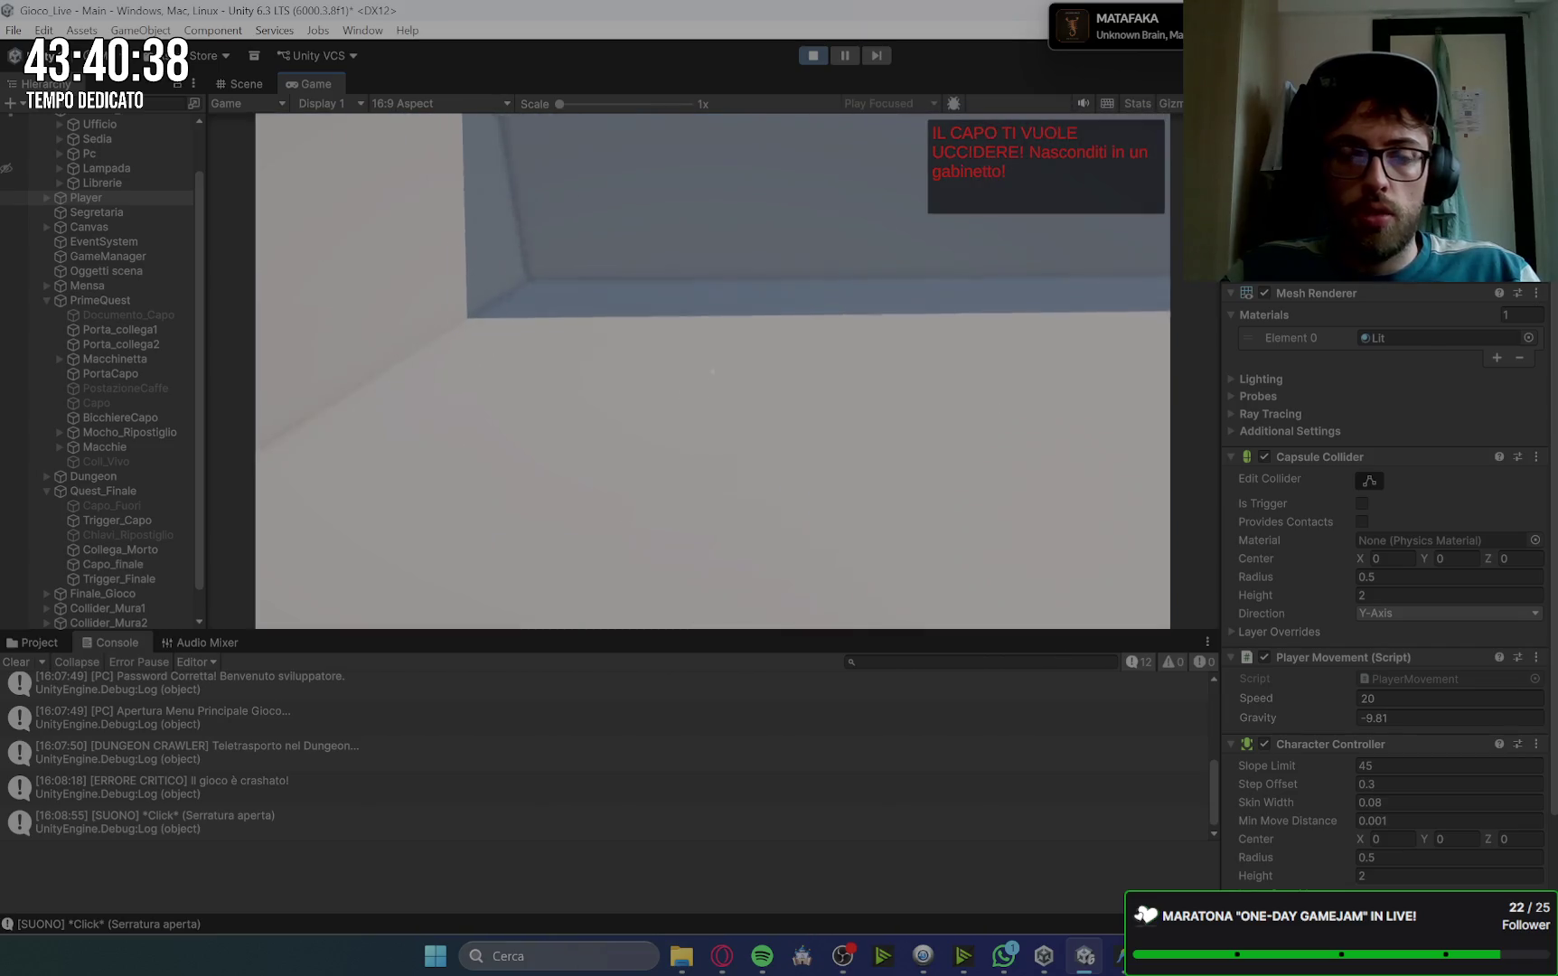
# Step: Run off to hide in a toilet, then stop the play test
pyautogui.press('w')
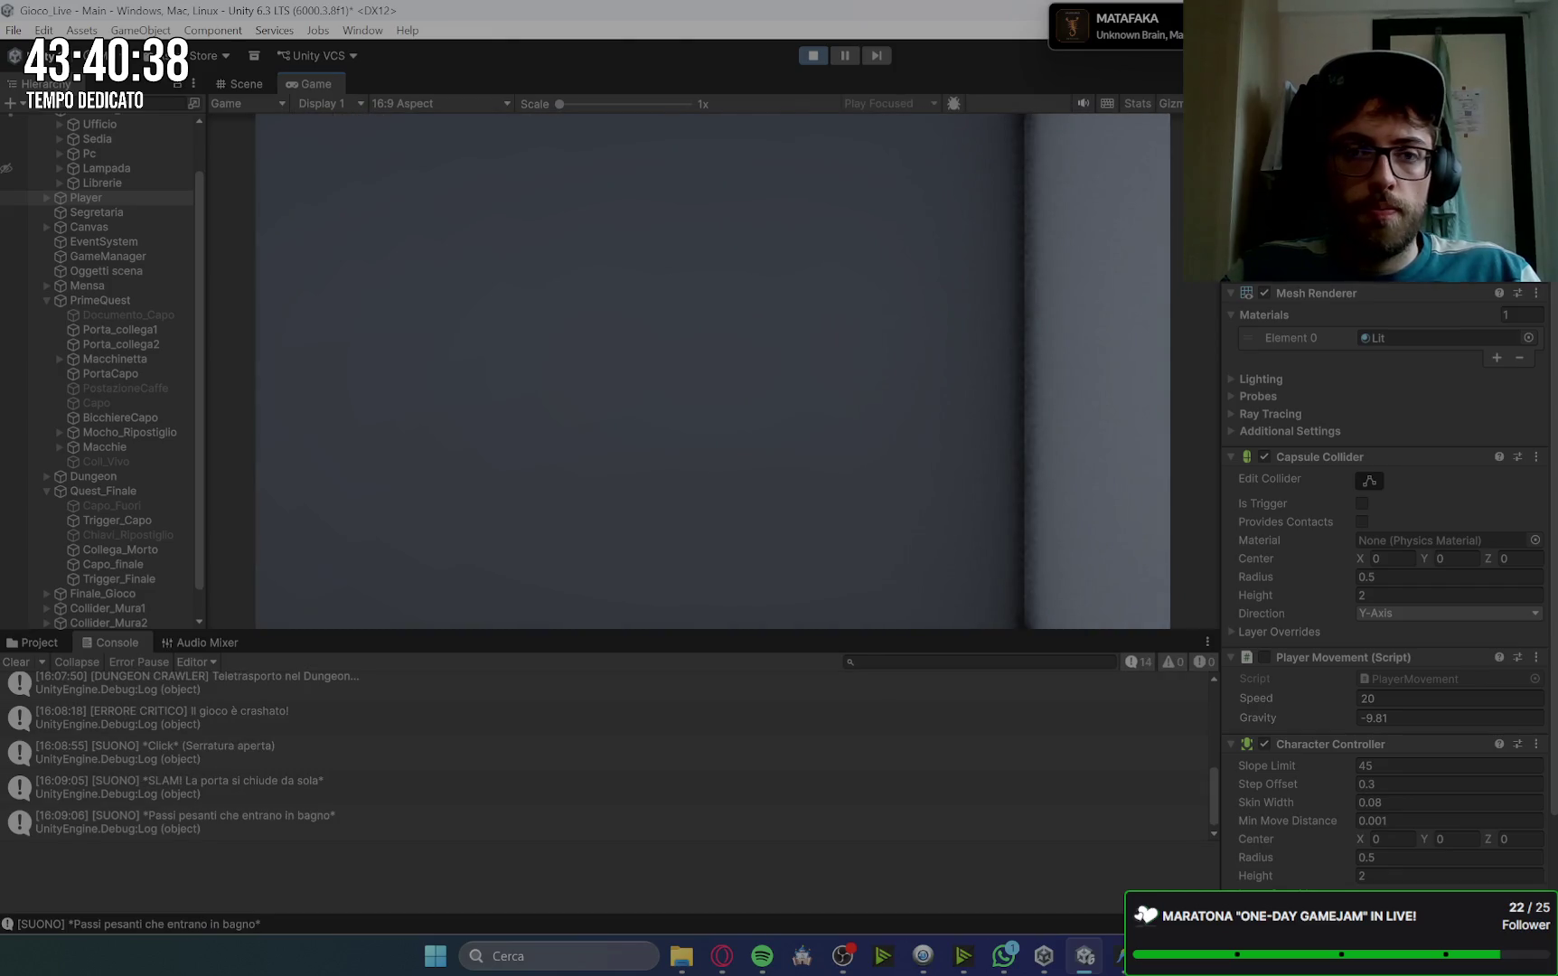
pyautogui.click(814, 55)
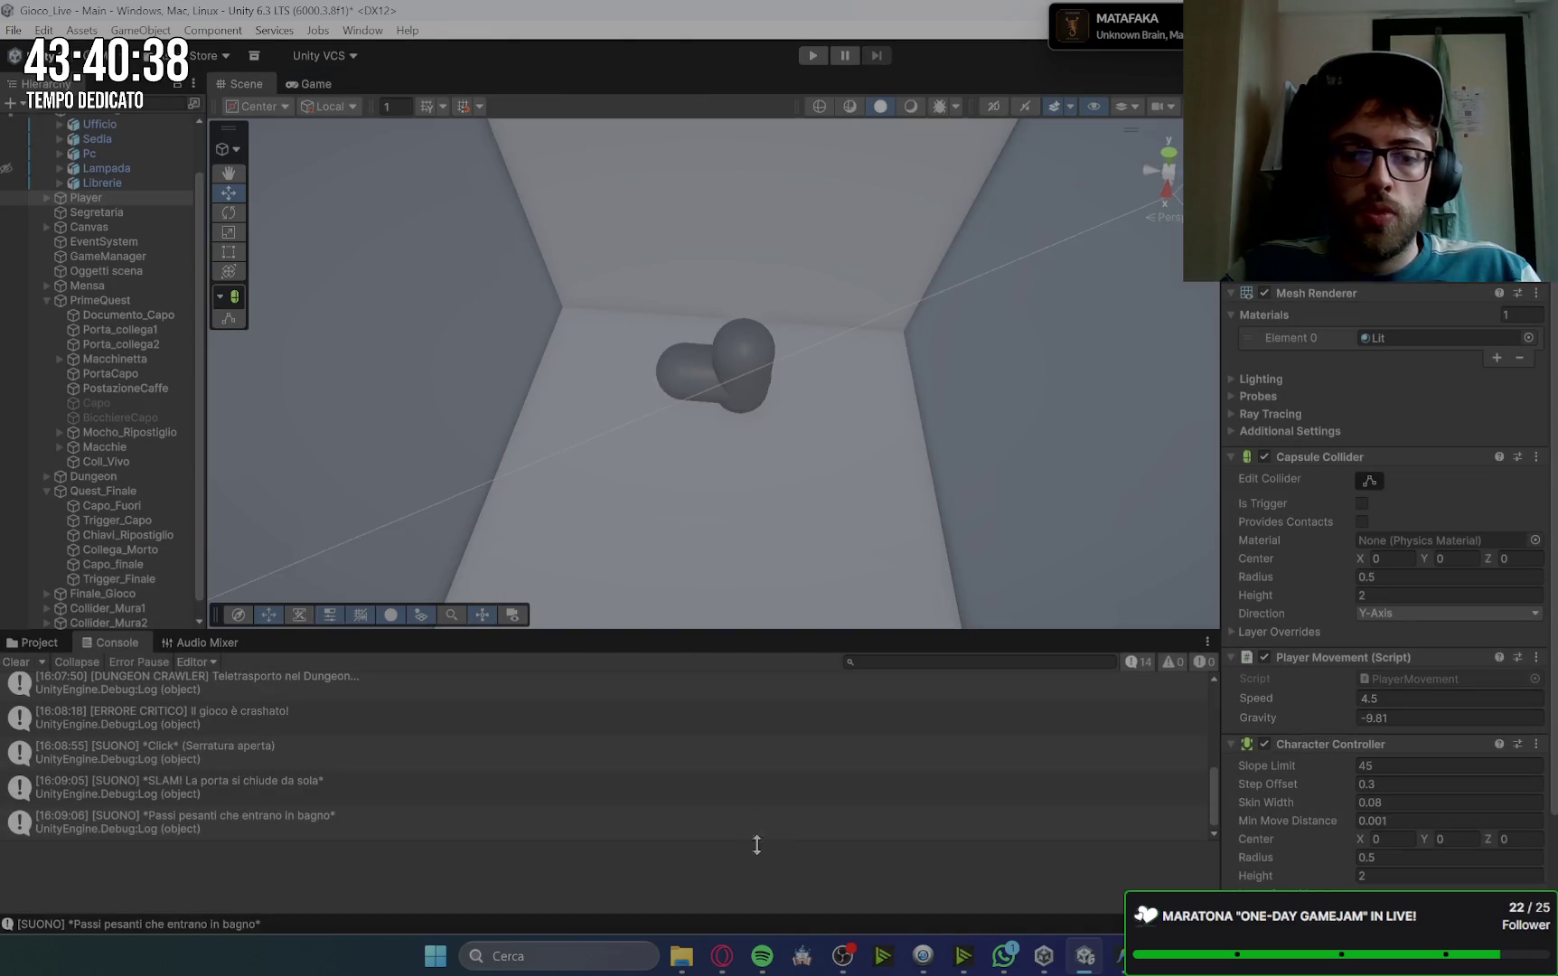
pyautogui.click(722, 960)
# Step: Tick off the hide-characters and canteen-characters tasks in the OGGI note
pyautogui.hotkey('ctrl', 'Tab')
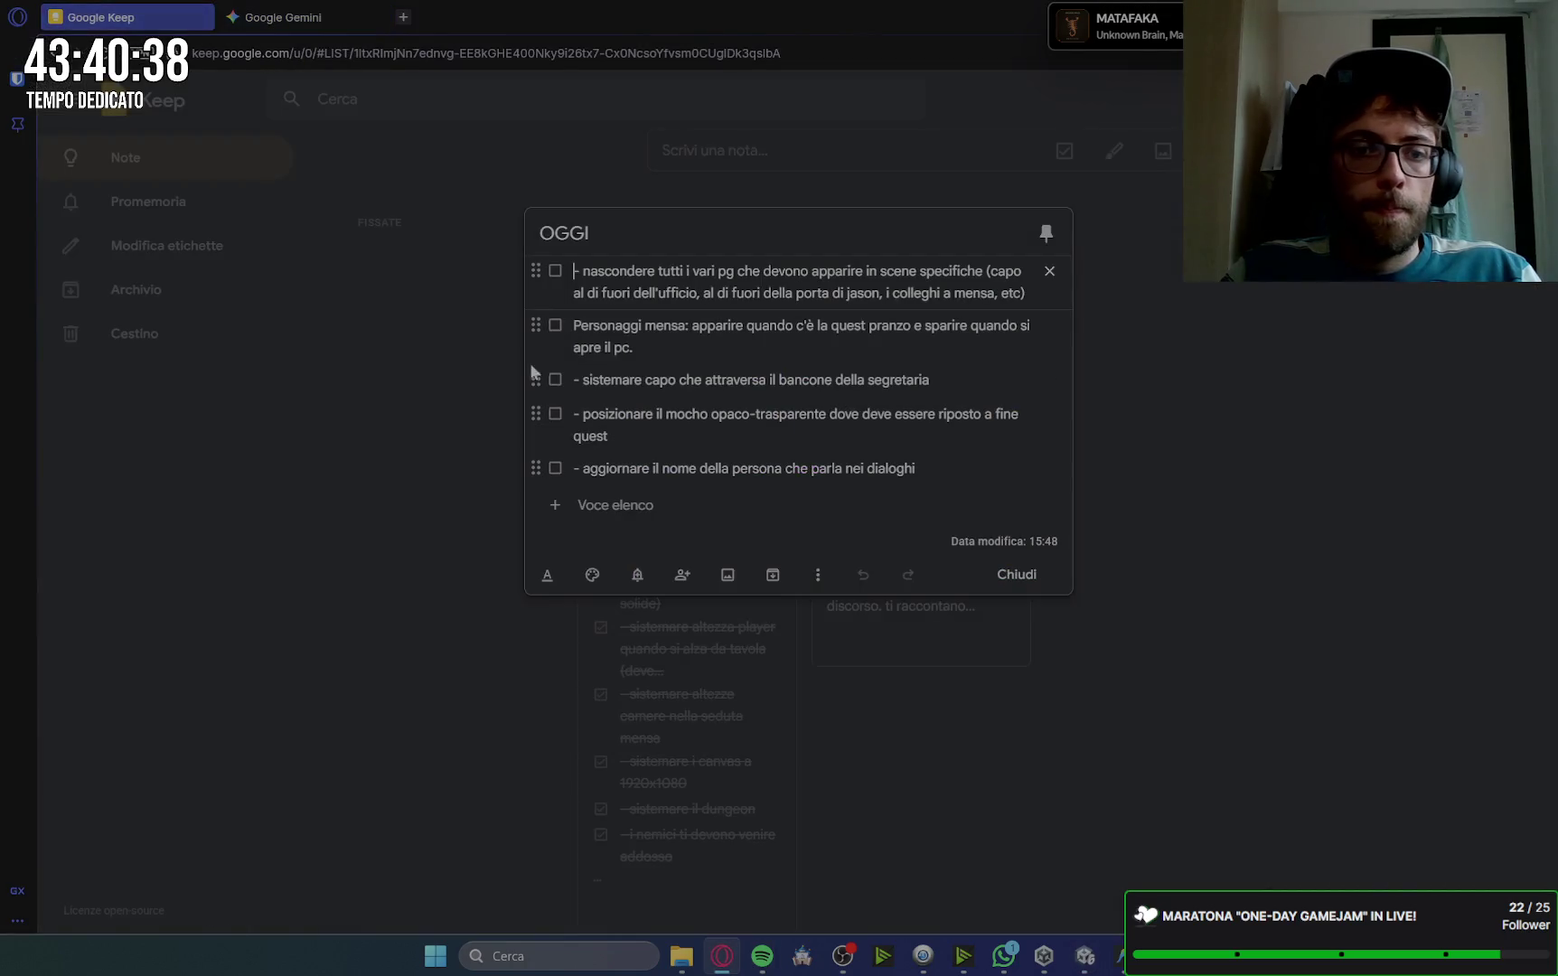
pyautogui.click(555, 270)
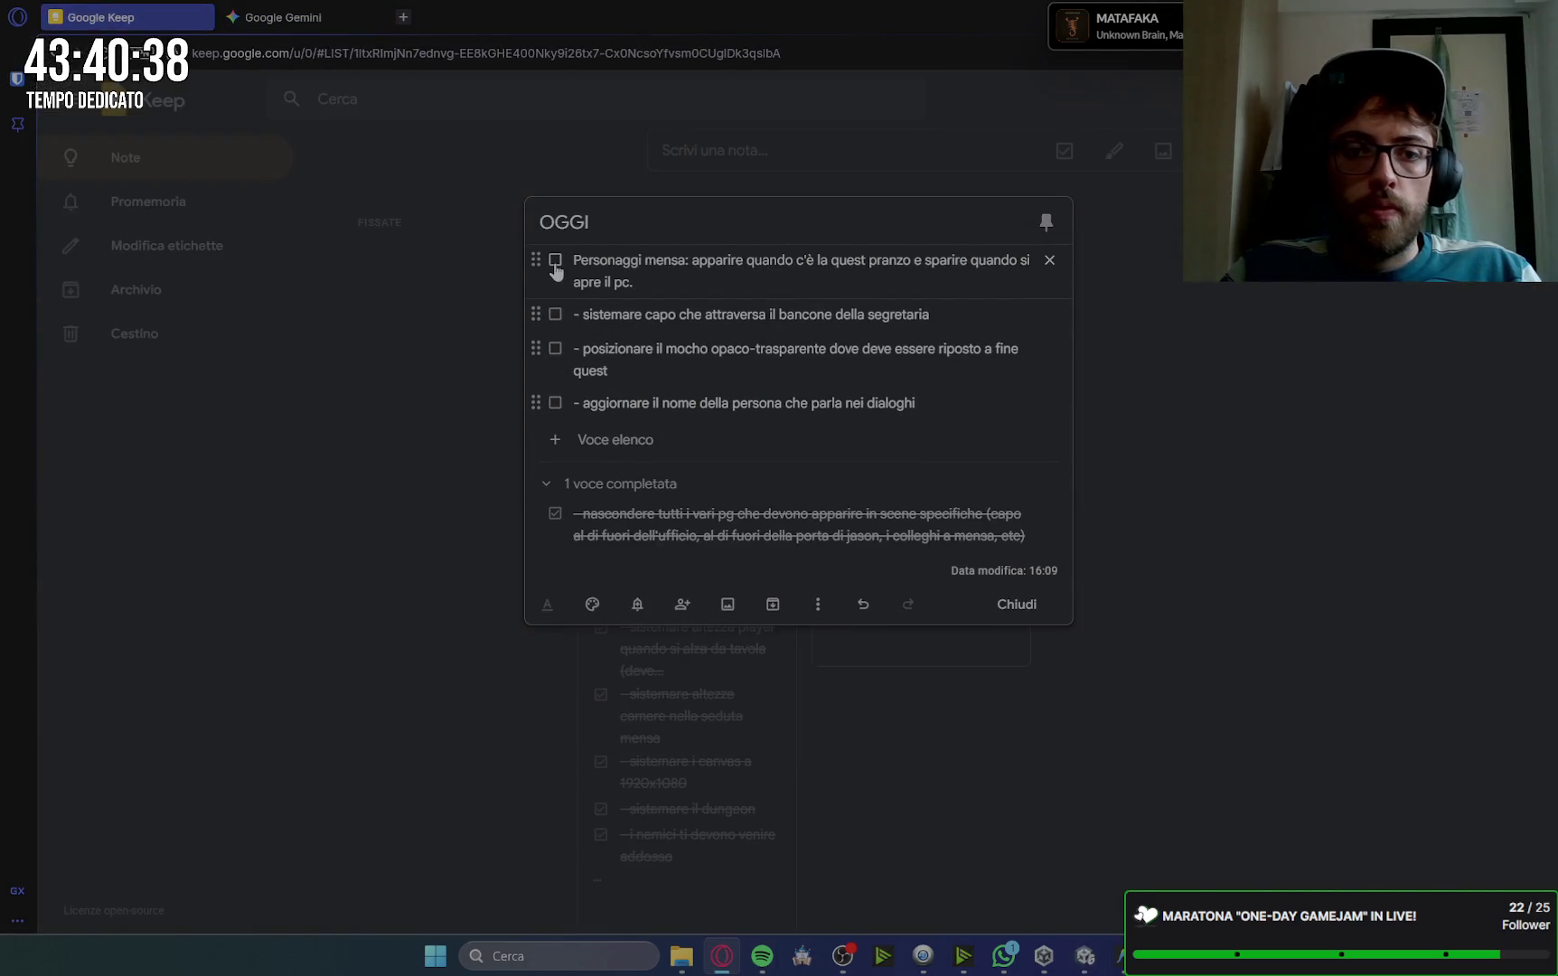
pyautogui.click(555, 262)
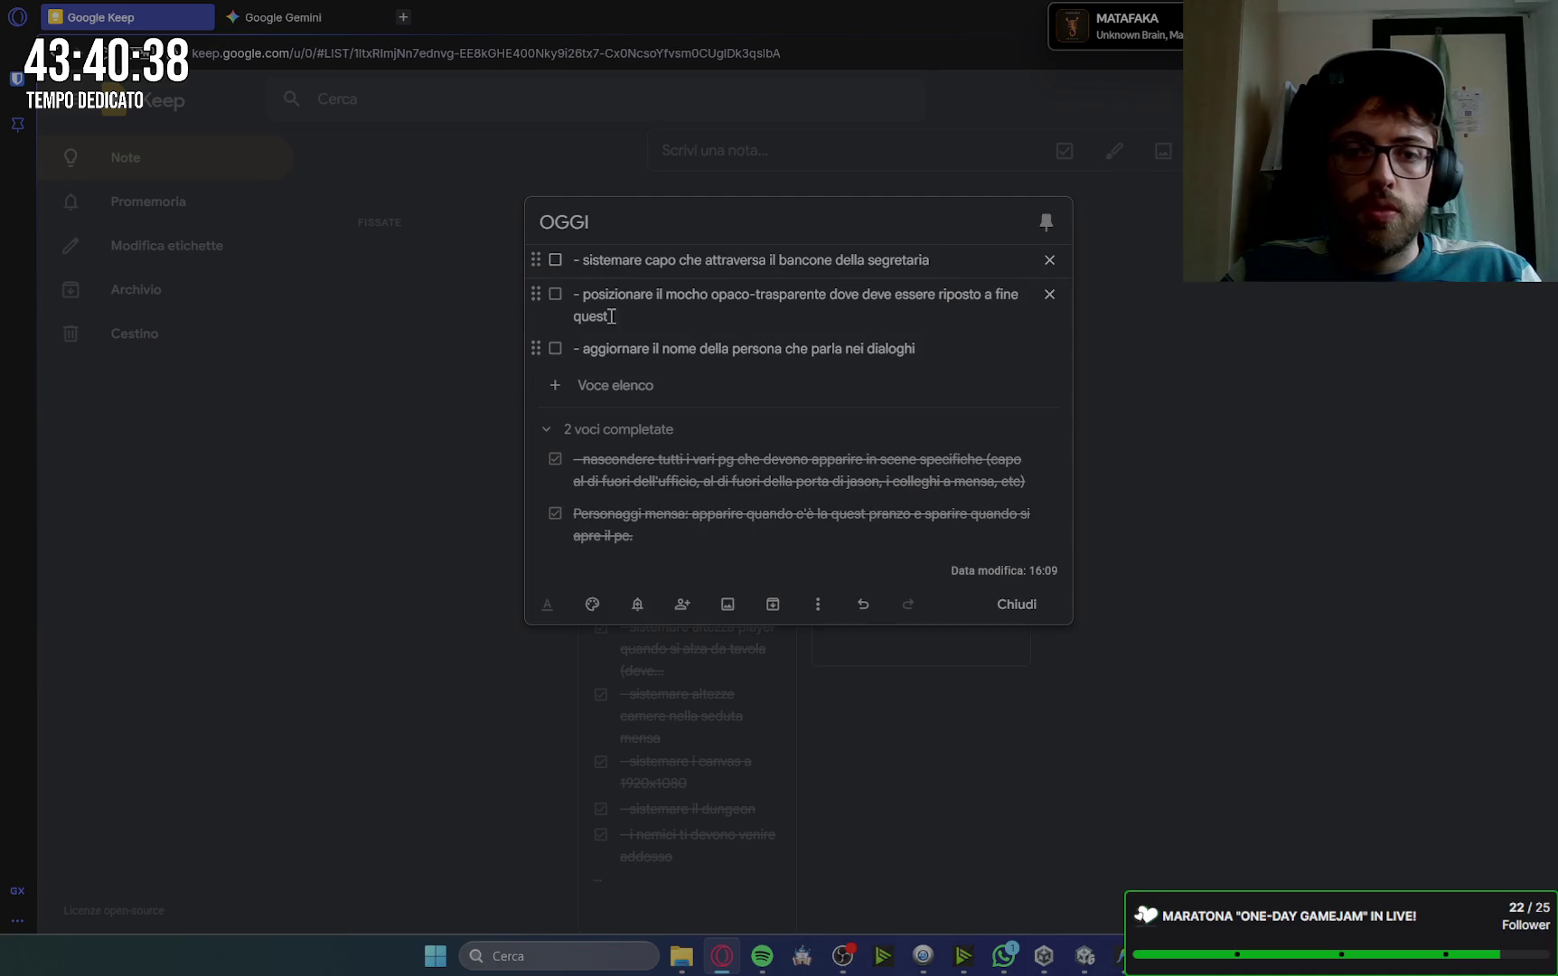
pyautogui.click(1087, 623)
# Step: Add 'la telecamera che guarda il capo appena fuori dal suo ufficio' as a new DA SISTEMARE item
pyautogui.click(615, 292)
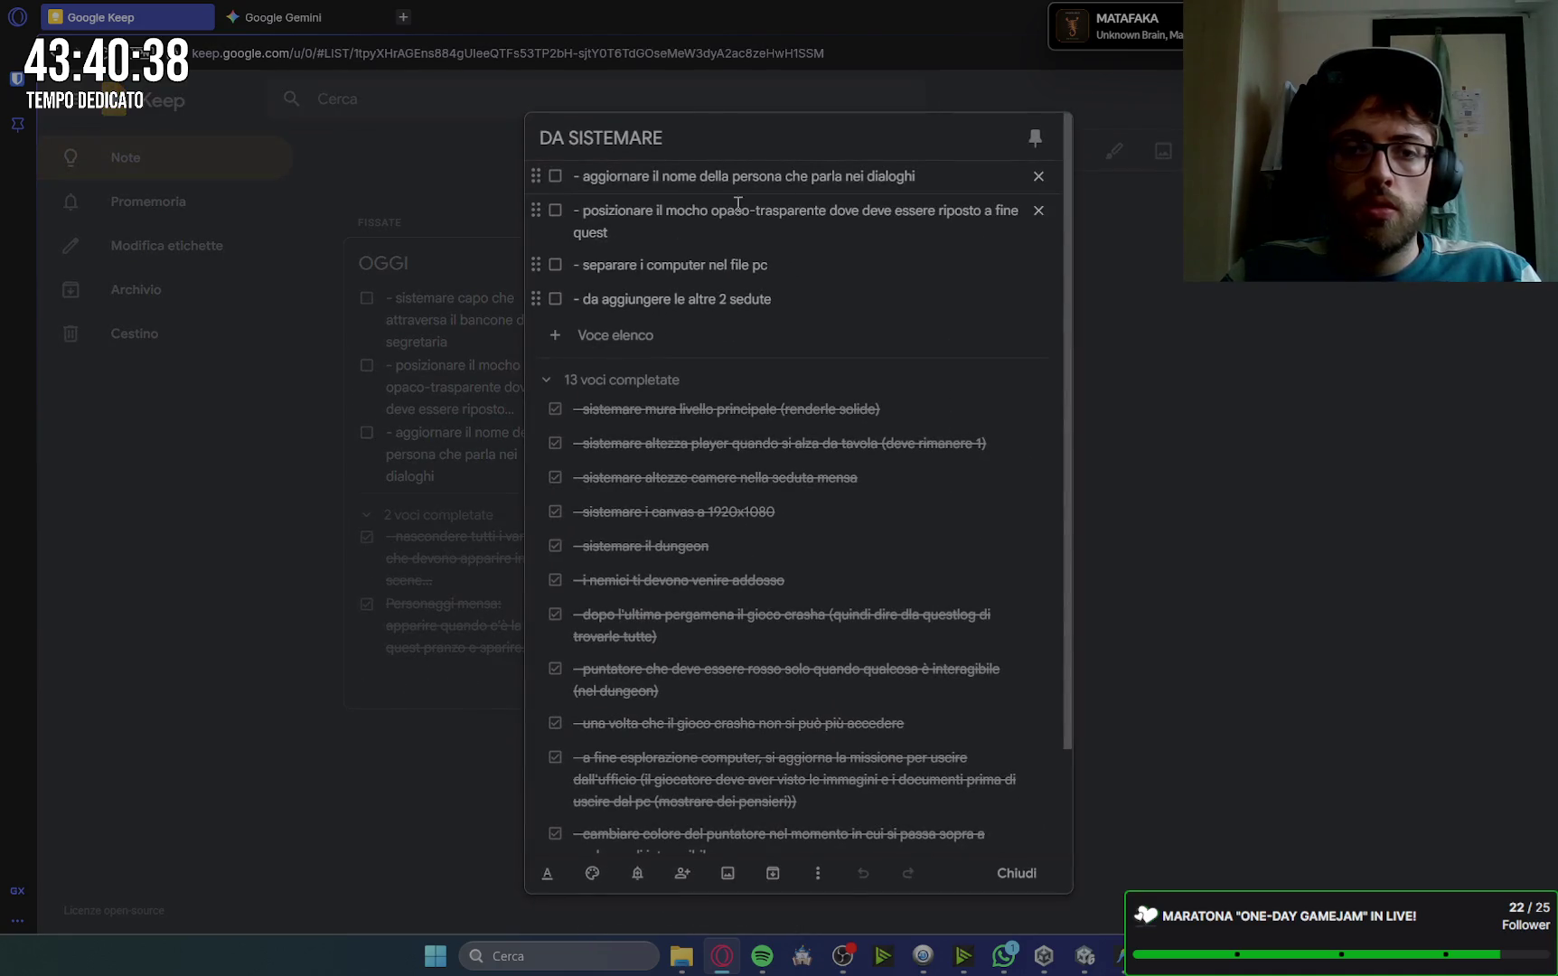
pyautogui.click(646, 336)
pyautogui.write('- ')
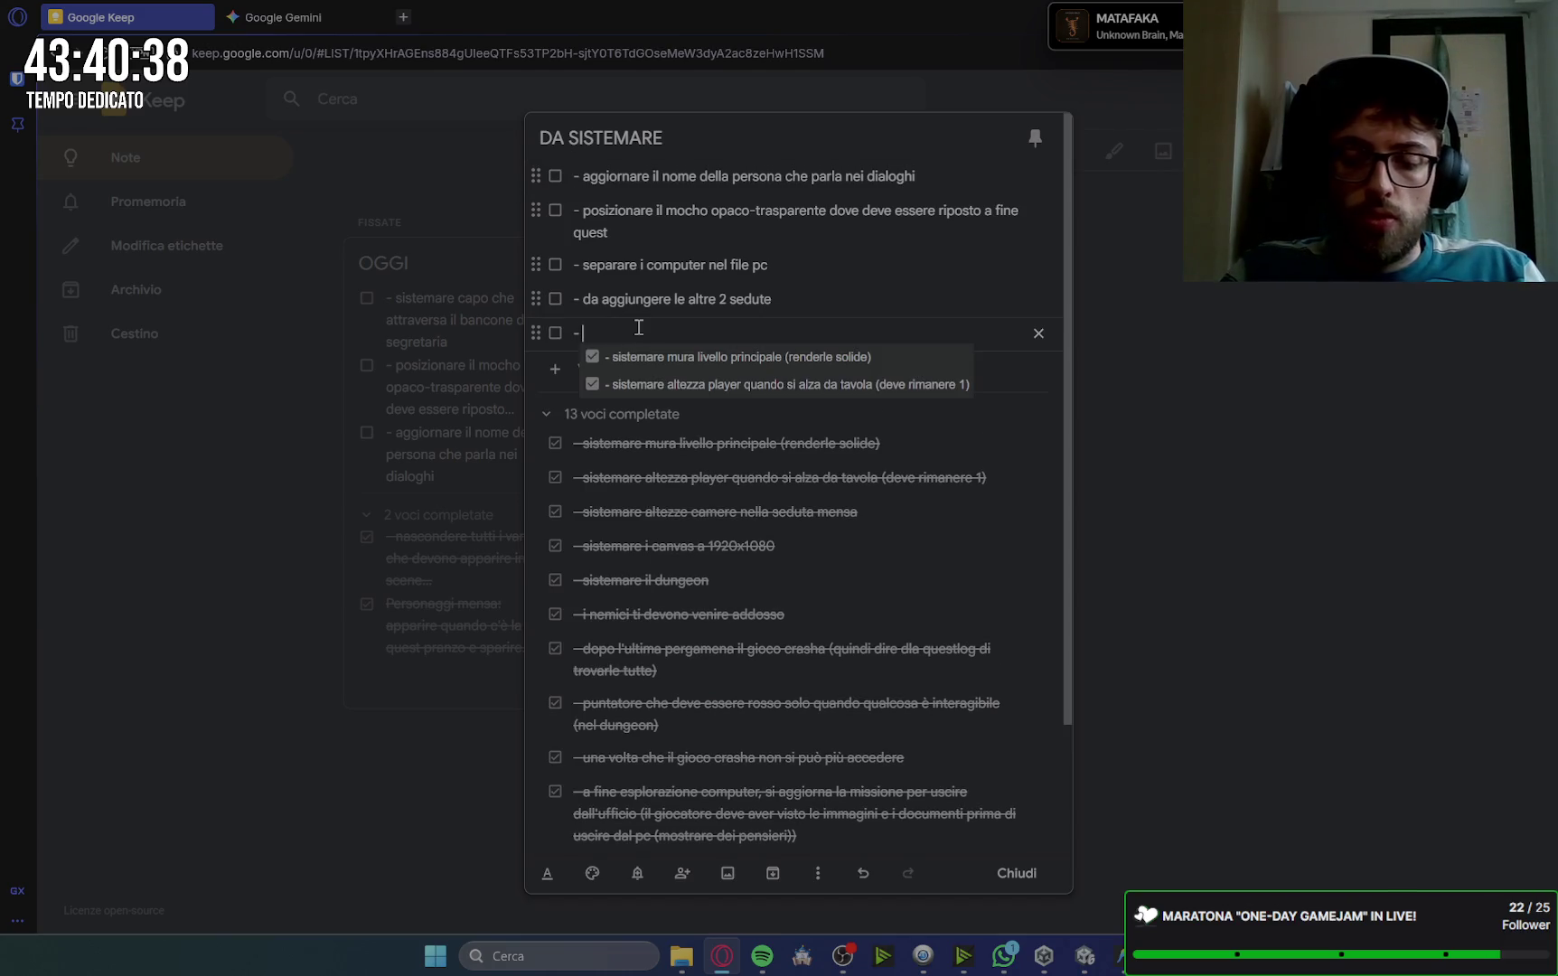
pyautogui.write('(')
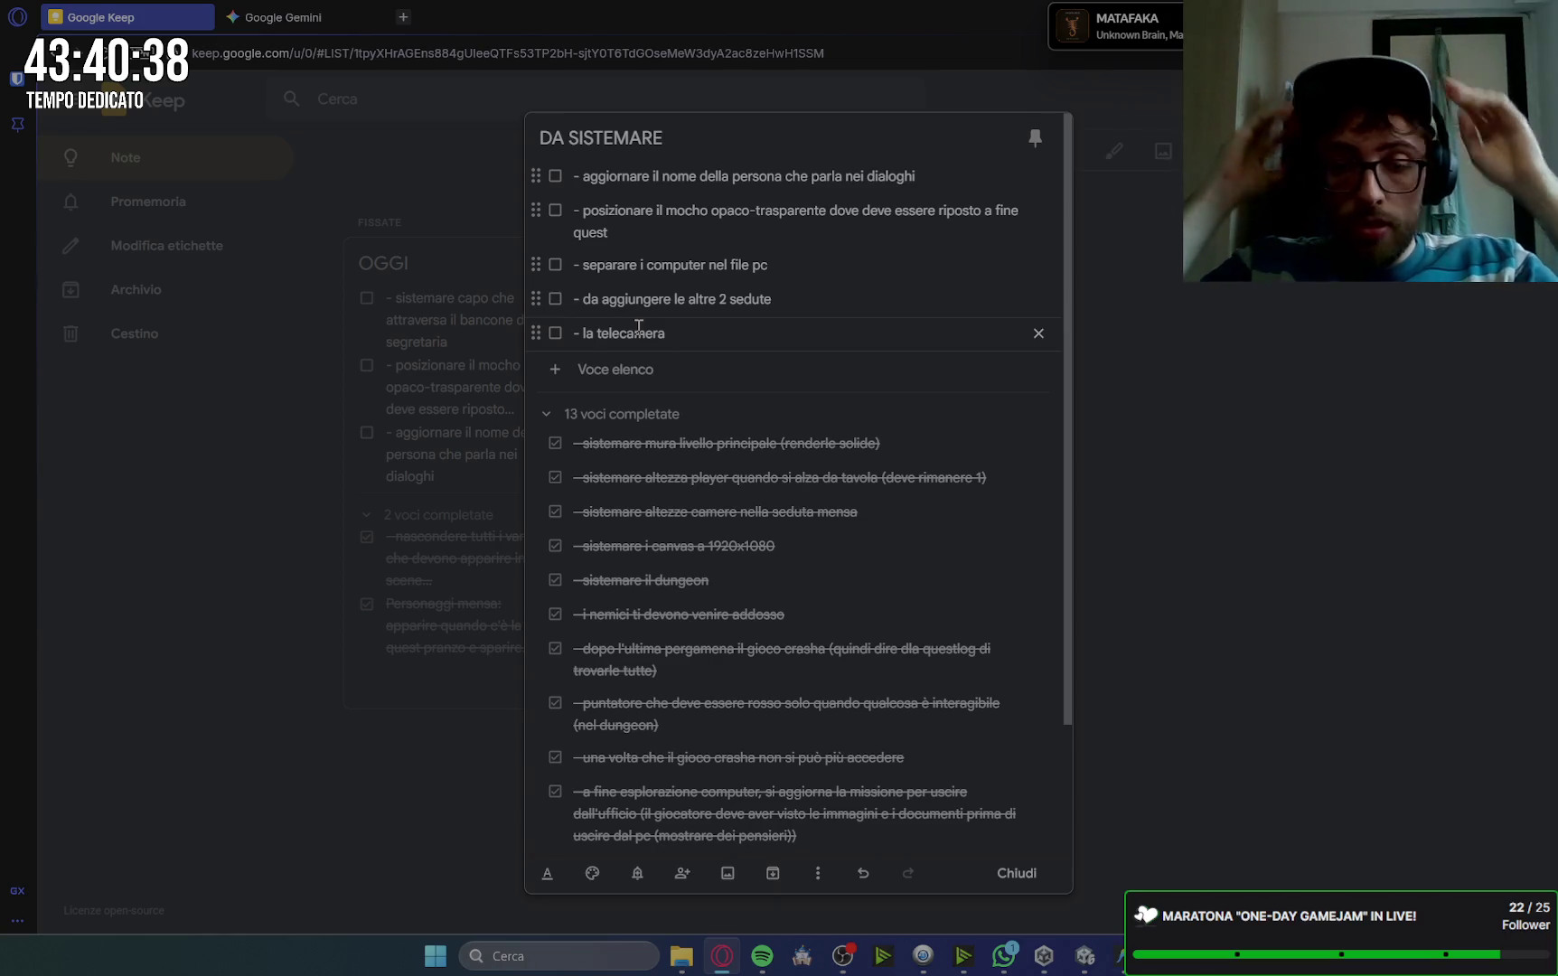
pyautogui.write('c')
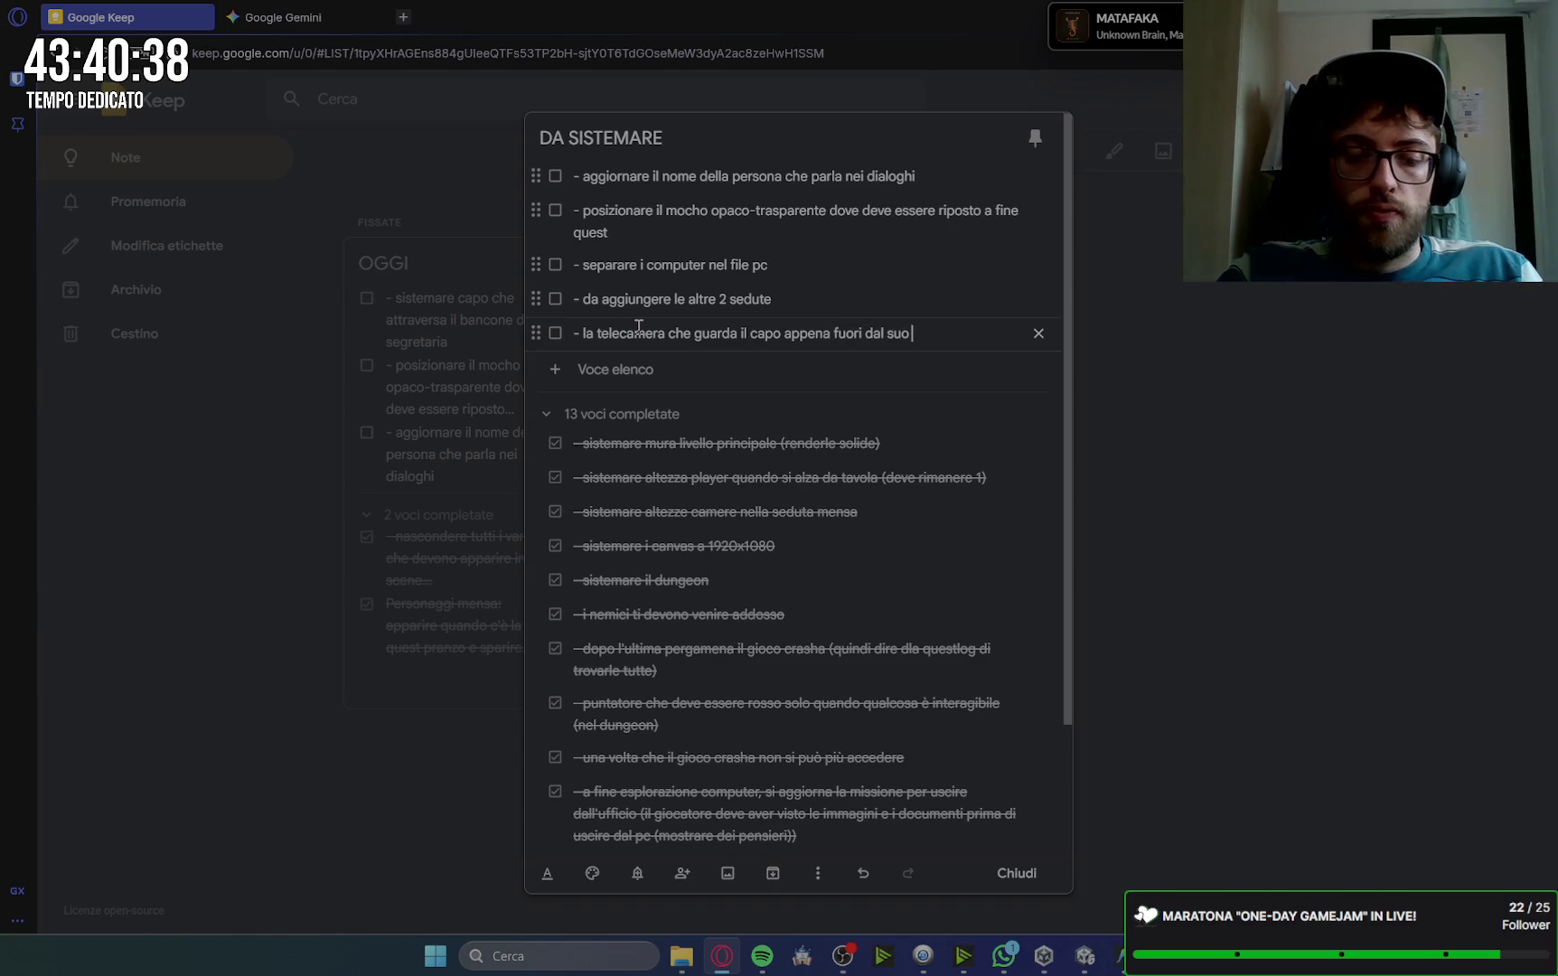
pyautogui.write('o')
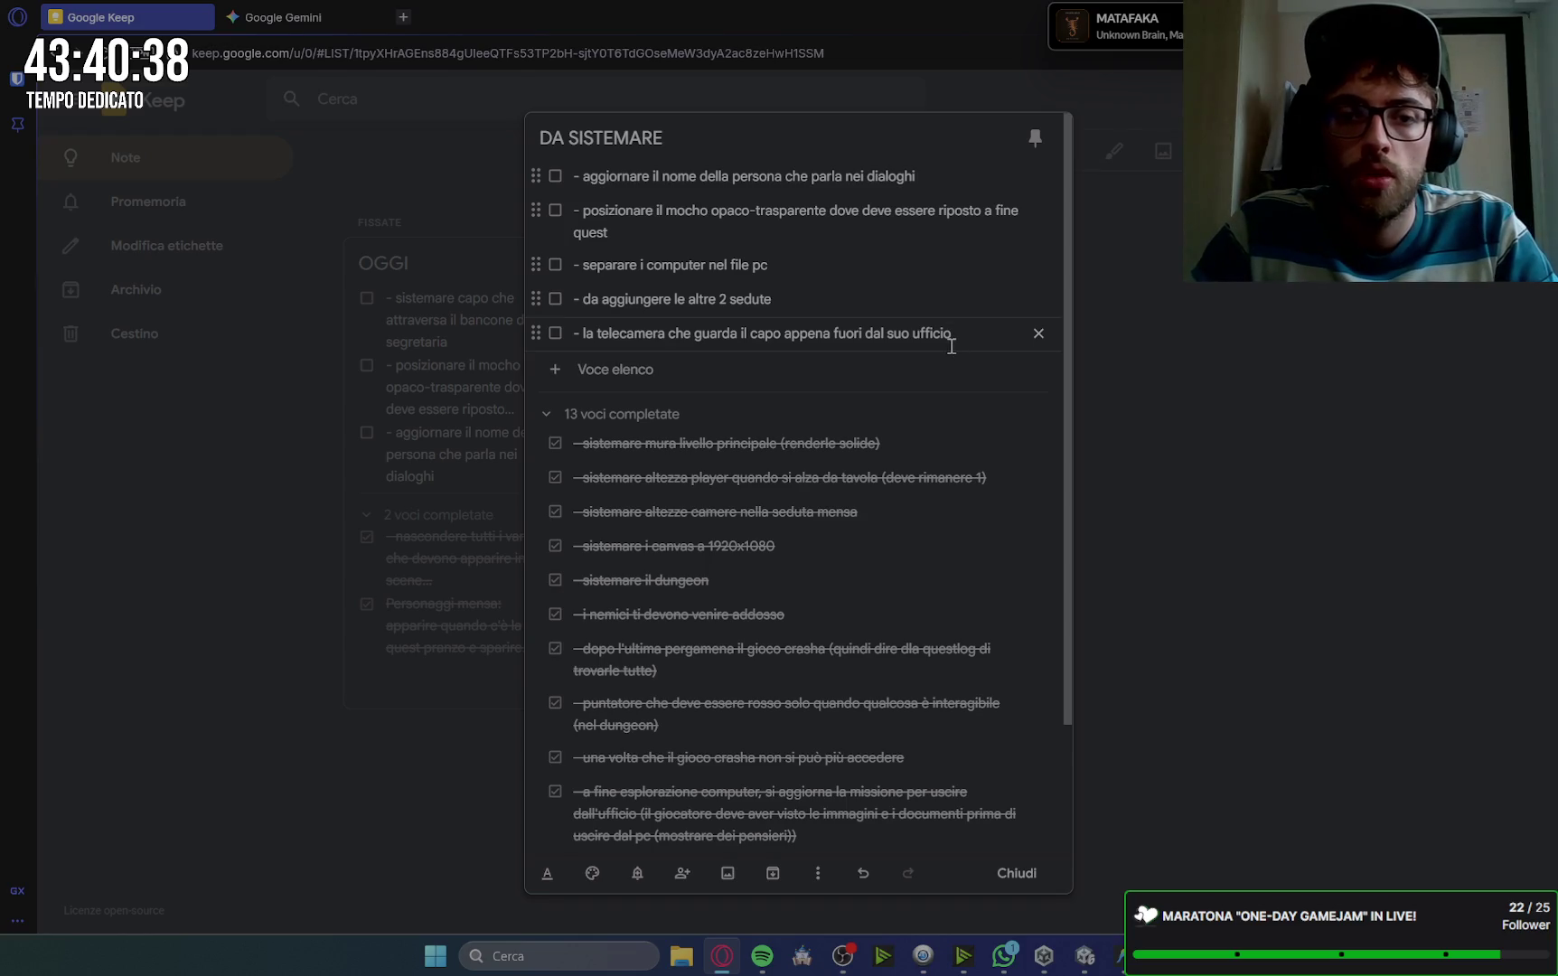
# Step: Back in Unity, pan to the canteen, select its table and re-expand the Mensa group
pyautogui.click(1016, 873)
pyautogui.click(1084, 956)
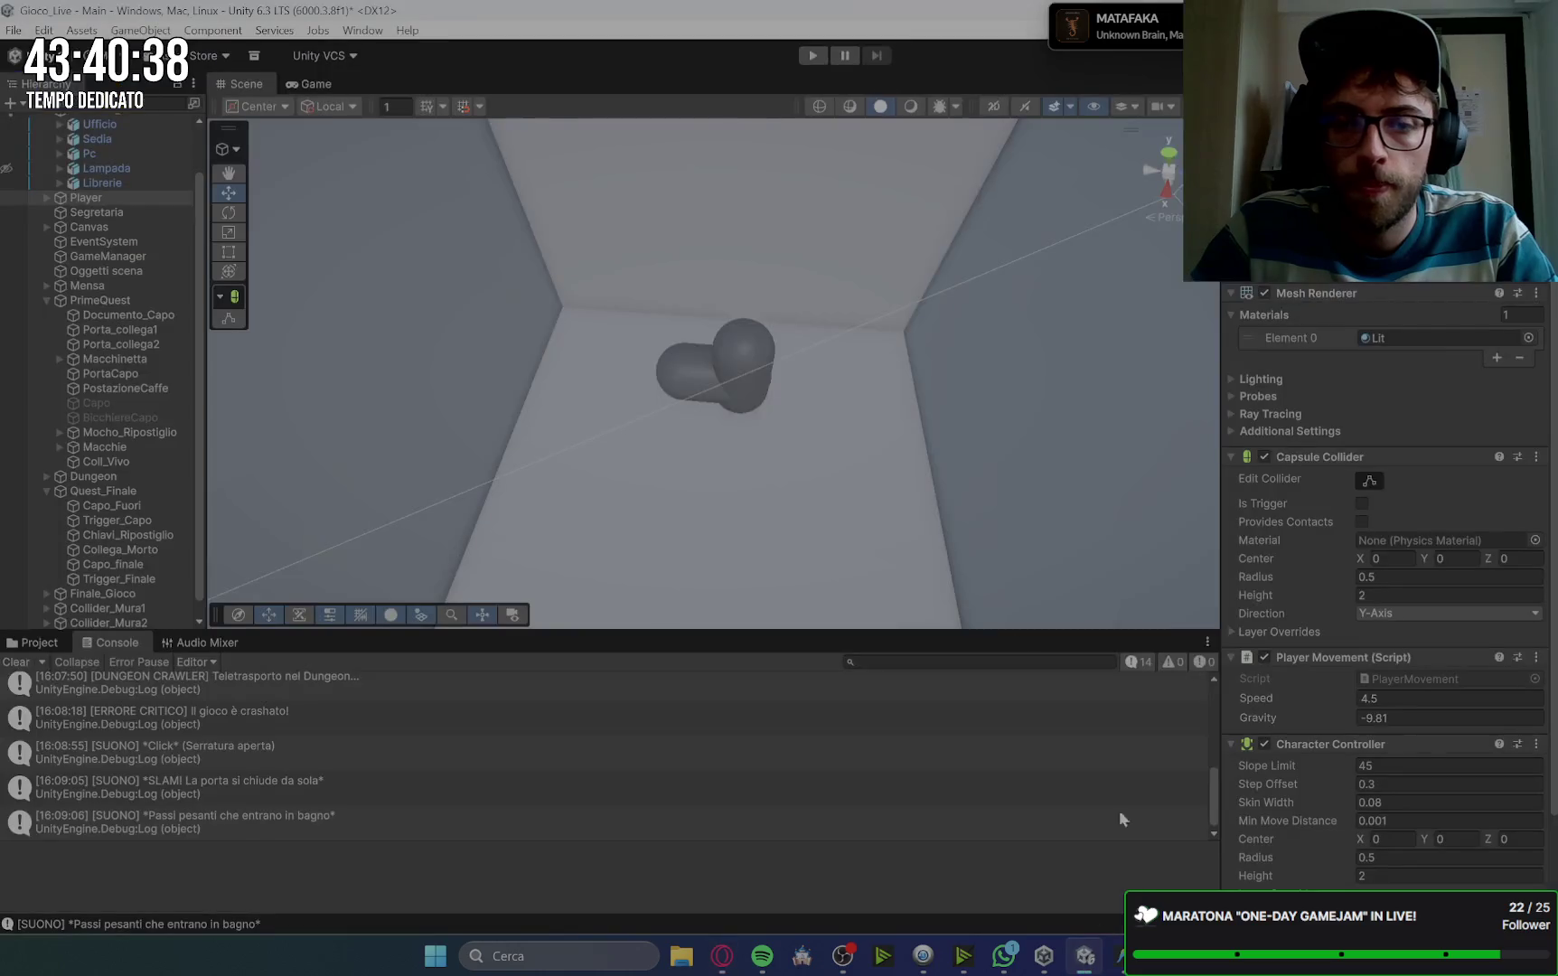
pyautogui.scroll(-5, 633, 389)
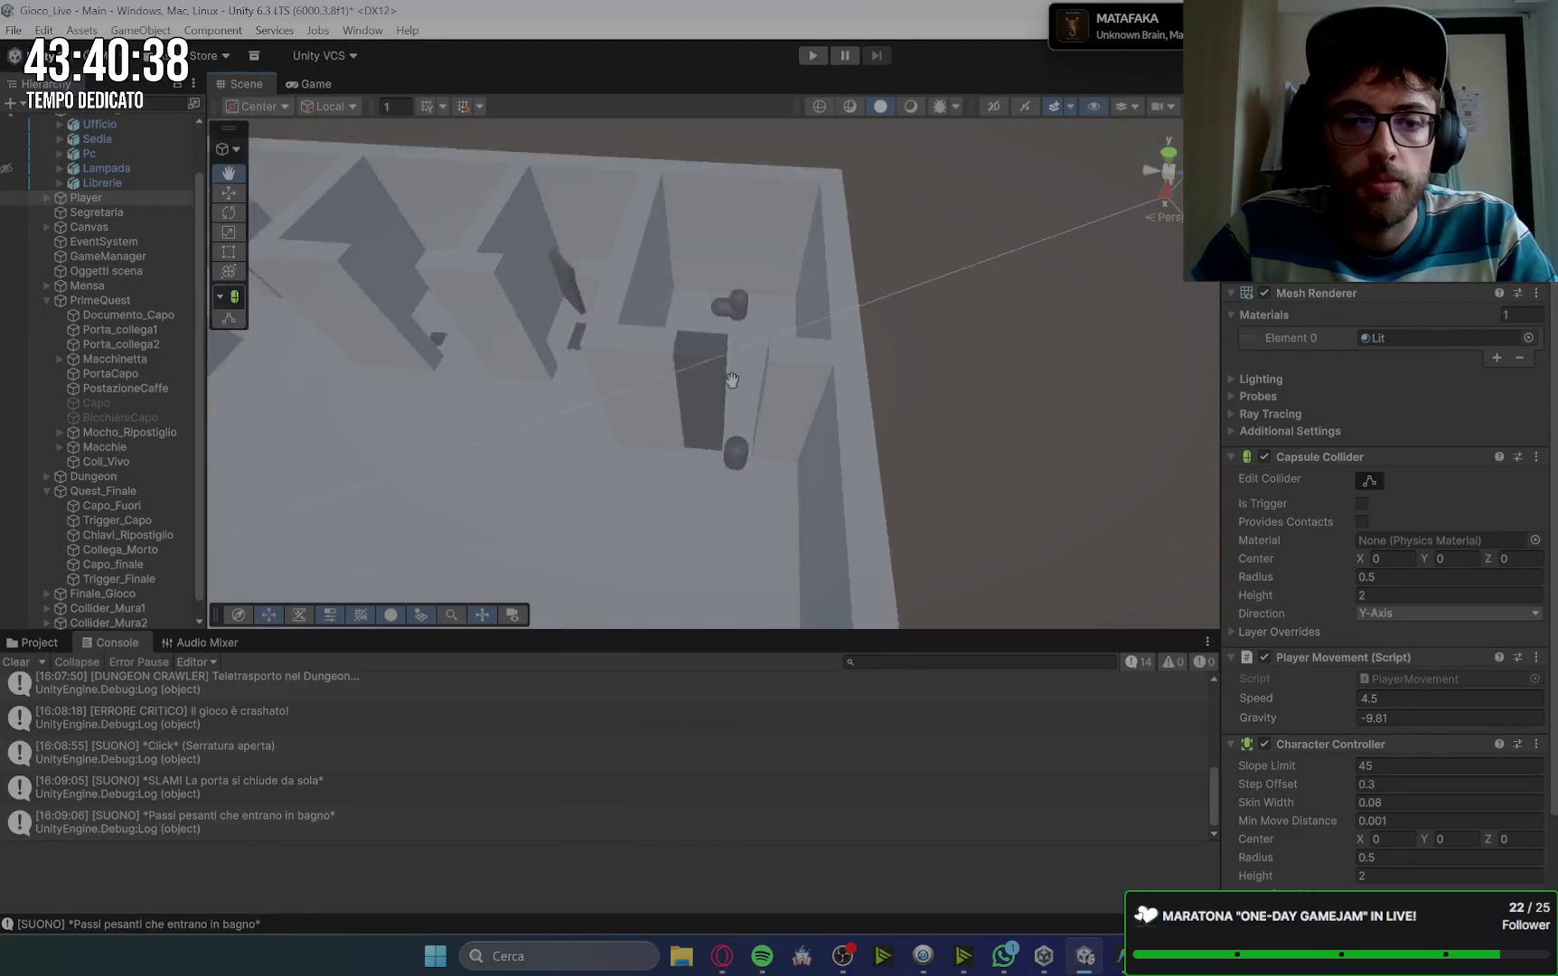
pyautogui.moveTo(732, 380)
pyautogui.mouseDown()
pyautogui.moveTo(891, 212)
pyautogui.moveTo(424, 328)
pyautogui.mouseUp()
pyautogui.scroll(-5, 809, 337)
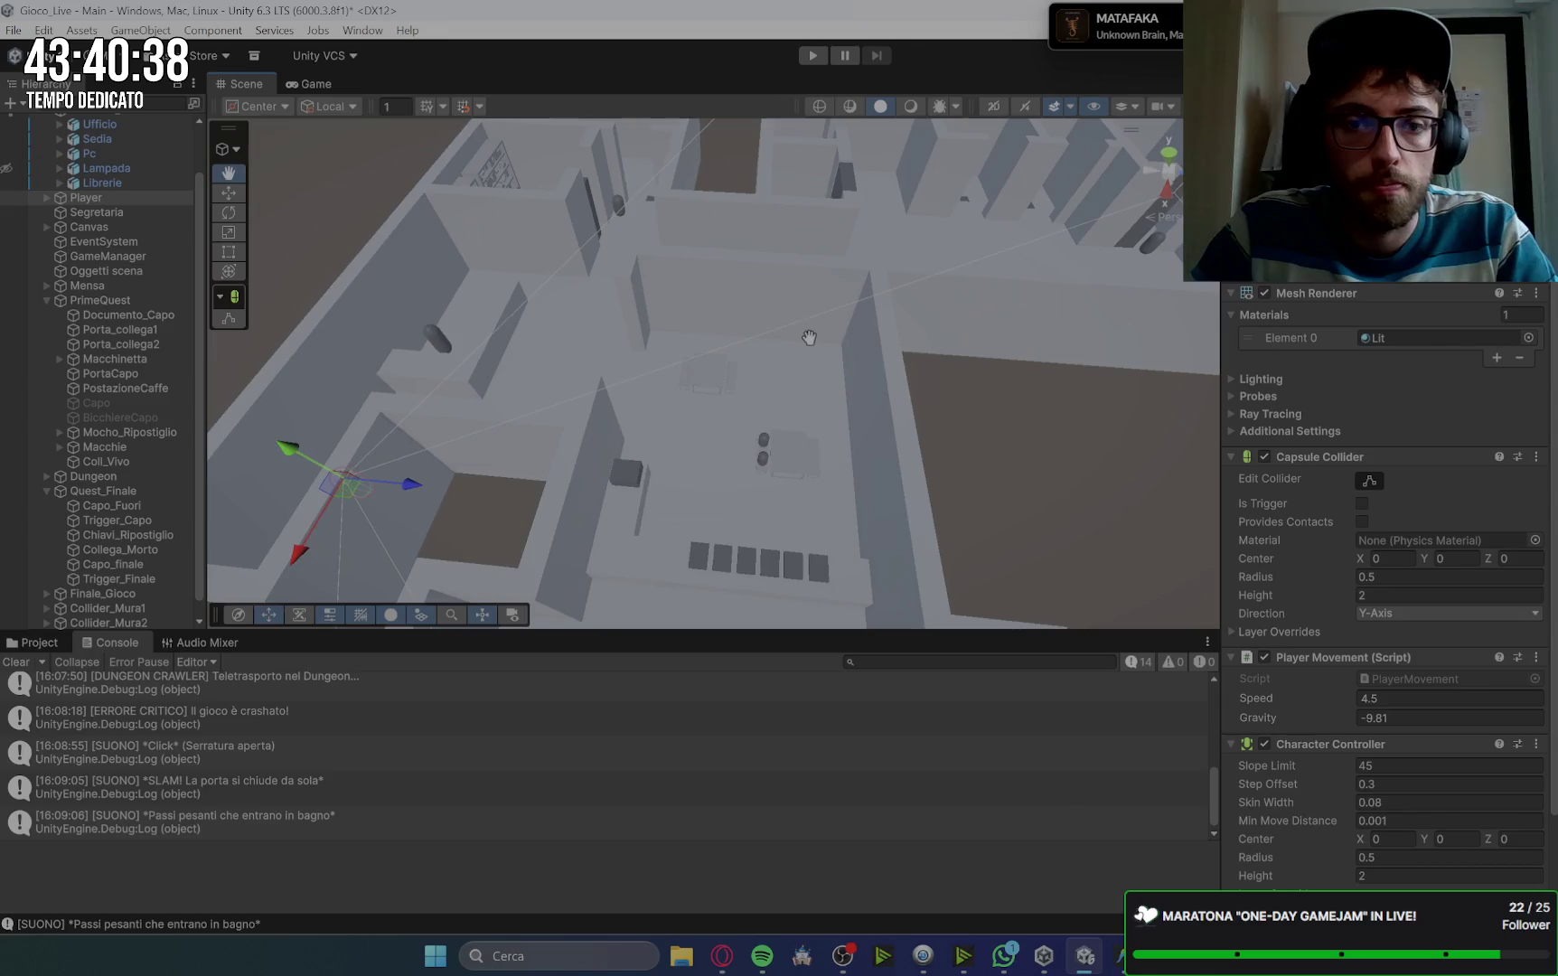
pyautogui.scroll(8, 839, 415)
pyautogui.click(795, 326)
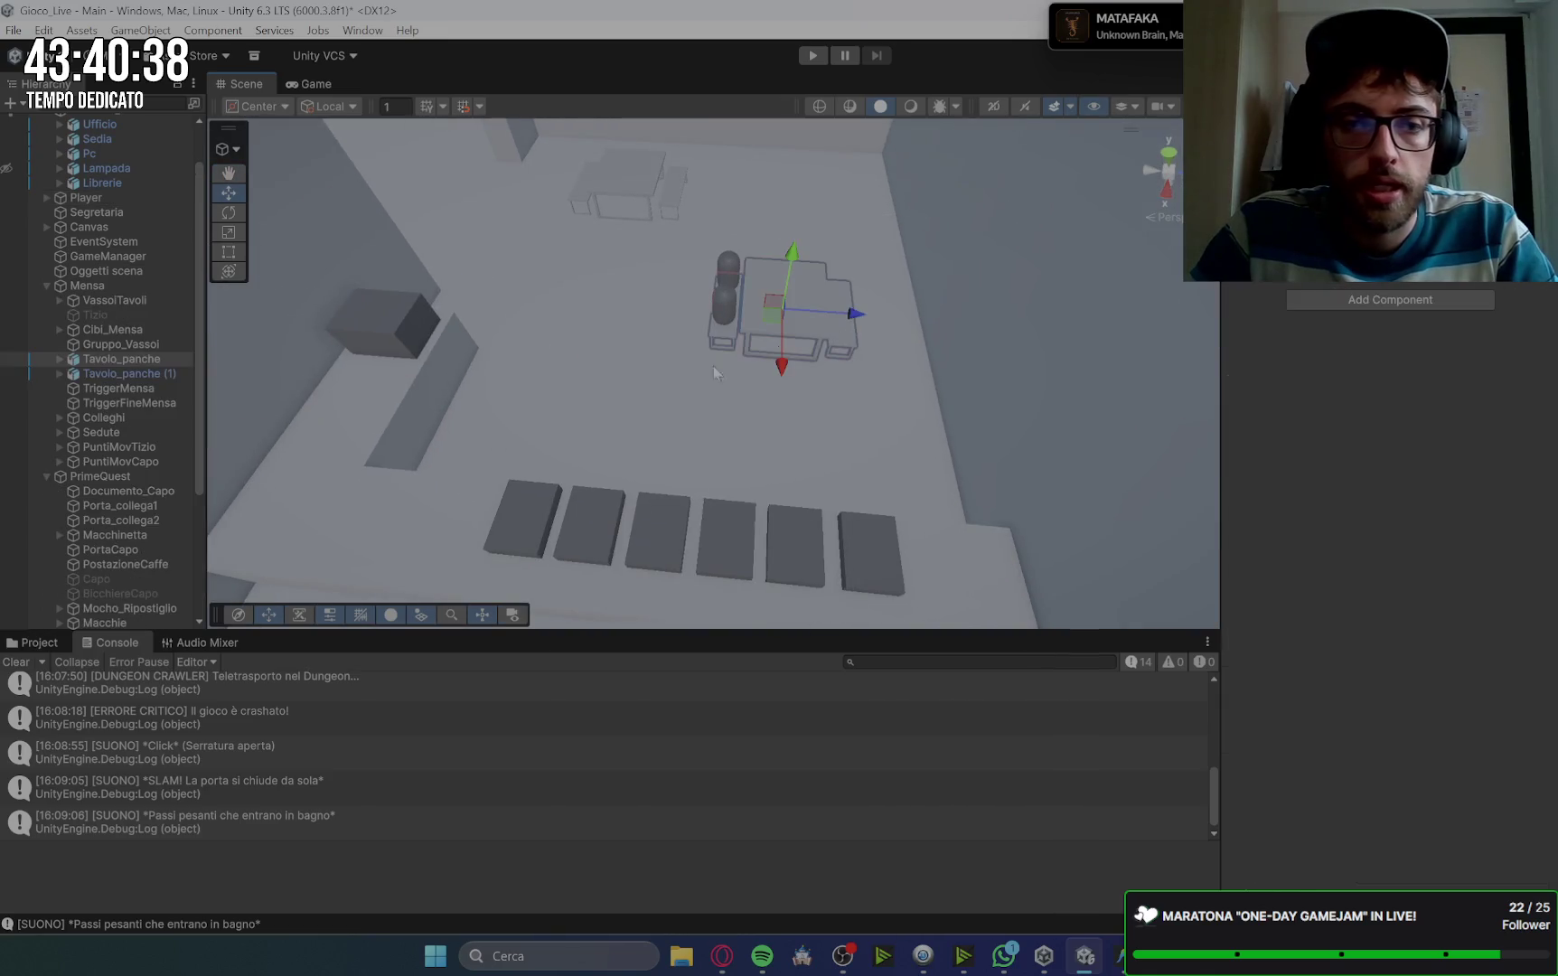
pyautogui.click(47, 286)
pyautogui.click(48, 285)
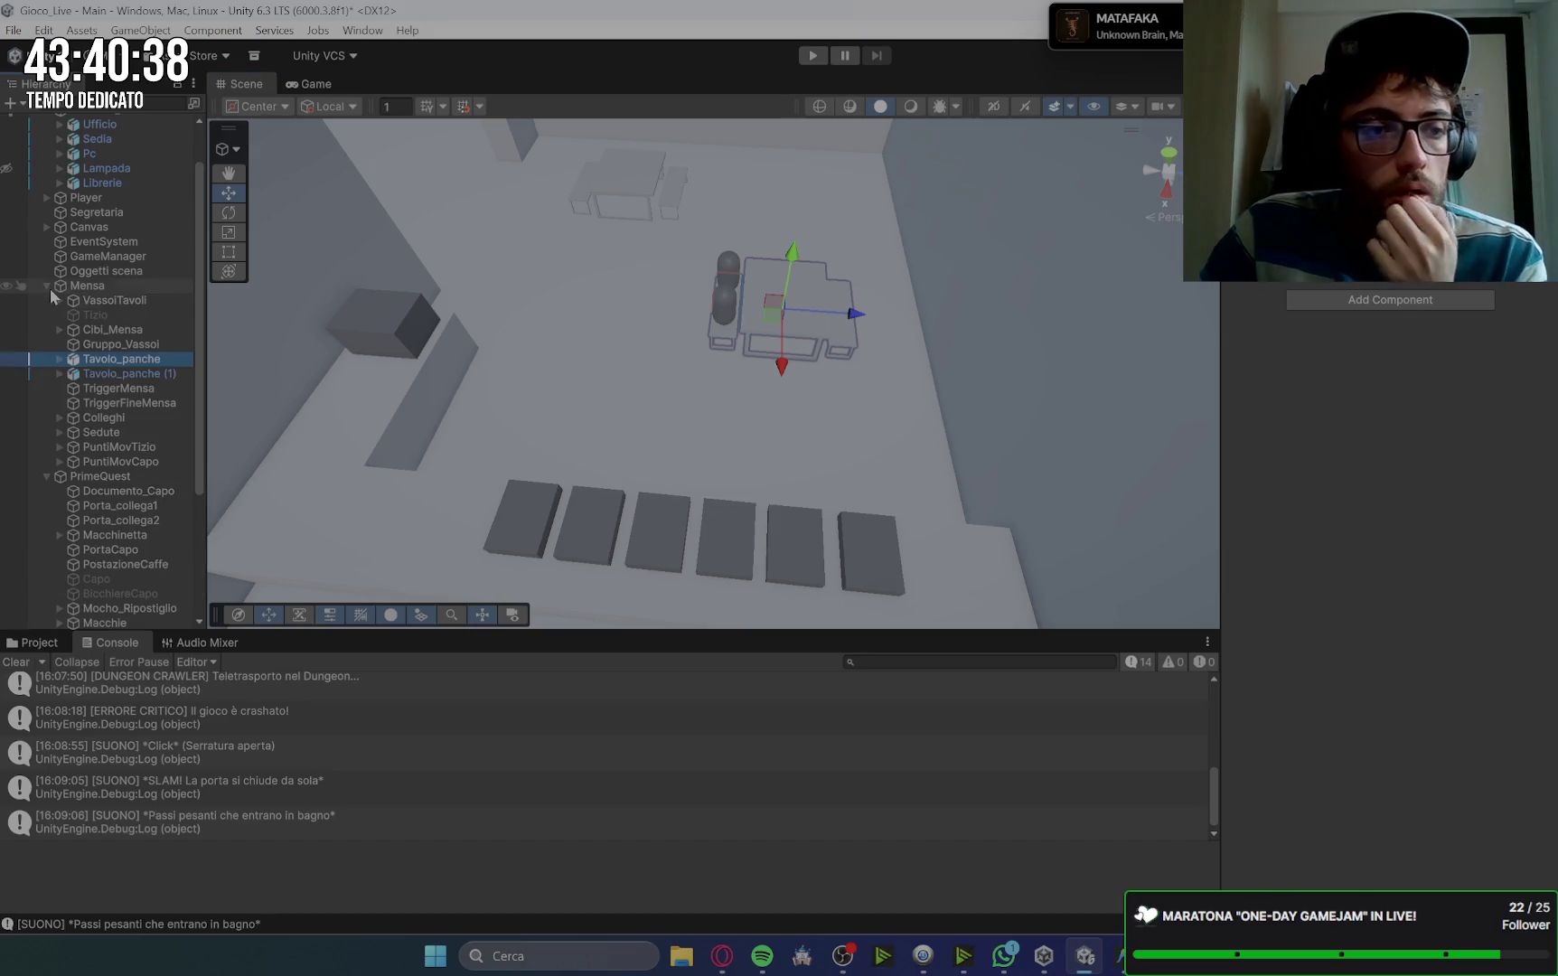
# Step: Expand Sedute, Seduta1 and Seduta1 (1), then inspect the POV2 and POV1 points
pyautogui.click(135, 432)
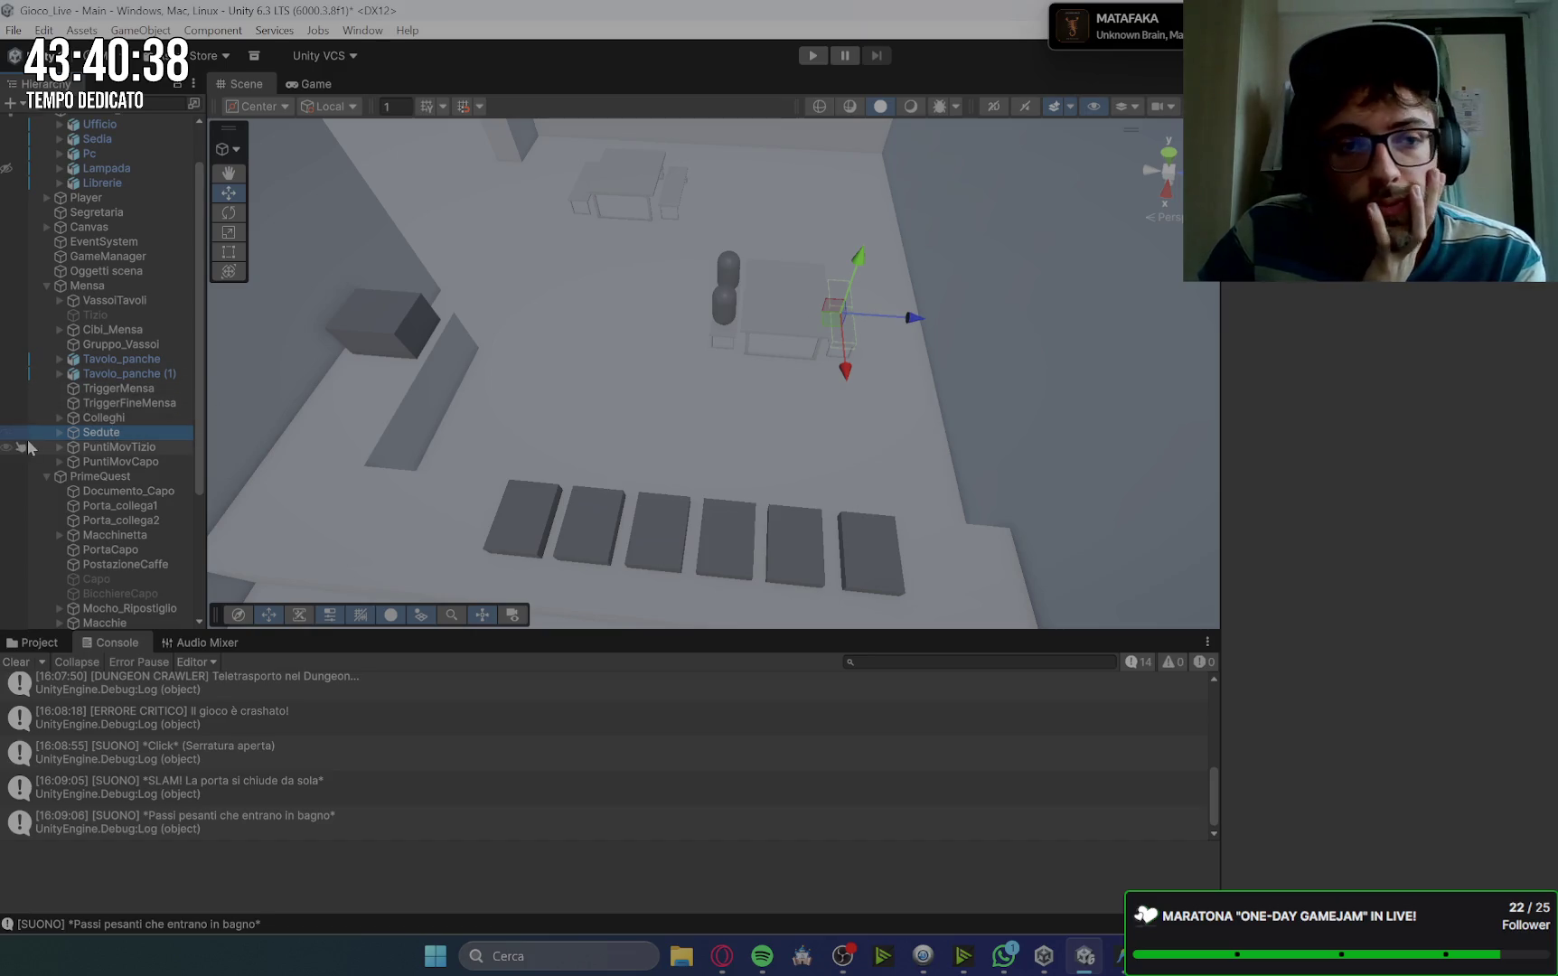
pyautogui.click(60, 434)
pyautogui.click(90, 446)
pyautogui.click(73, 446)
pyautogui.click(74, 476)
pyautogui.click(125, 462)
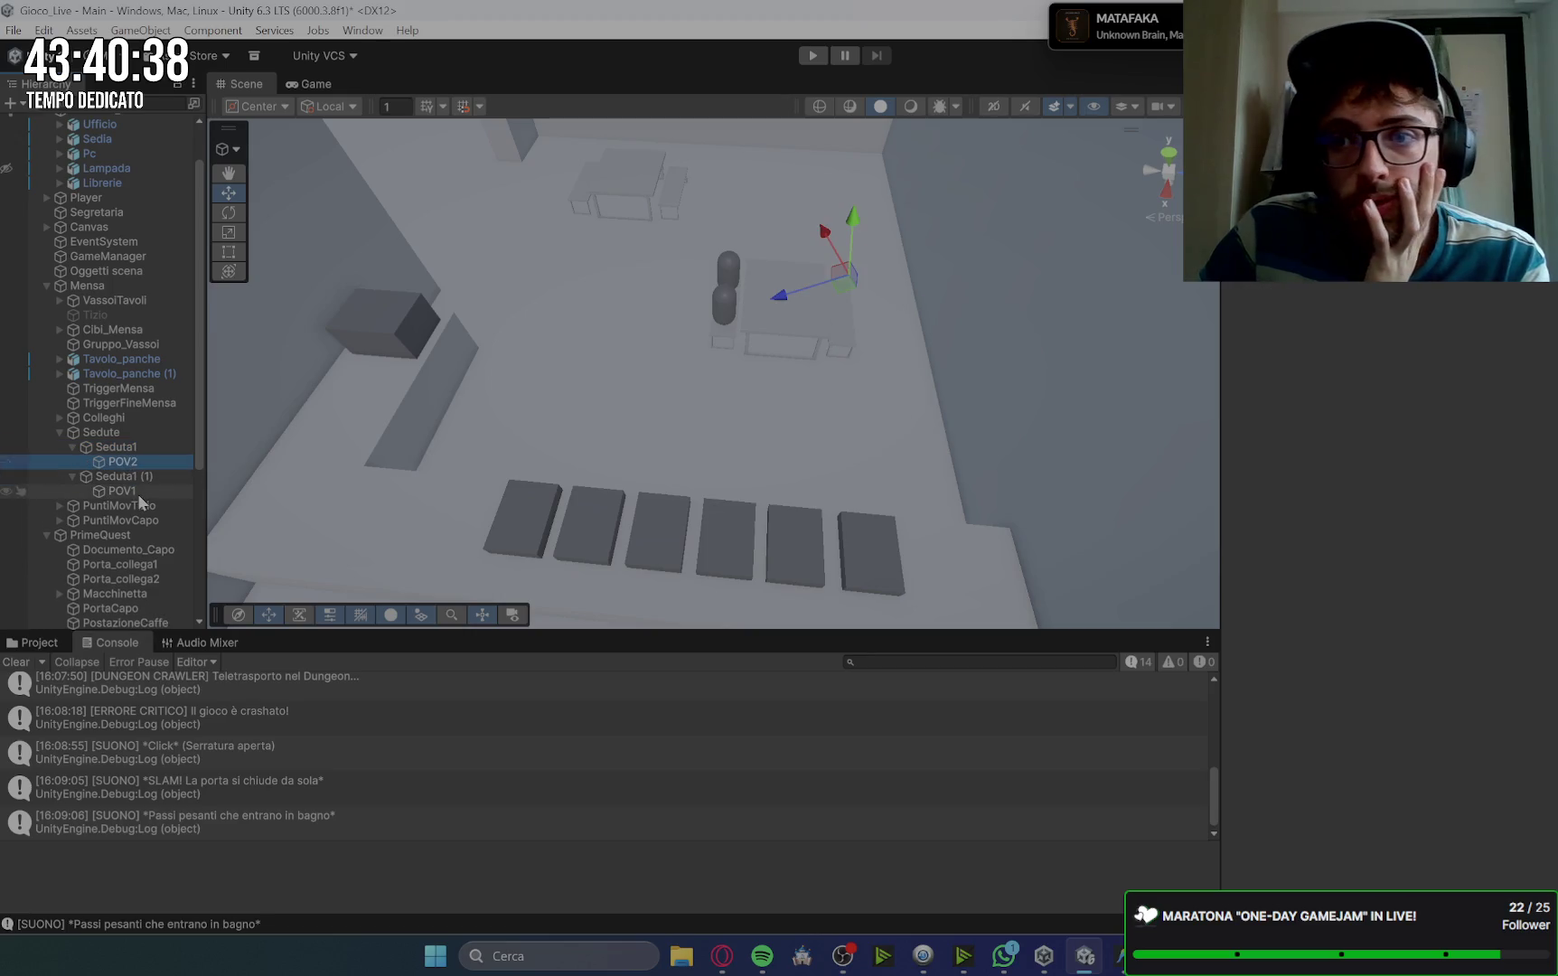
pyautogui.click(124, 492)
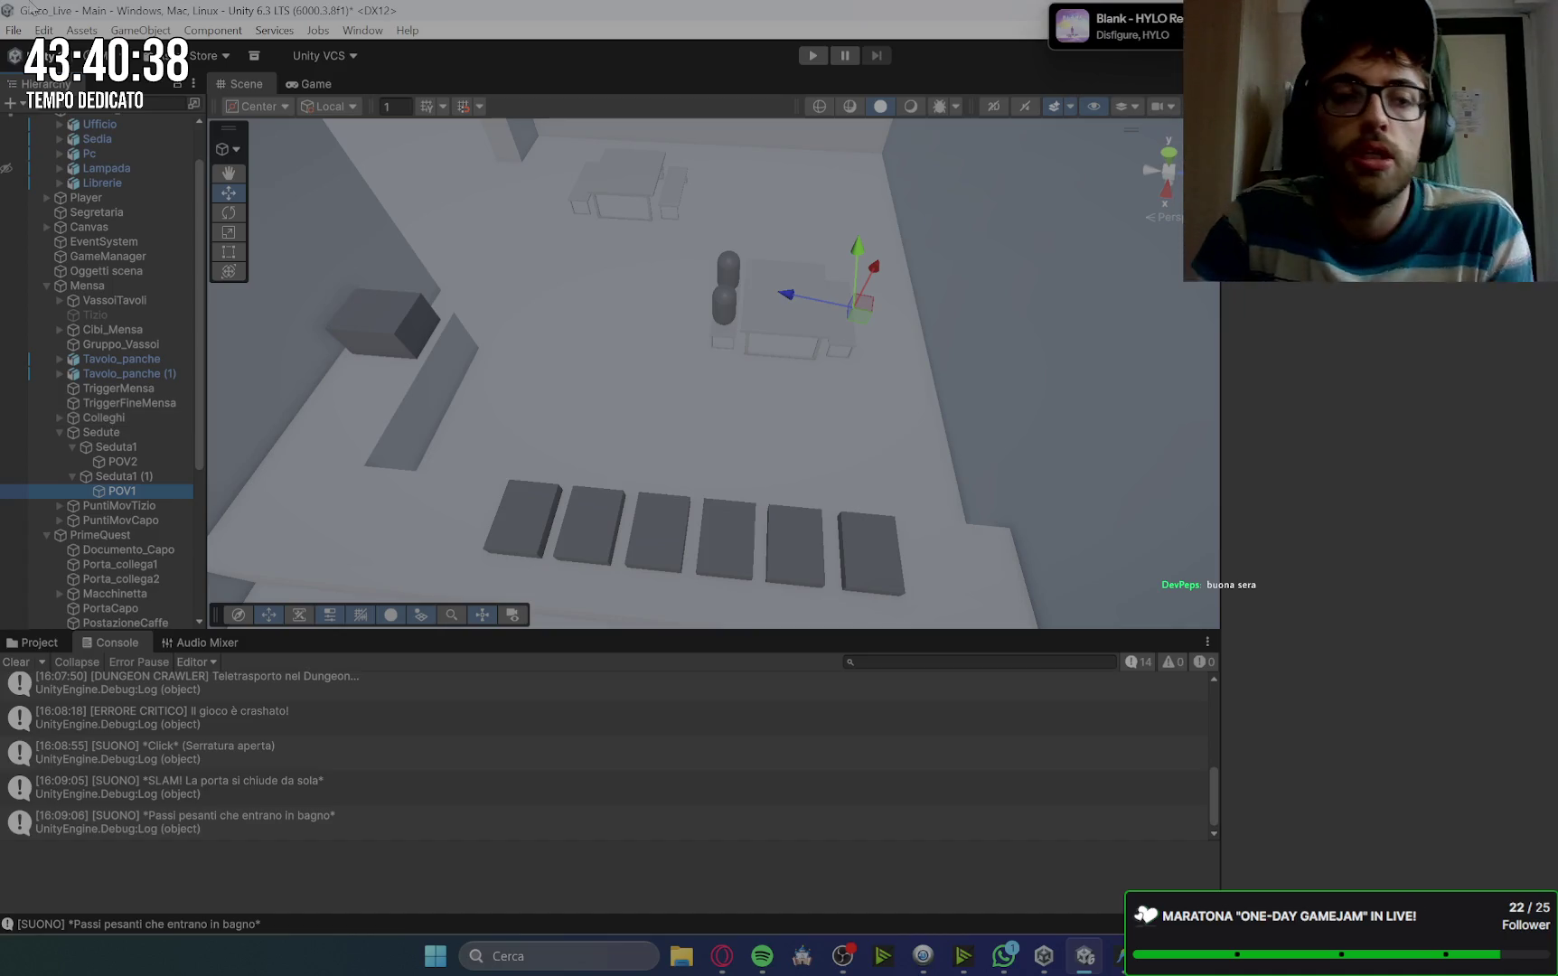
pyautogui.click(138, 507)
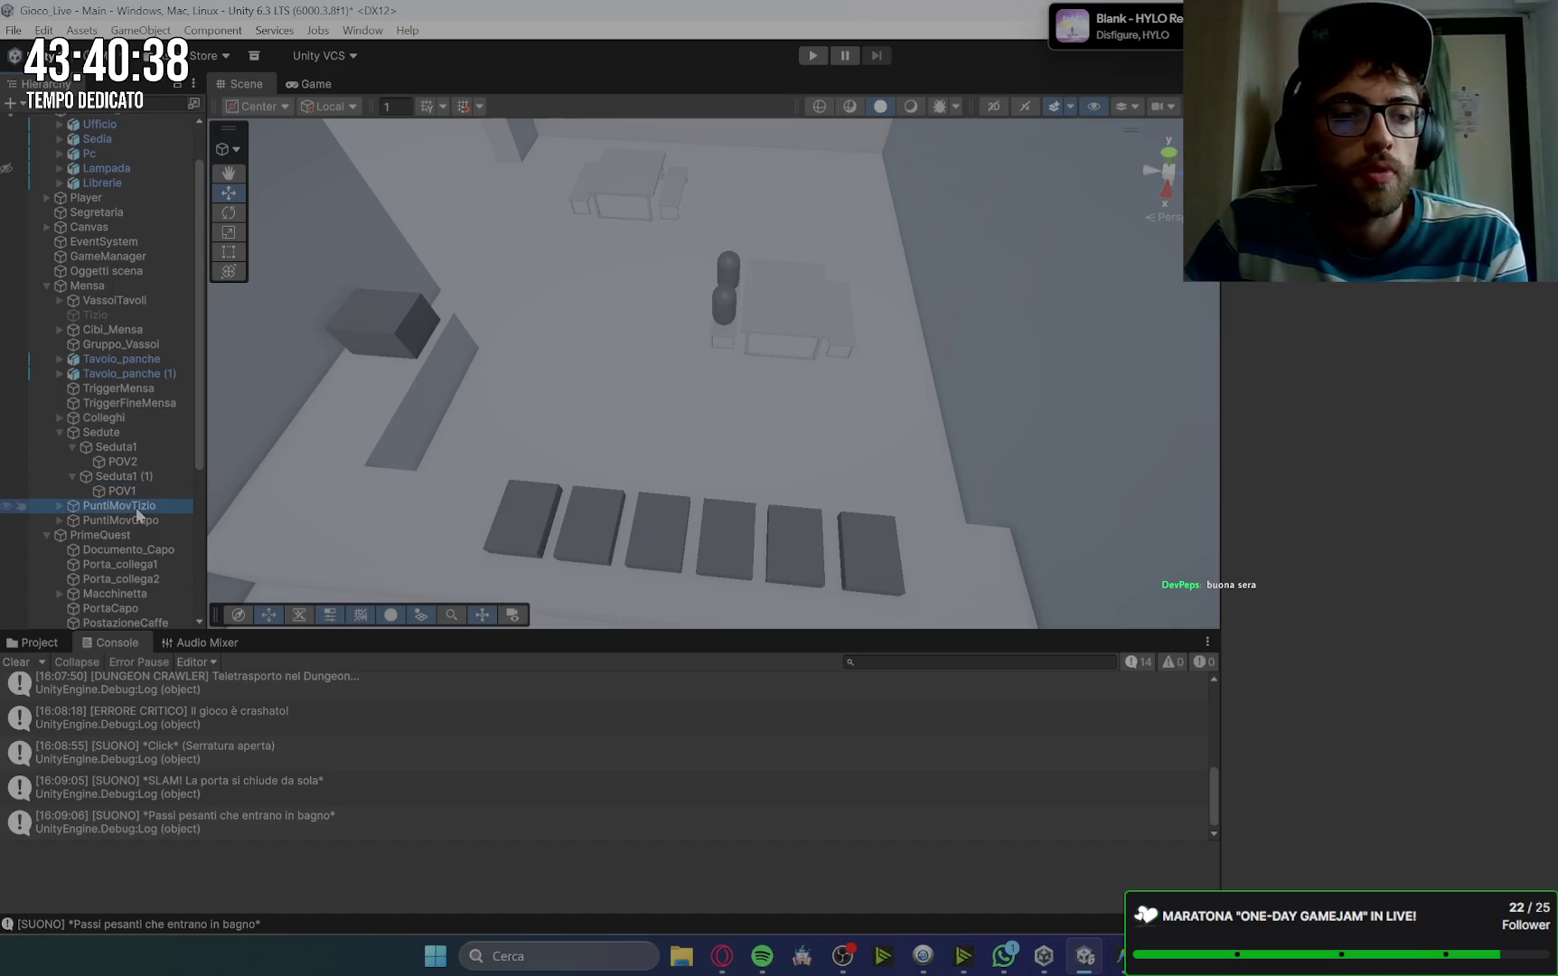
pyautogui.click(131, 494)
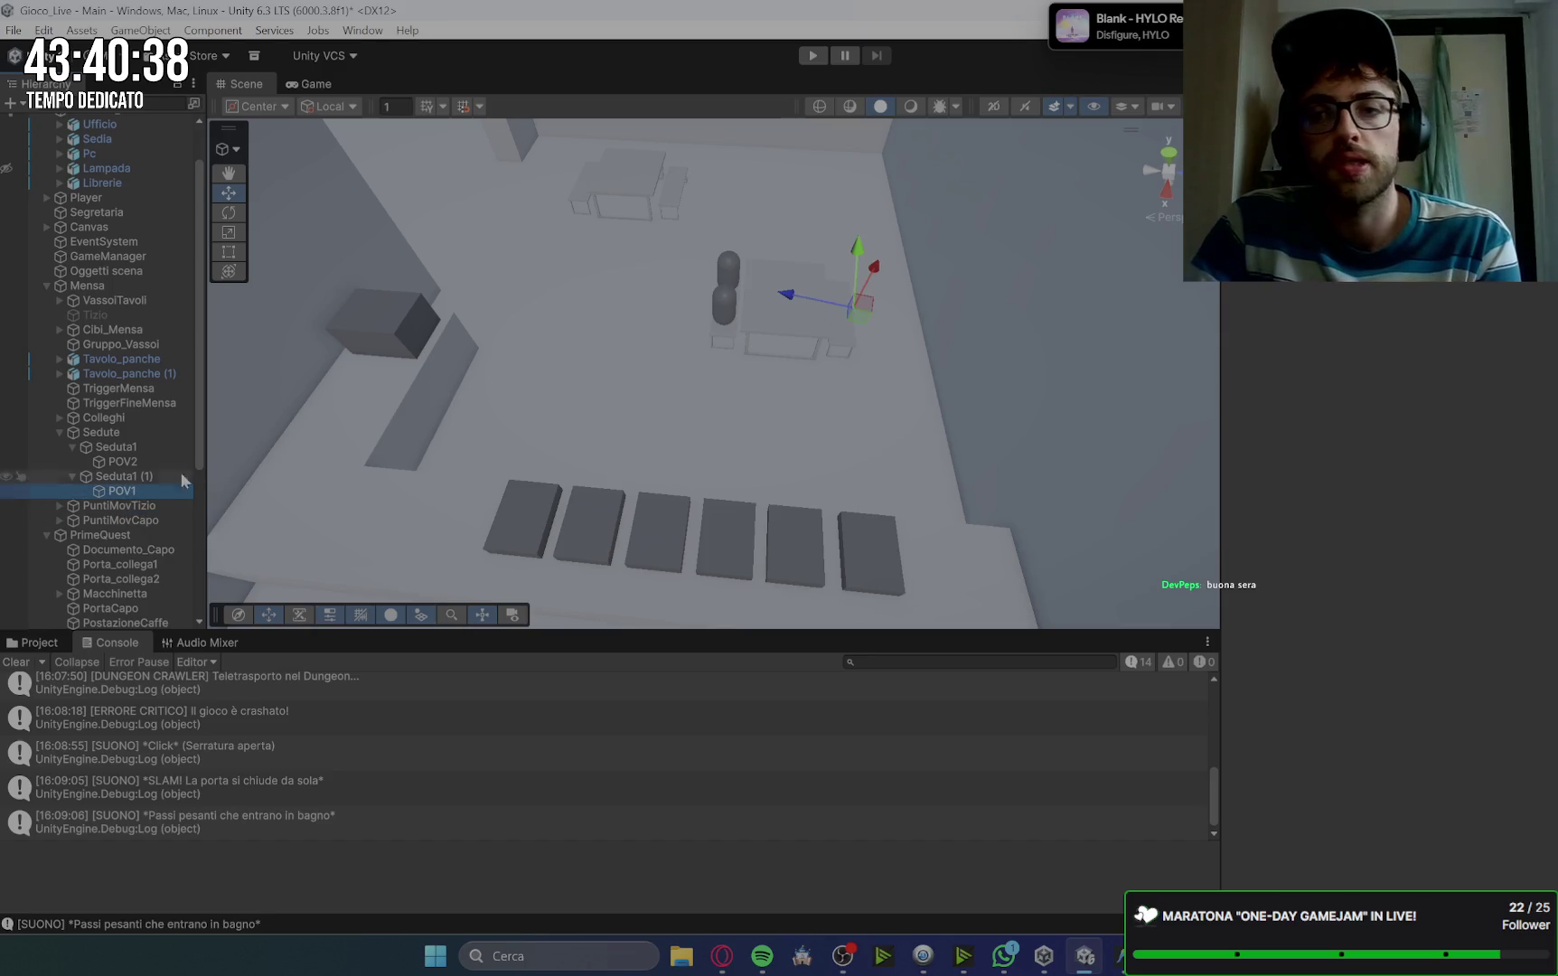
pyautogui.click(141, 448)
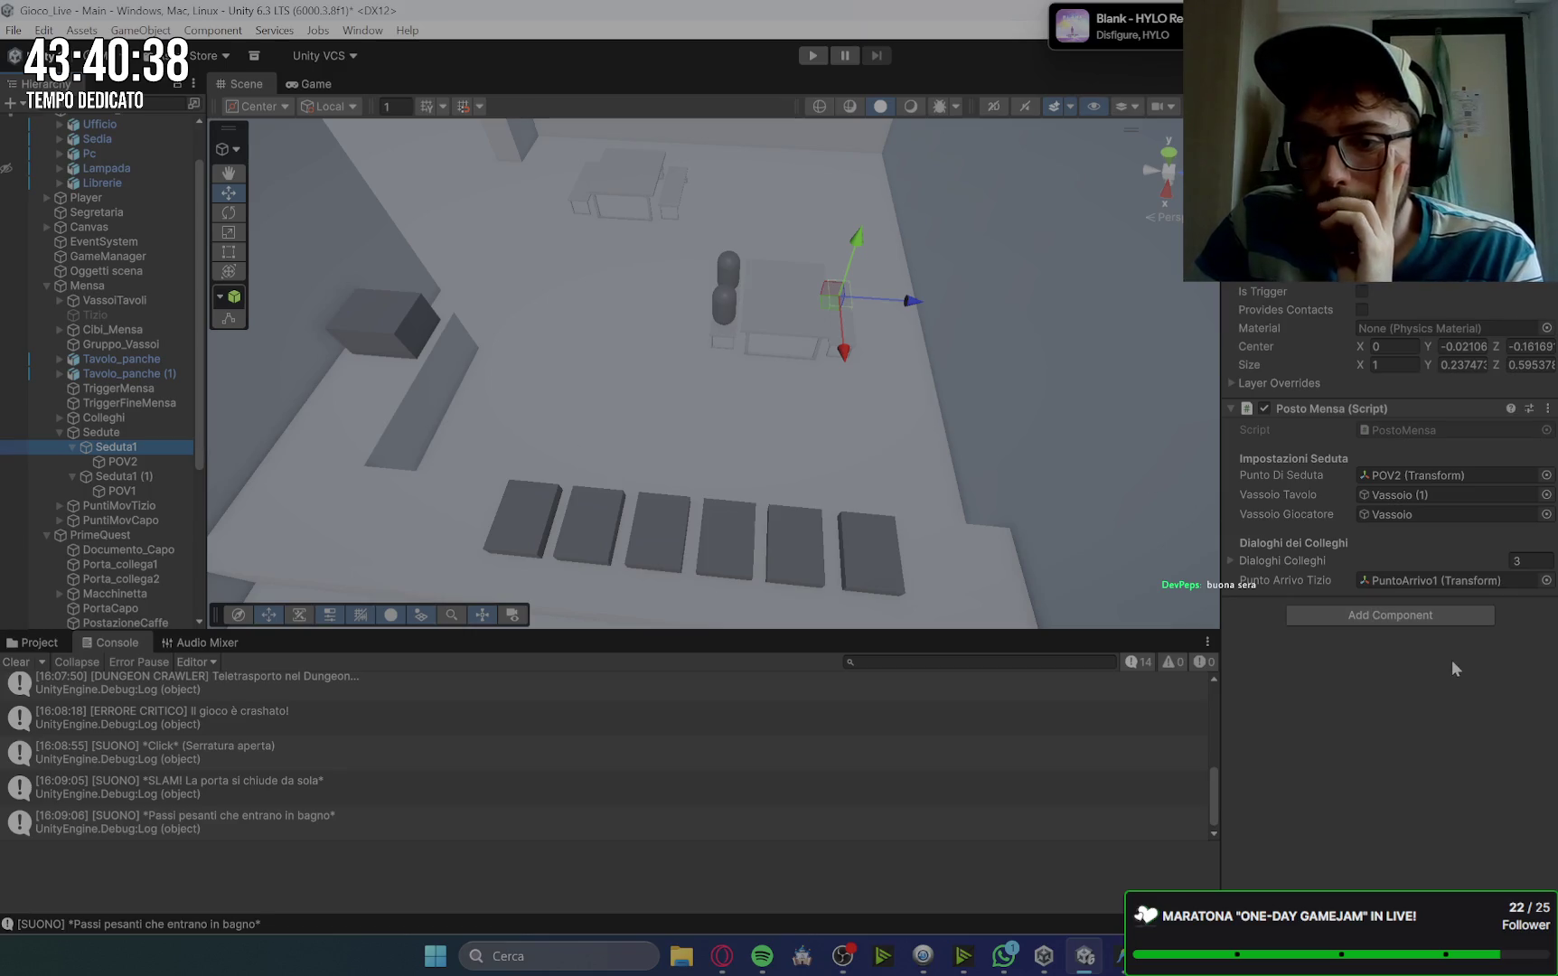
pyautogui.moveTo(1239, 560)
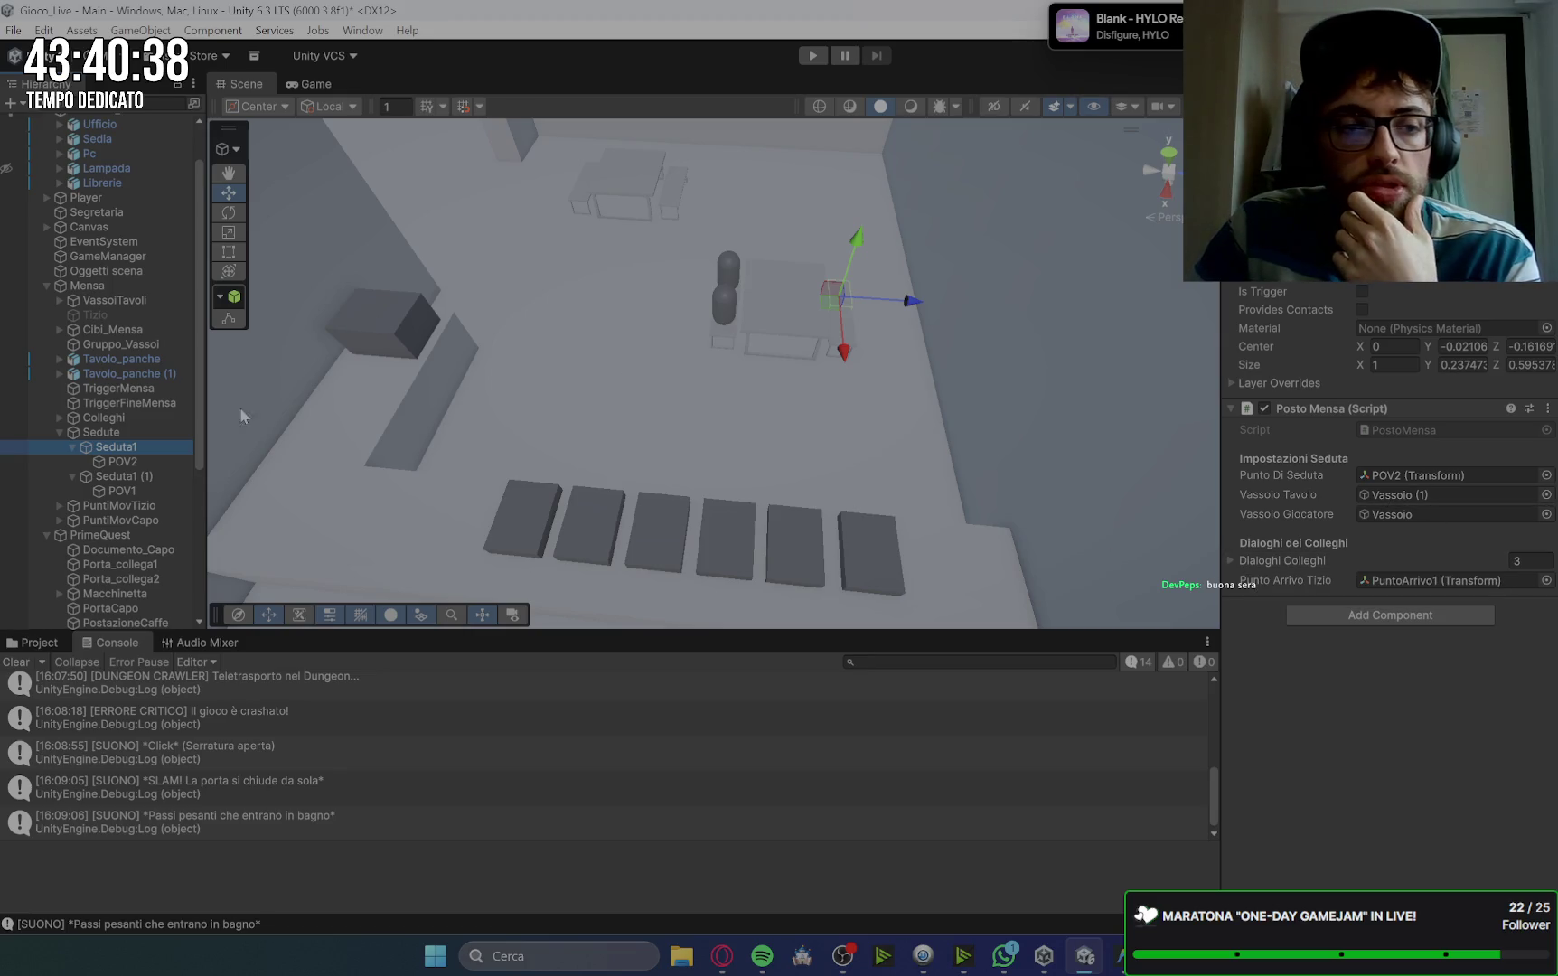
pyautogui.click(123, 462)
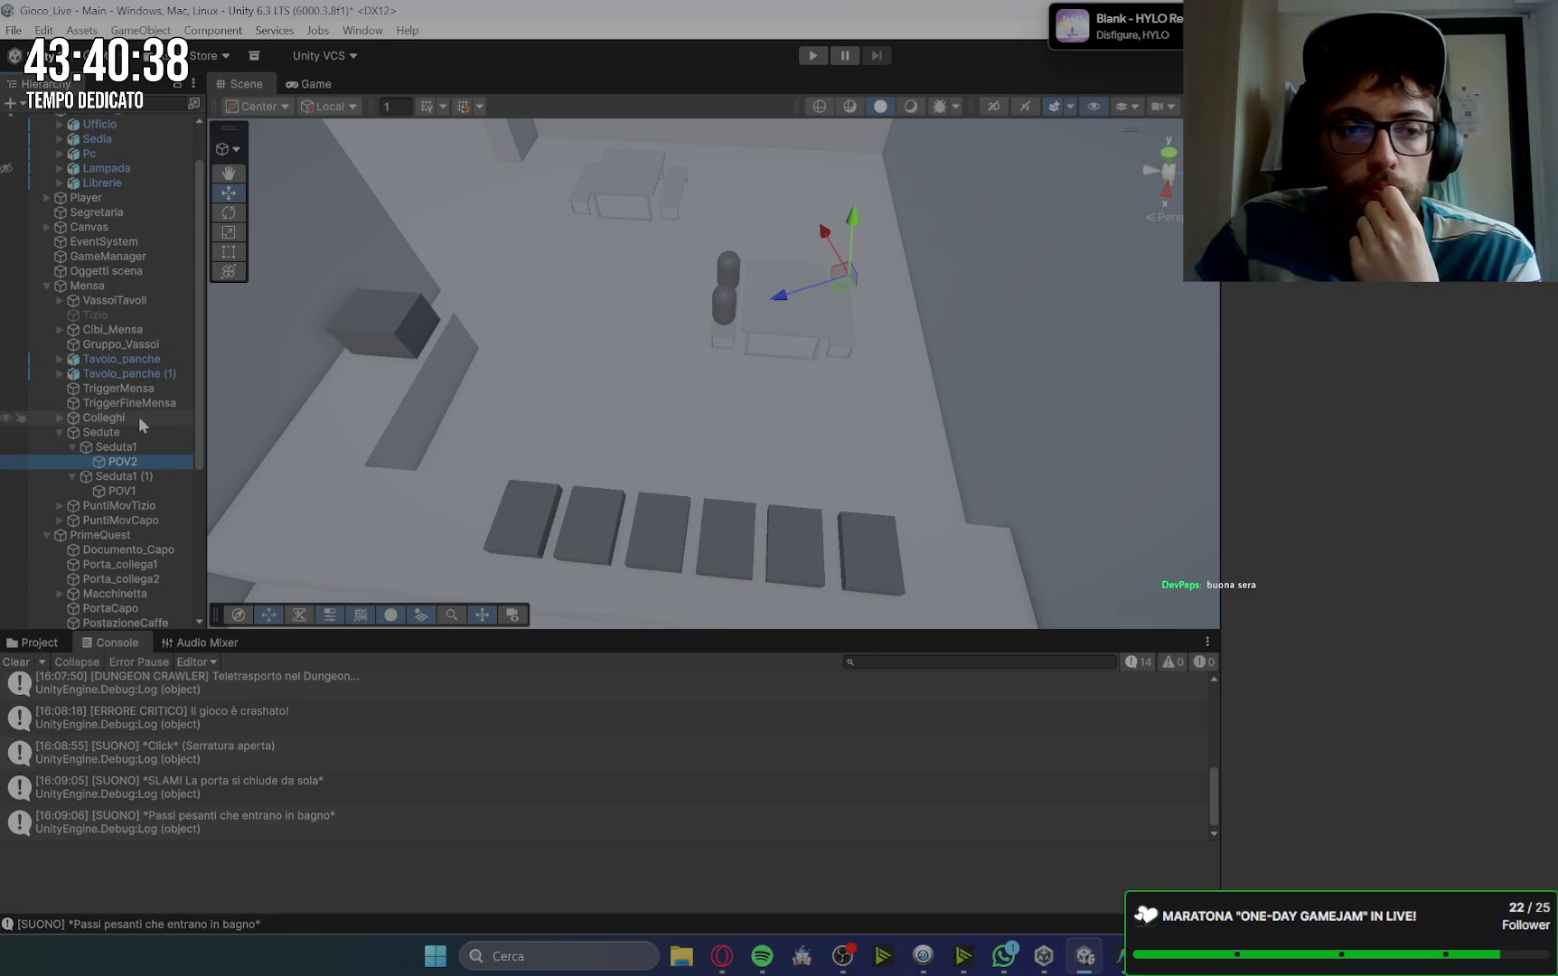
pyautogui.click(135, 435)
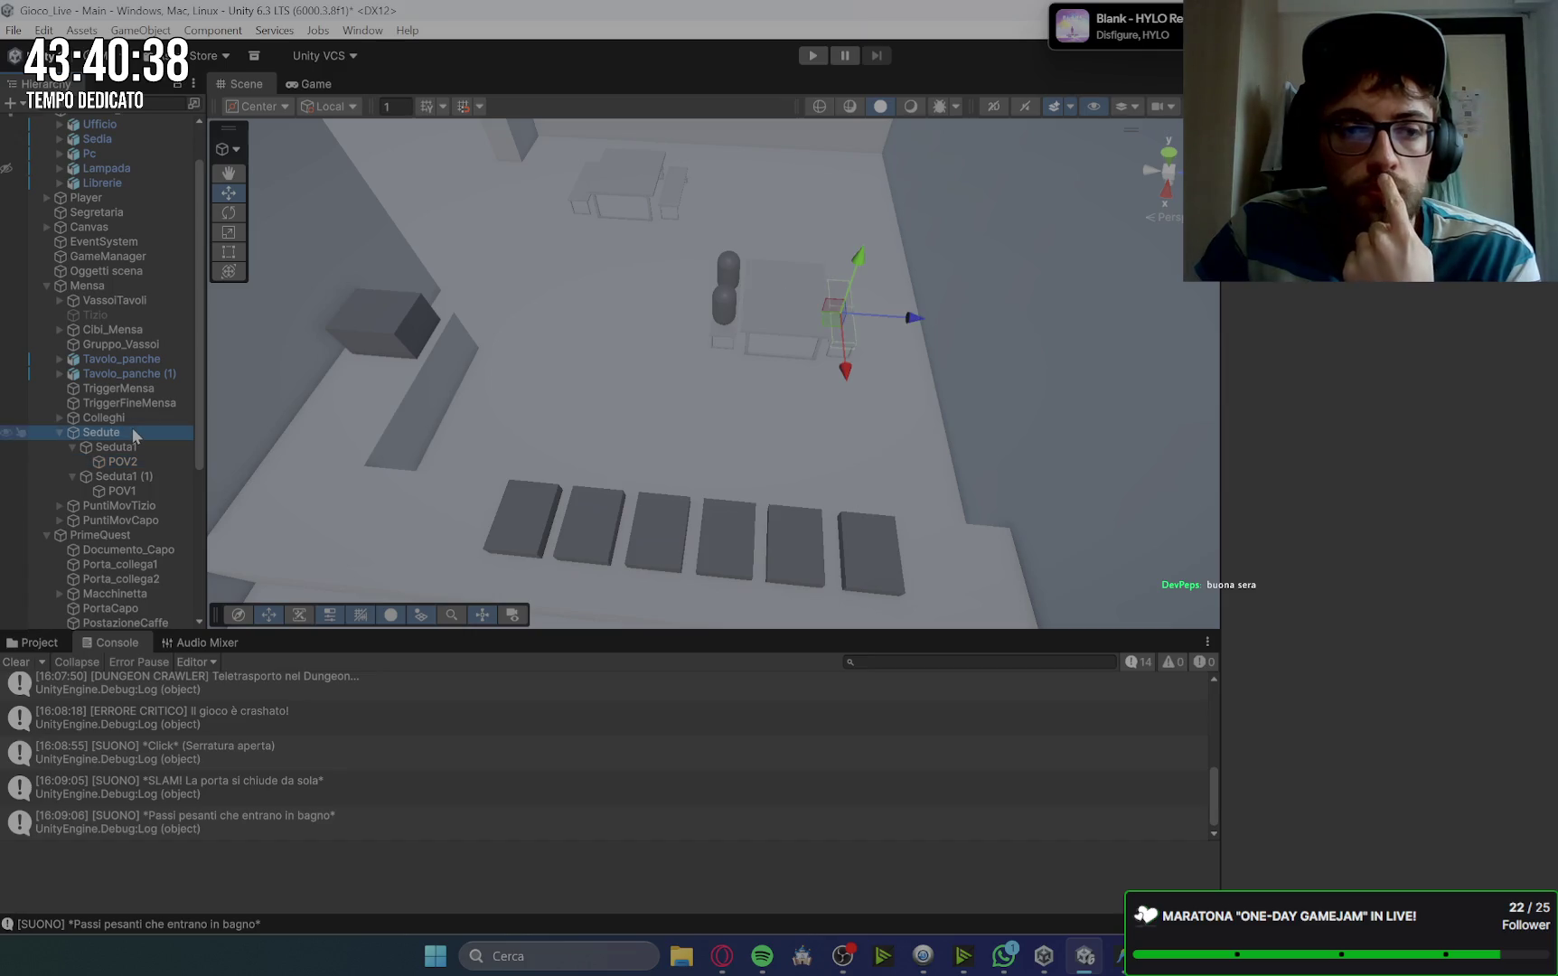
pyautogui.click(127, 290)
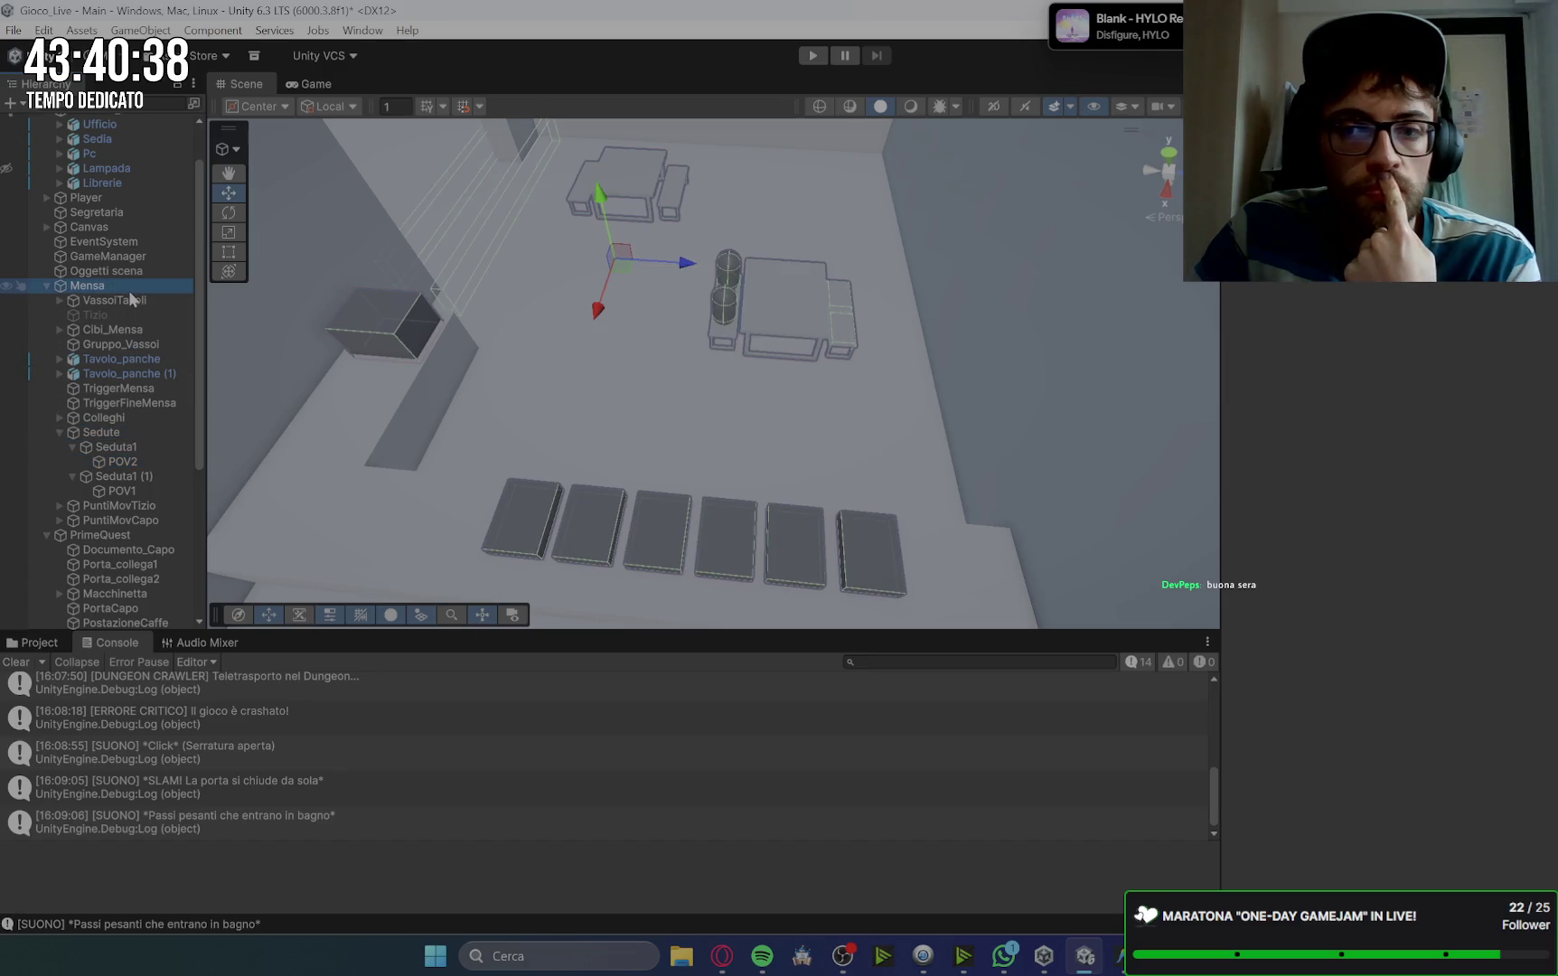
pyautogui.click(128, 301)
pyautogui.click(136, 346)
pyautogui.press('Up')
pyautogui.click(144, 389)
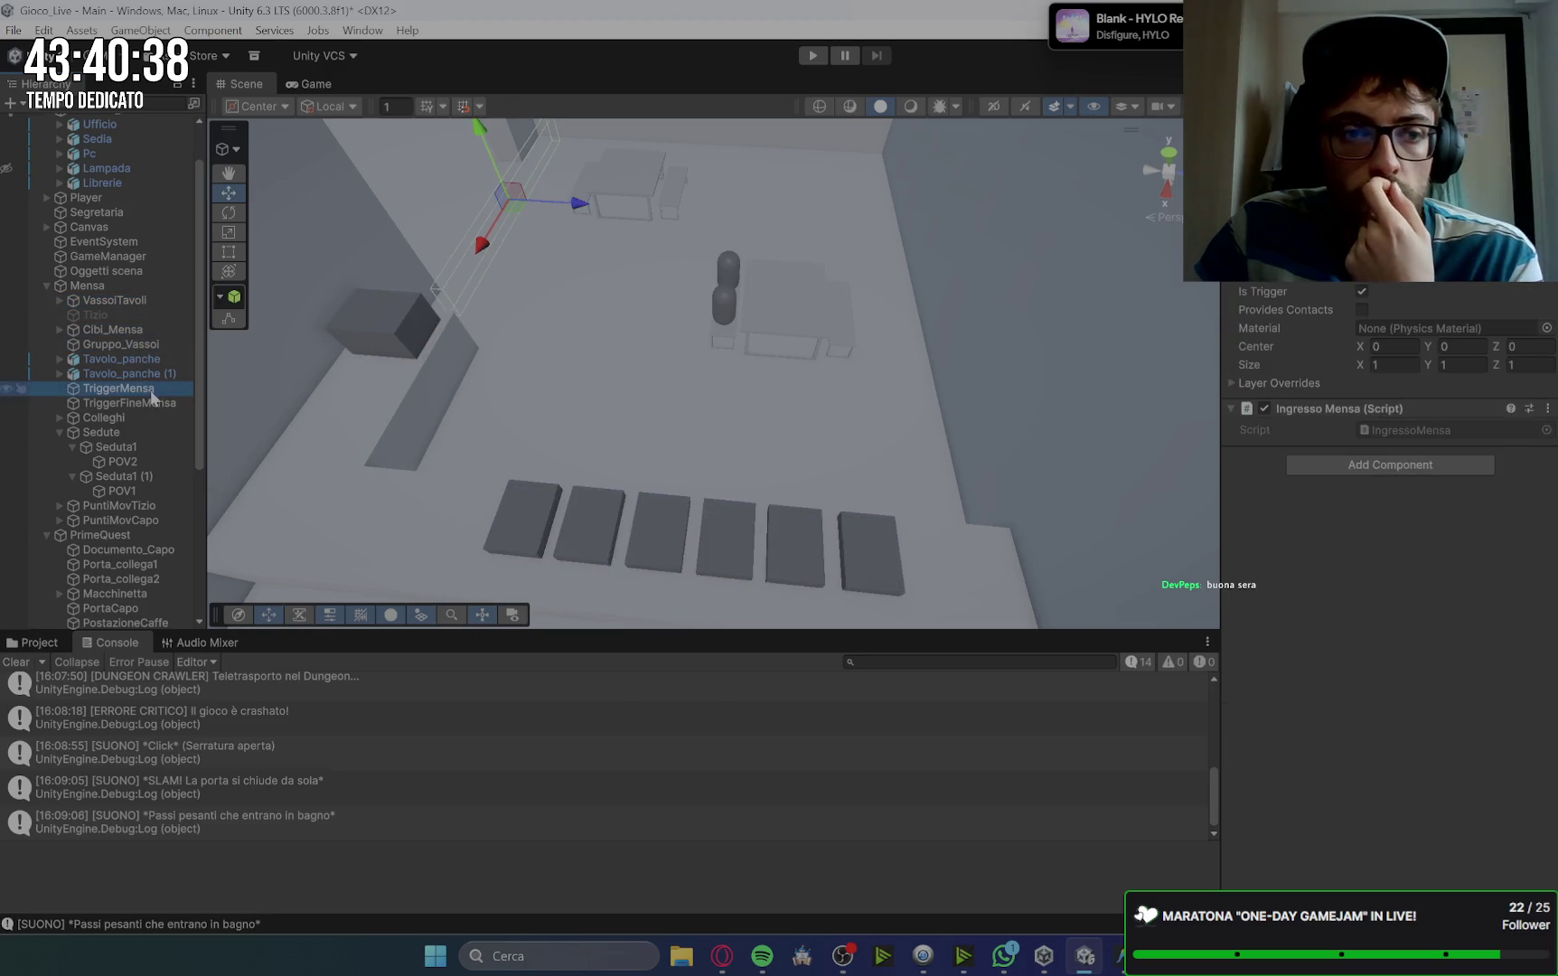
pyautogui.click(154, 405)
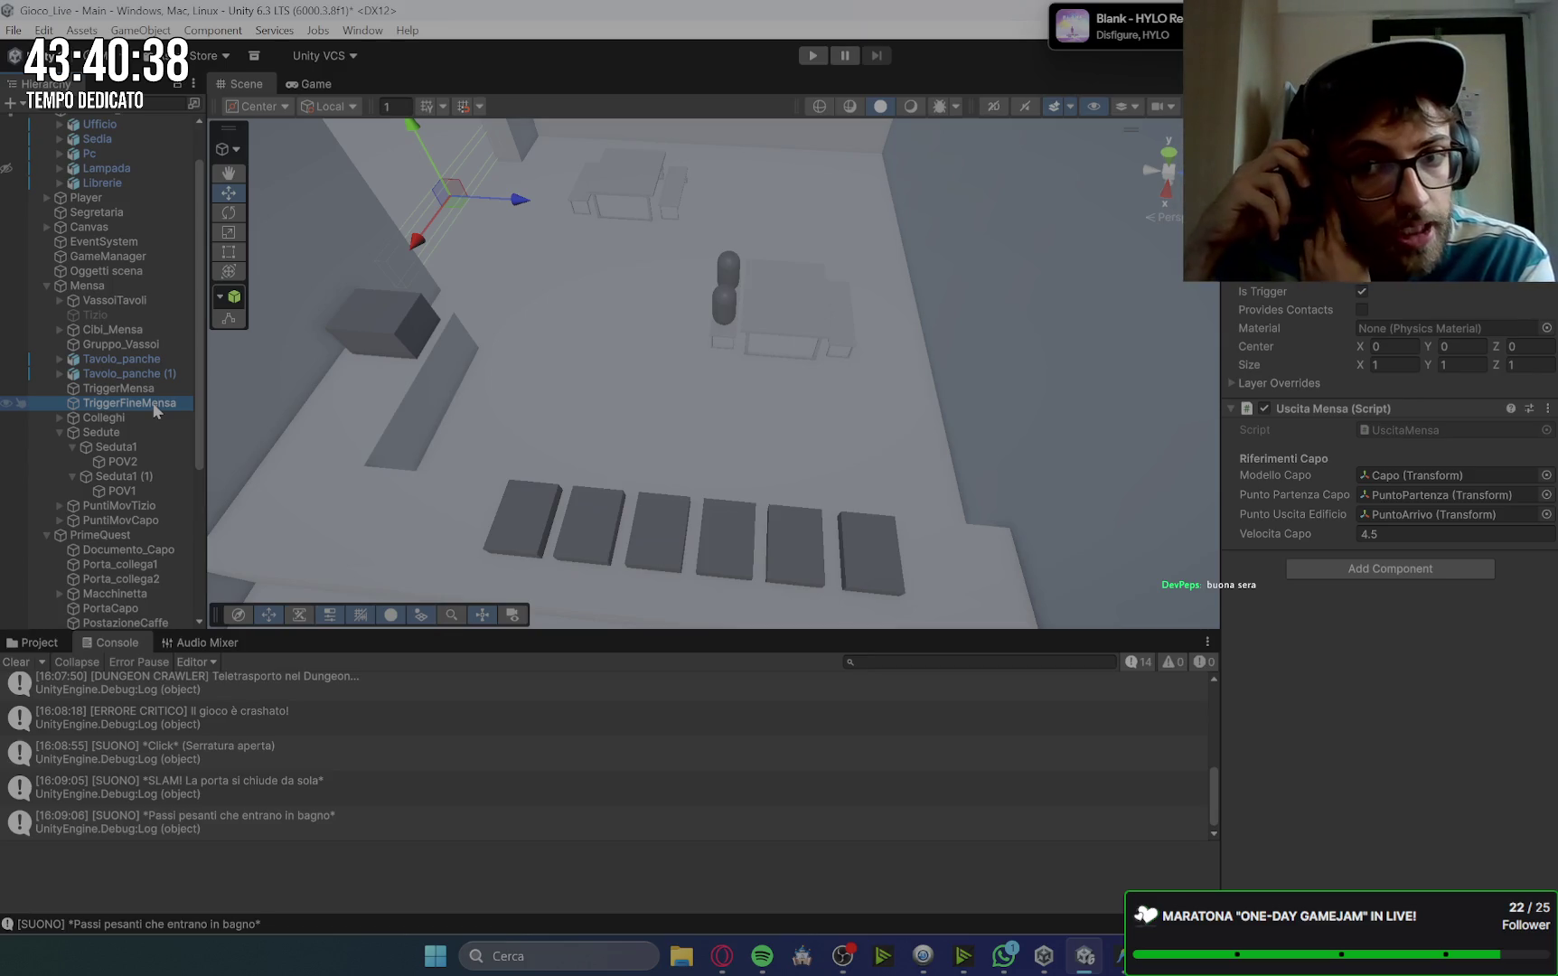
pyautogui.click(130, 419)
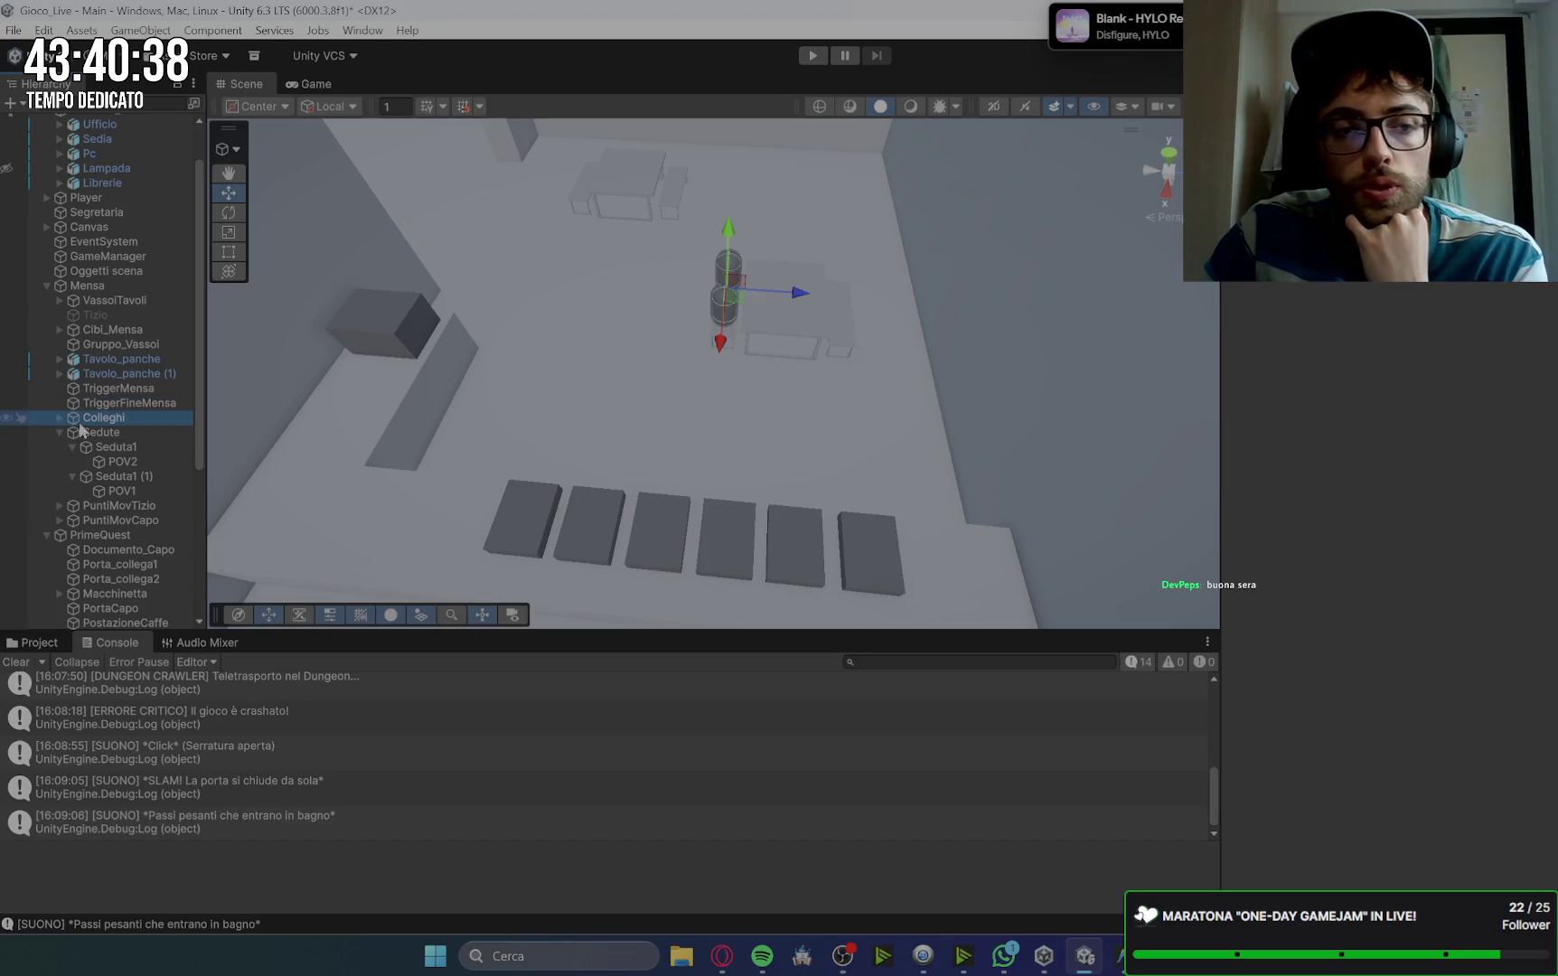
# Step: Inspect Capsule (1) in the Colleghi group, then clear the Console log
pyautogui.click(60, 417)
pyautogui.click(127, 447)
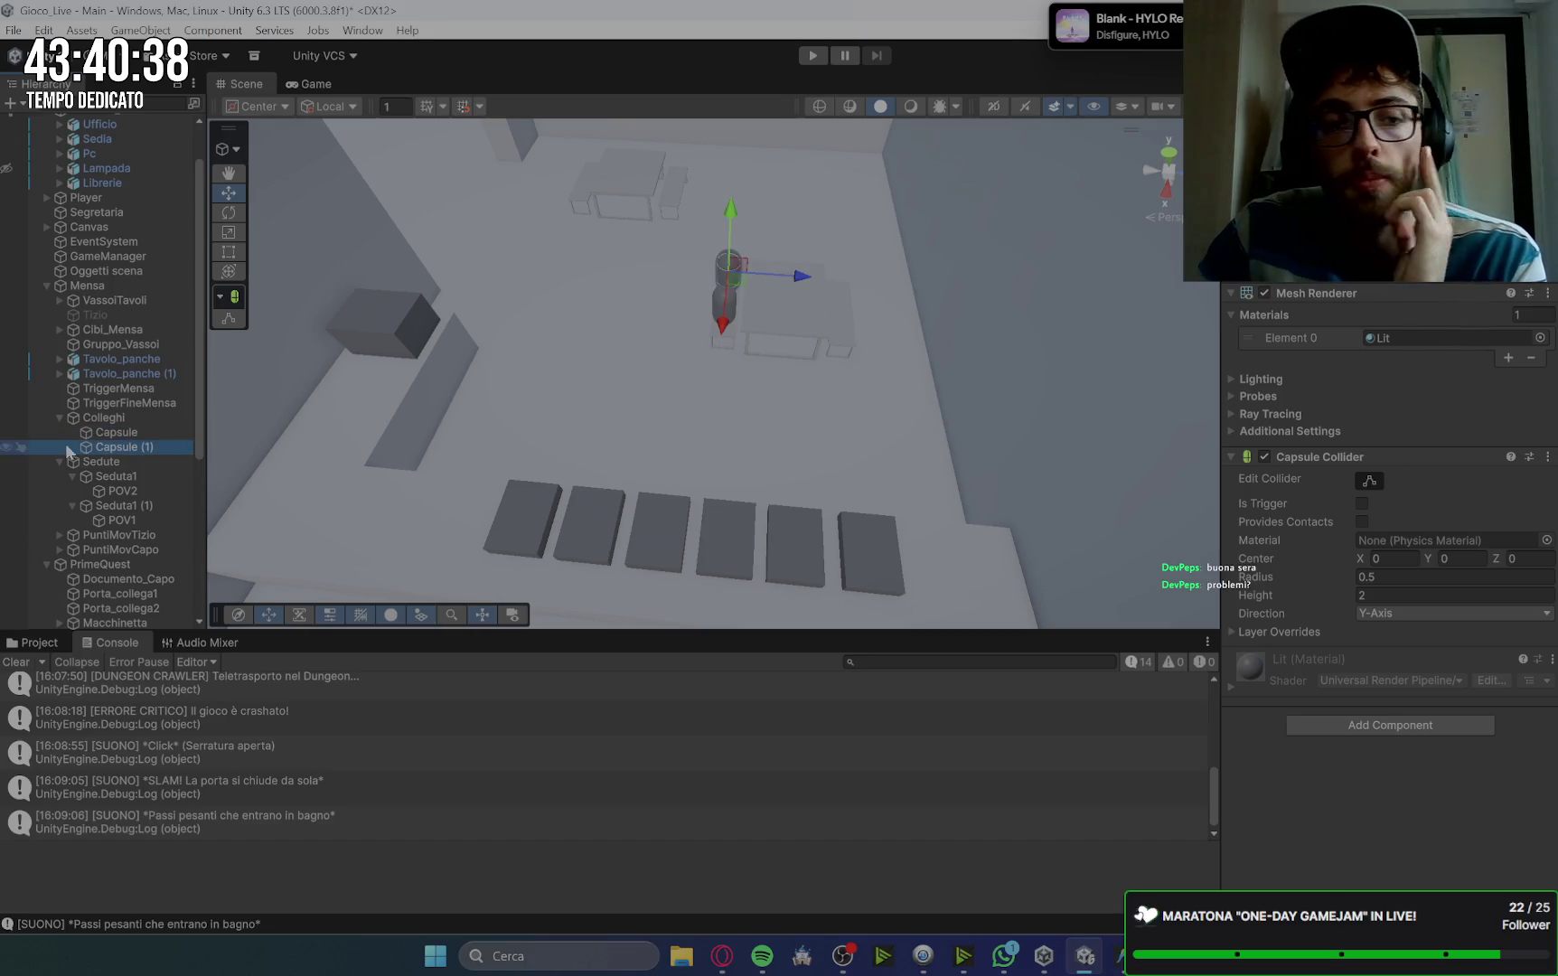
pyautogui.click(58, 418)
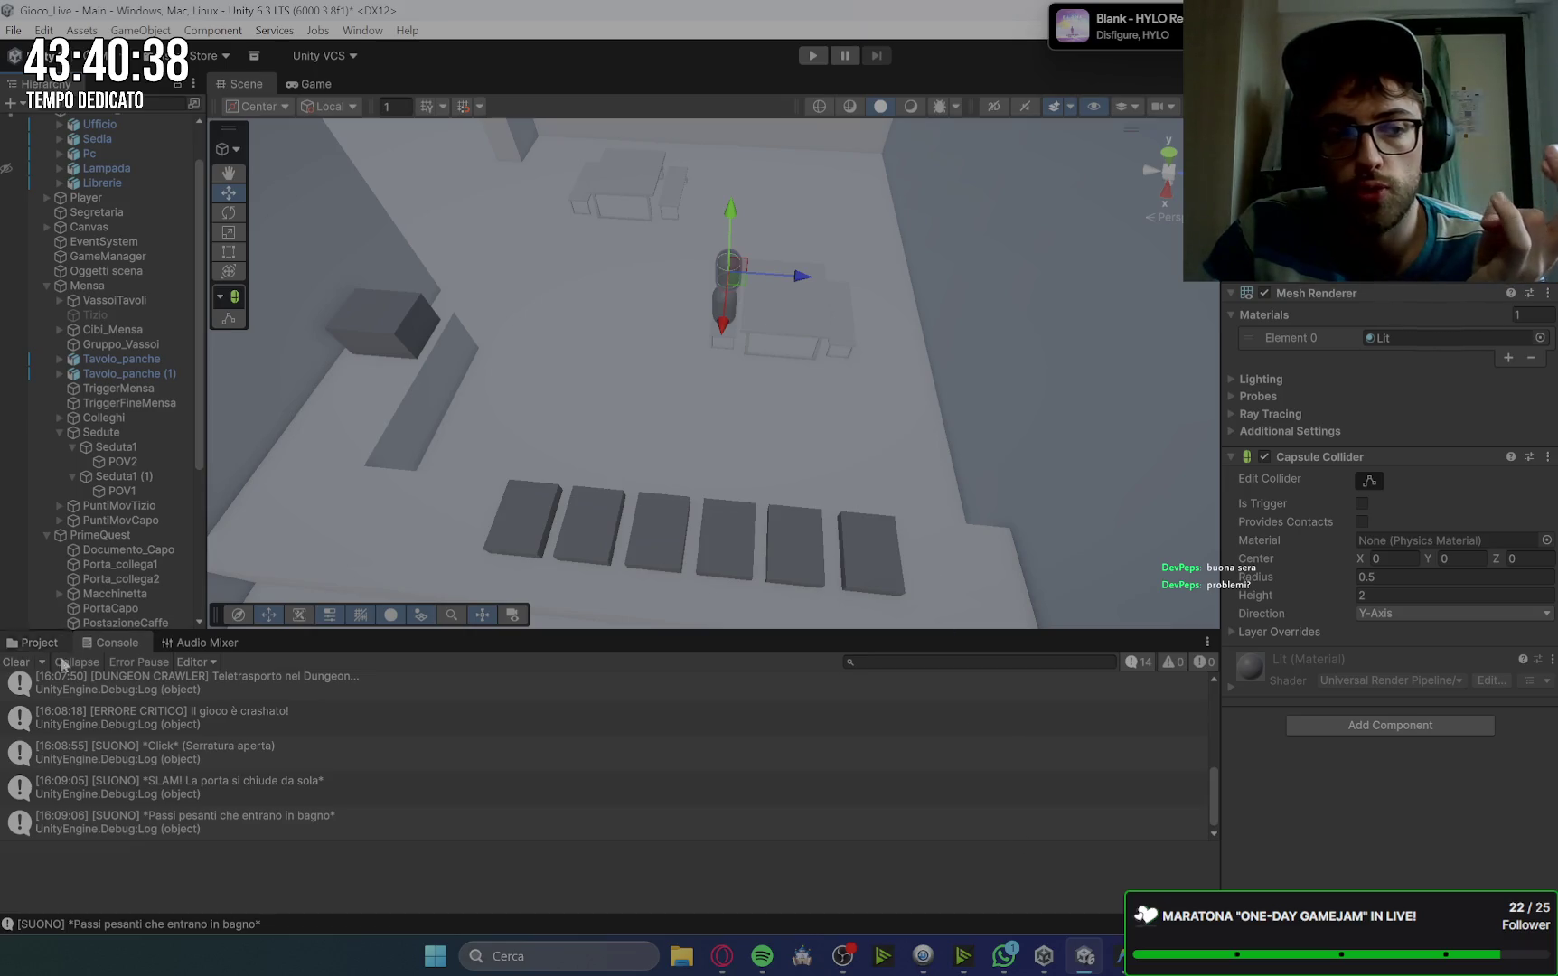
pyautogui.click(20, 664)
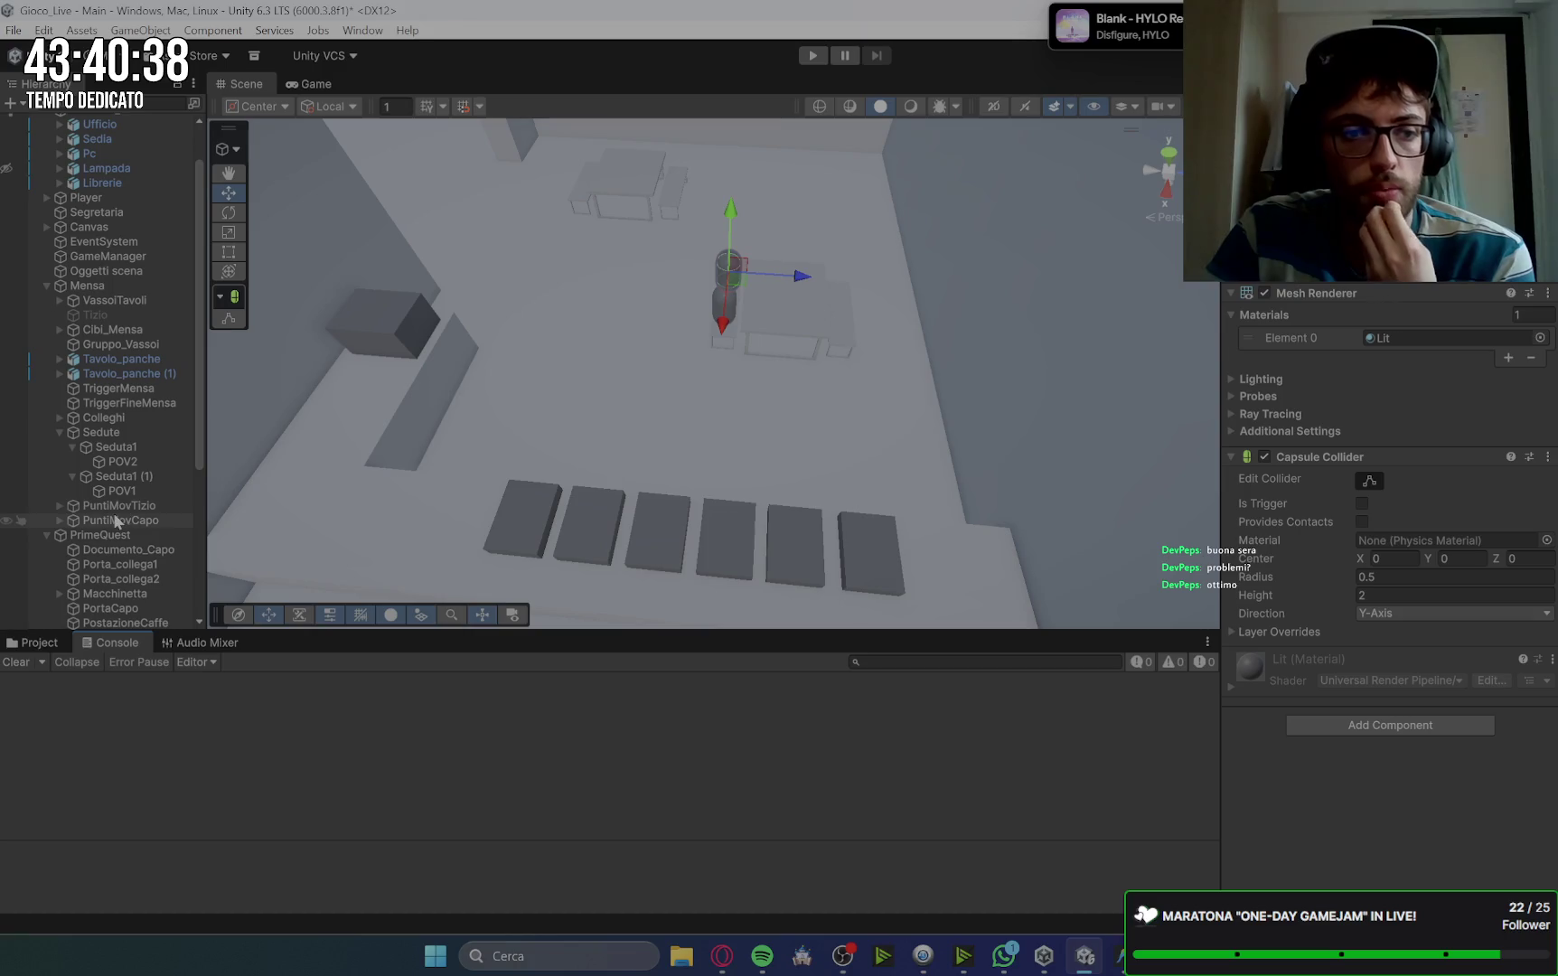
# Step: Collapse the Sedute and PrimeQuest groups in the Hierarchy
pyautogui.click(58, 434)
pyautogui.click(127, 420)
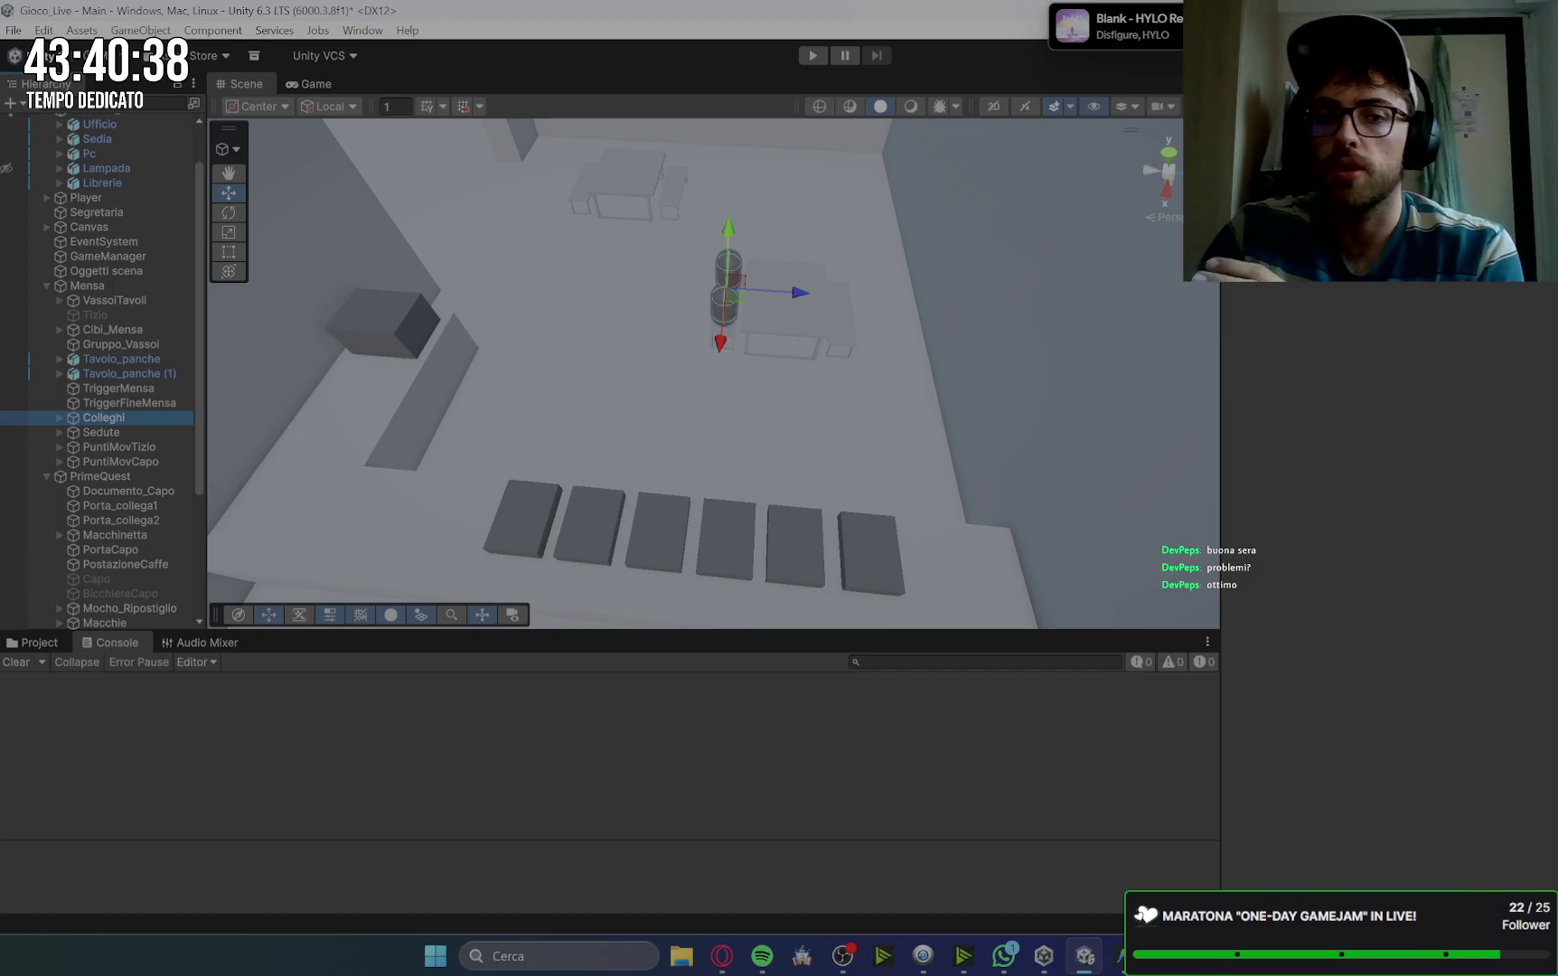
pyautogui.click(124, 480)
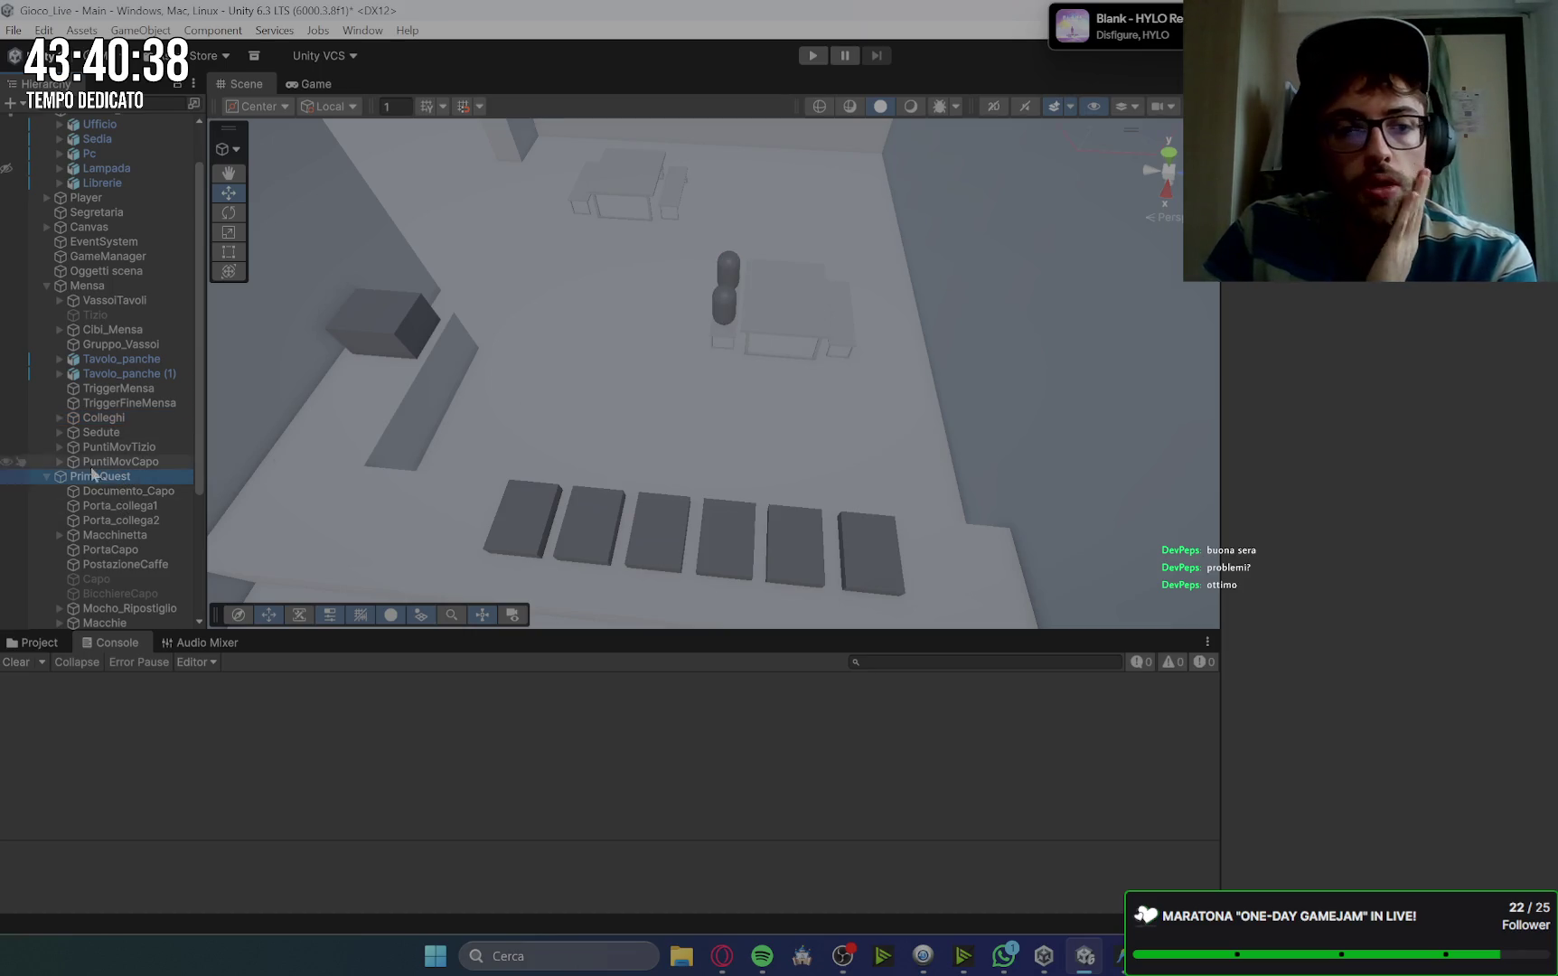
pyautogui.click(47, 477)
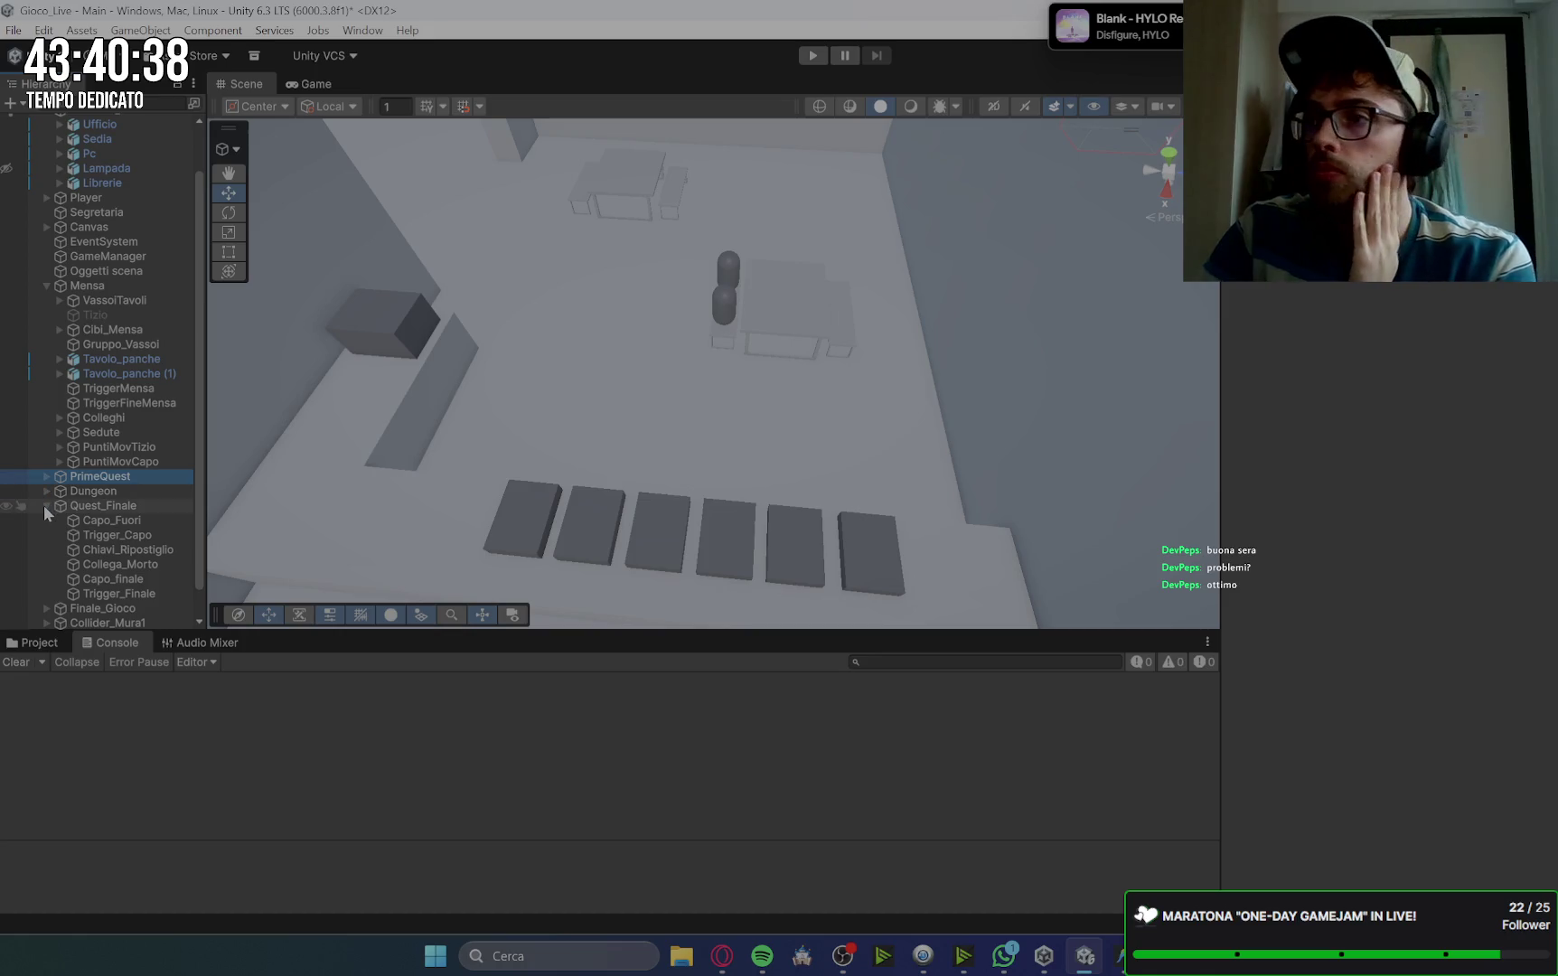
# Step: Start a playtest and raise the Player's Speed to 20 in the Inspector
pyautogui.click(809, 56)
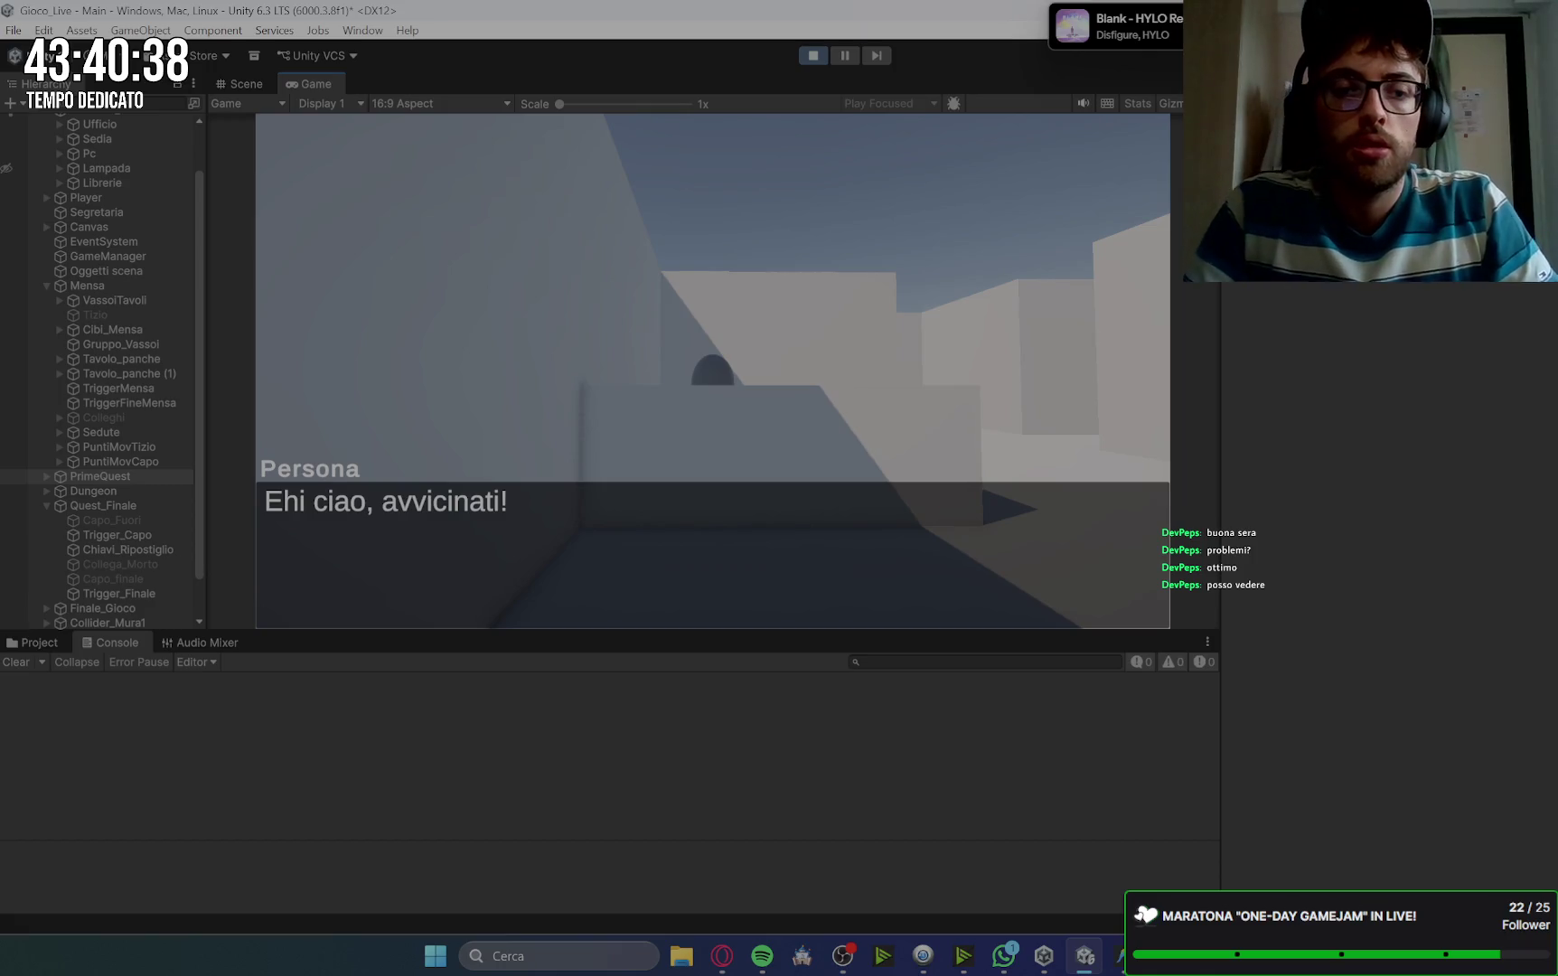
pyautogui.press('w')
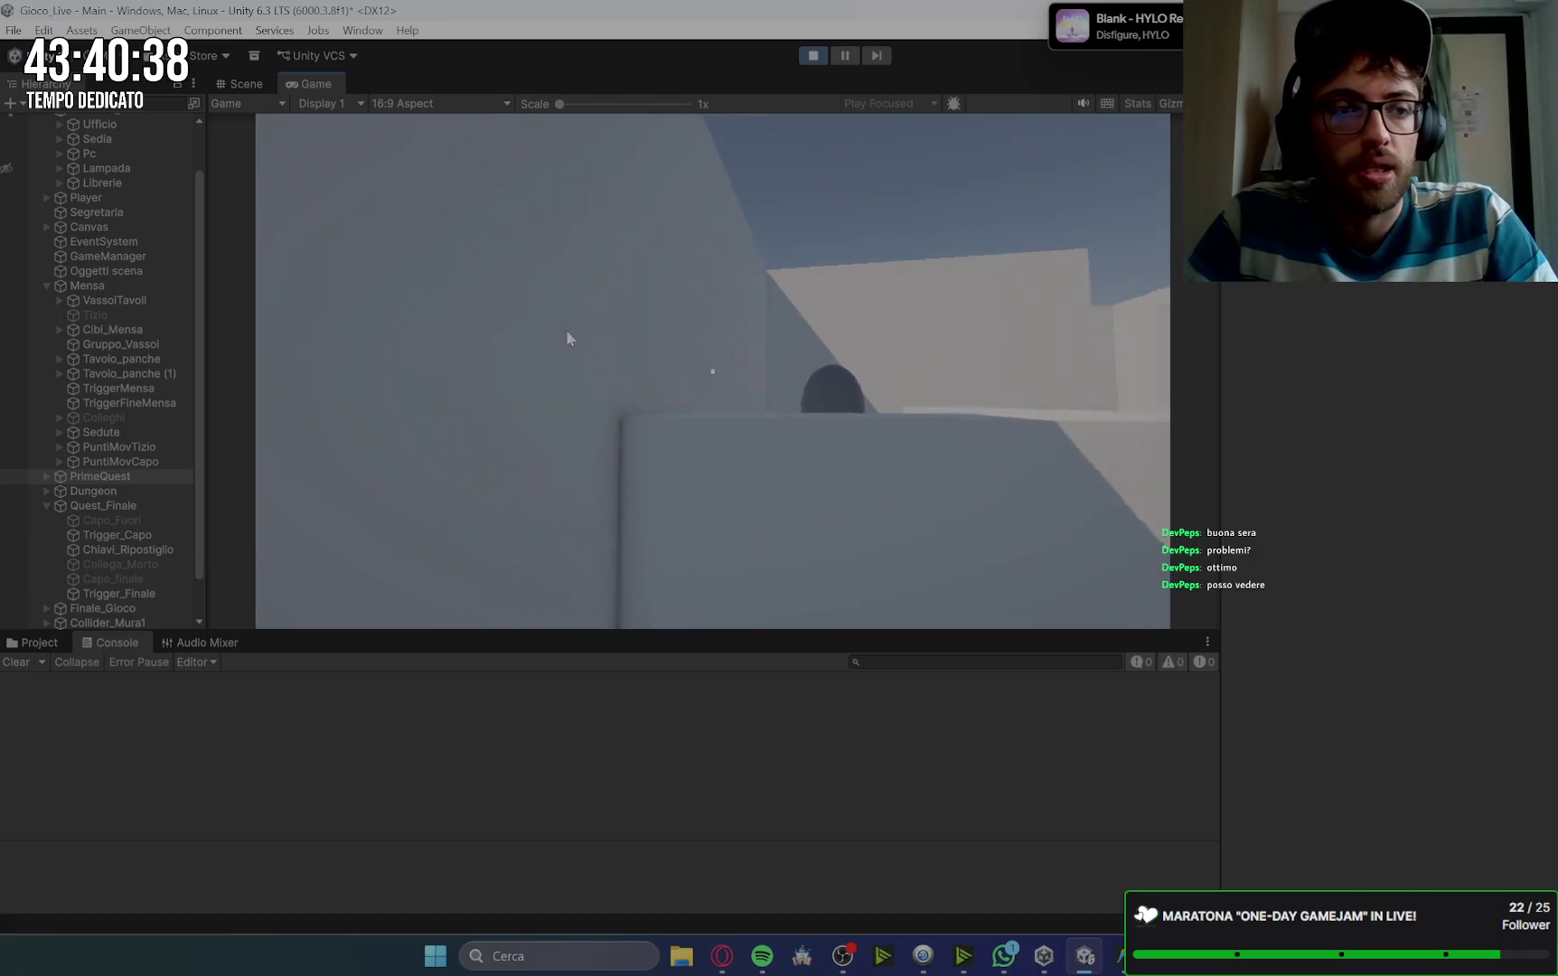
pyautogui.click(143, 199)
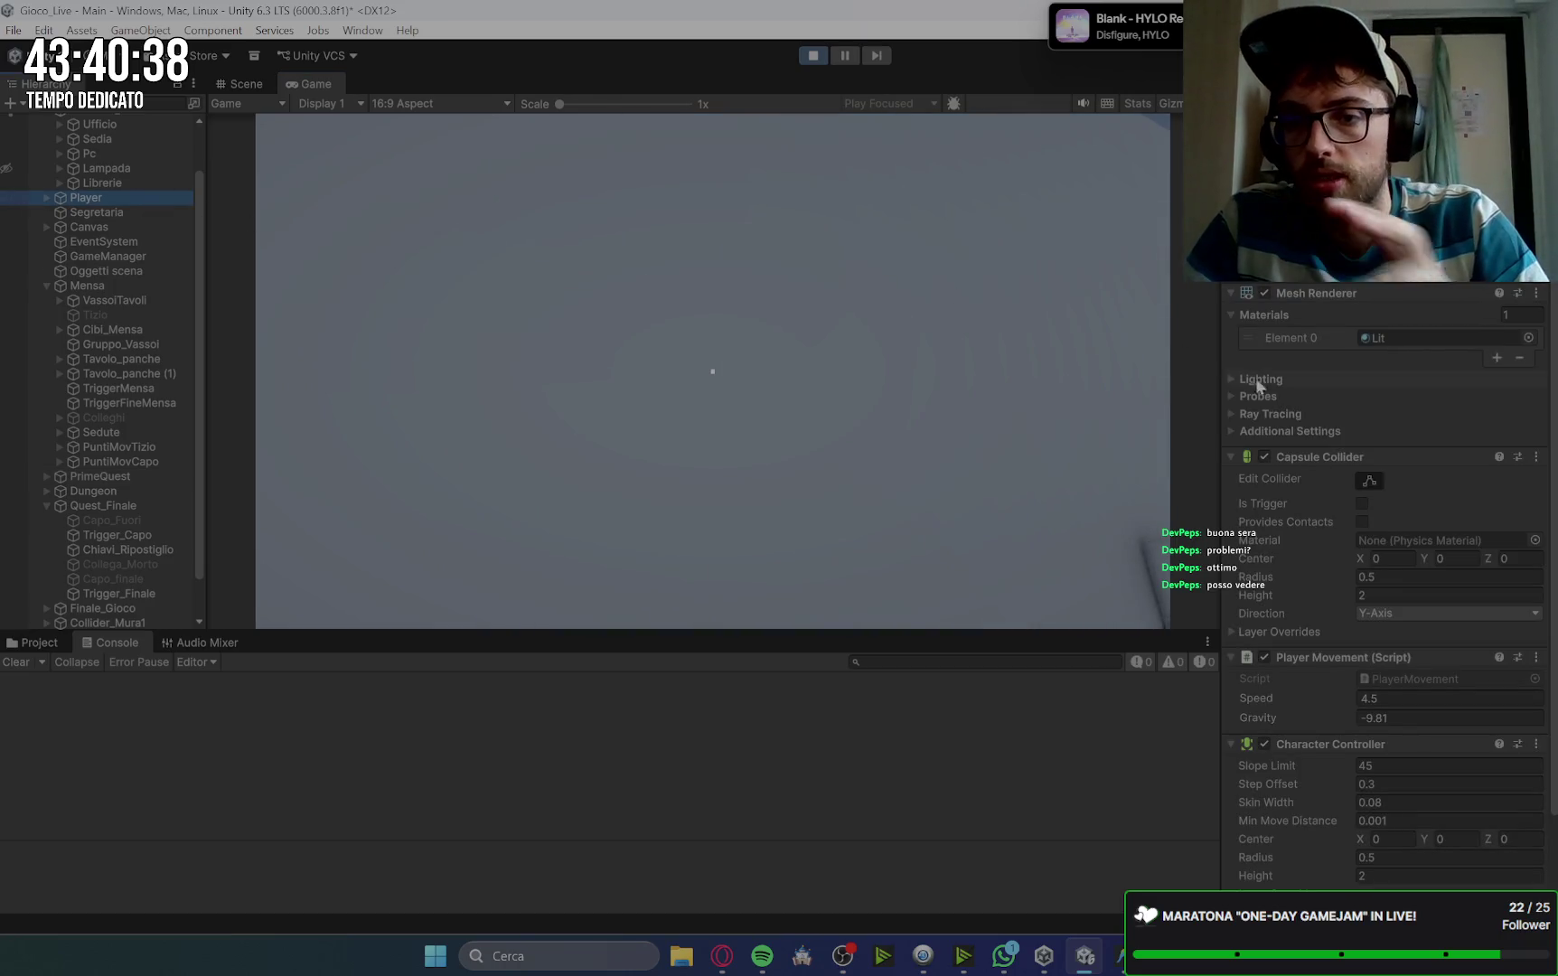
pyautogui.click(1400, 696)
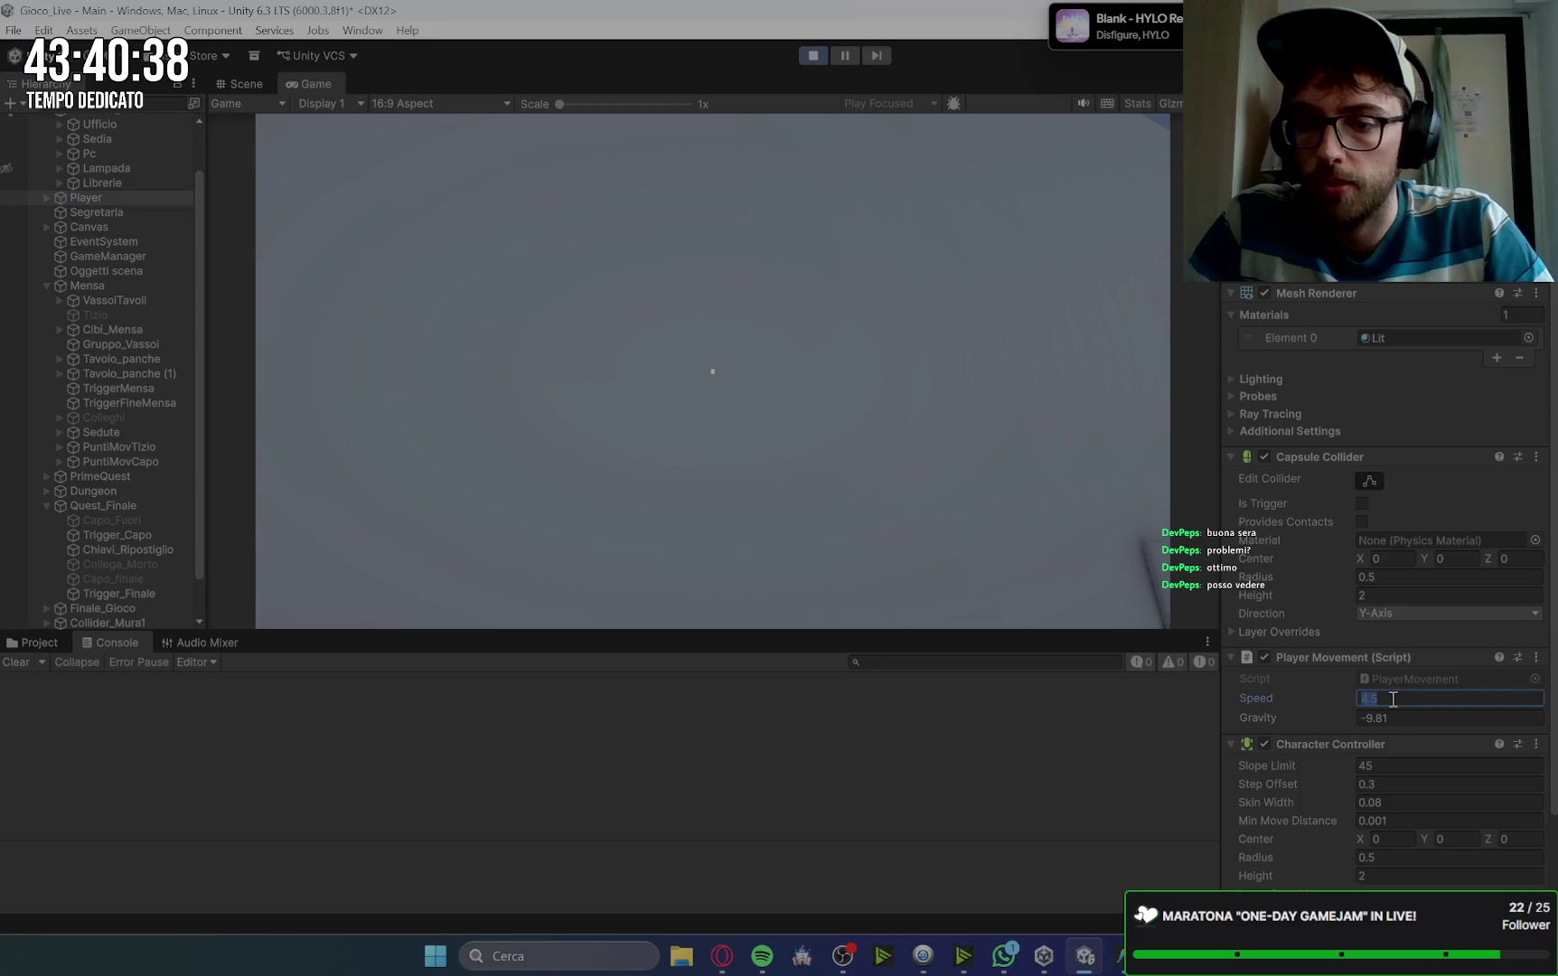
pyautogui.write('2')
pyautogui.click(856, 438)
# Step: Walk from the secretary through the canteen and white corridors into the blue-lit room
pyautogui.press('s')
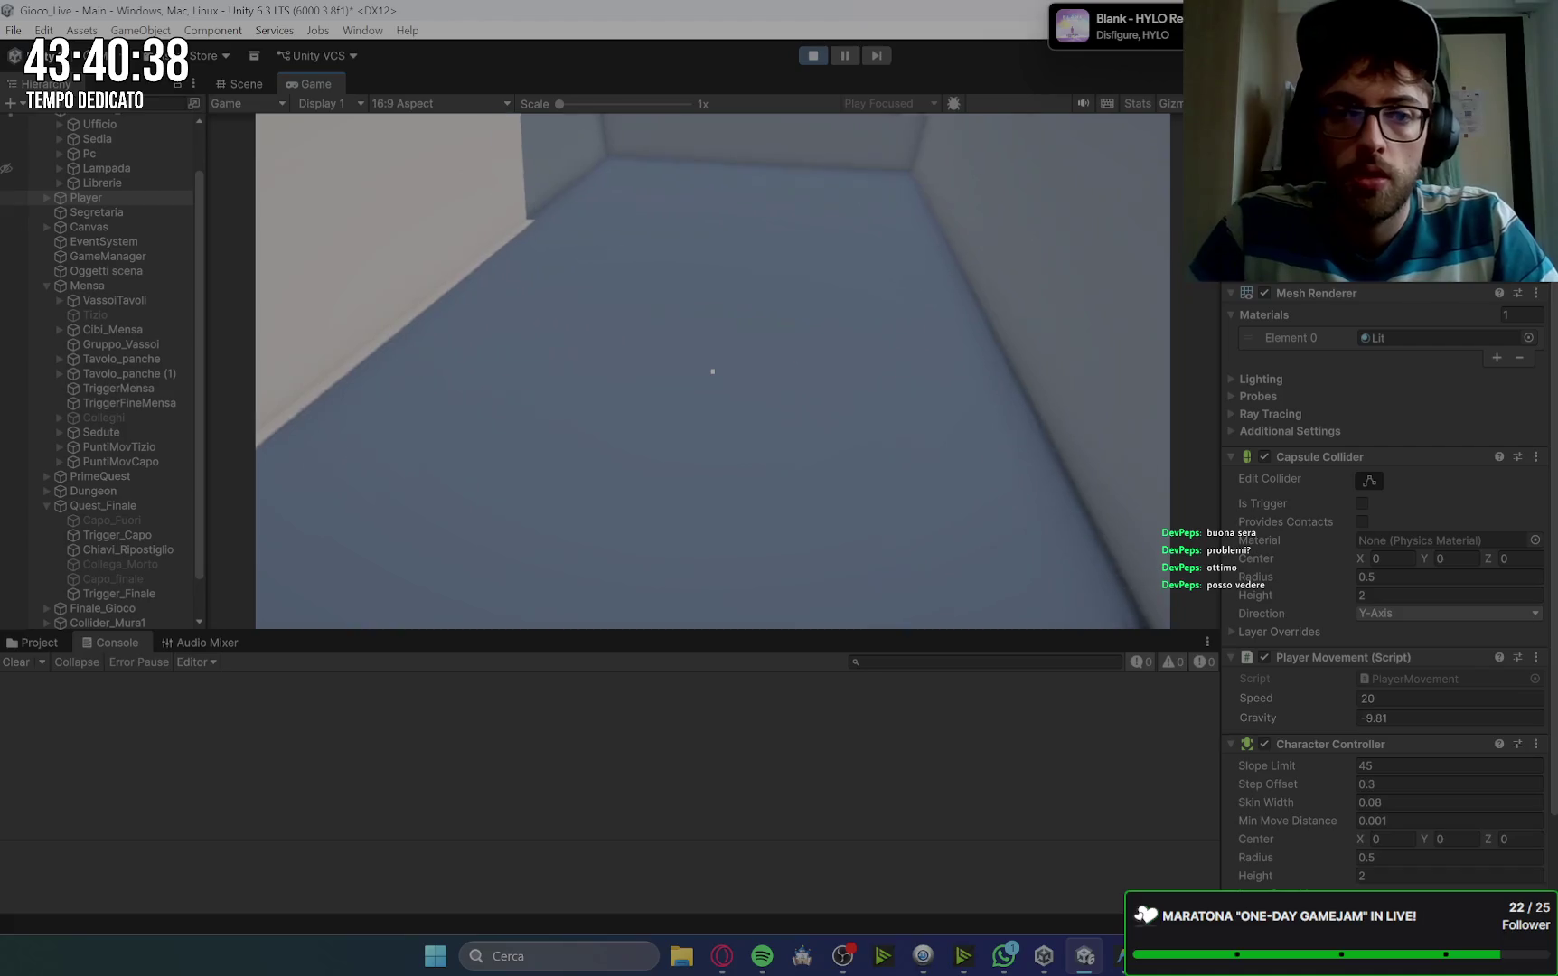
pyautogui.moveTo(712, 371)
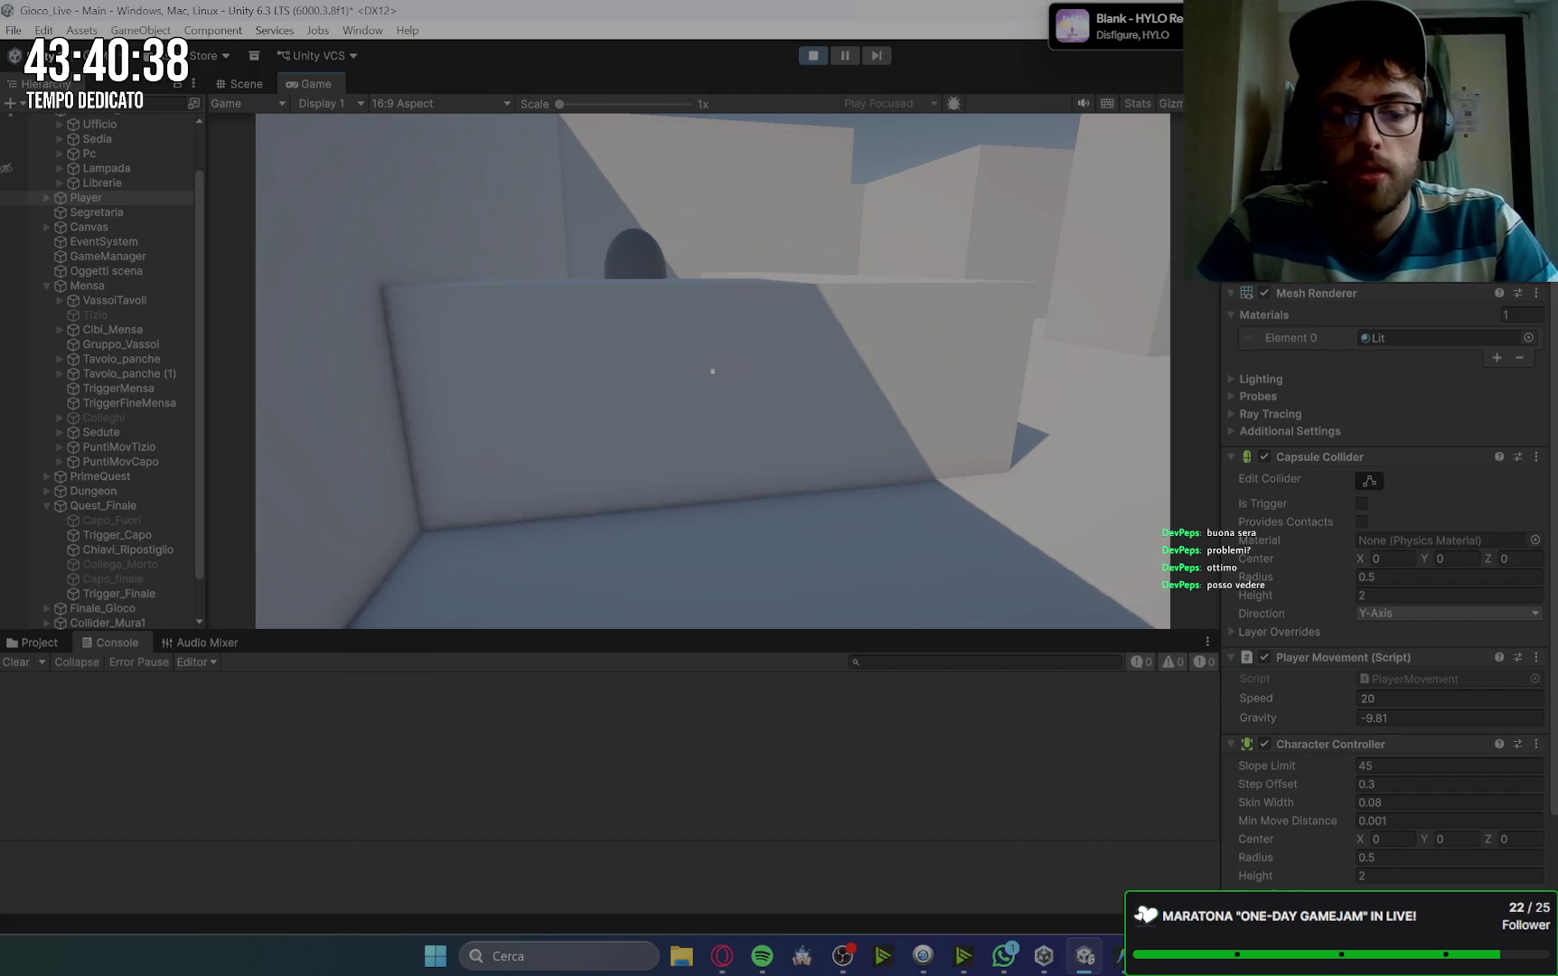
pyautogui.press('space')
pyautogui.press('space')
pyautogui.press('space')
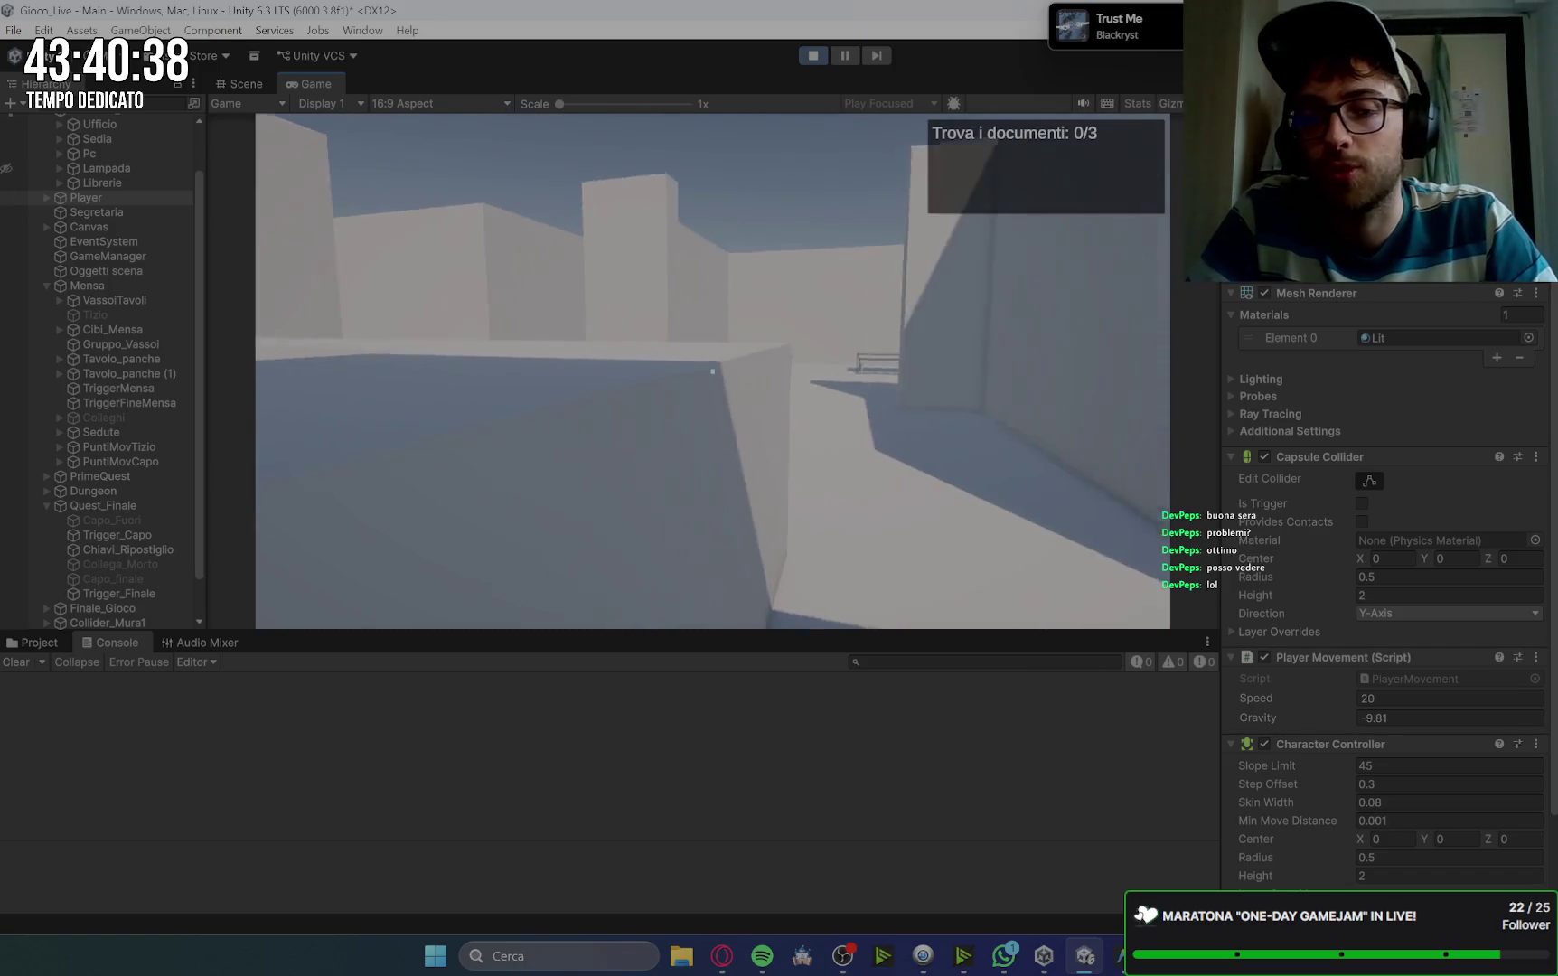
pyautogui.press('w')
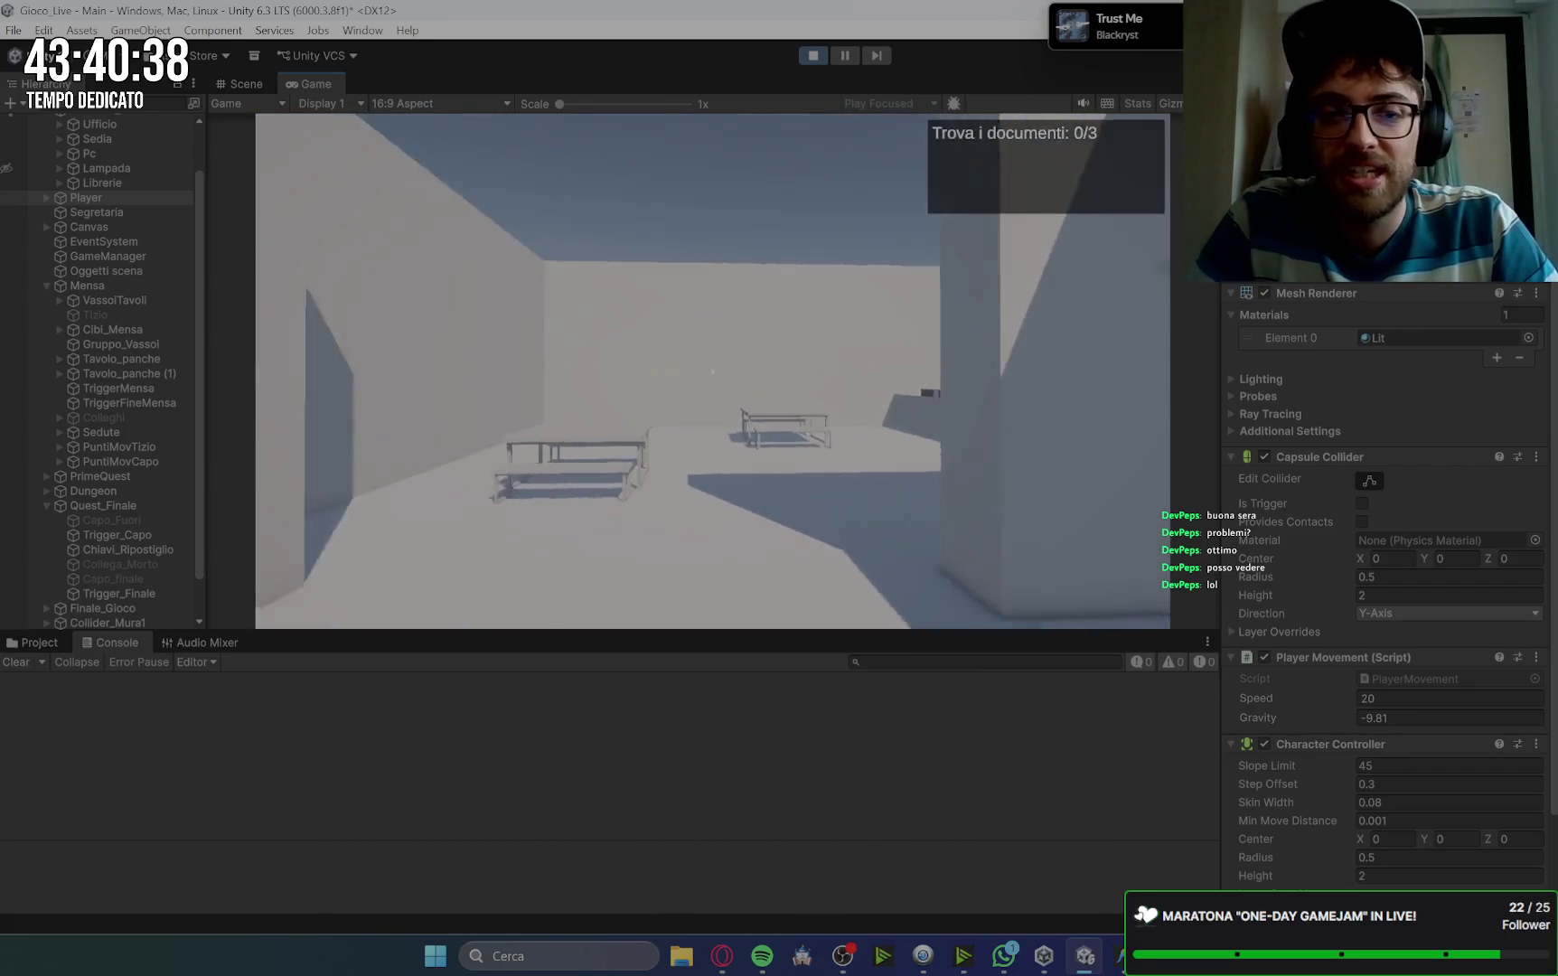
pyautogui.press('w')
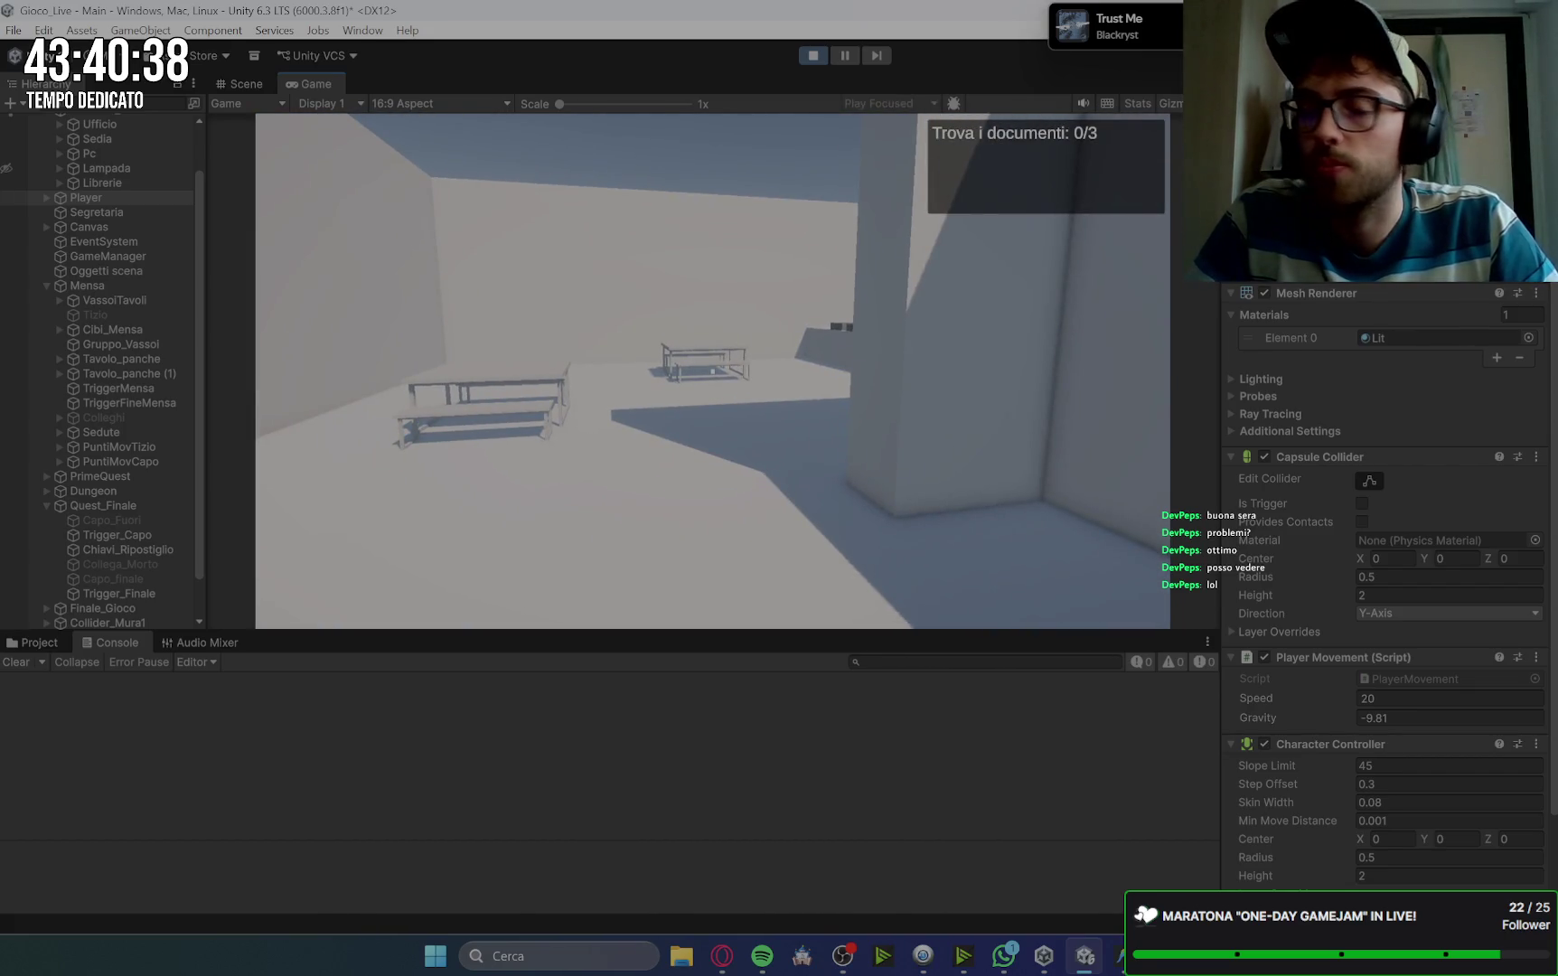
pyautogui.press('w')
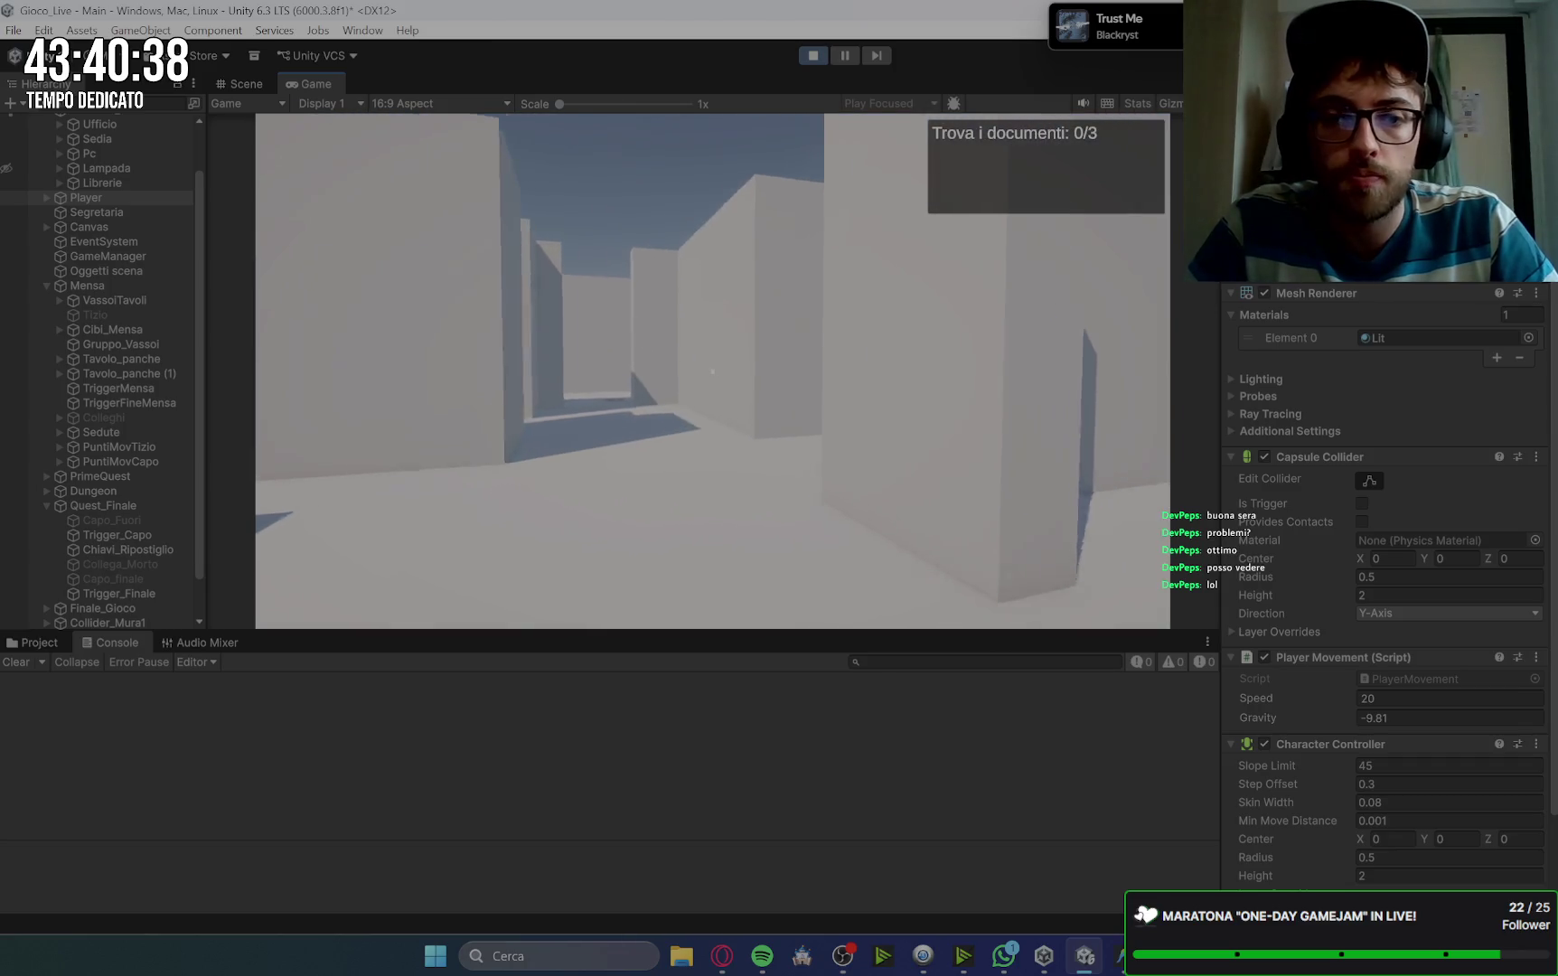
pyautogui.press('w')
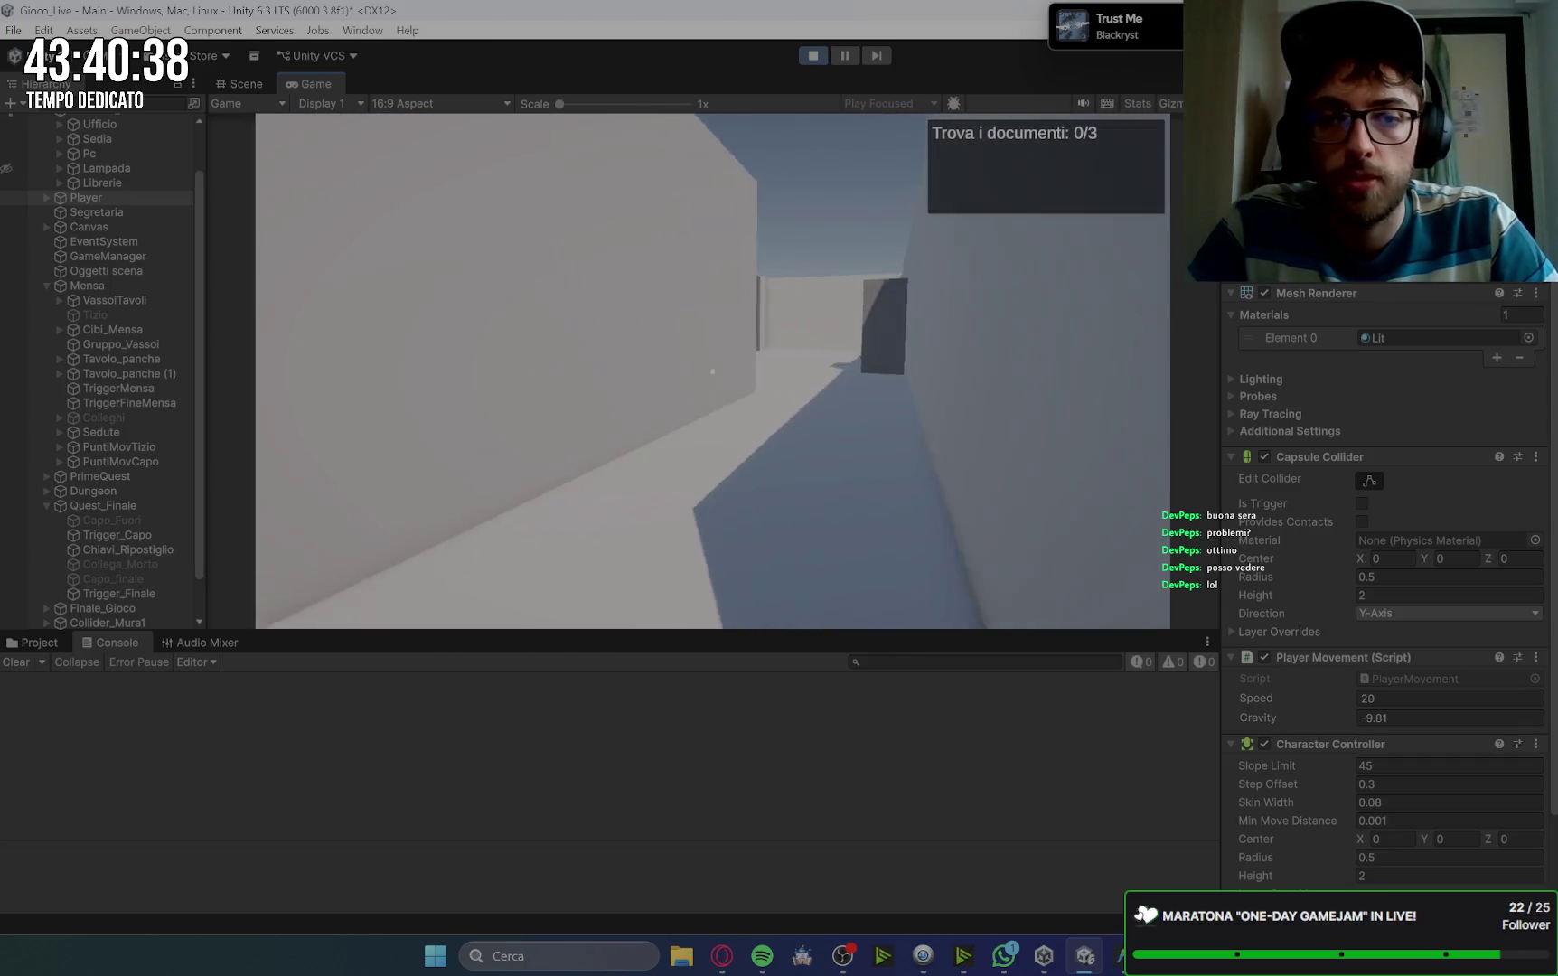
pyautogui.press('w')
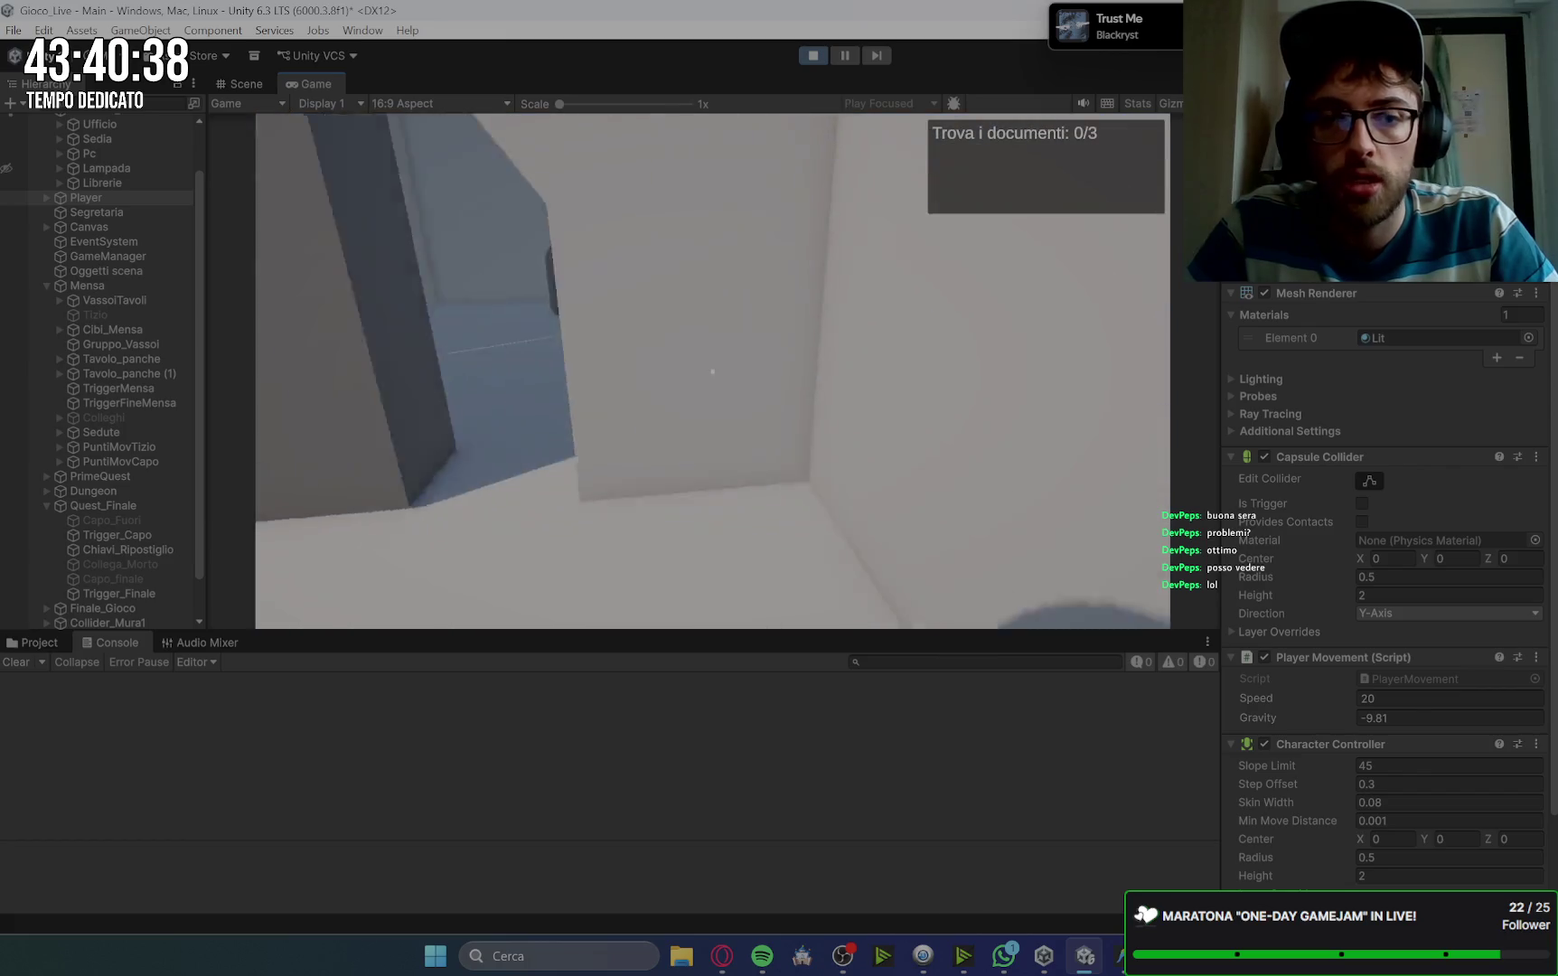
pyautogui.press('w')
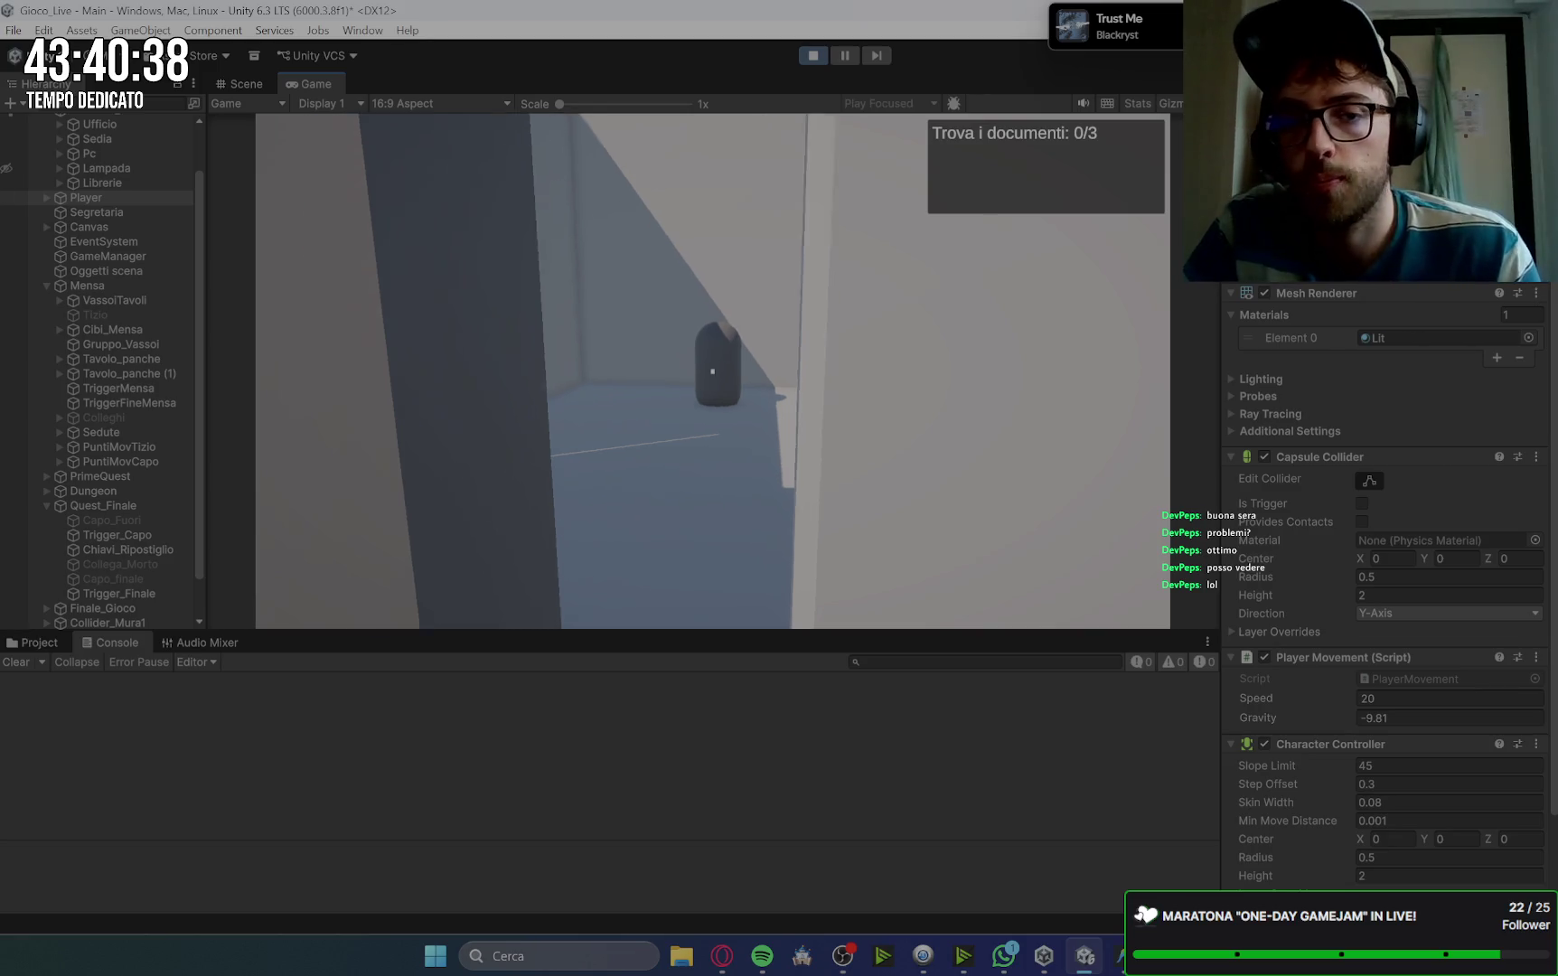
pyautogui.press('w')
# Step: Leave the blue-lit room, reach the office and collect the first document
pyautogui.press('w')
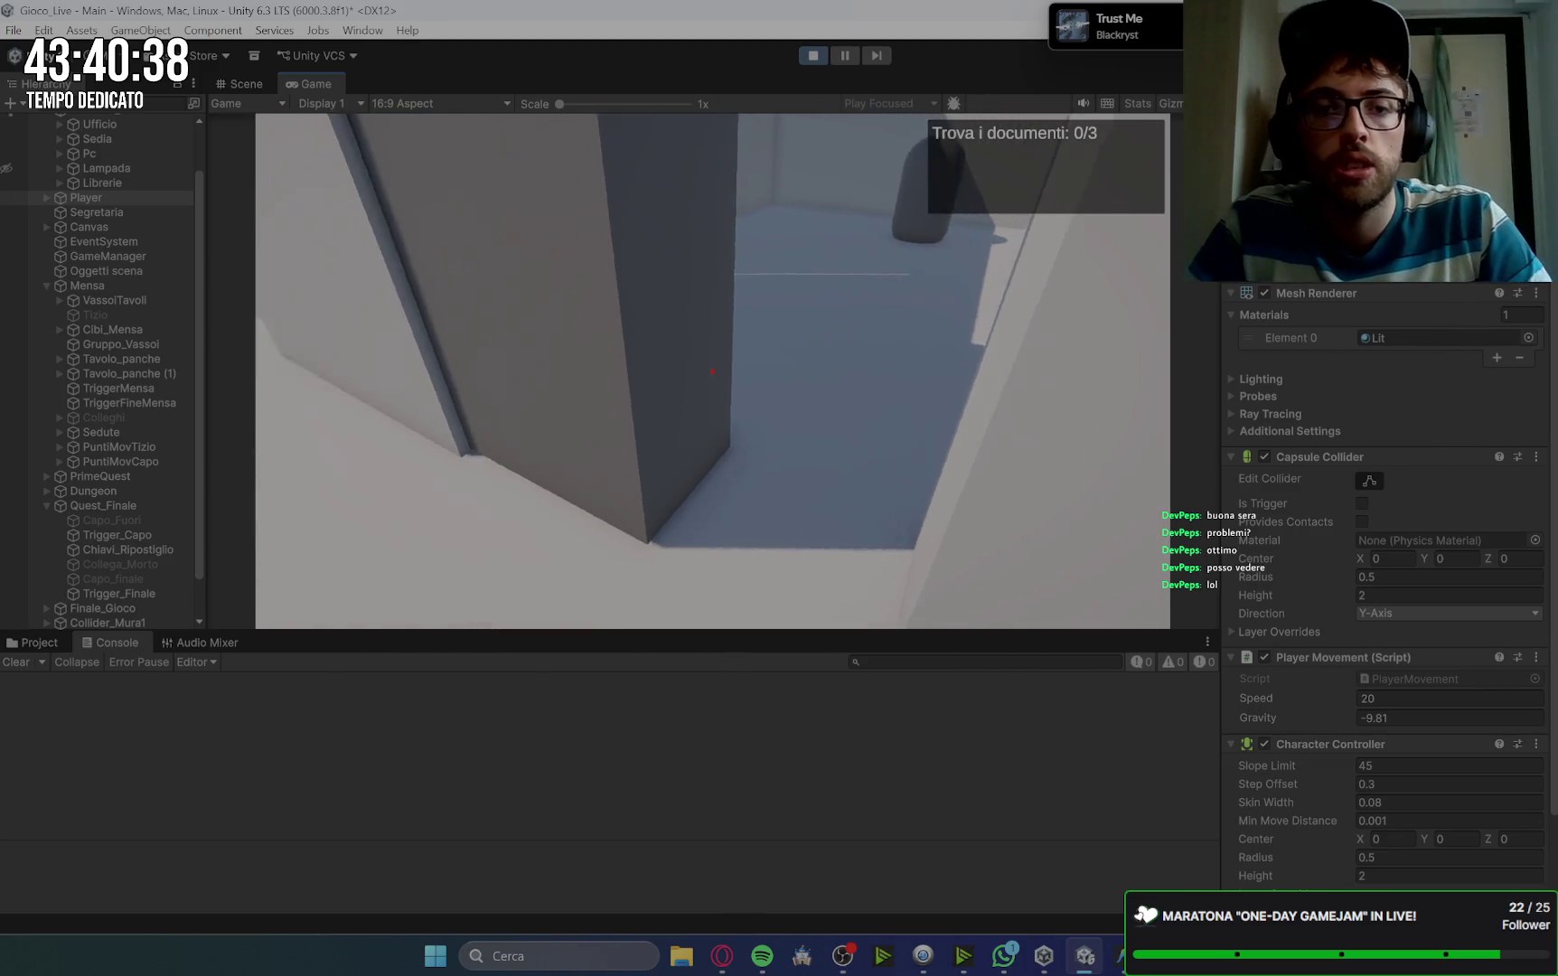
pyautogui.press('w')
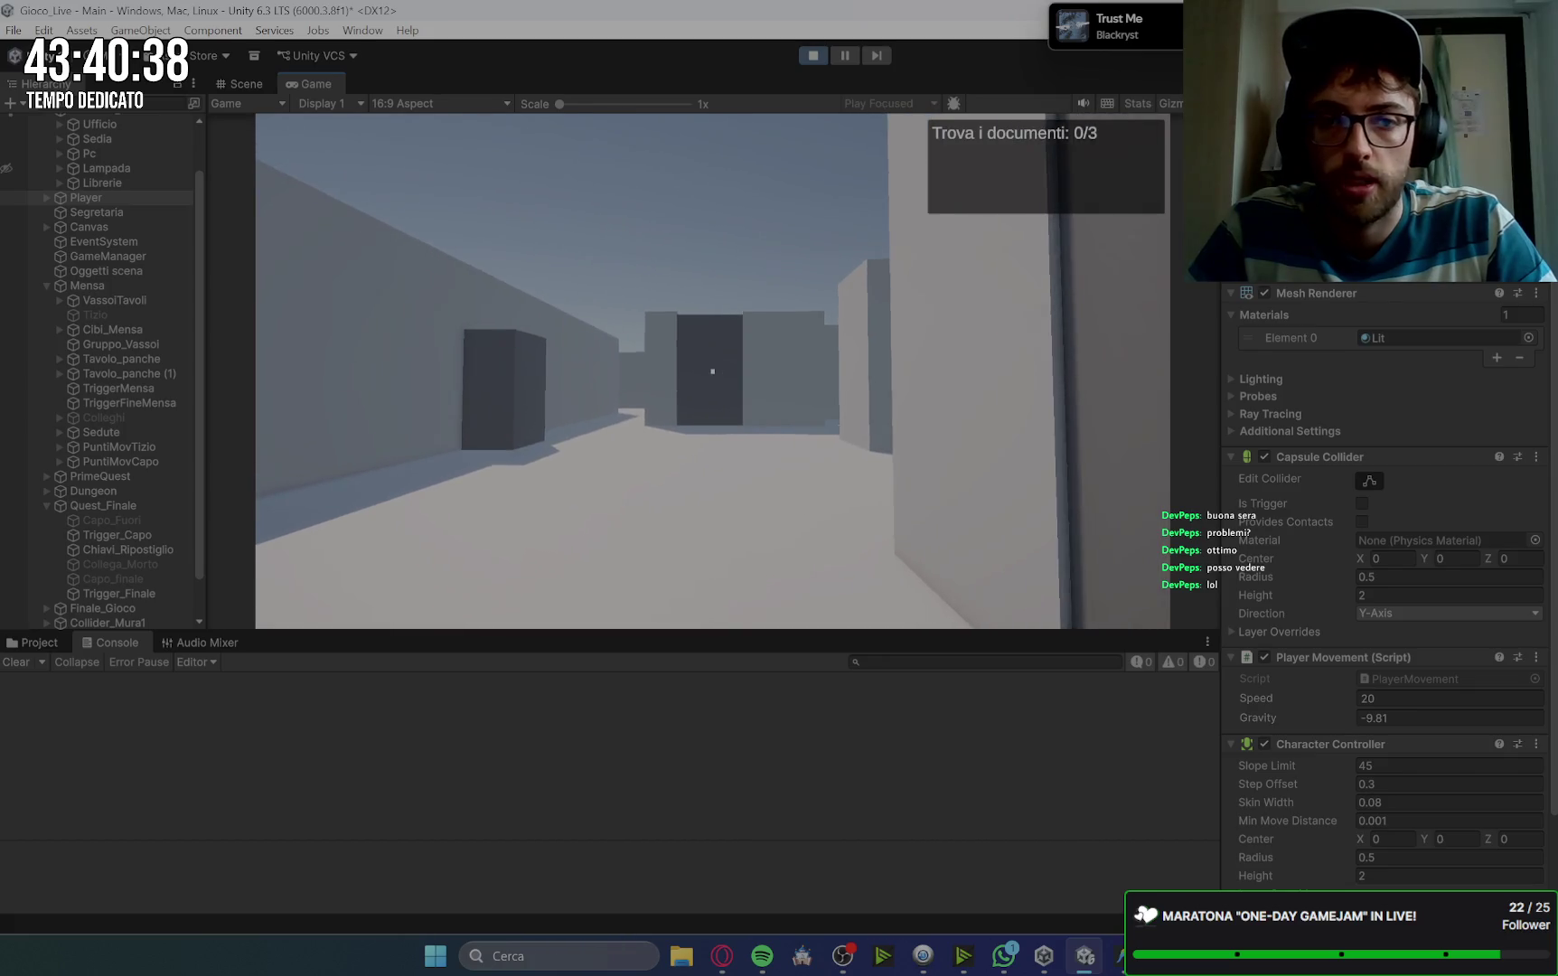
pyautogui.press('w')
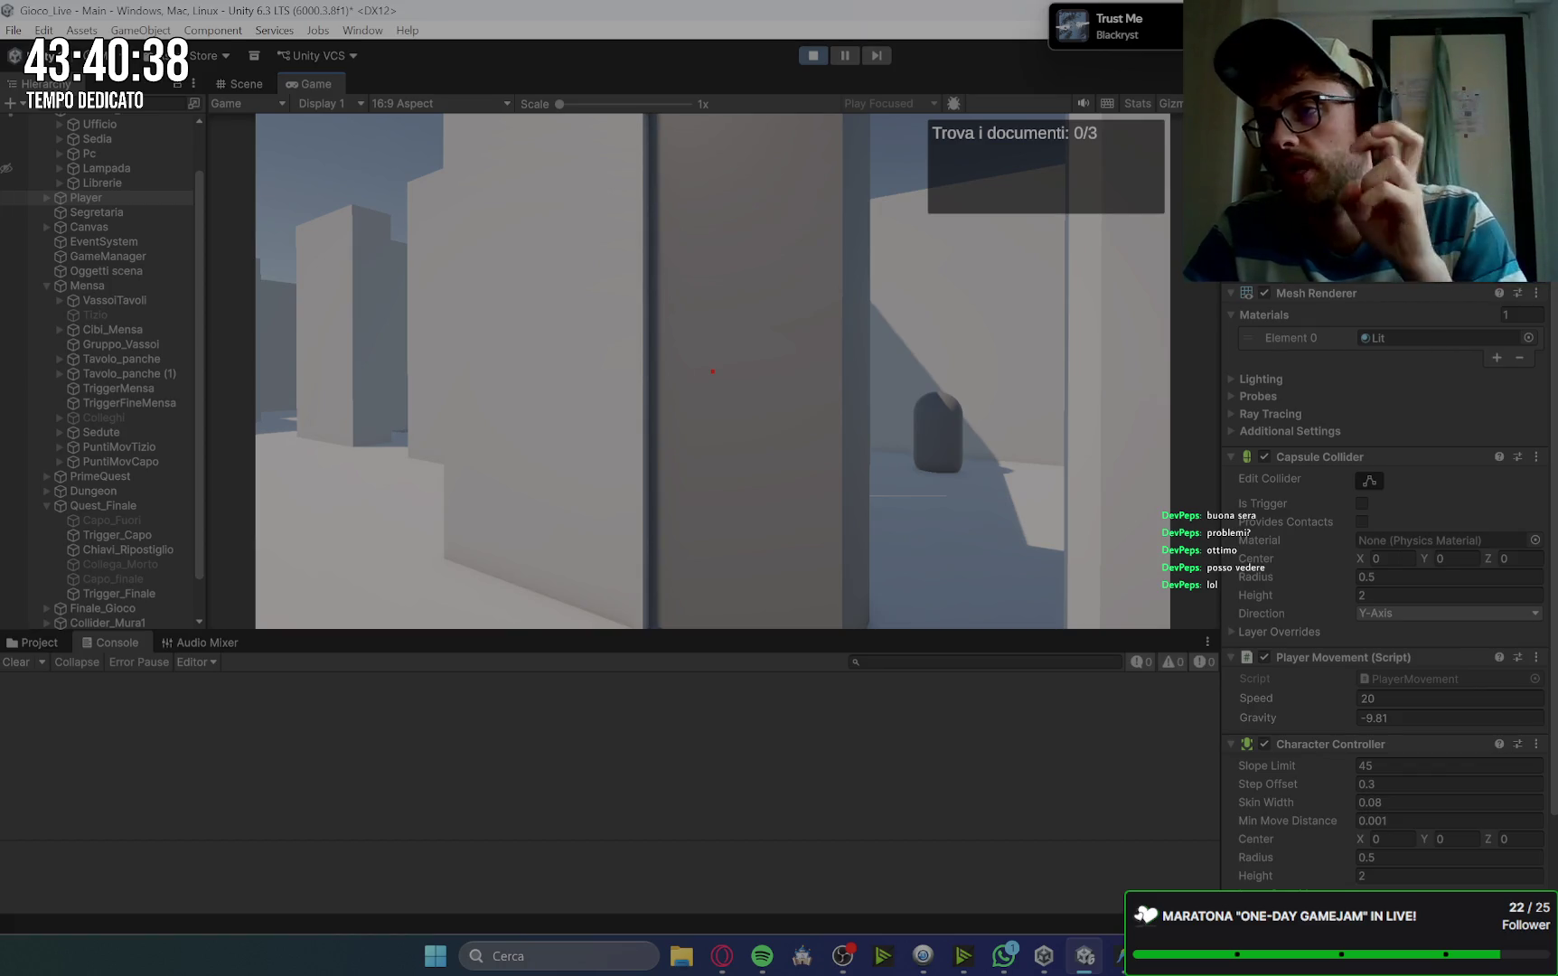
pyautogui.press('w')
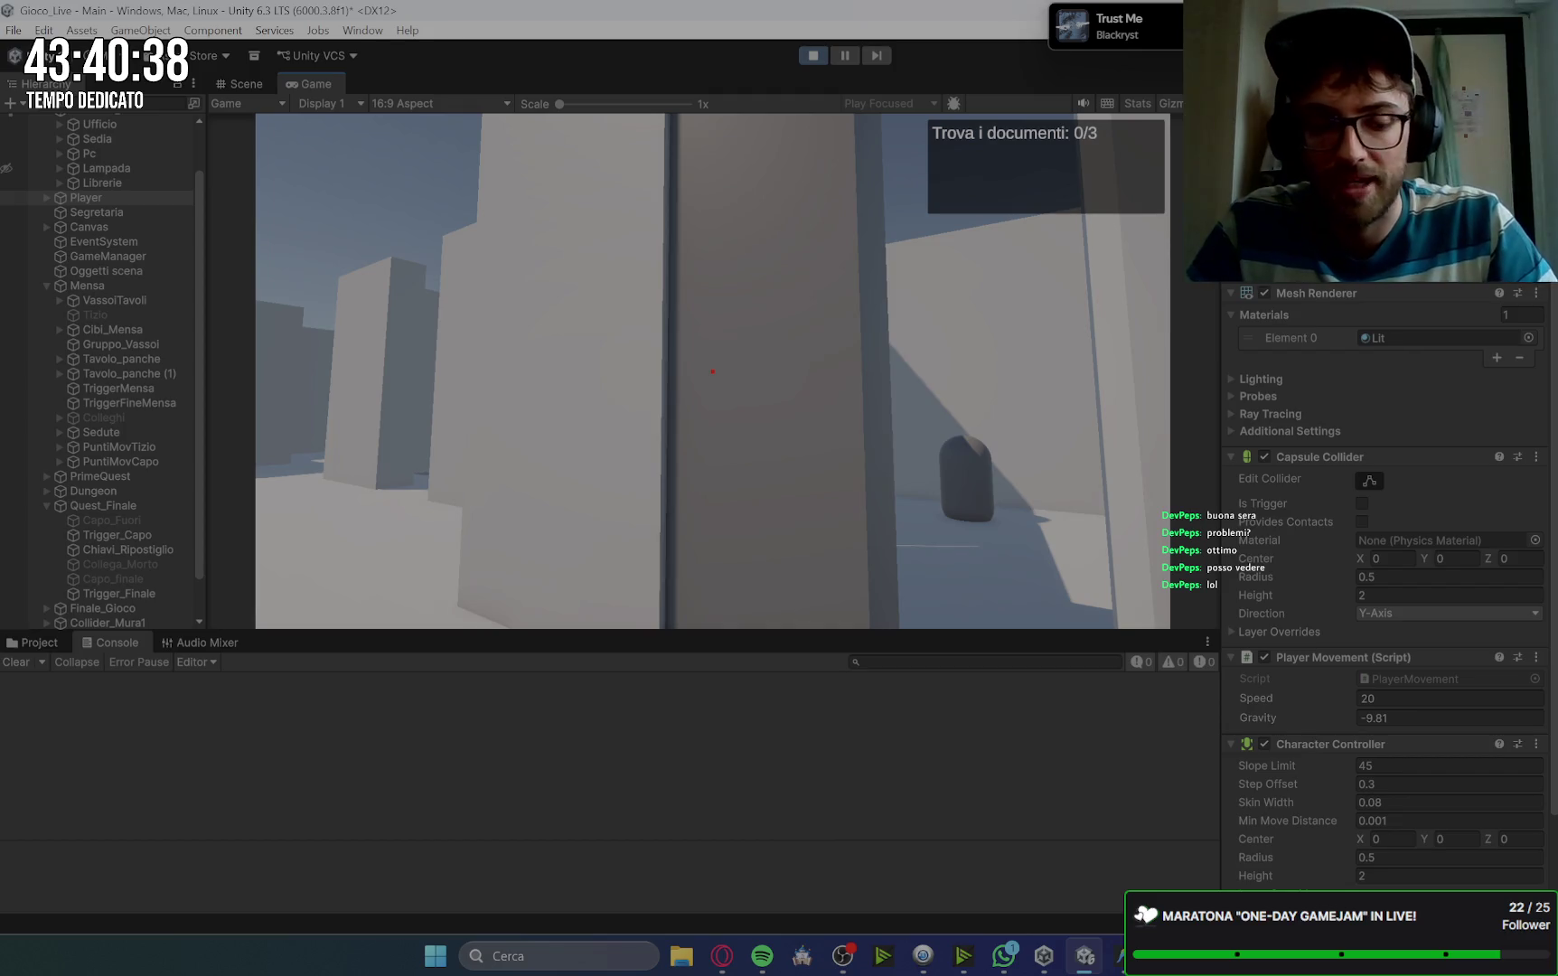
pyautogui.press('w')
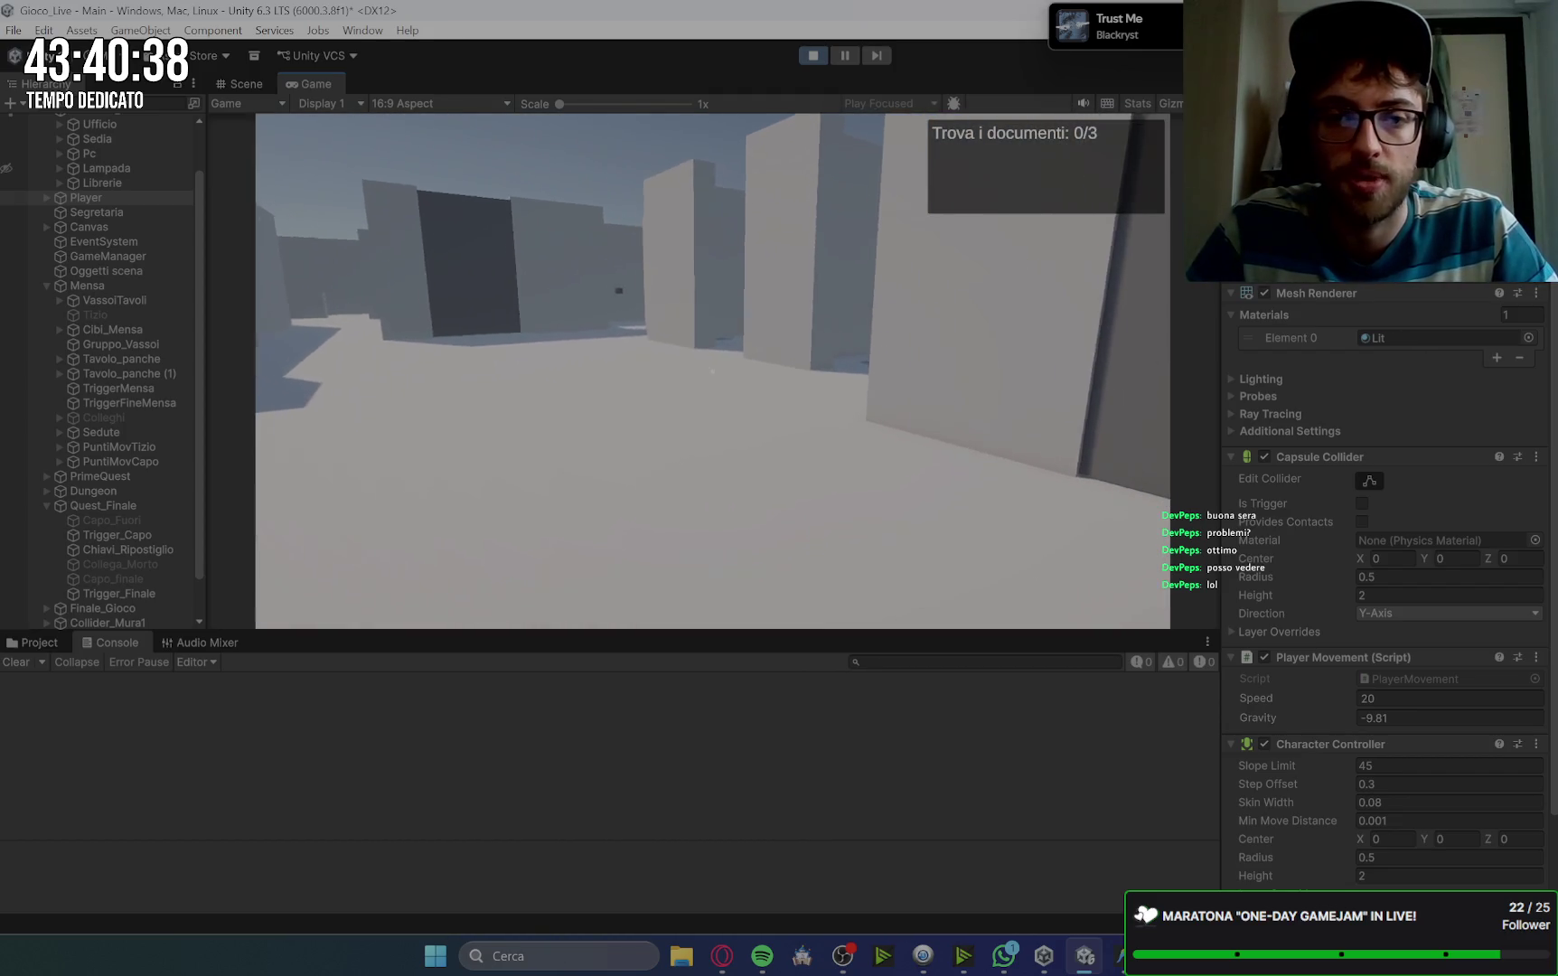
pyautogui.press('w')
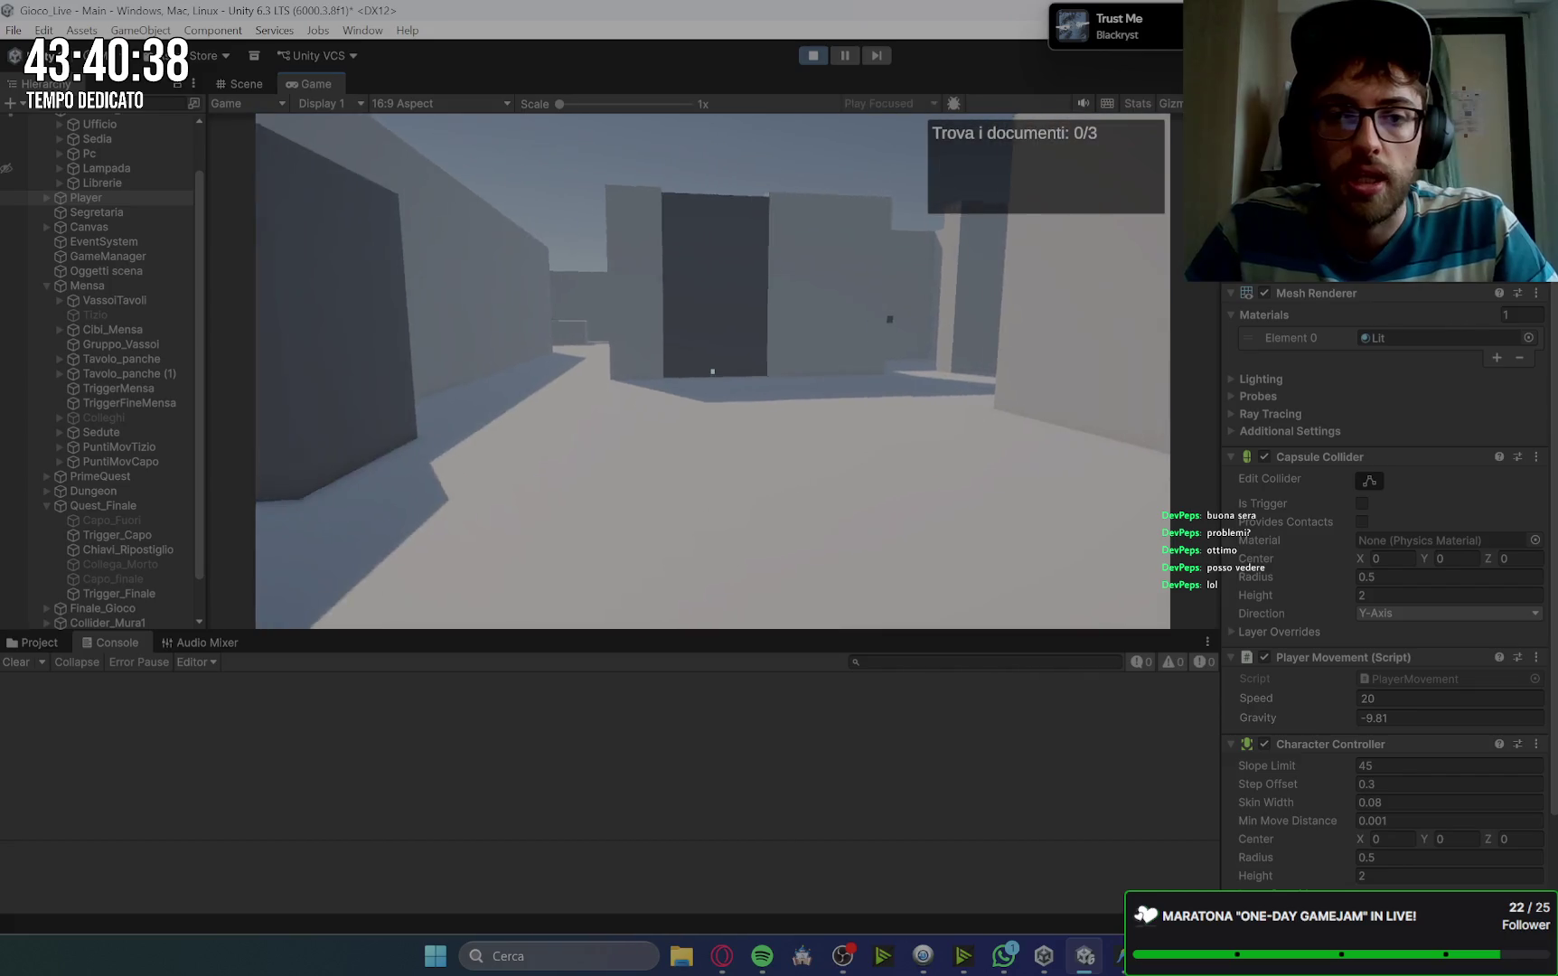
pyautogui.press('w')
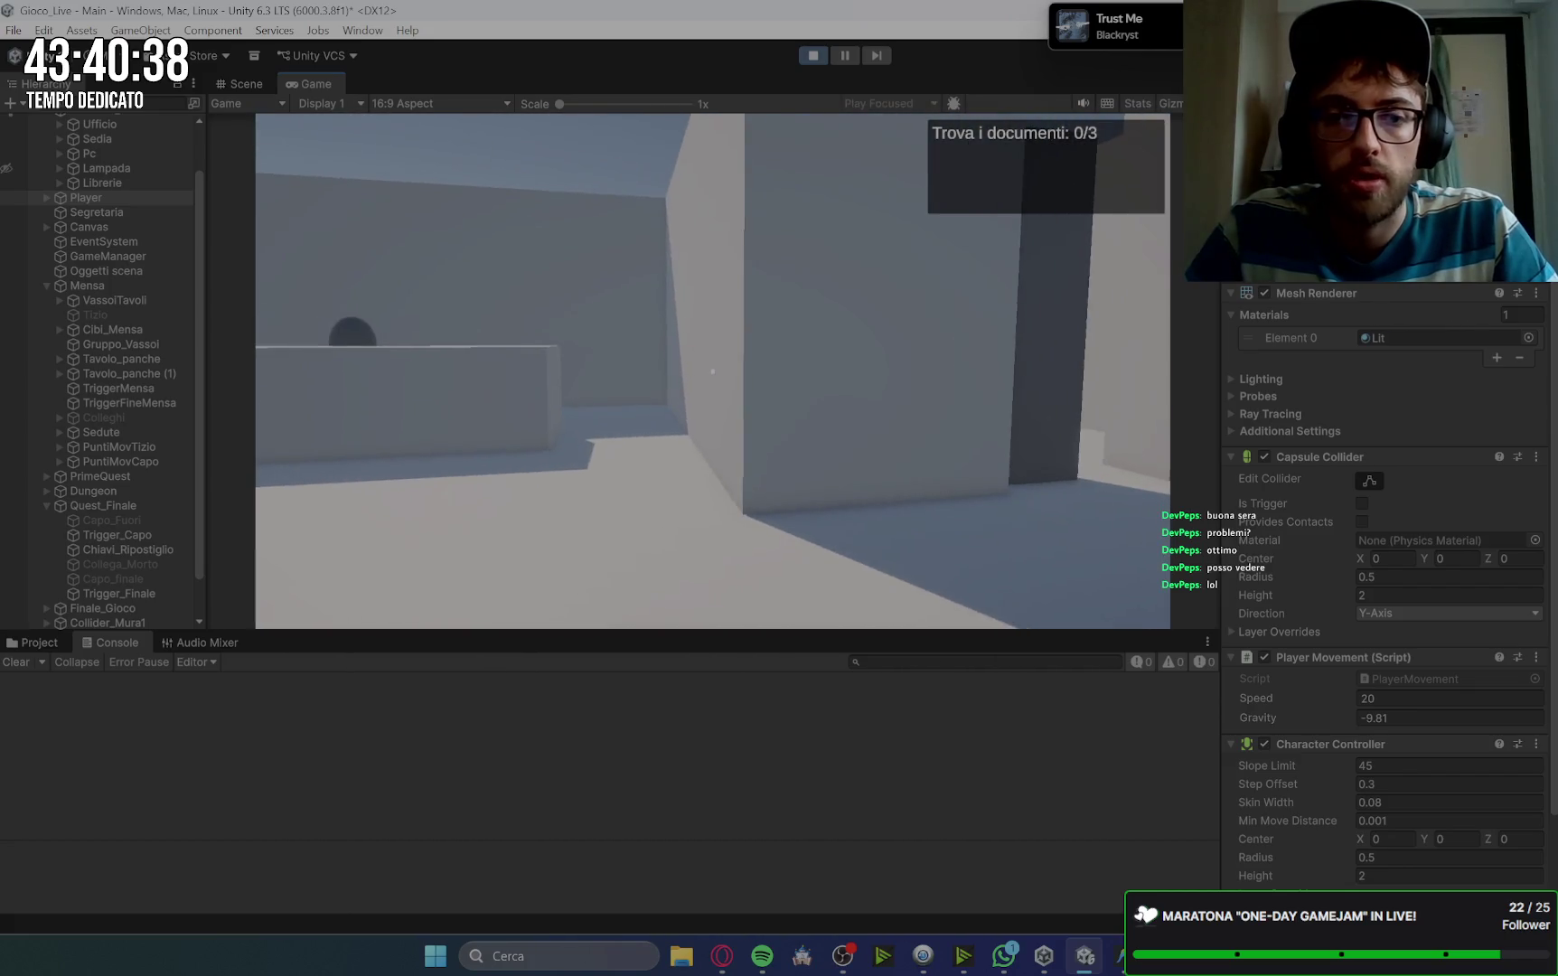
pyautogui.press('w')
pyautogui.press('space')
pyautogui.press('space')
# Step: Talk to the corridor character and at the next door to collect documents two and three
pyautogui.press('w')
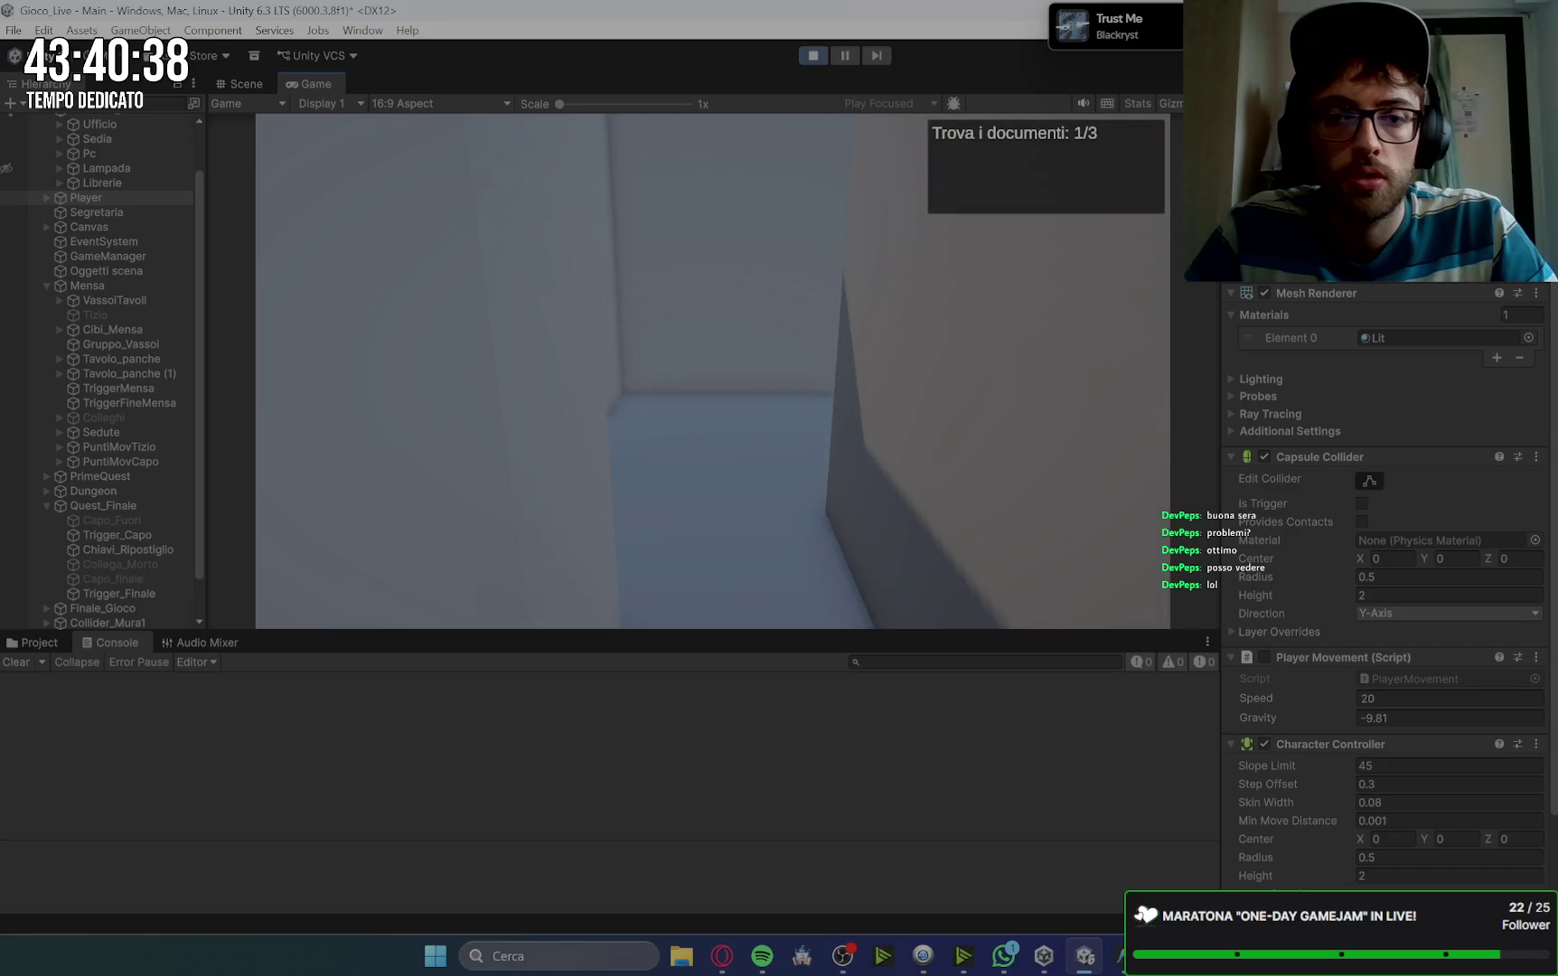
pyautogui.press('e')
pyautogui.press('space')
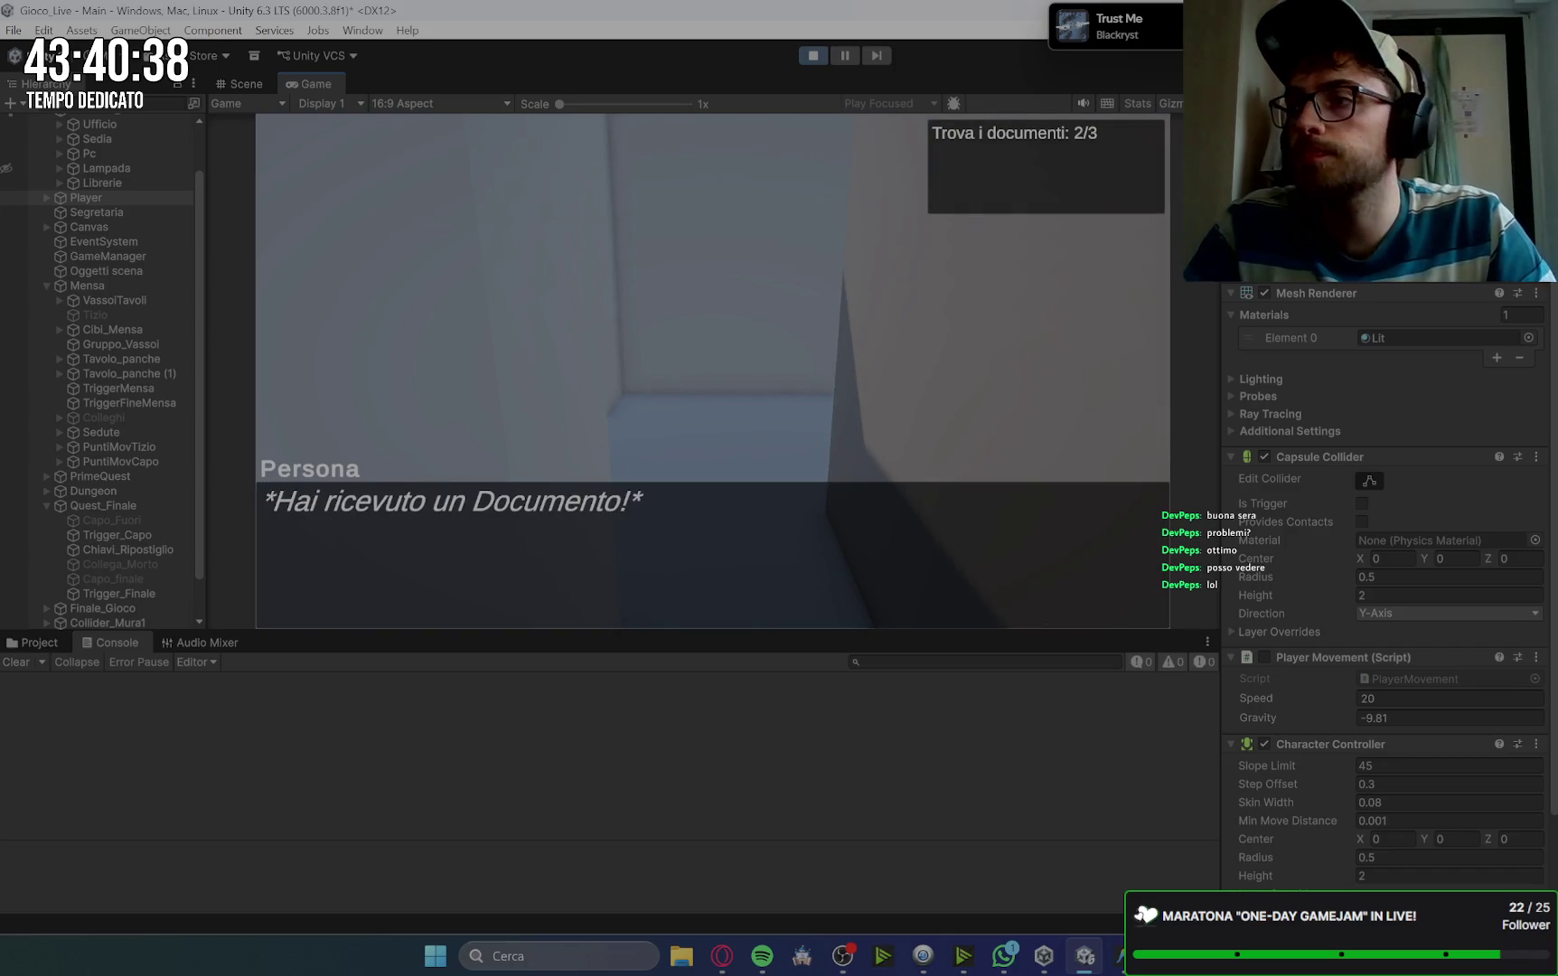
pyautogui.press('space')
pyautogui.press('w')
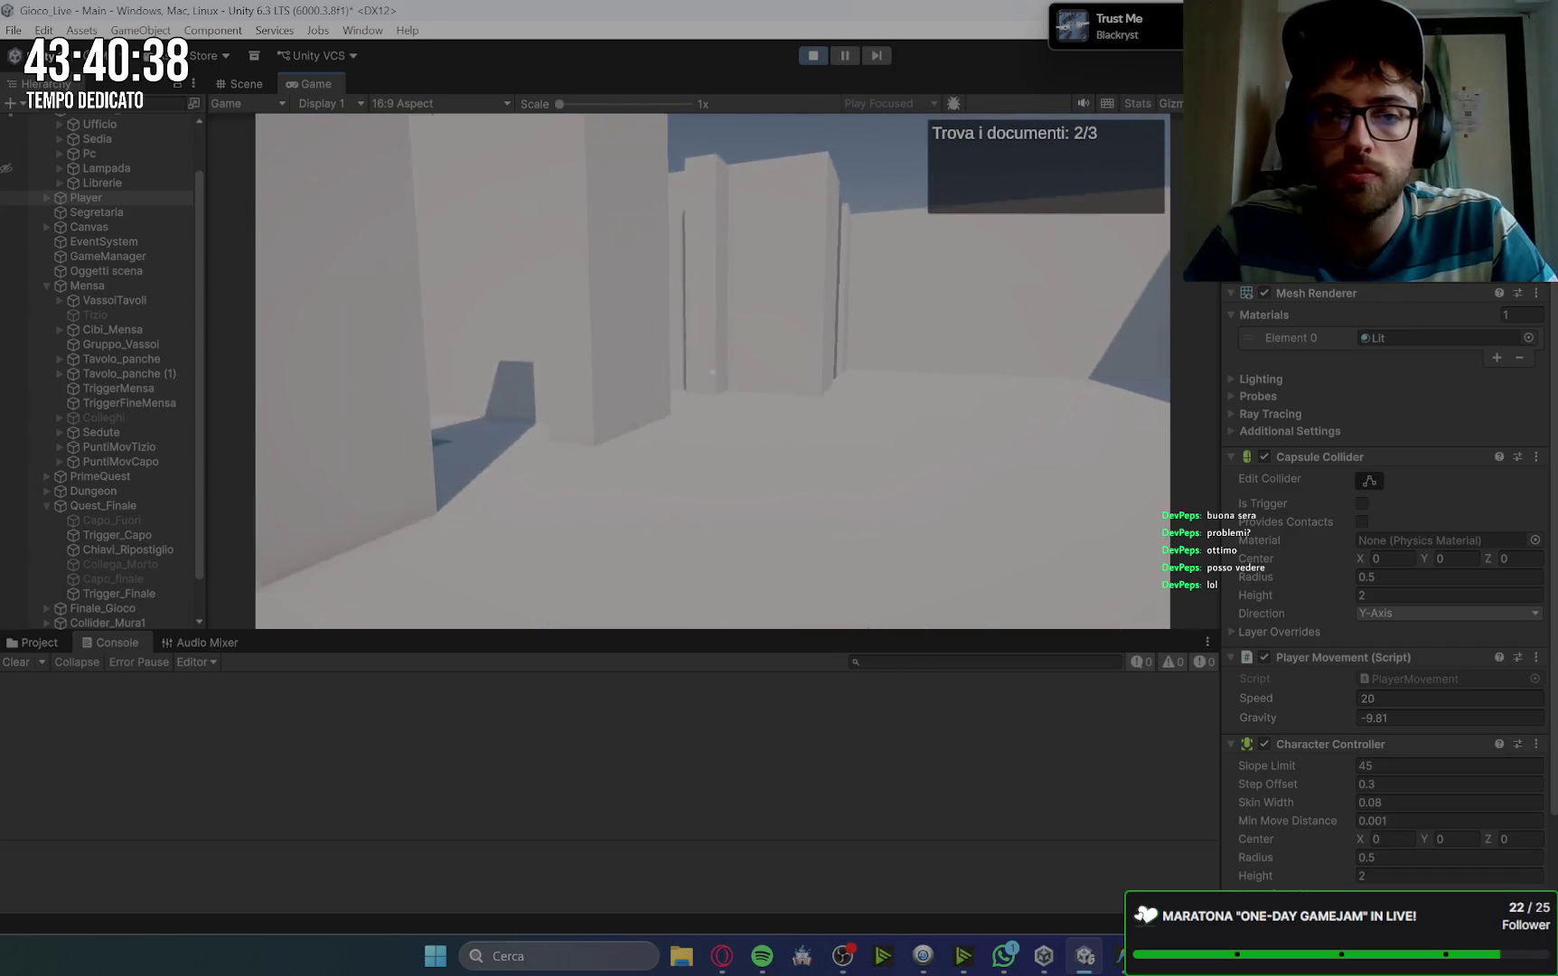
pyautogui.press('e')
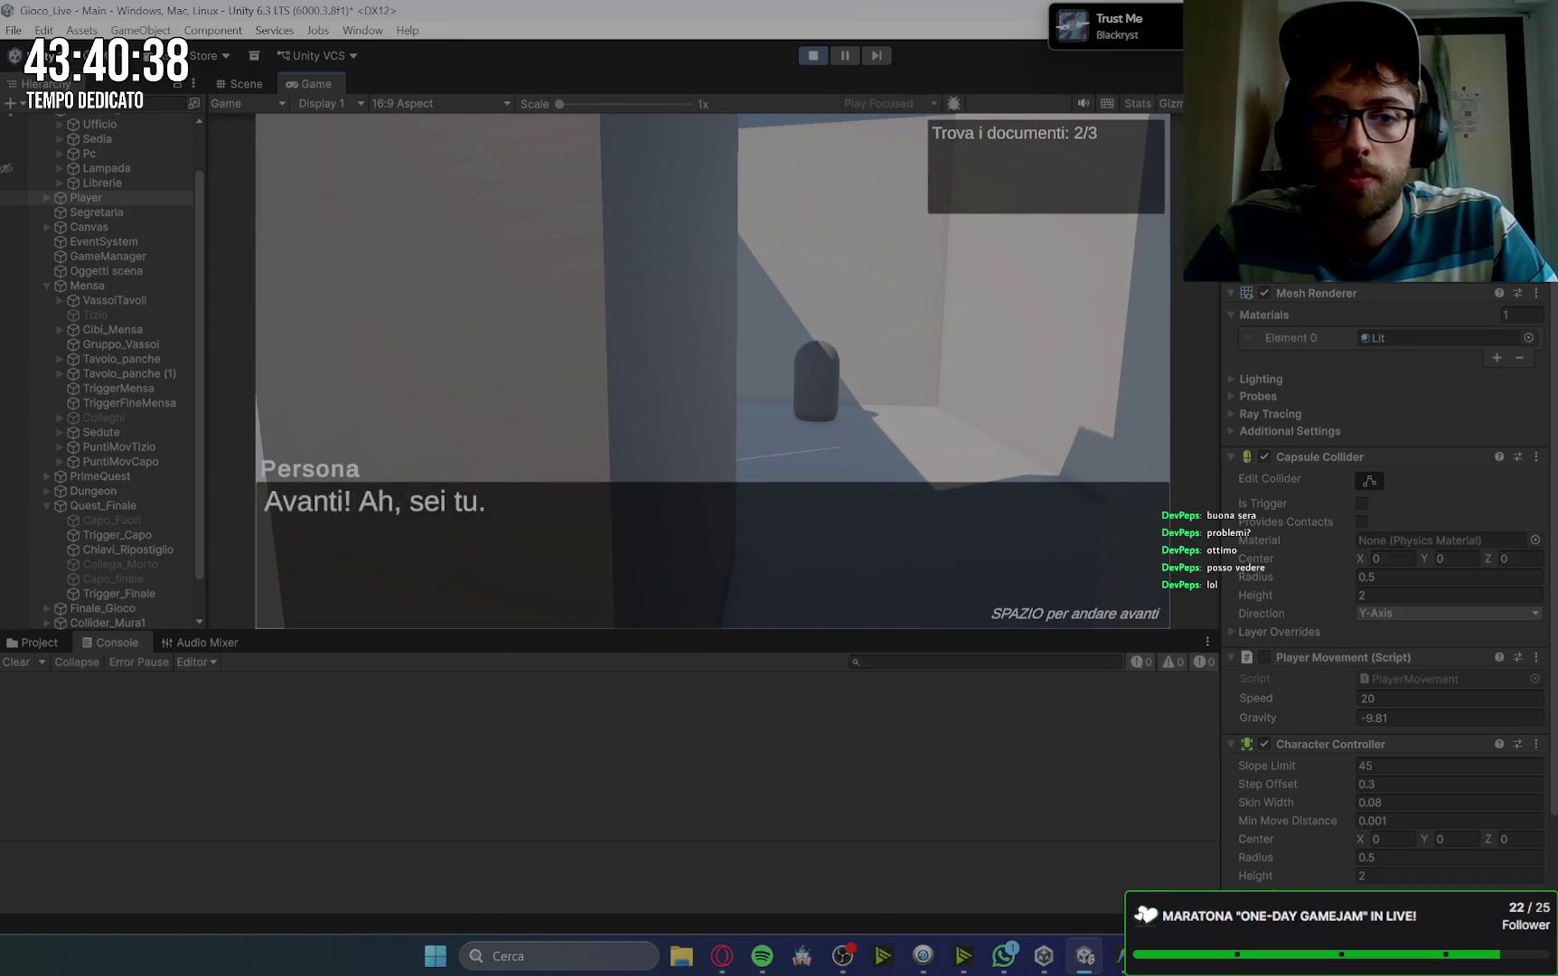
pyautogui.press('space')
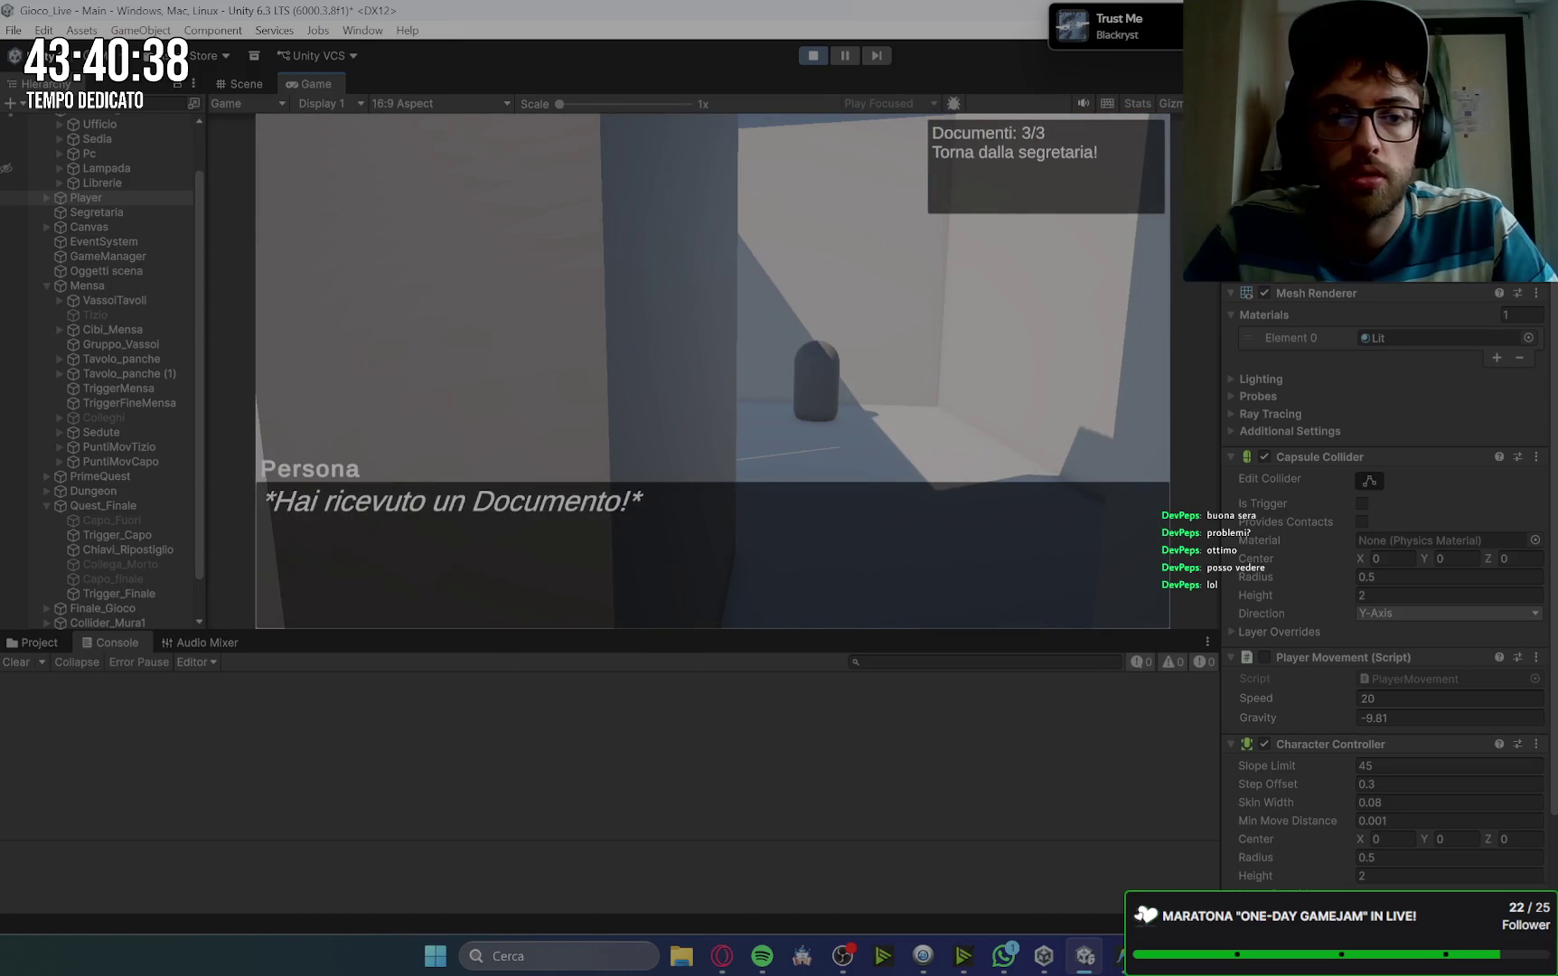
pyautogui.press('space')
# Step: Return to the secretary and hand in all 3 documents, unlocking the mop task
pyautogui.press('w')
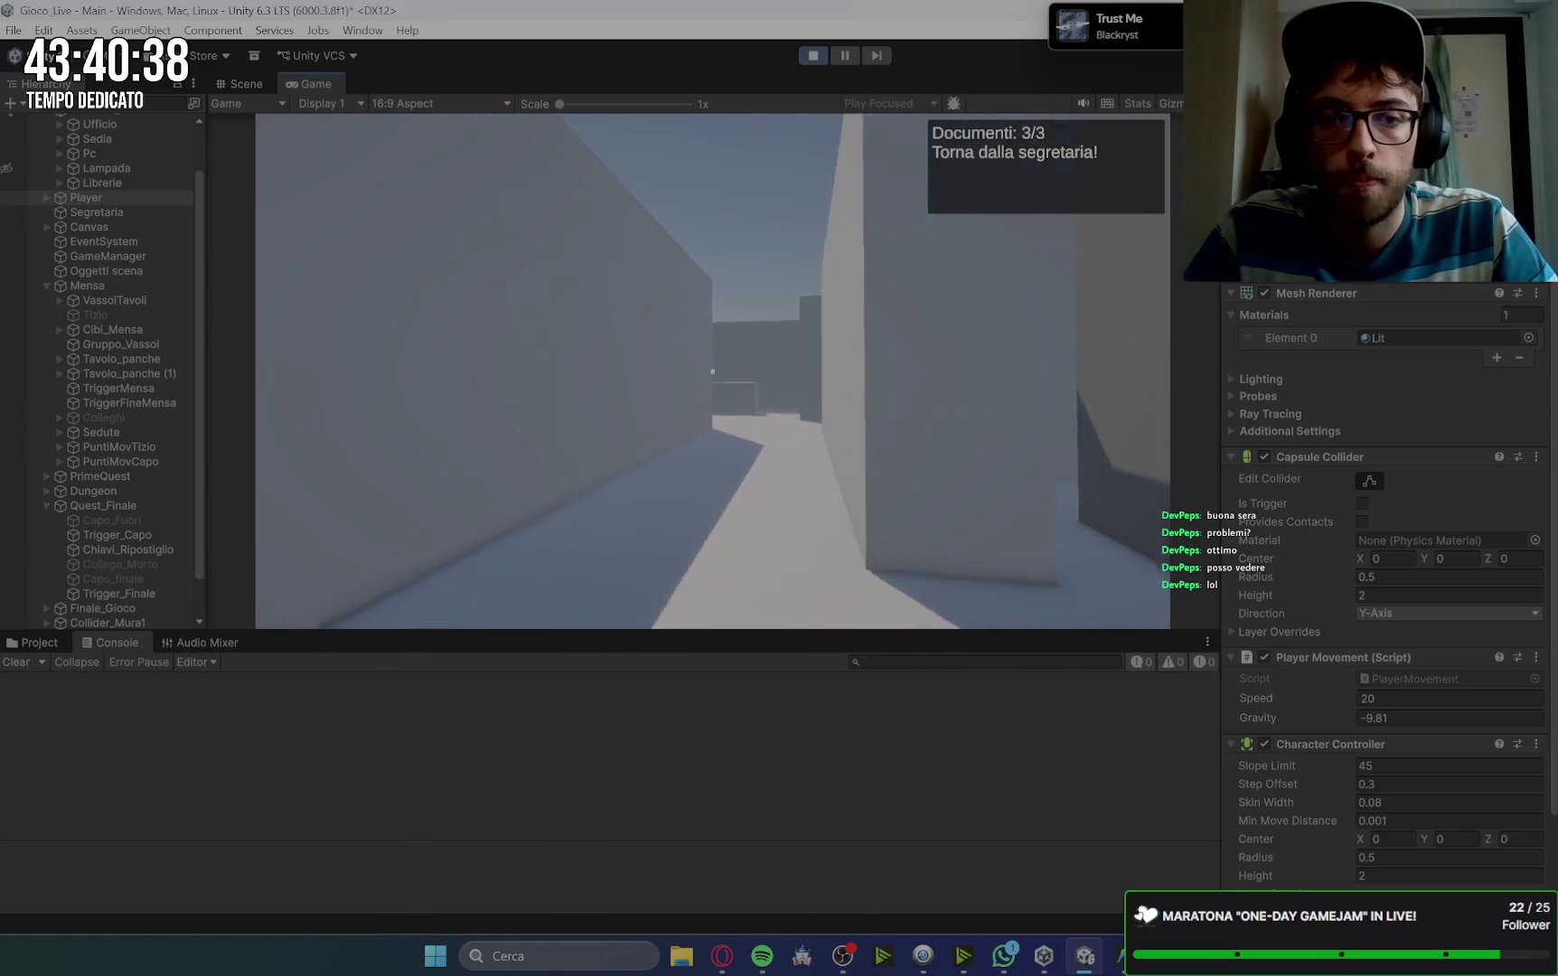
pyautogui.press('w')
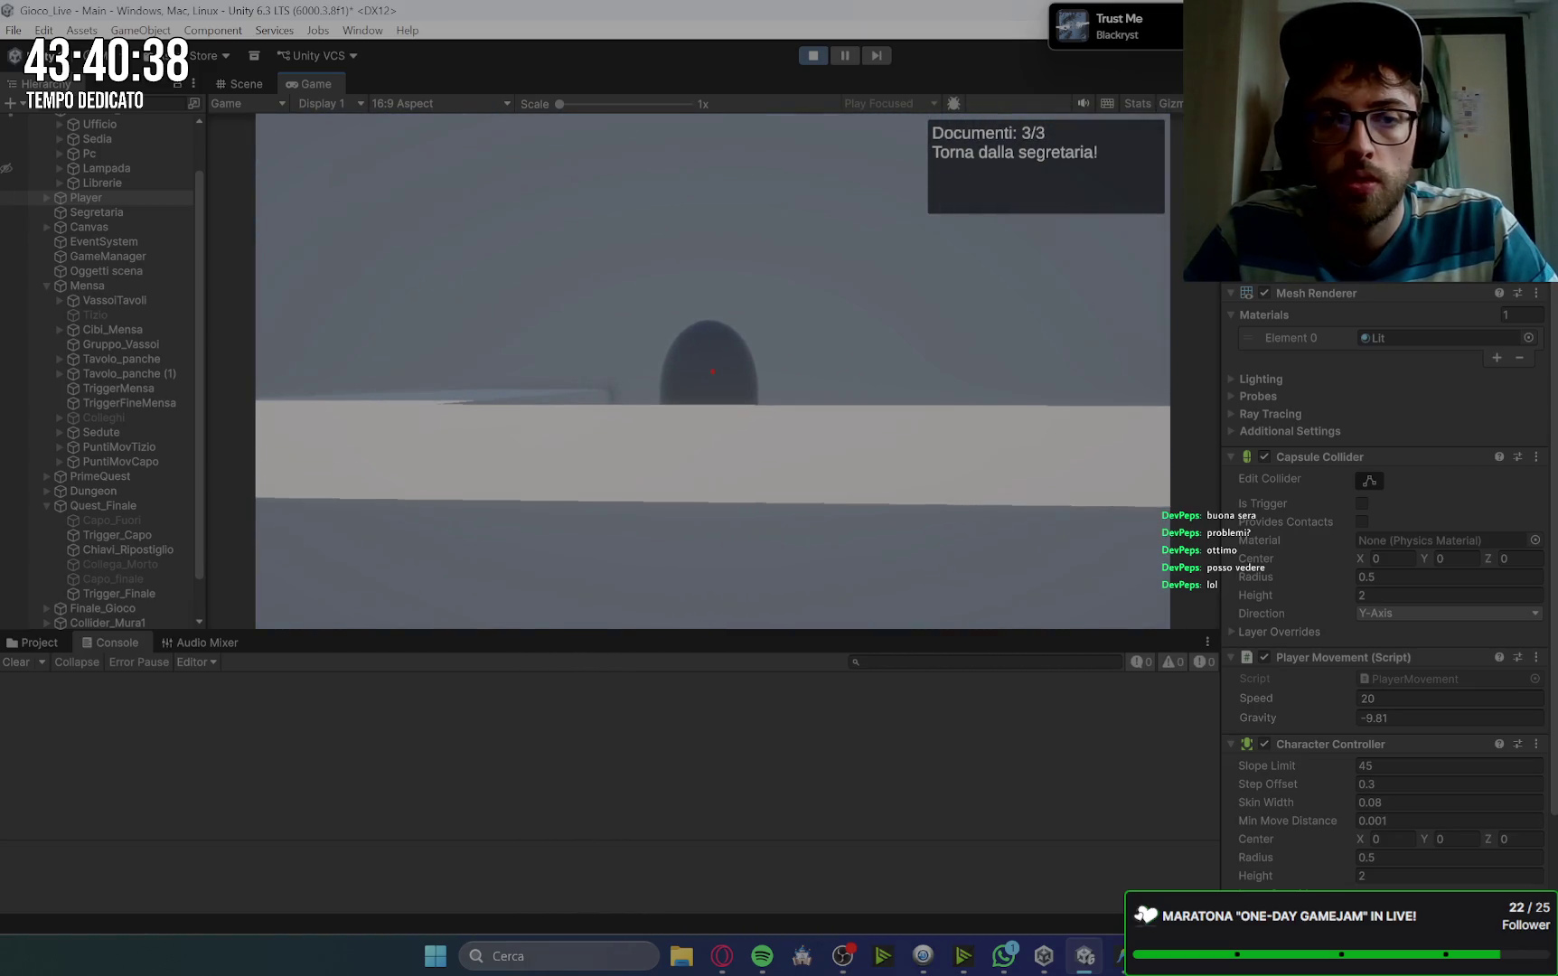
pyautogui.press('space')
pyautogui.press('space')
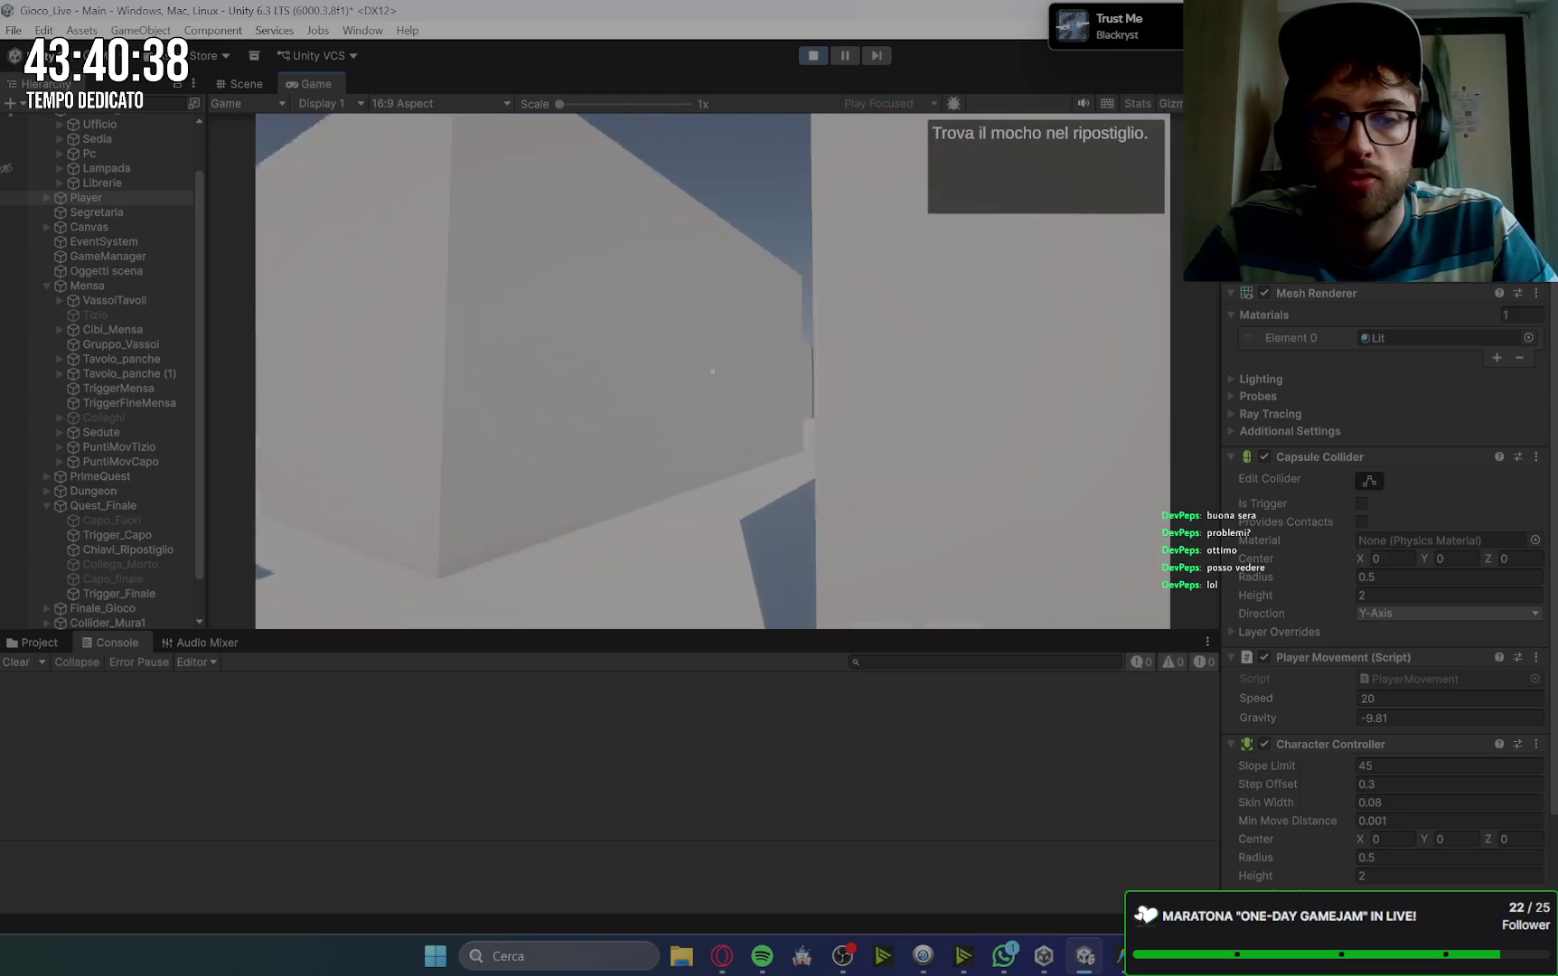
# Step: Take the mop from the storeroom and clean the first three bathroom floor stains
pyautogui.press('w')
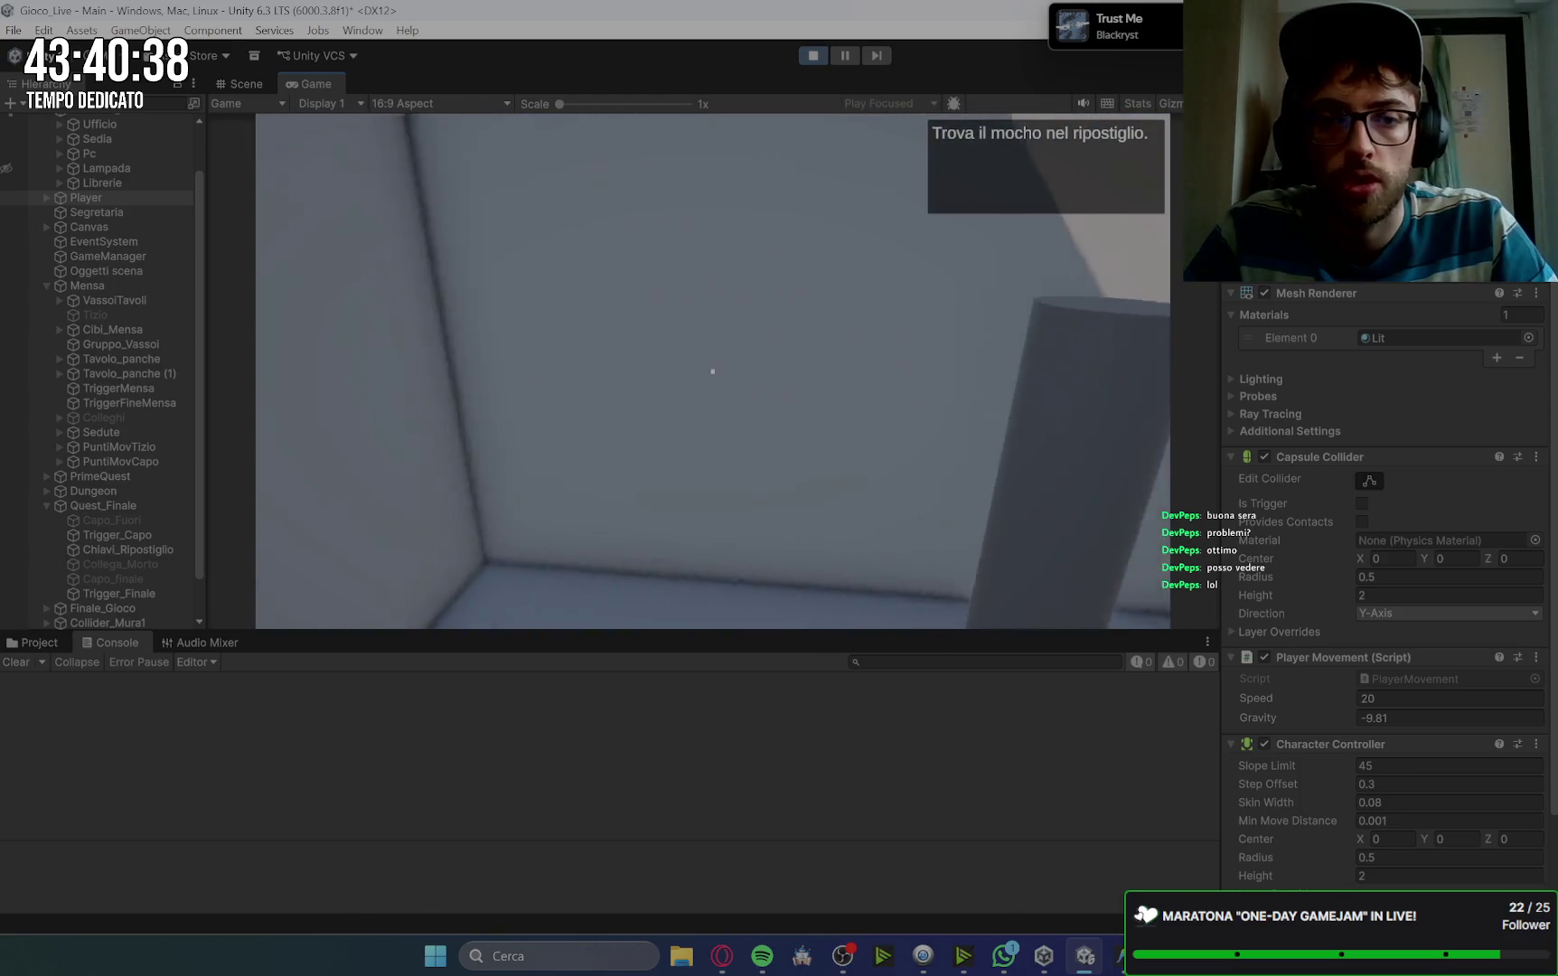
pyautogui.press('w')
pyautogui.press('space')
pyautogui.press('w')
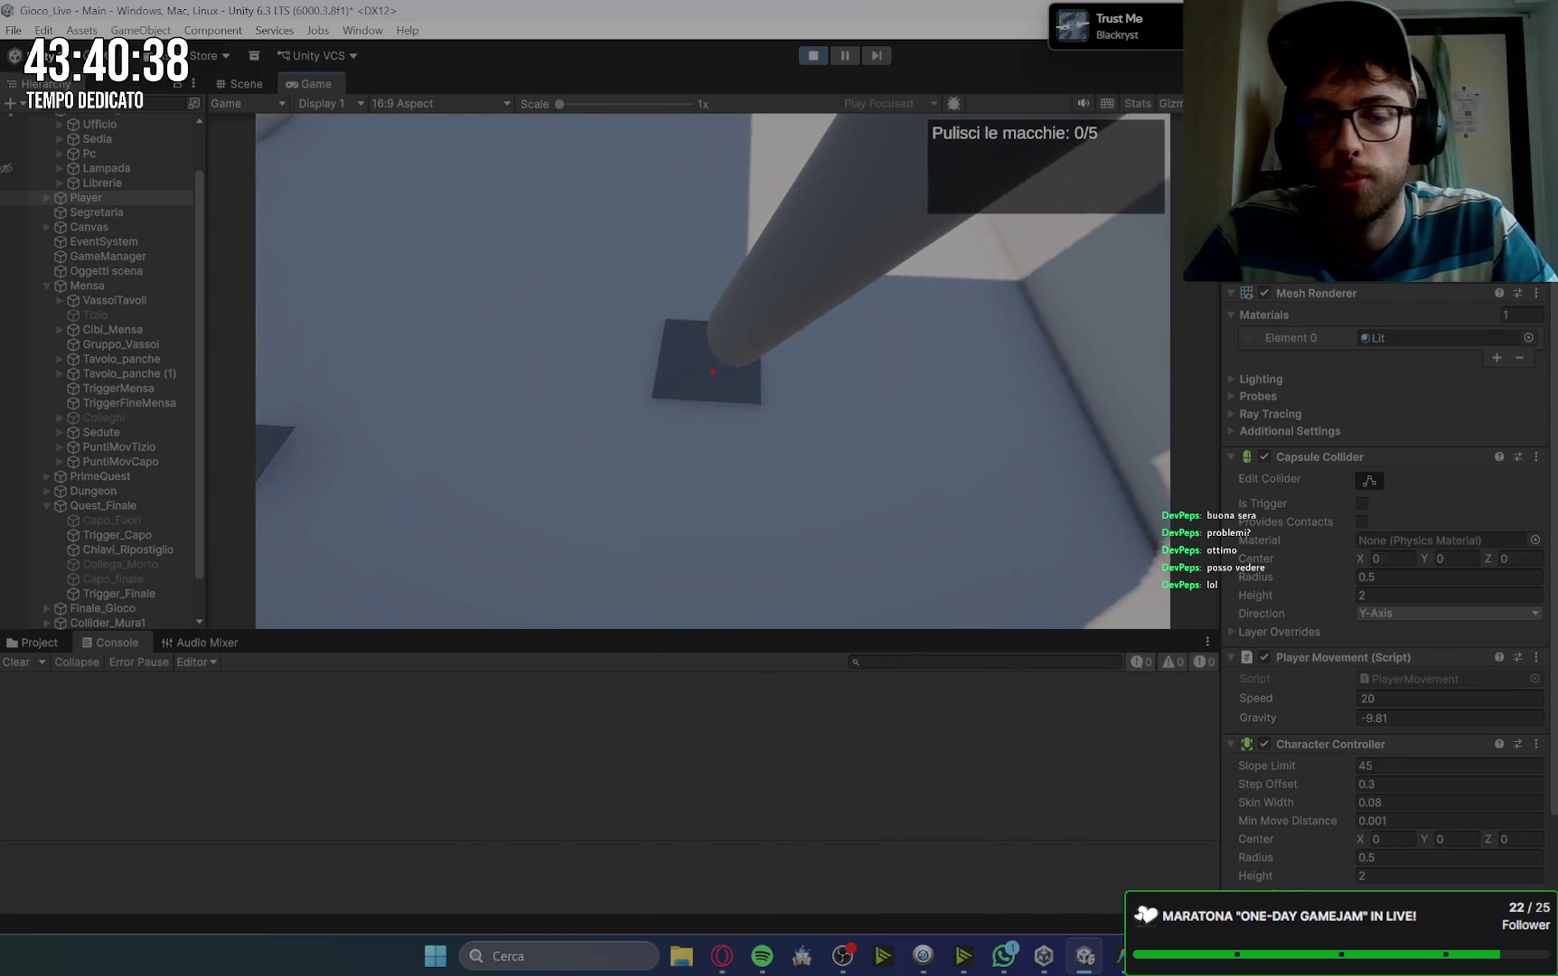
pyautogui.press('e')
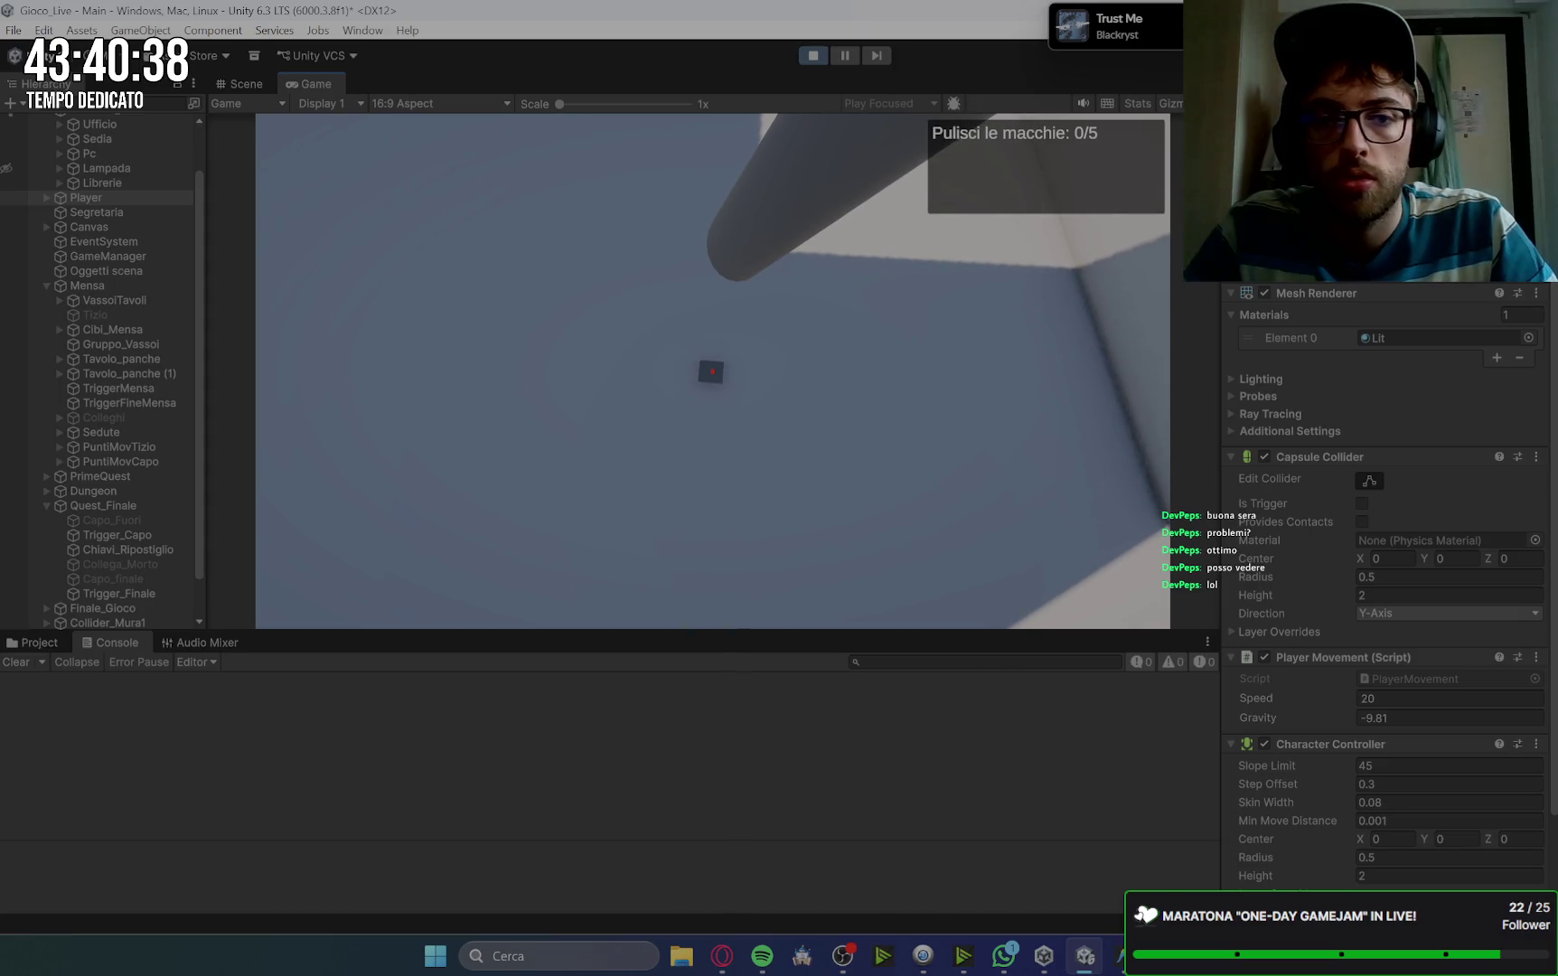
pyautogui.press('w')
pyautogui.press('e')
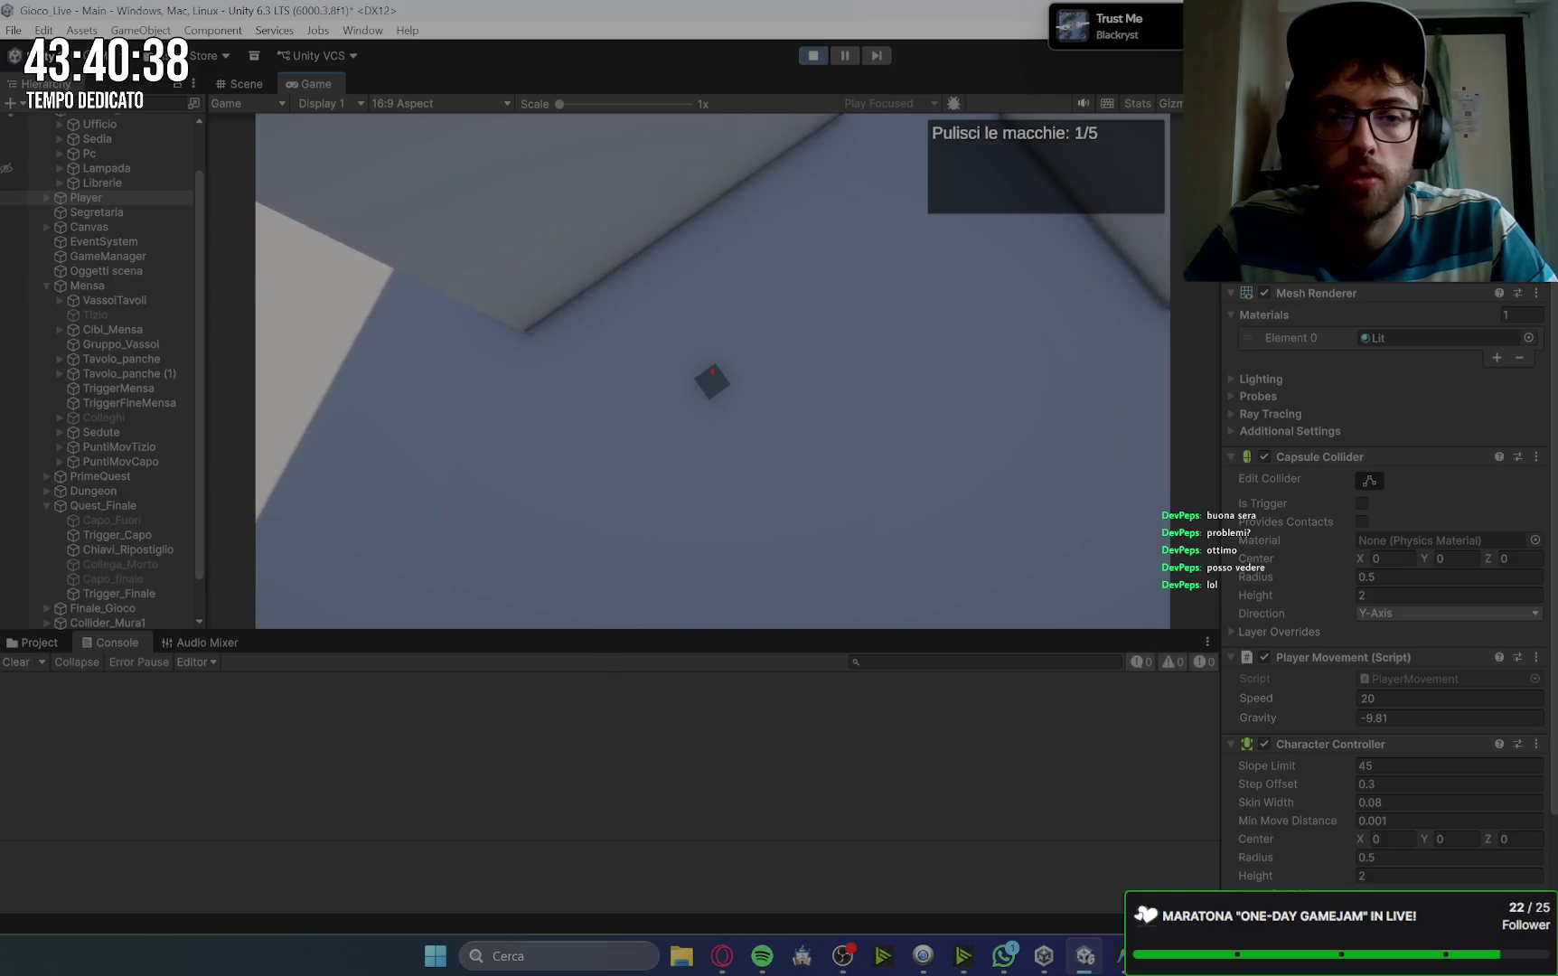
pyautogui.press('w')
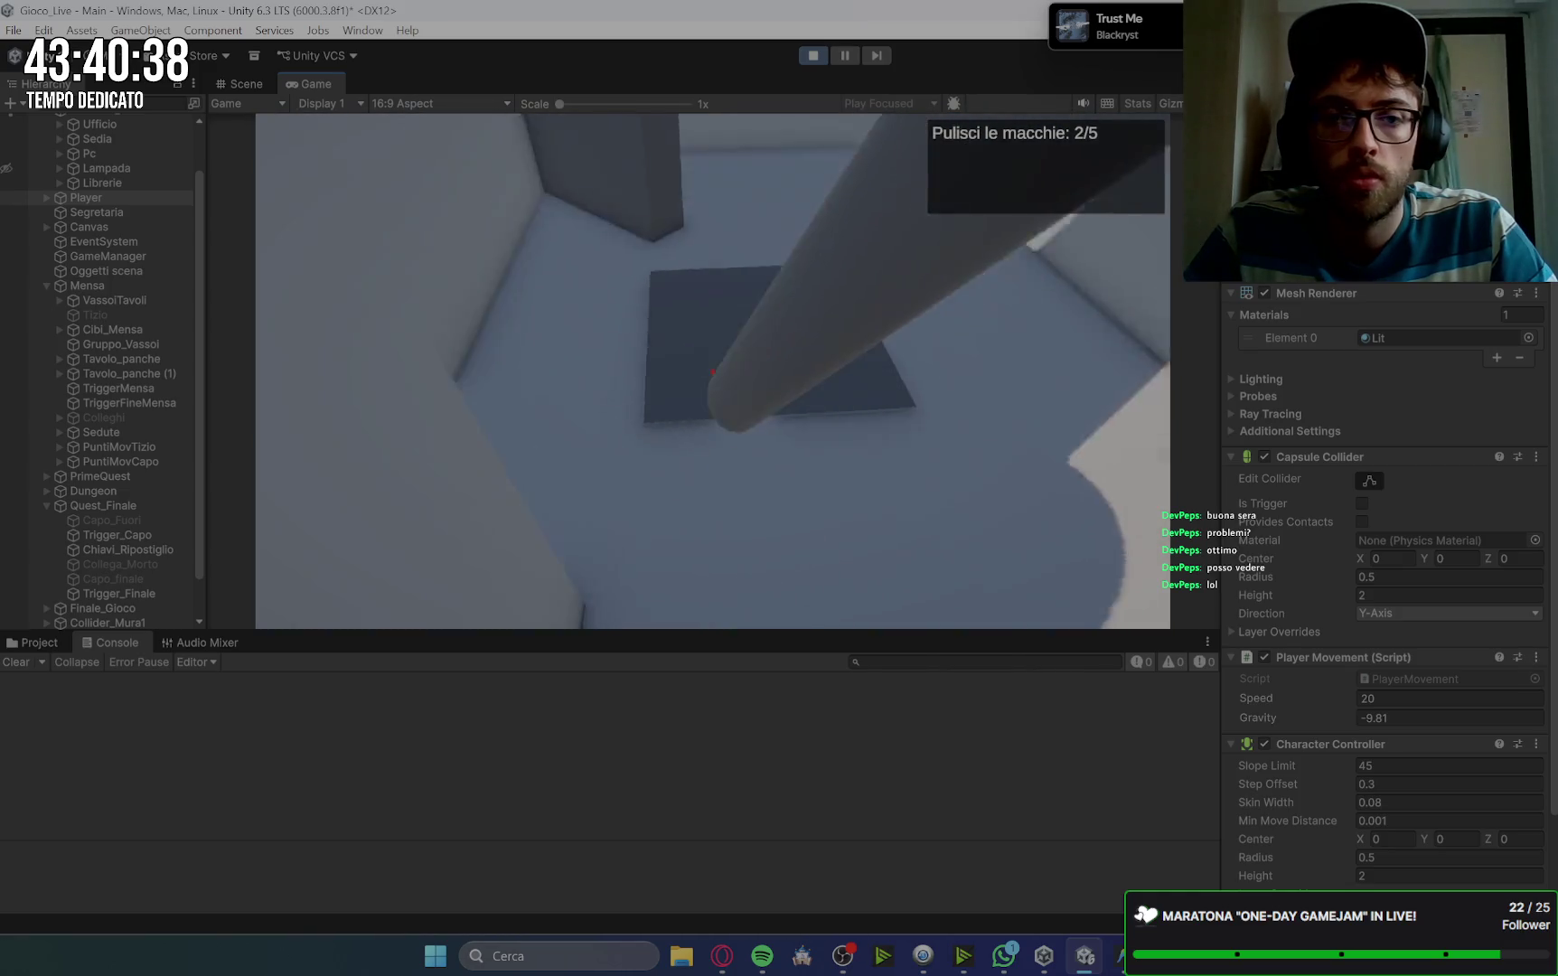
pyautogui.press('e')
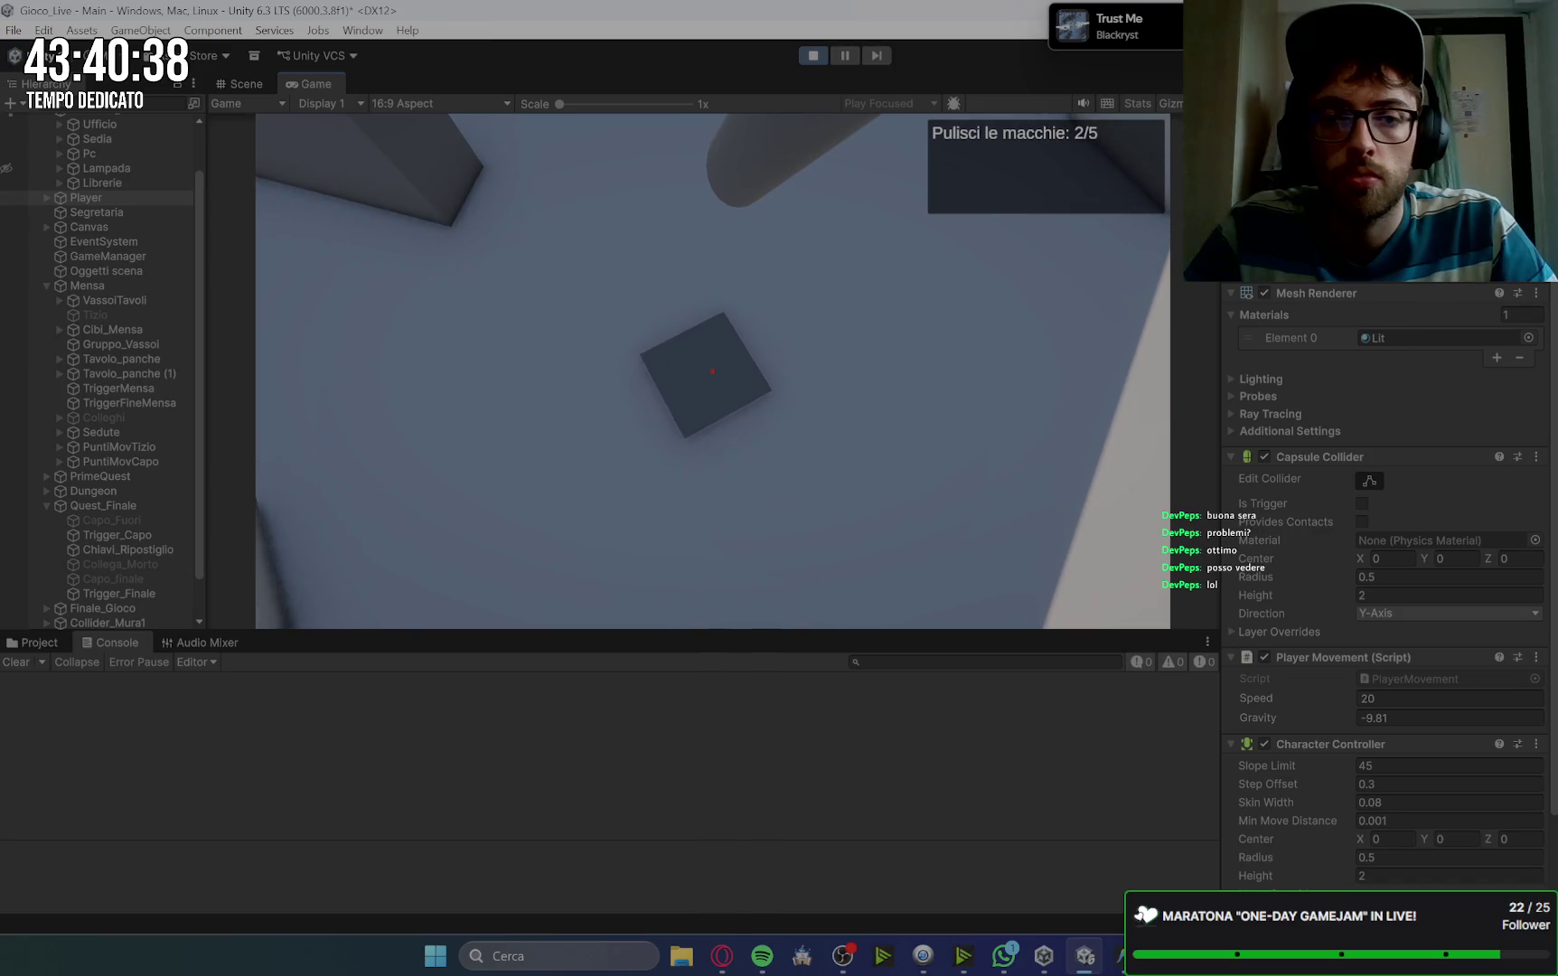
pyautogui.press('e')
# Step: Clean the last two stains, put the mop back, and get the secretary's coffee task
pyautogui.press('w')
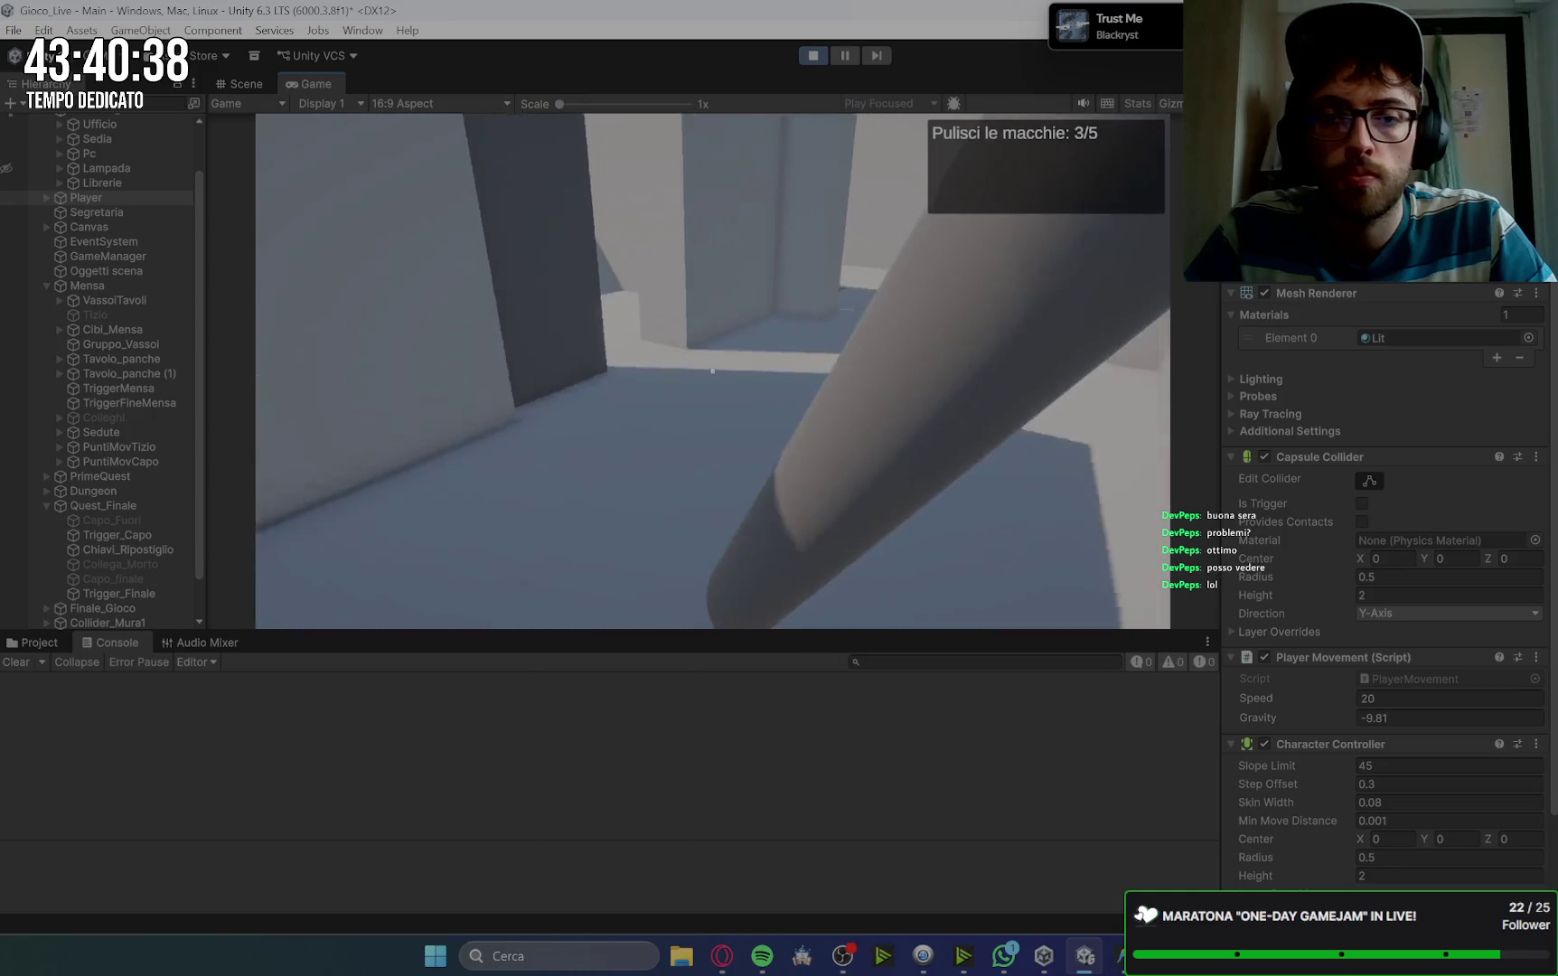
pyautogui.press('w')
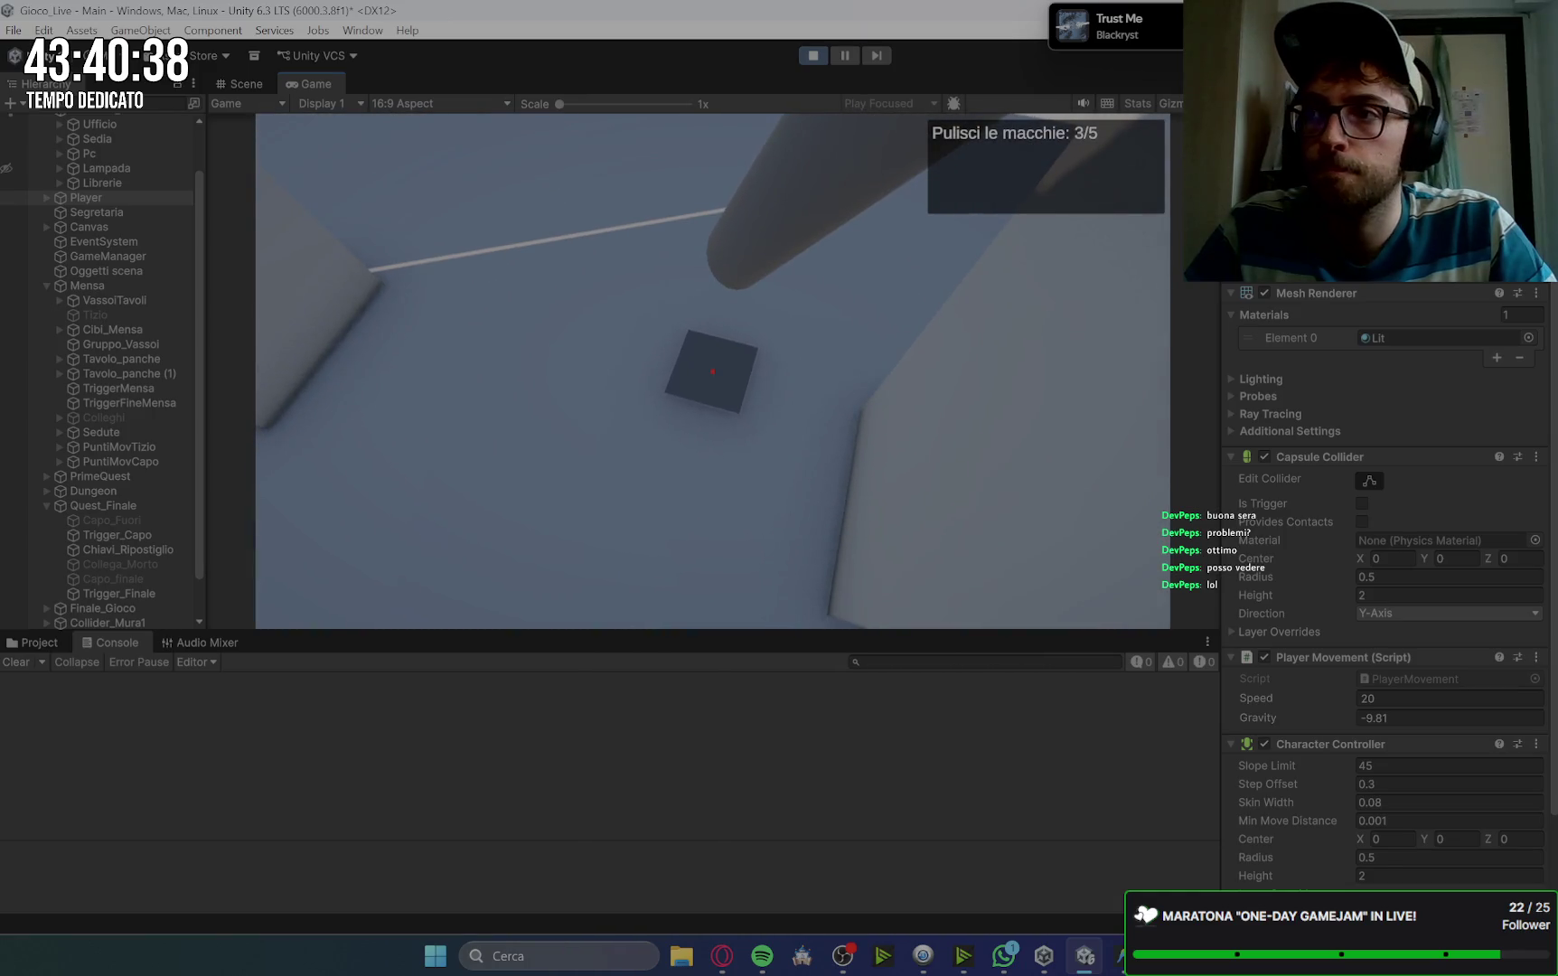
pyautogui.press('e')
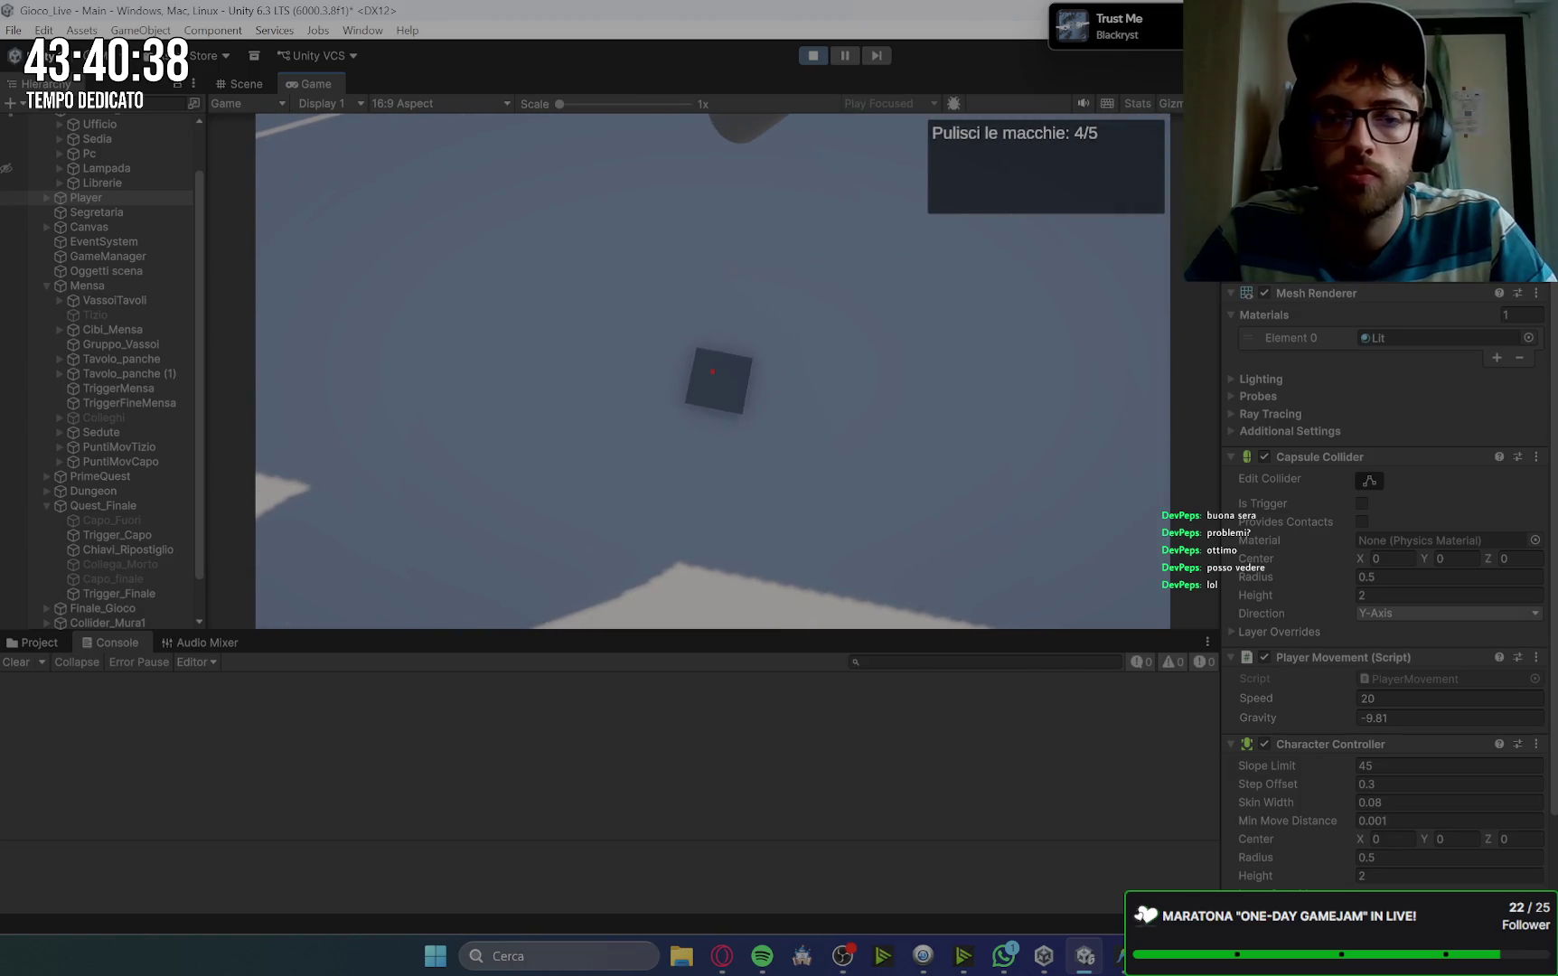
pyautogui.press('e')
pyautogui.press('space')
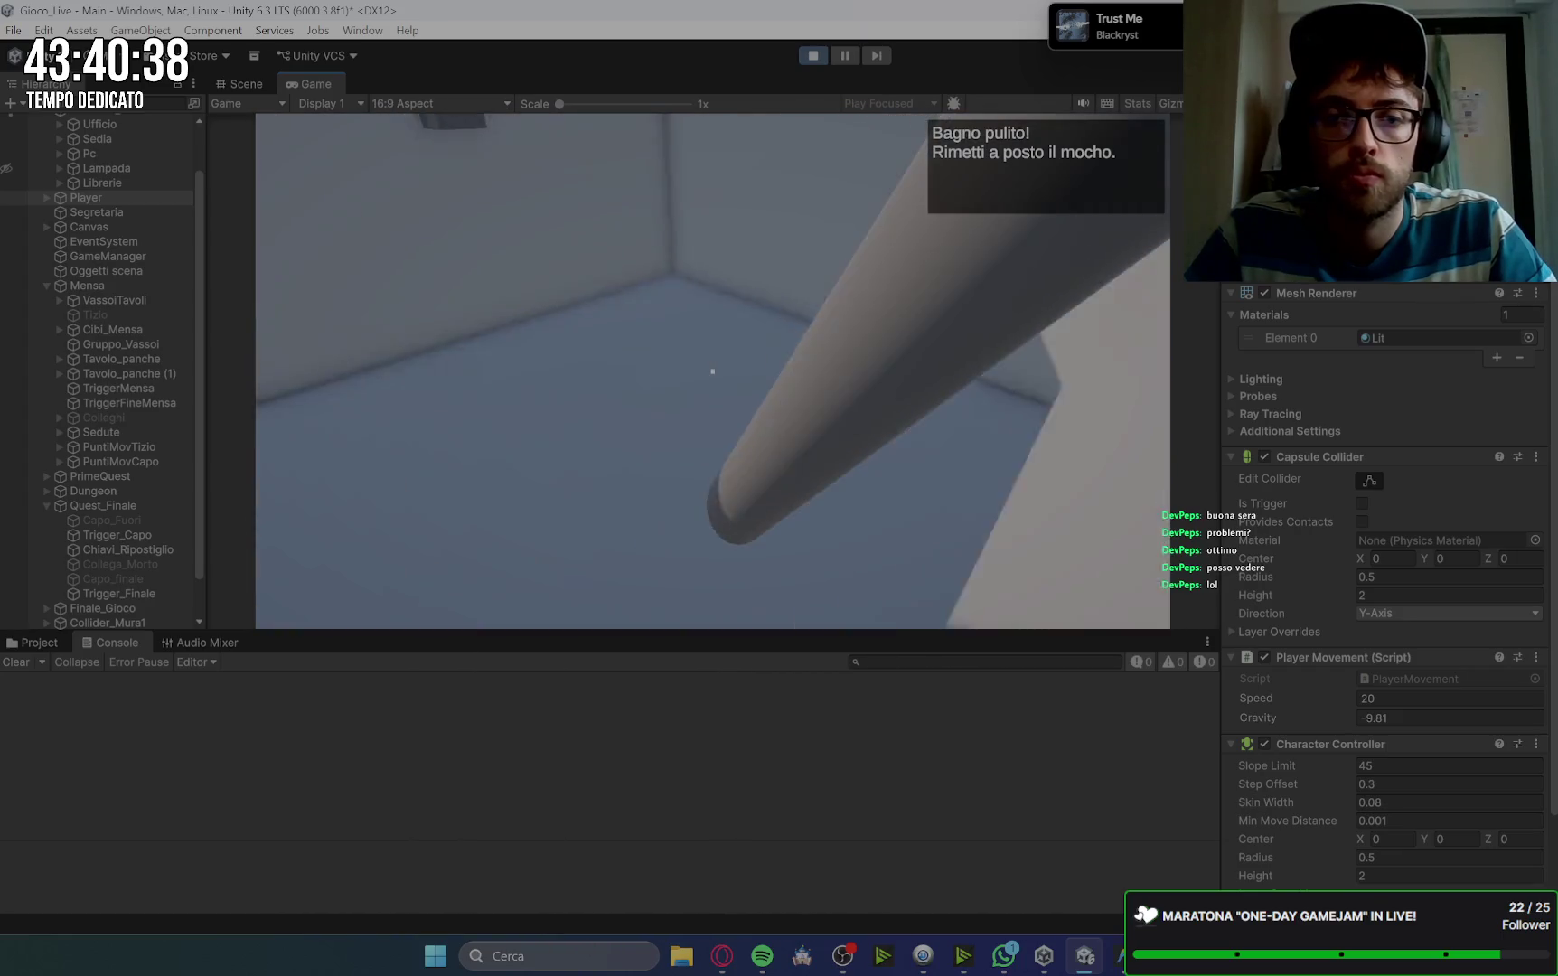
pyautogui.press('e')
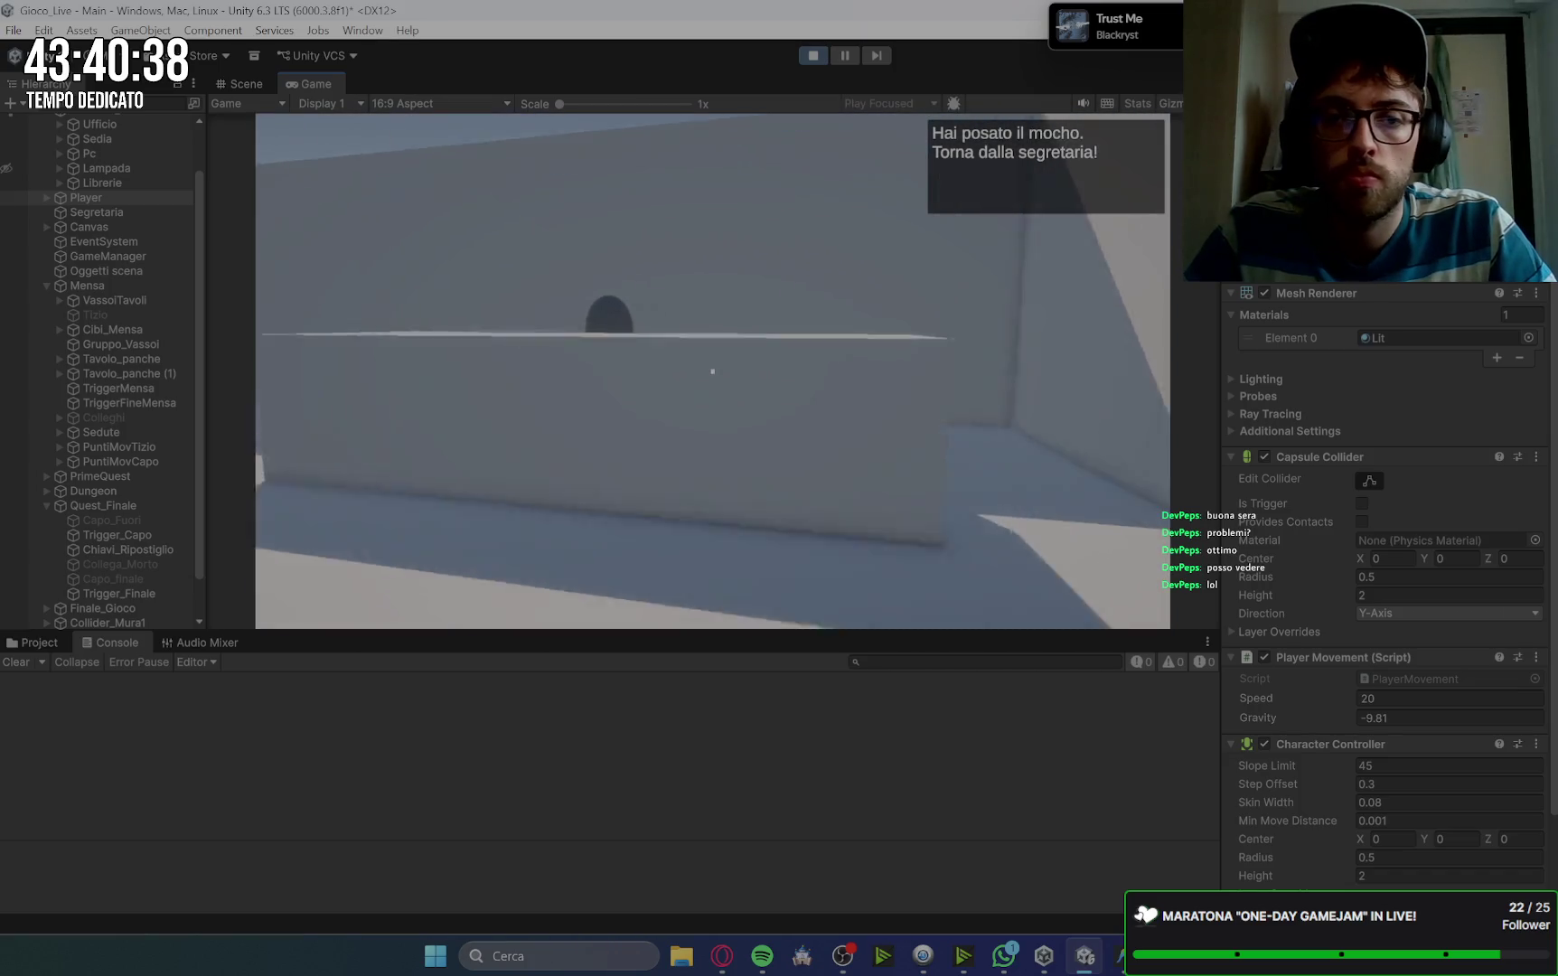
pyautogui.press('e')
pyautogui.press('space')
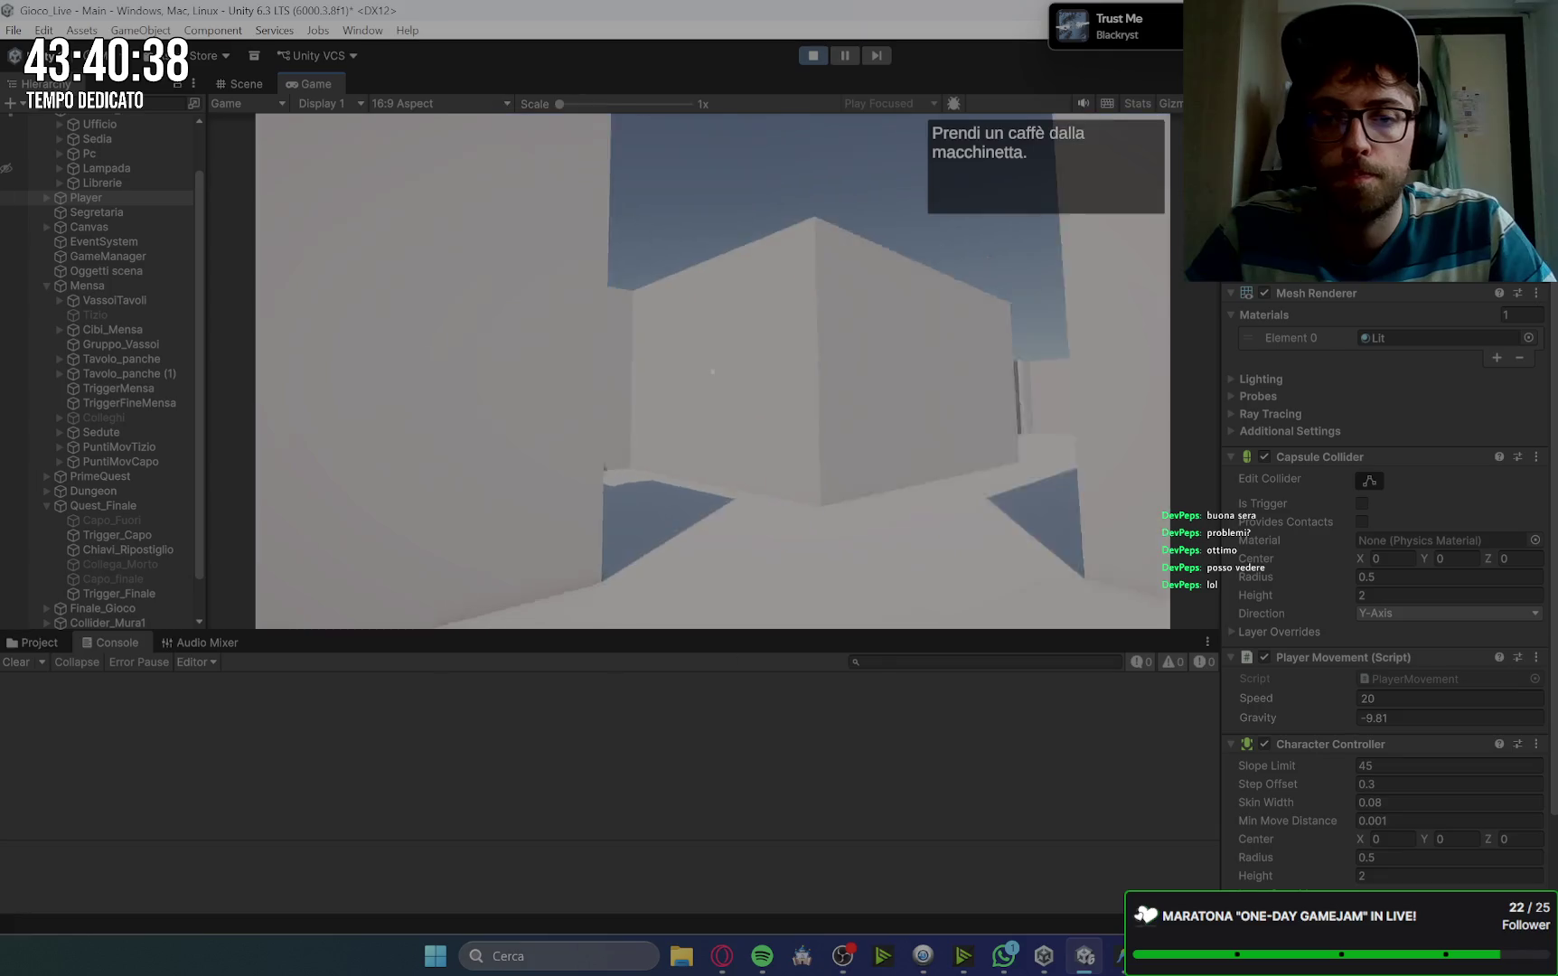
# Step: Brew a coffee at the machine and deliver it to the boss, who grants the lunch break
pyautogui.press('e')
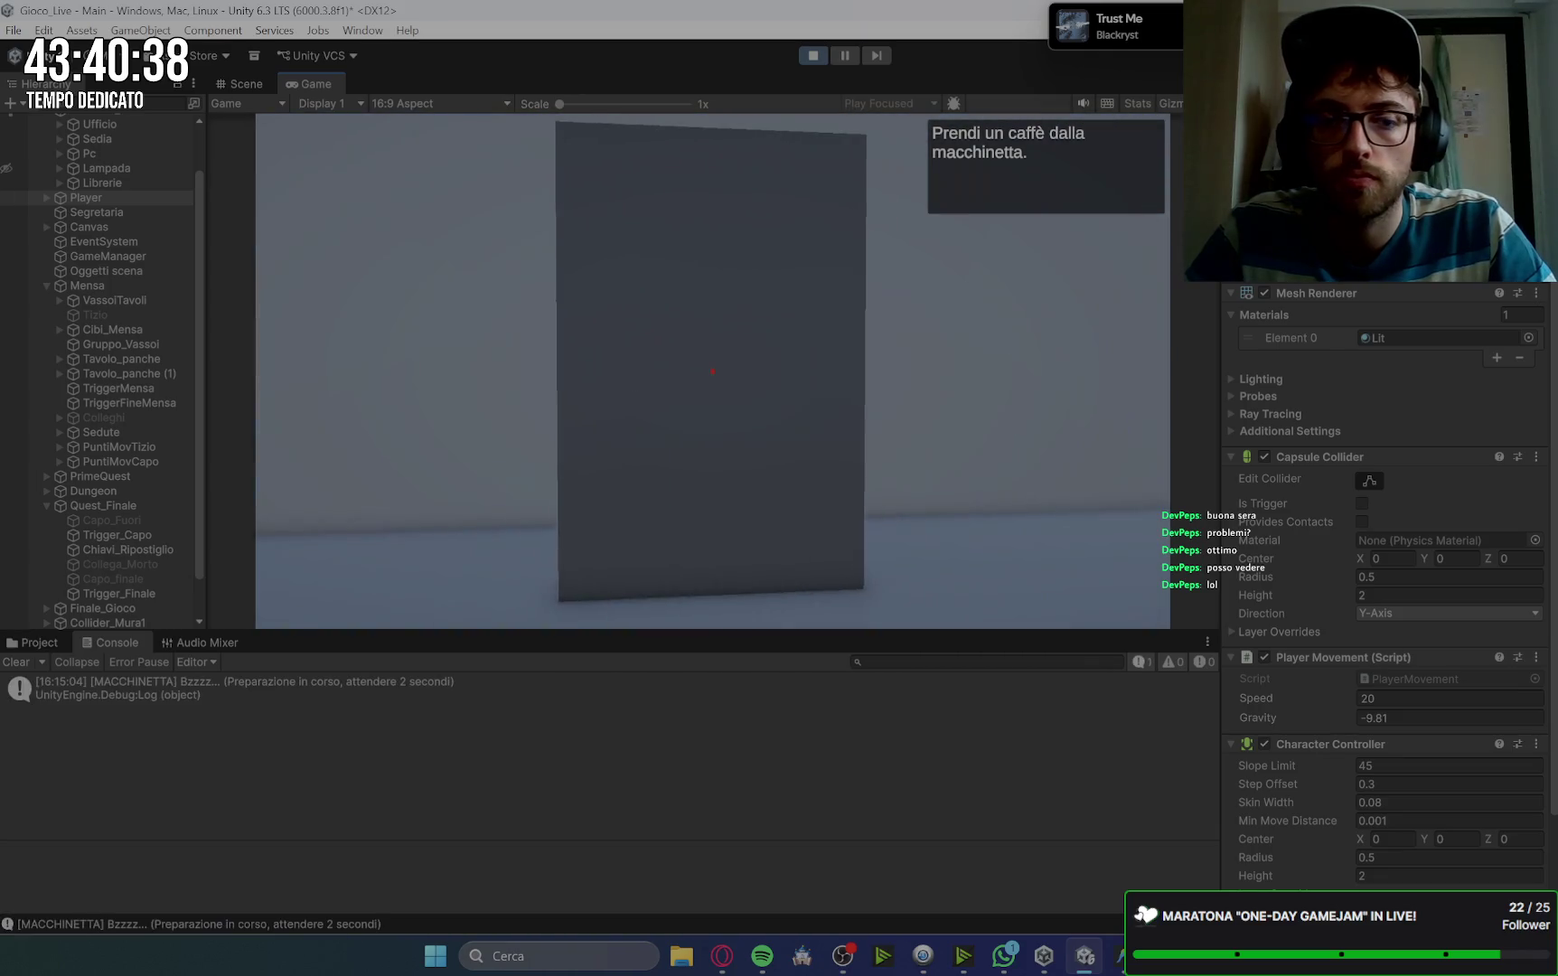
pyautogui.press('w')
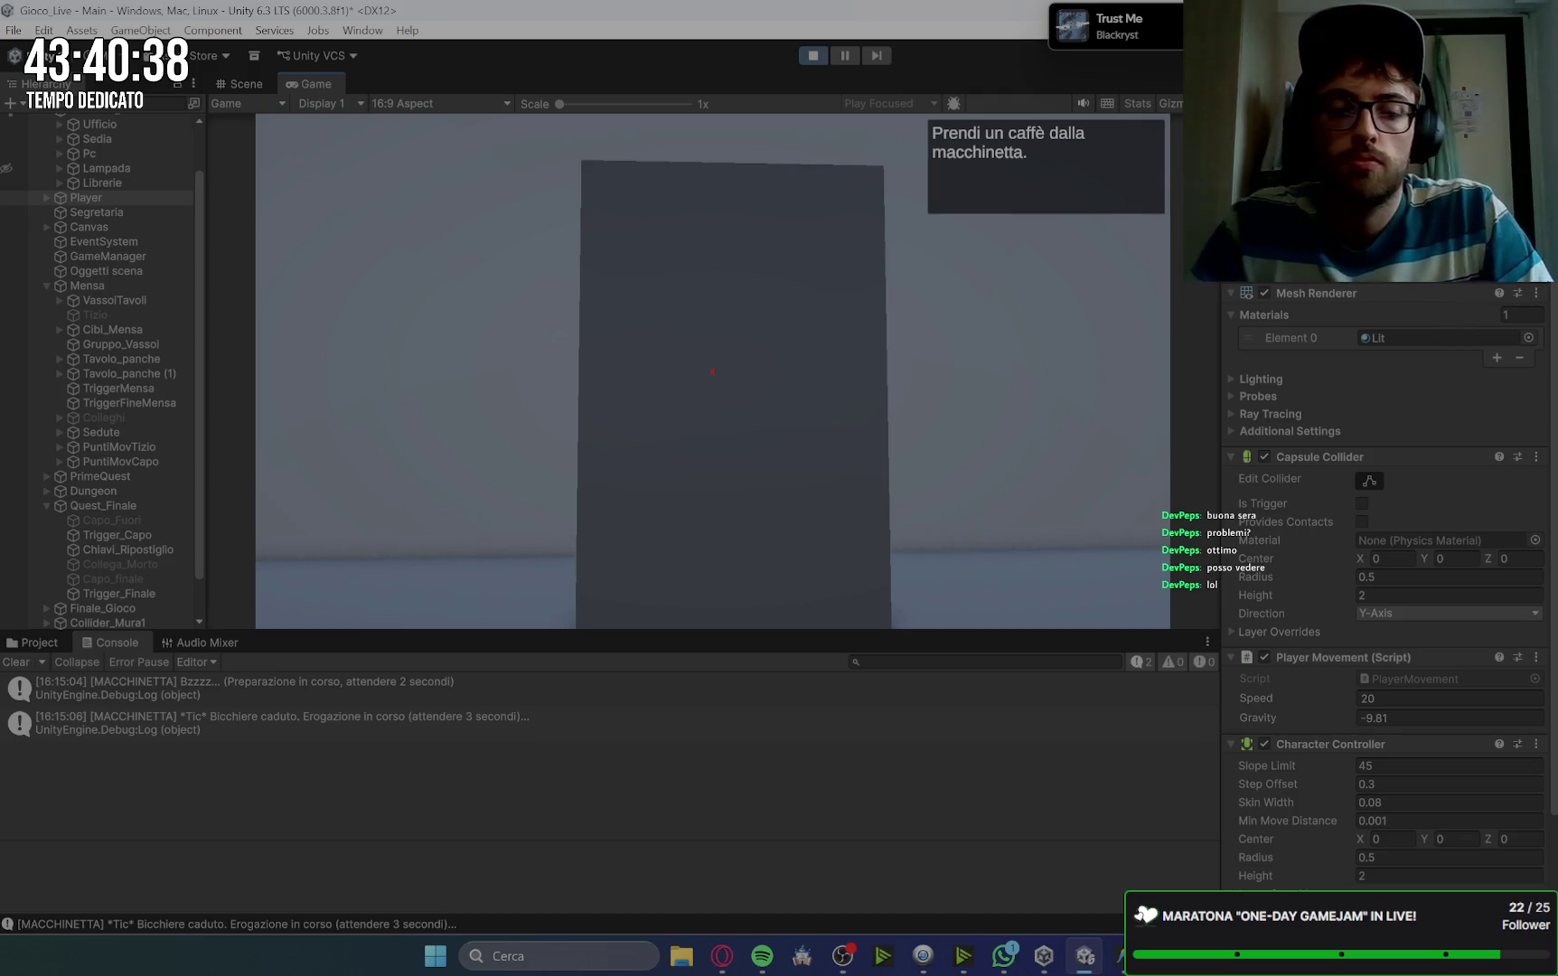
pyautogui.moveTo(713, 372)
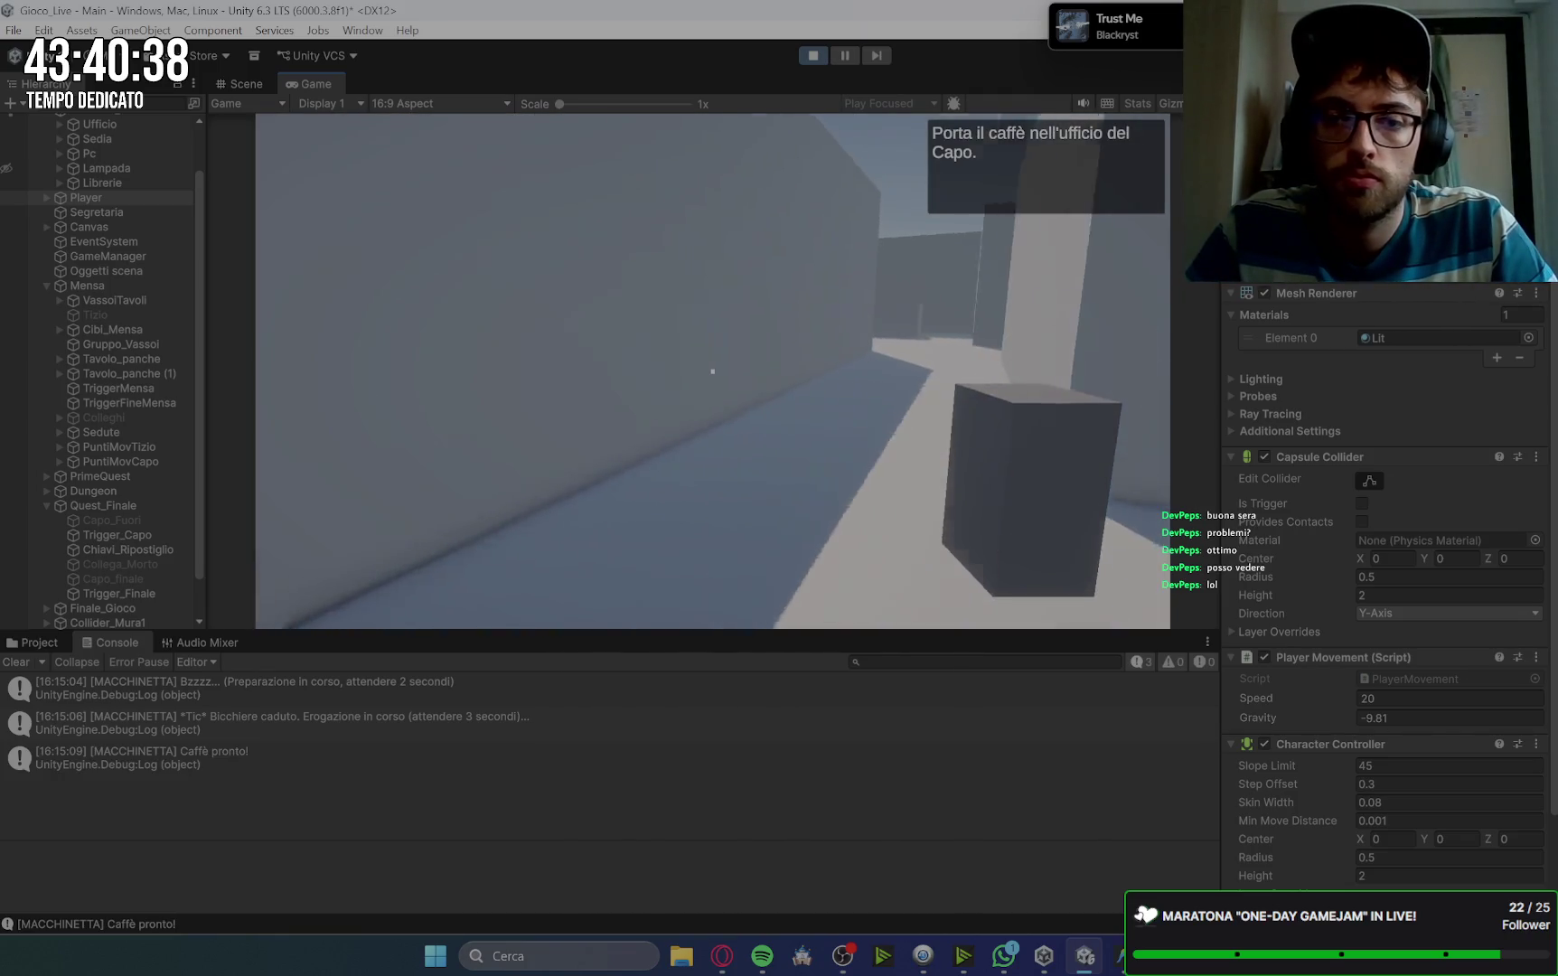
pyautogui.press('w')
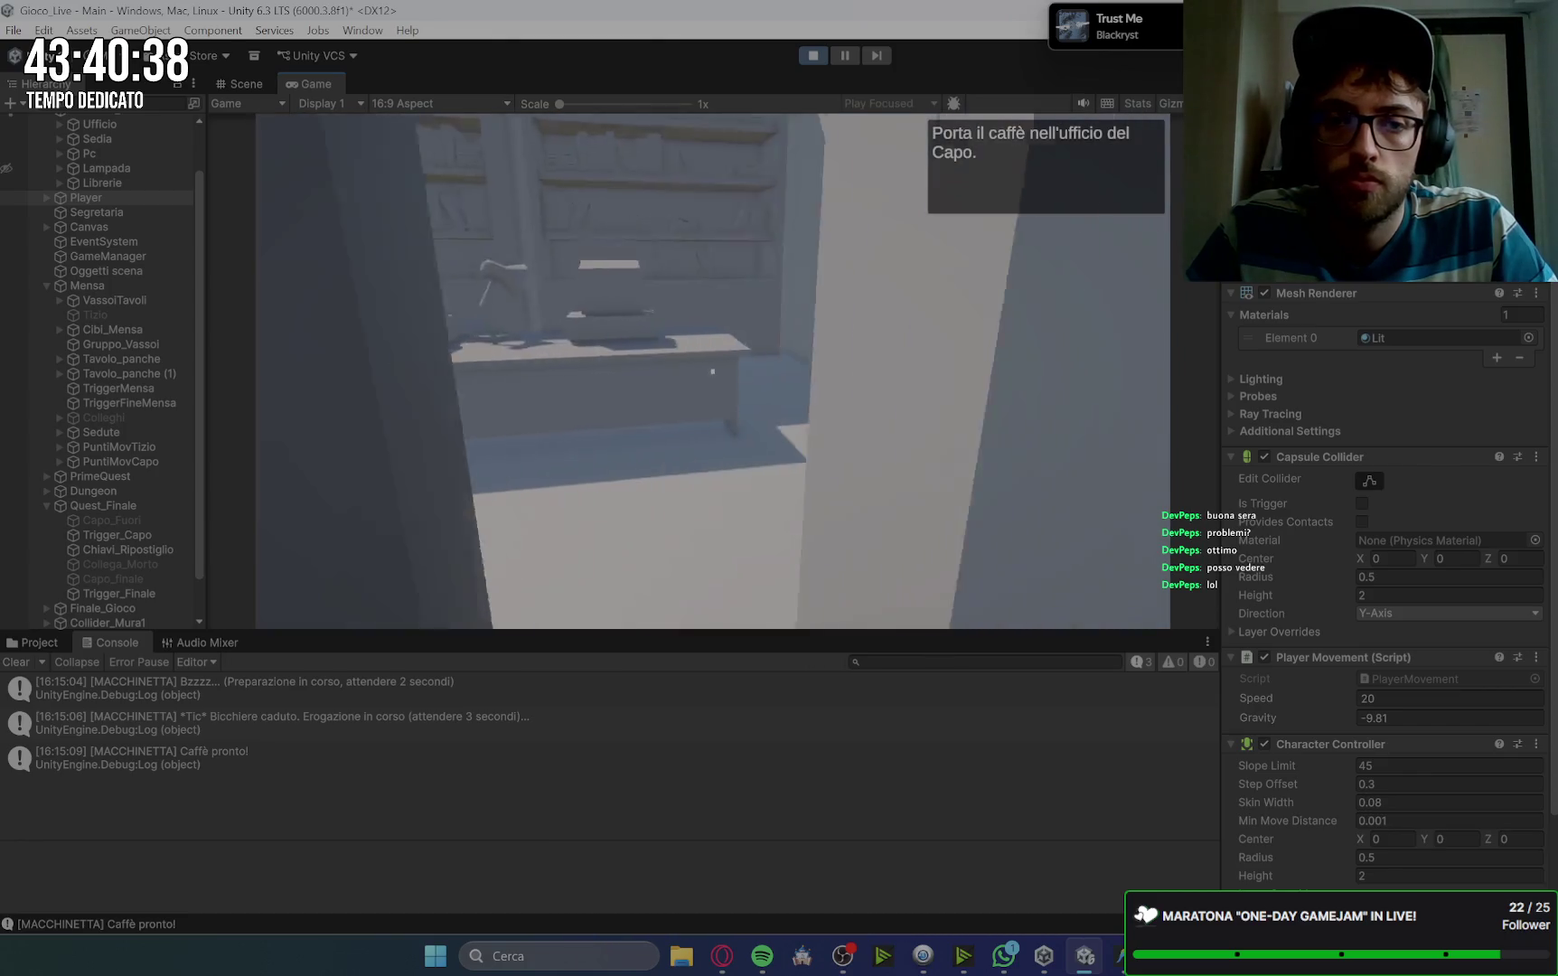
pyautogui.press('space')
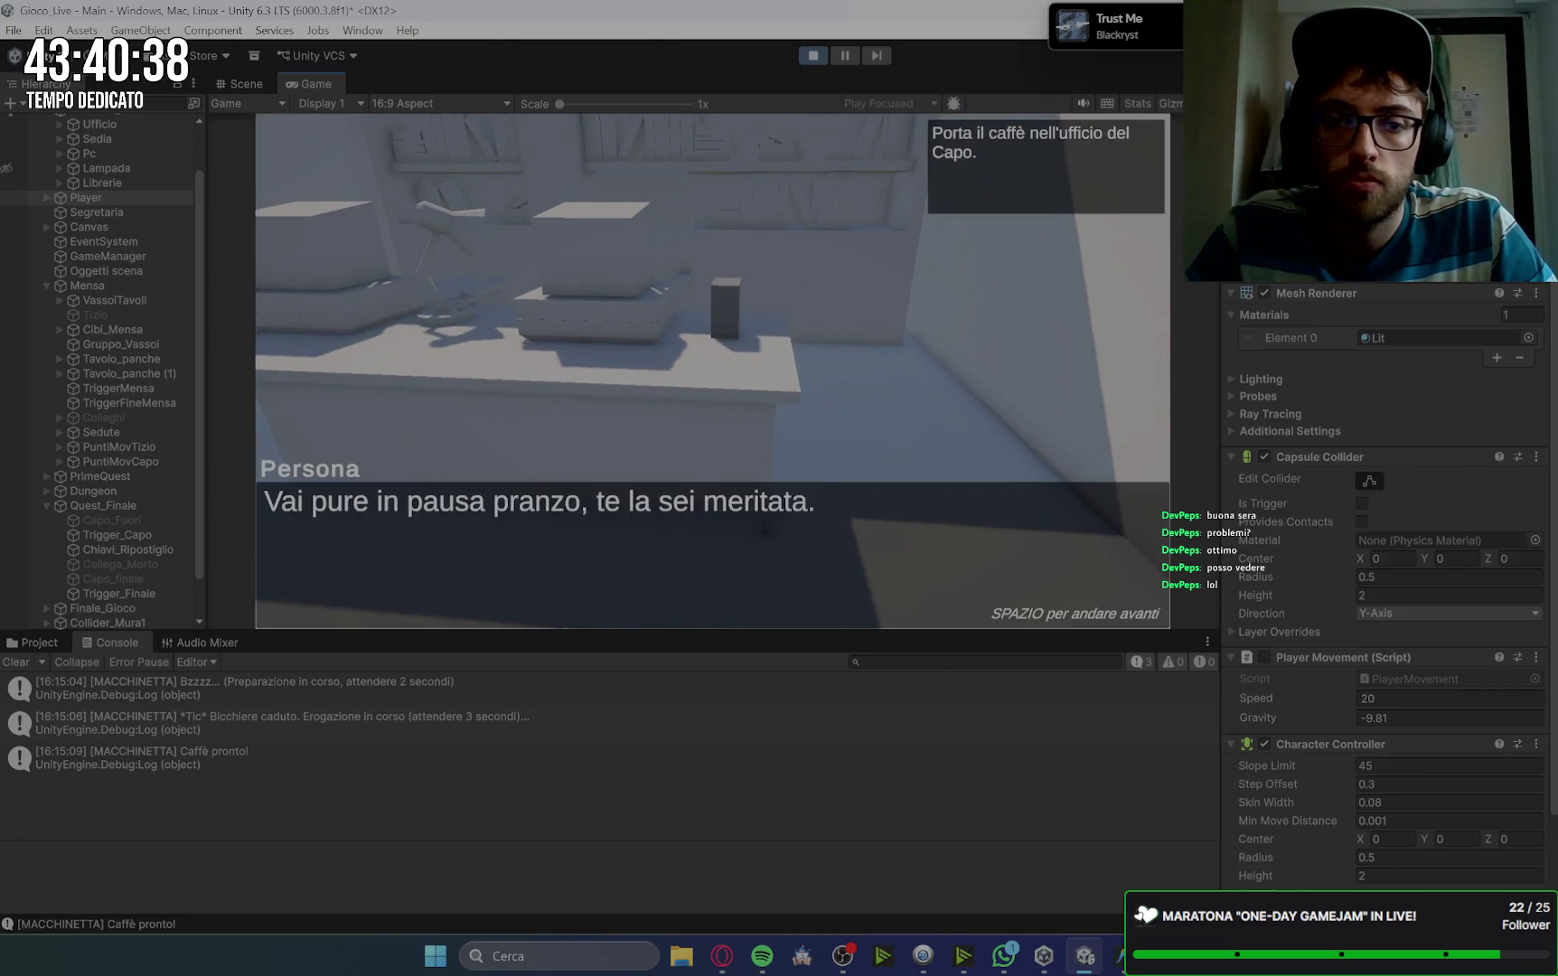
pyautogui.press('space')
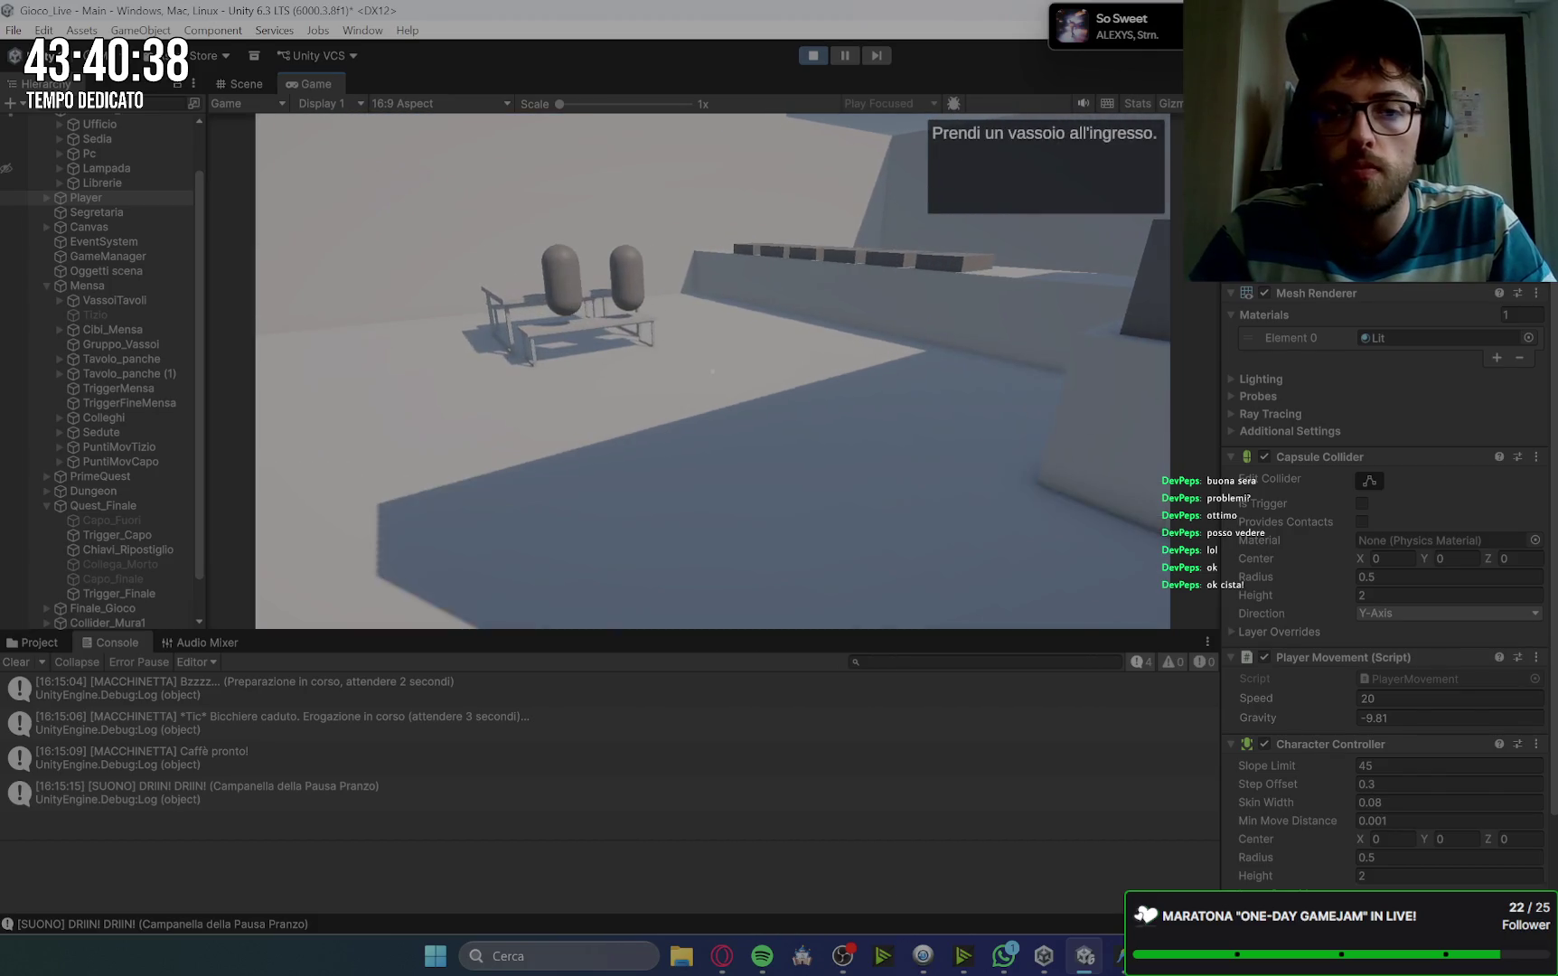
# Step: Take a tray, collect the three lunch items at the counter, and sit at a canteen table
pyautogui.press('e')
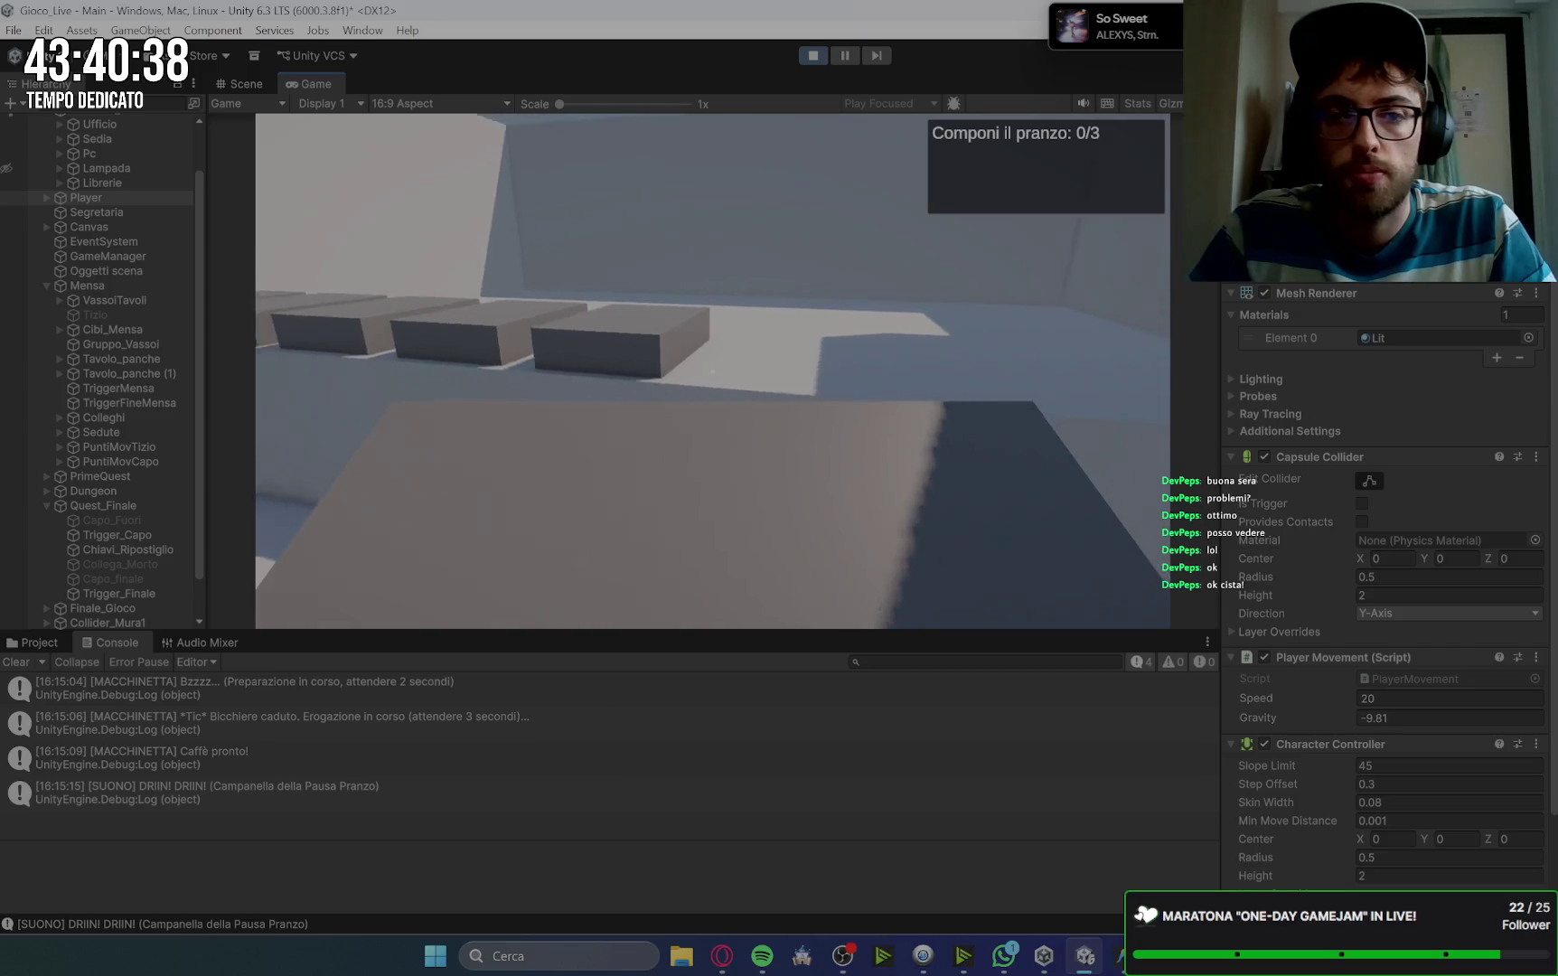
pyautogui.press('e')
pyautogui.press('e')
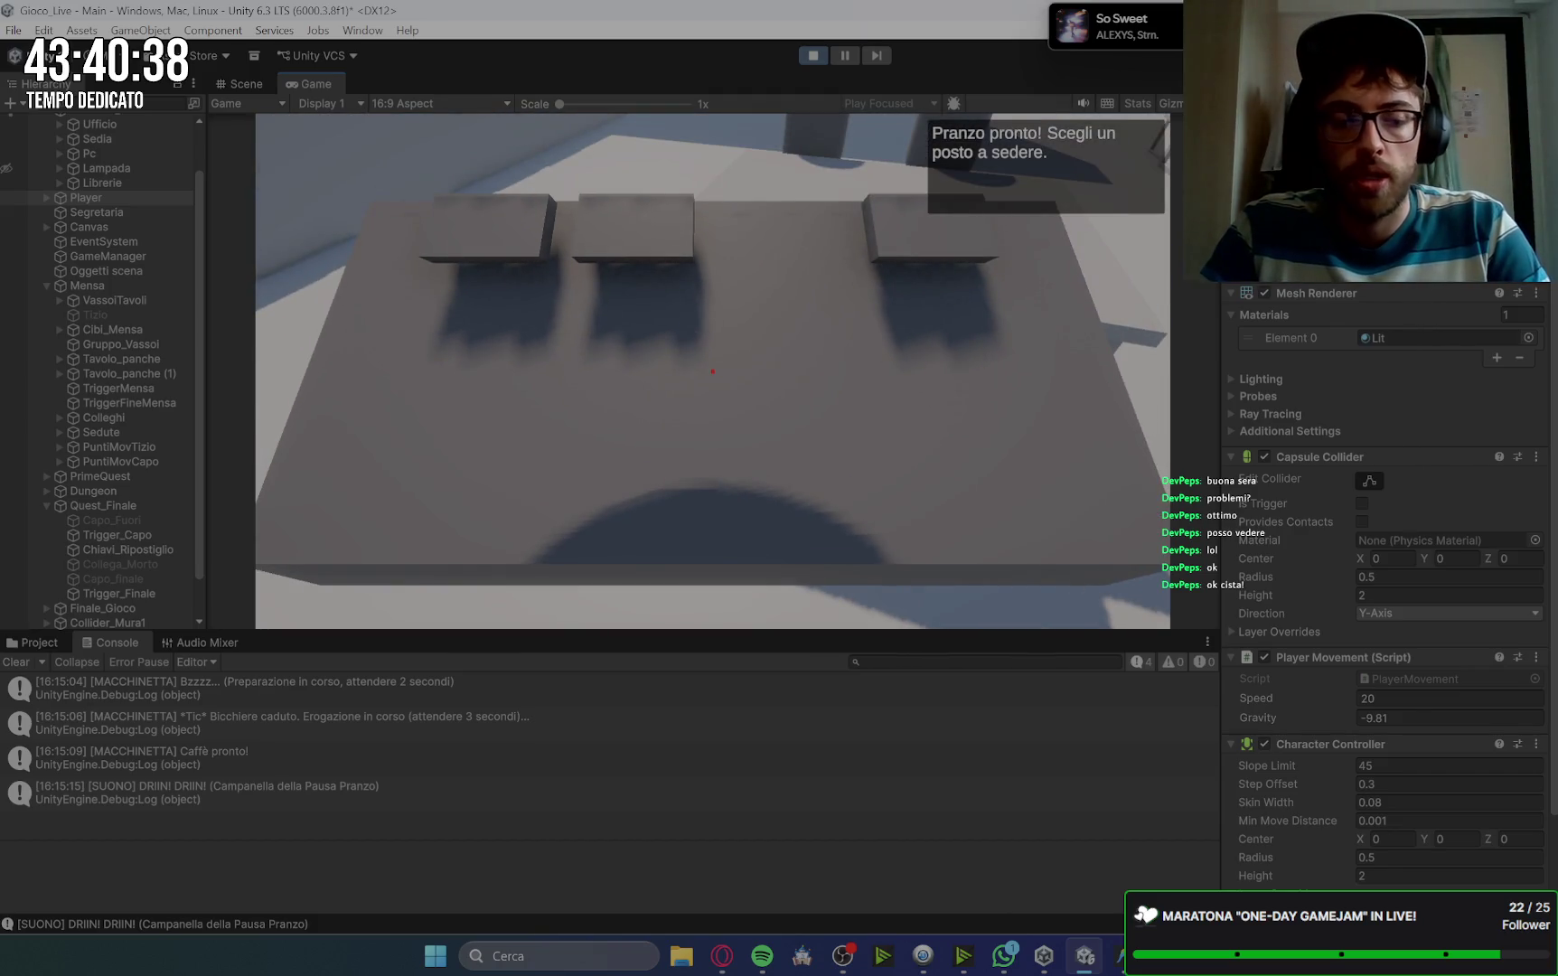
pyautogui.press('e')
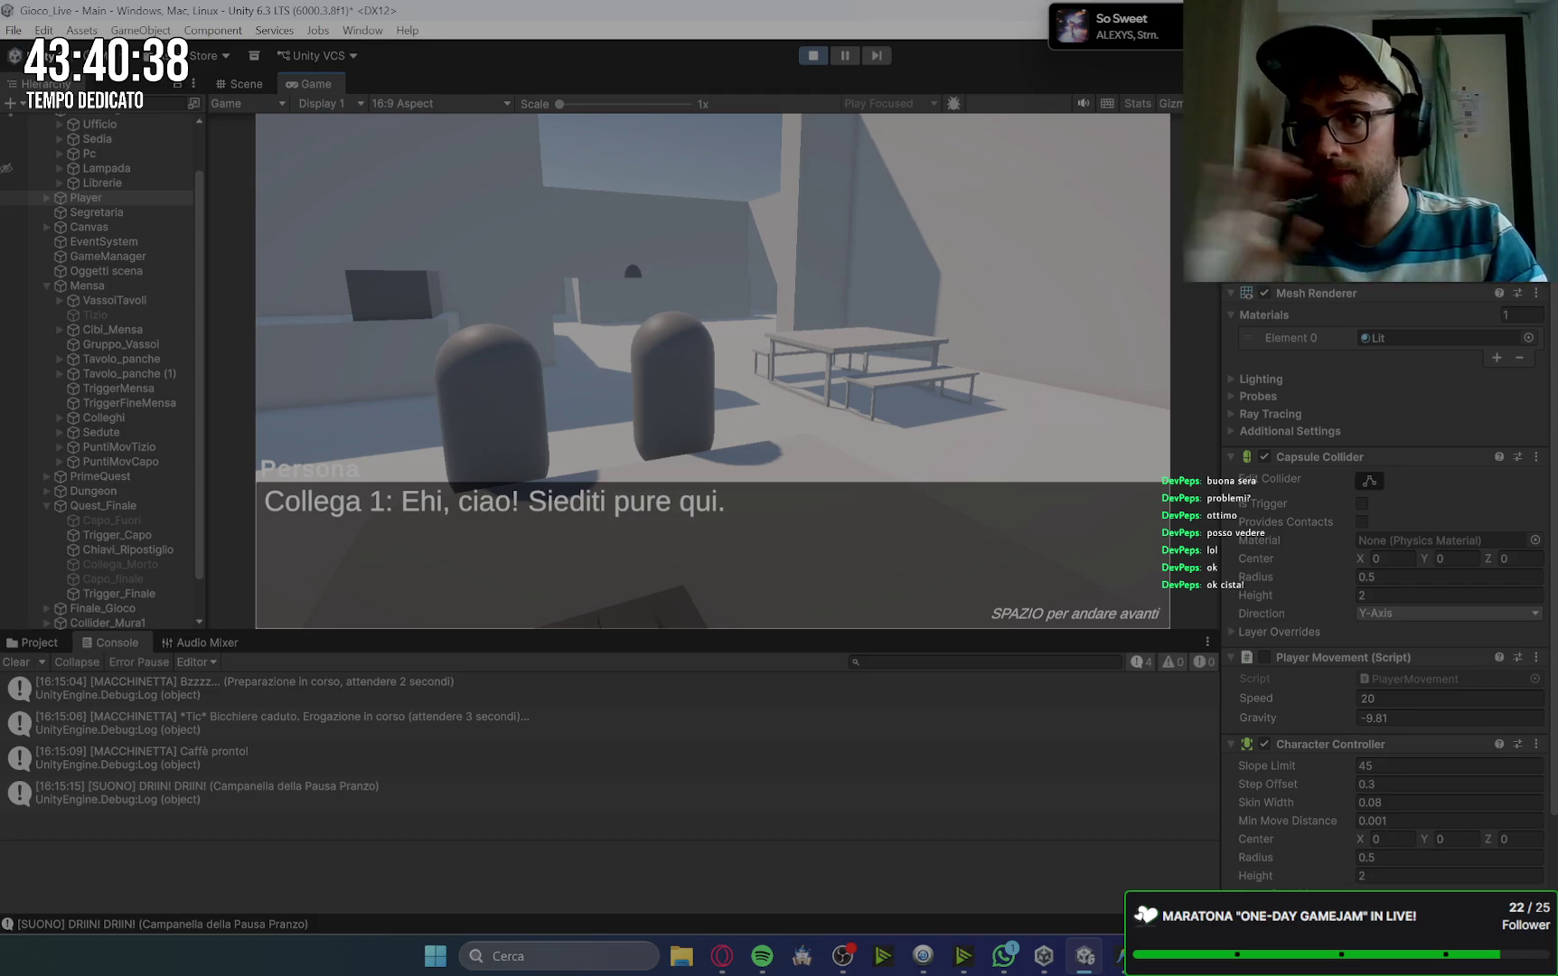
# Step: Finish the colleague's and the mysterious colleague's dialogues, then step back from the table
pyautogui.press('space')
pyautogui.press('space')
pyautogui.press('space')
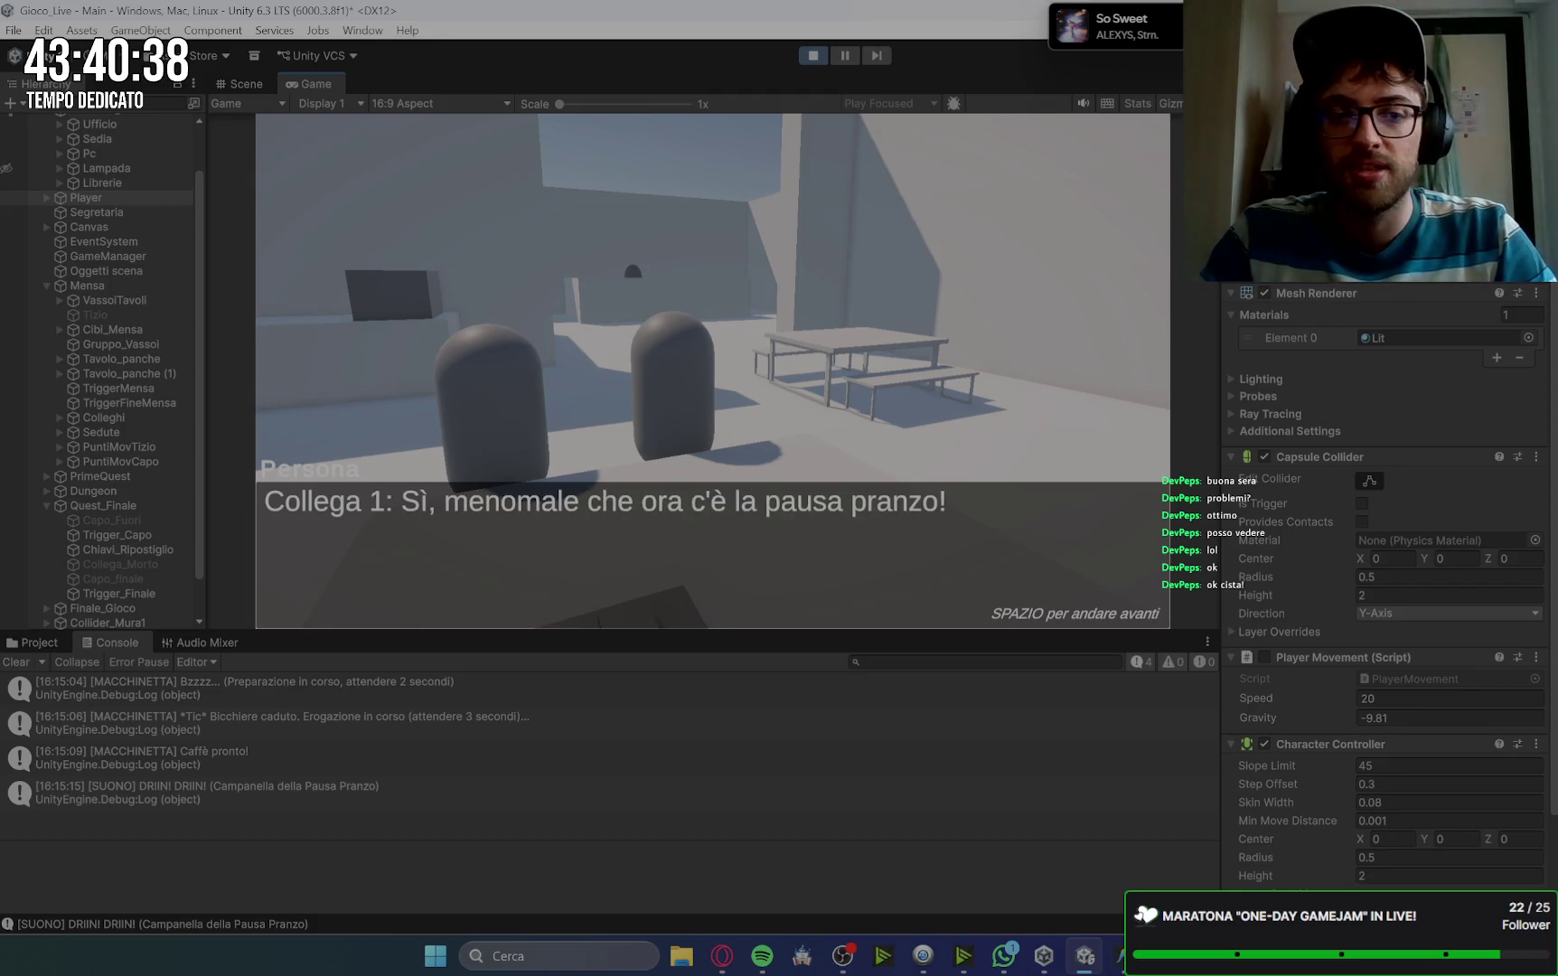
pyautogui.press('w')
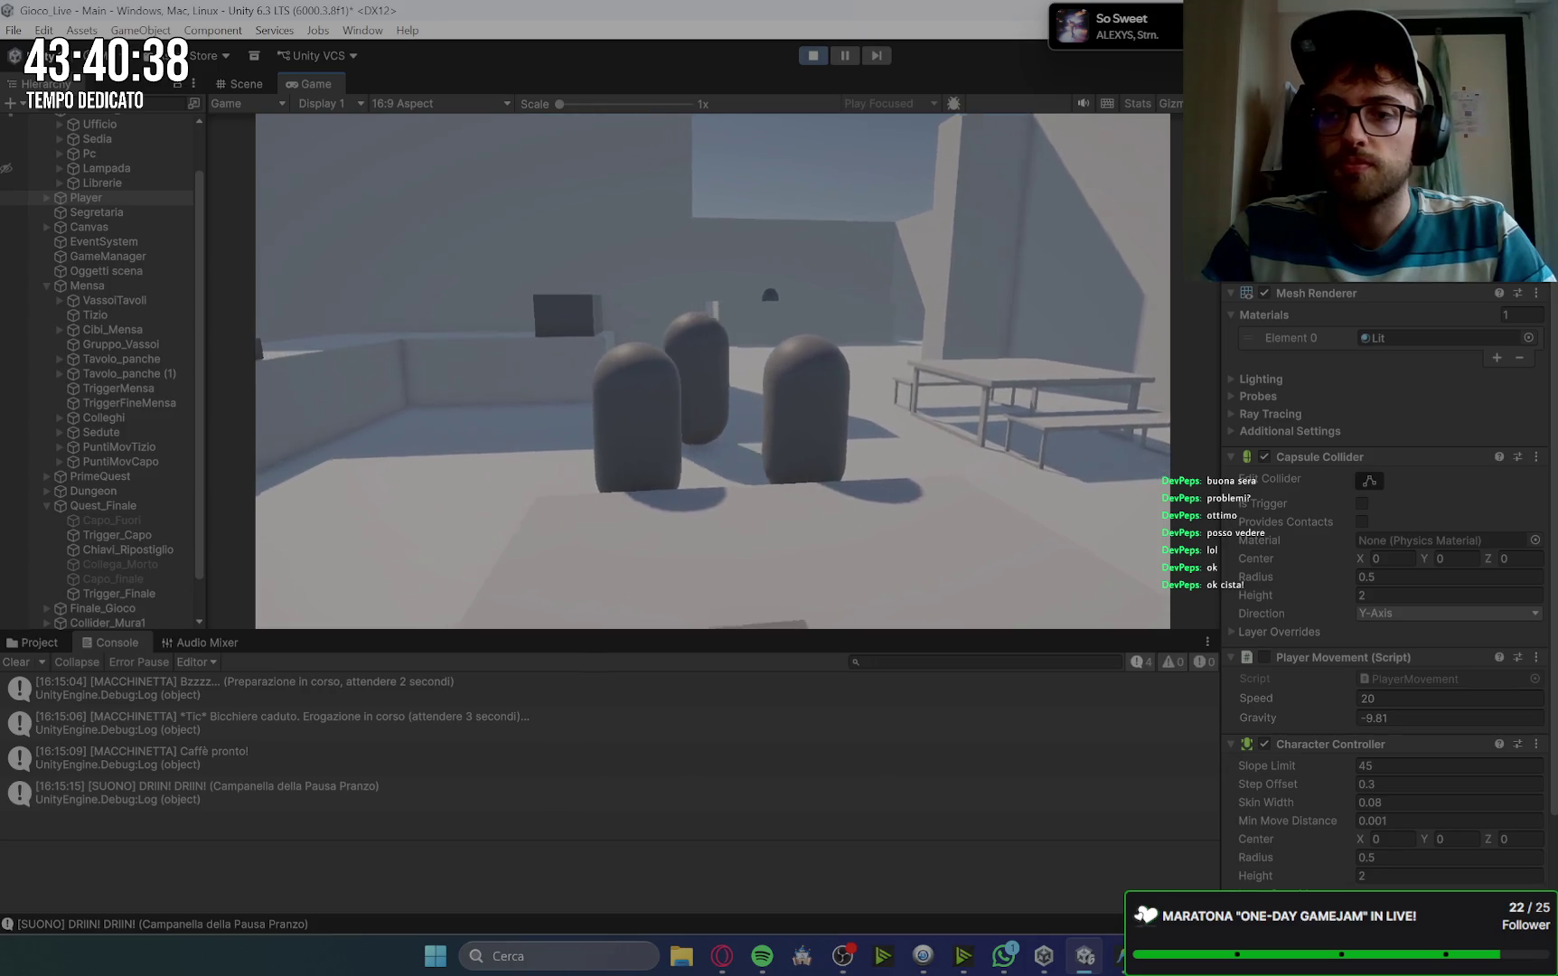
pyautogui.press('w')
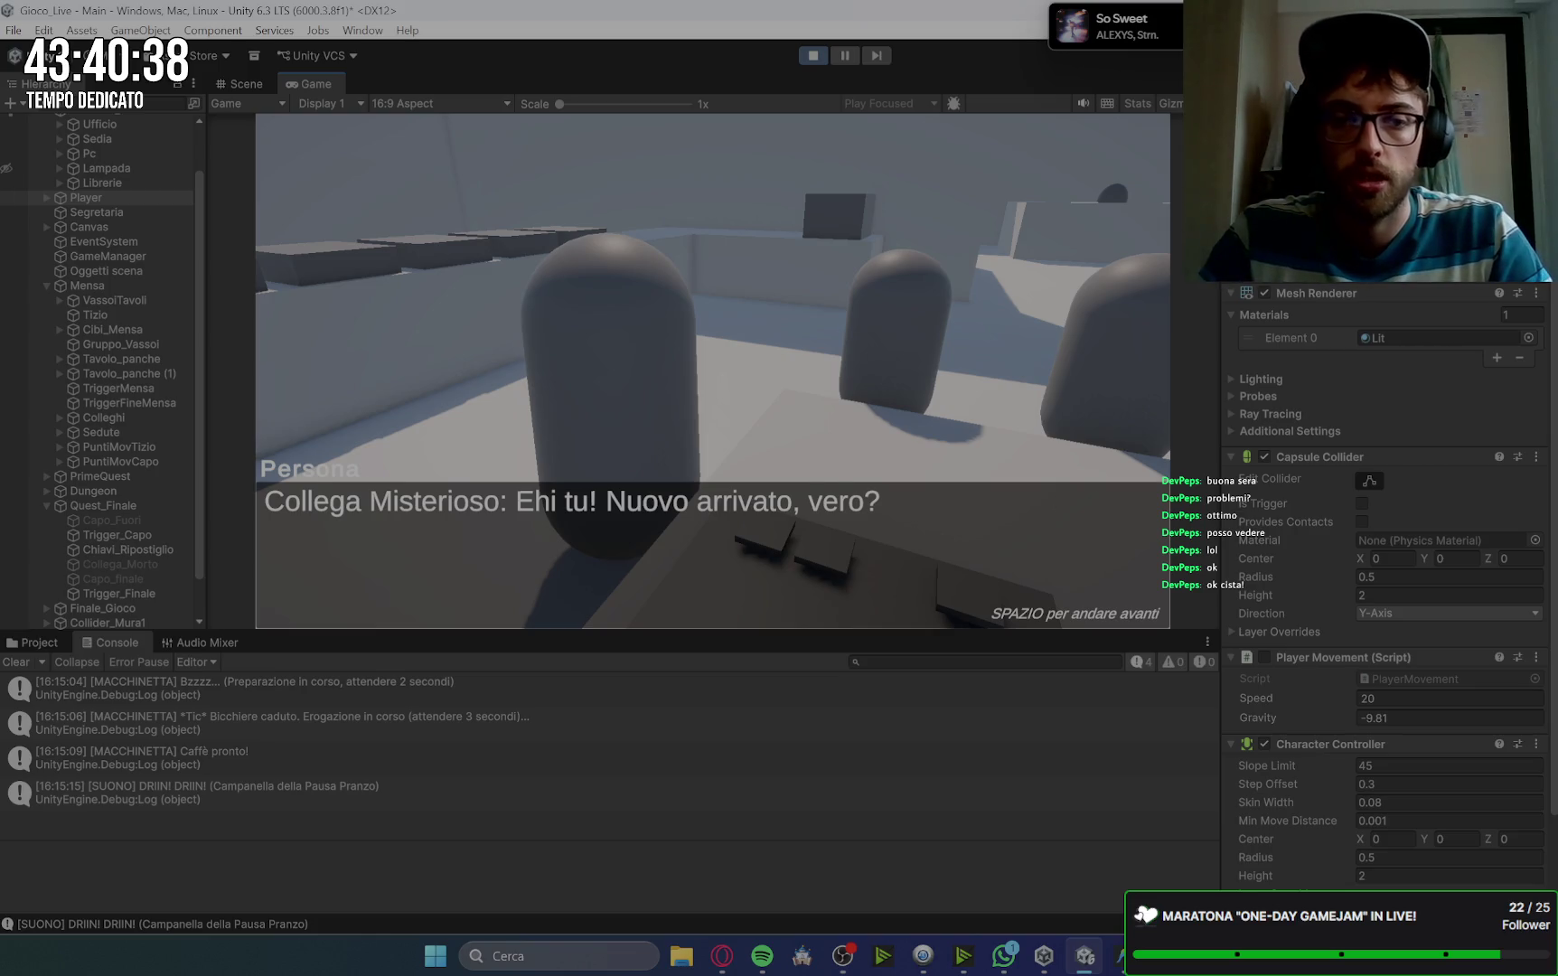
pyautogui.press('space')
pyautogui.press('space')
pyautogui.press('space')
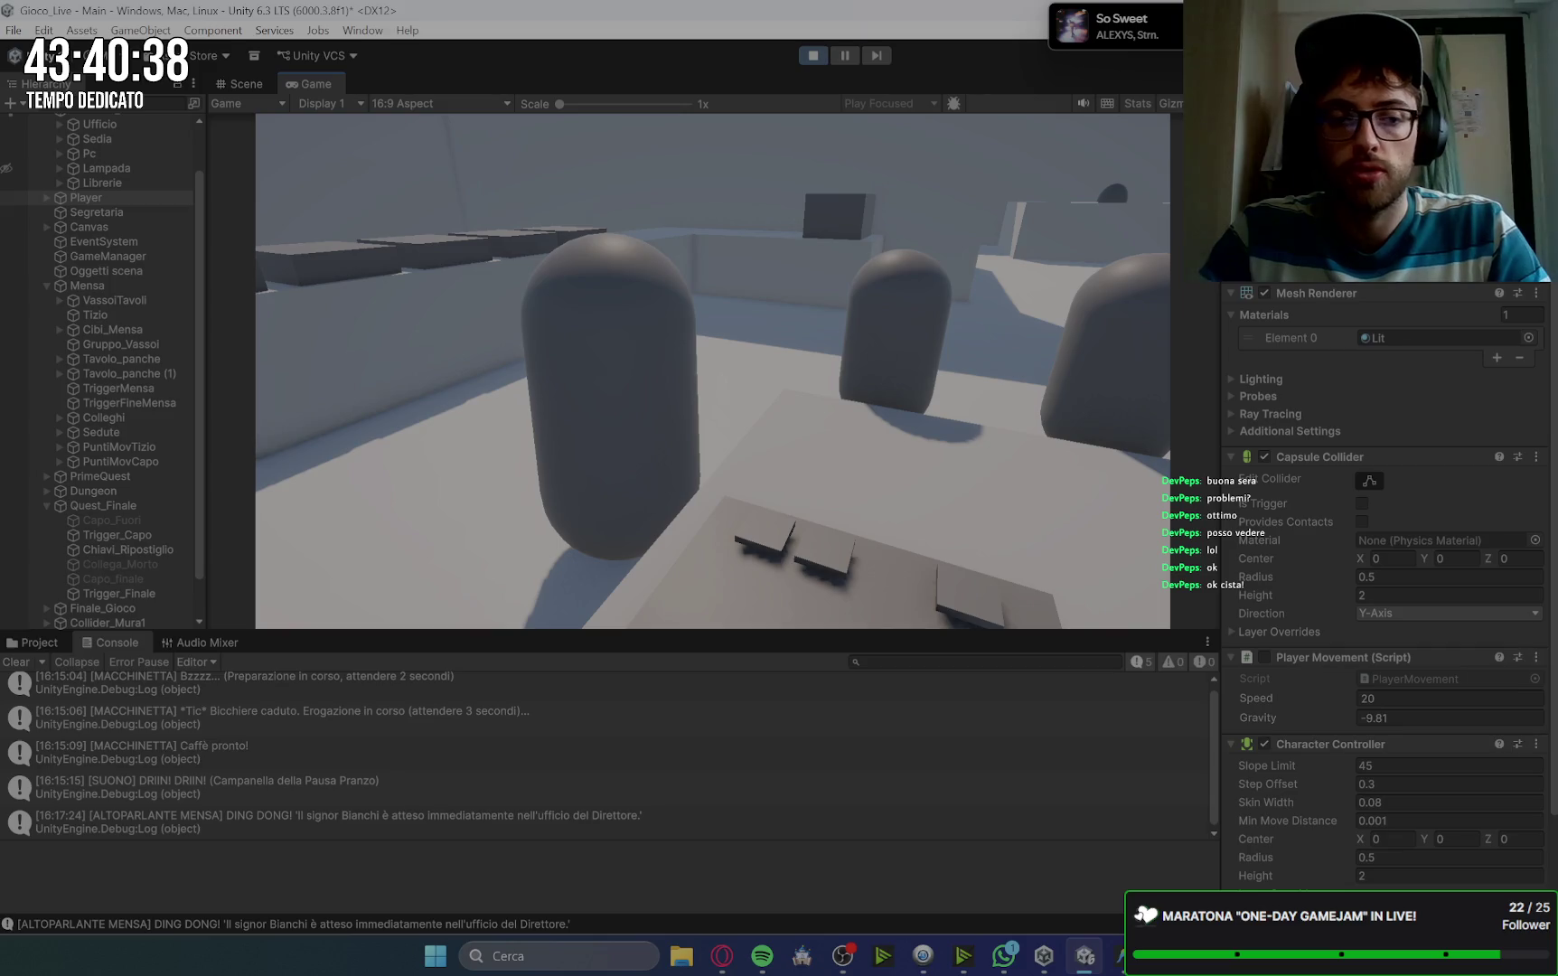
pyautogui.press('s')
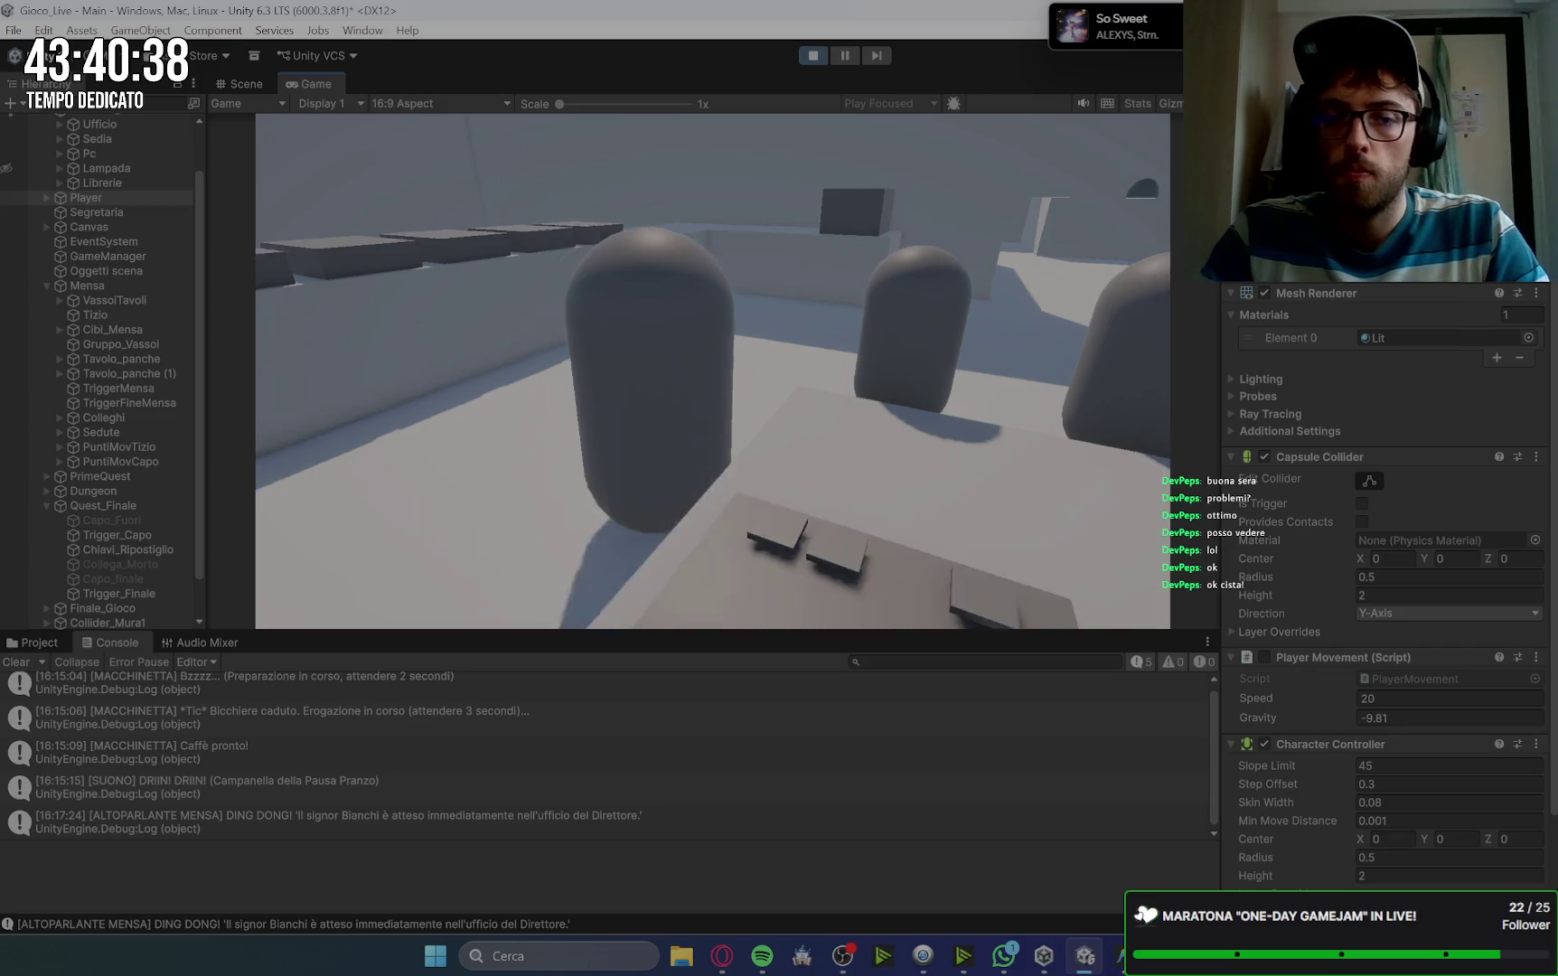
pyautogui.press('s')
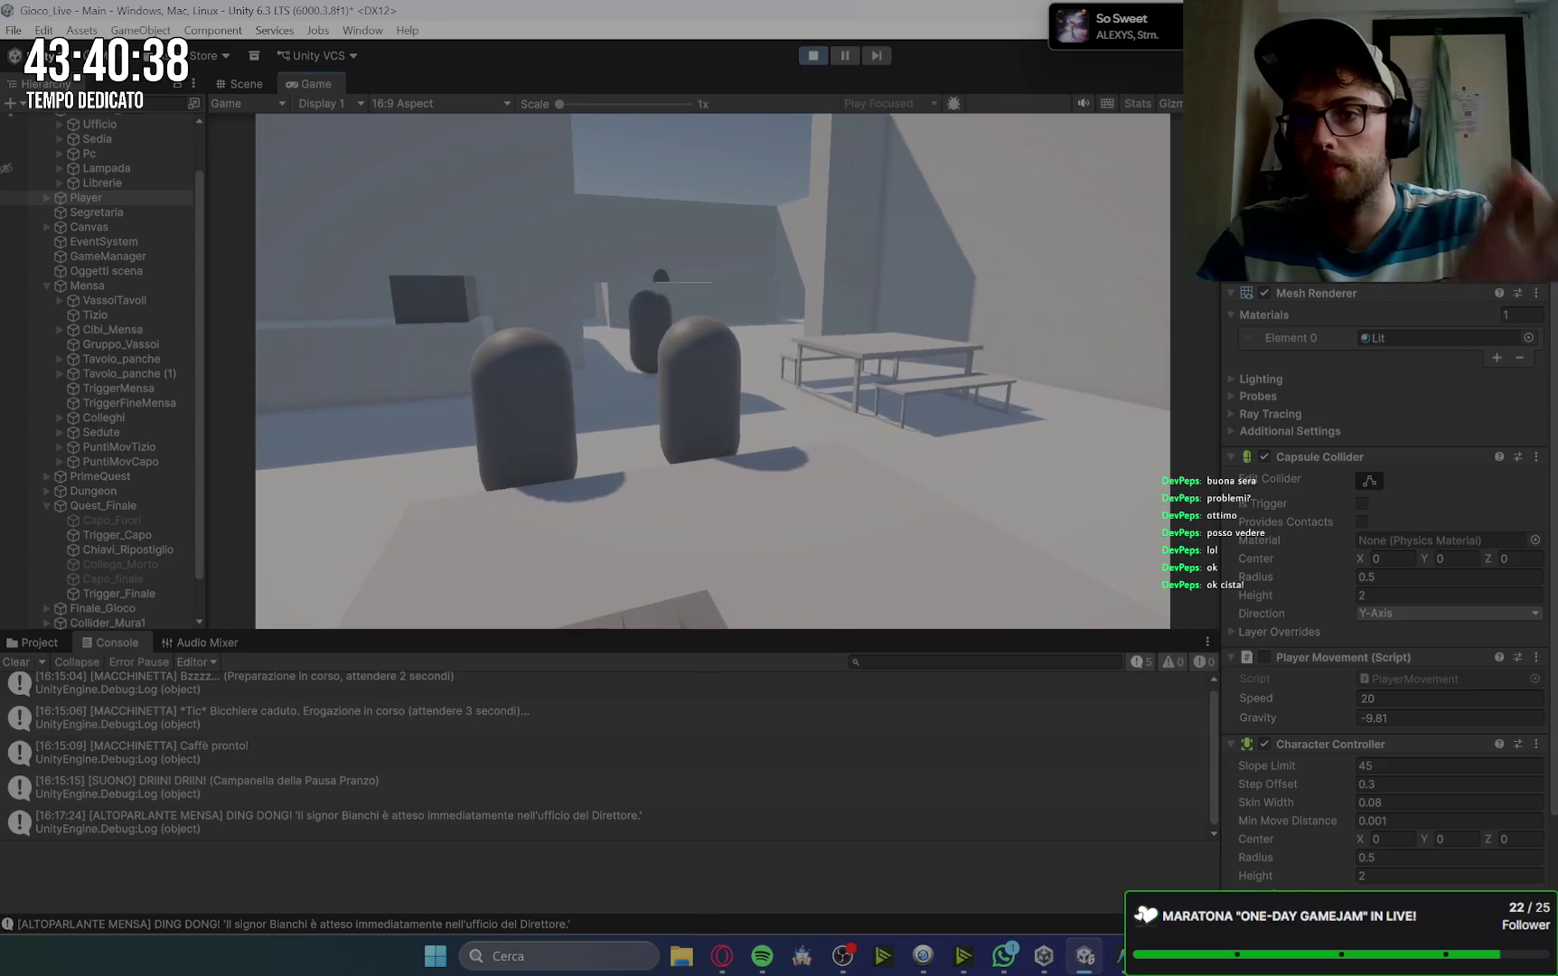
pyautogui.press('a')
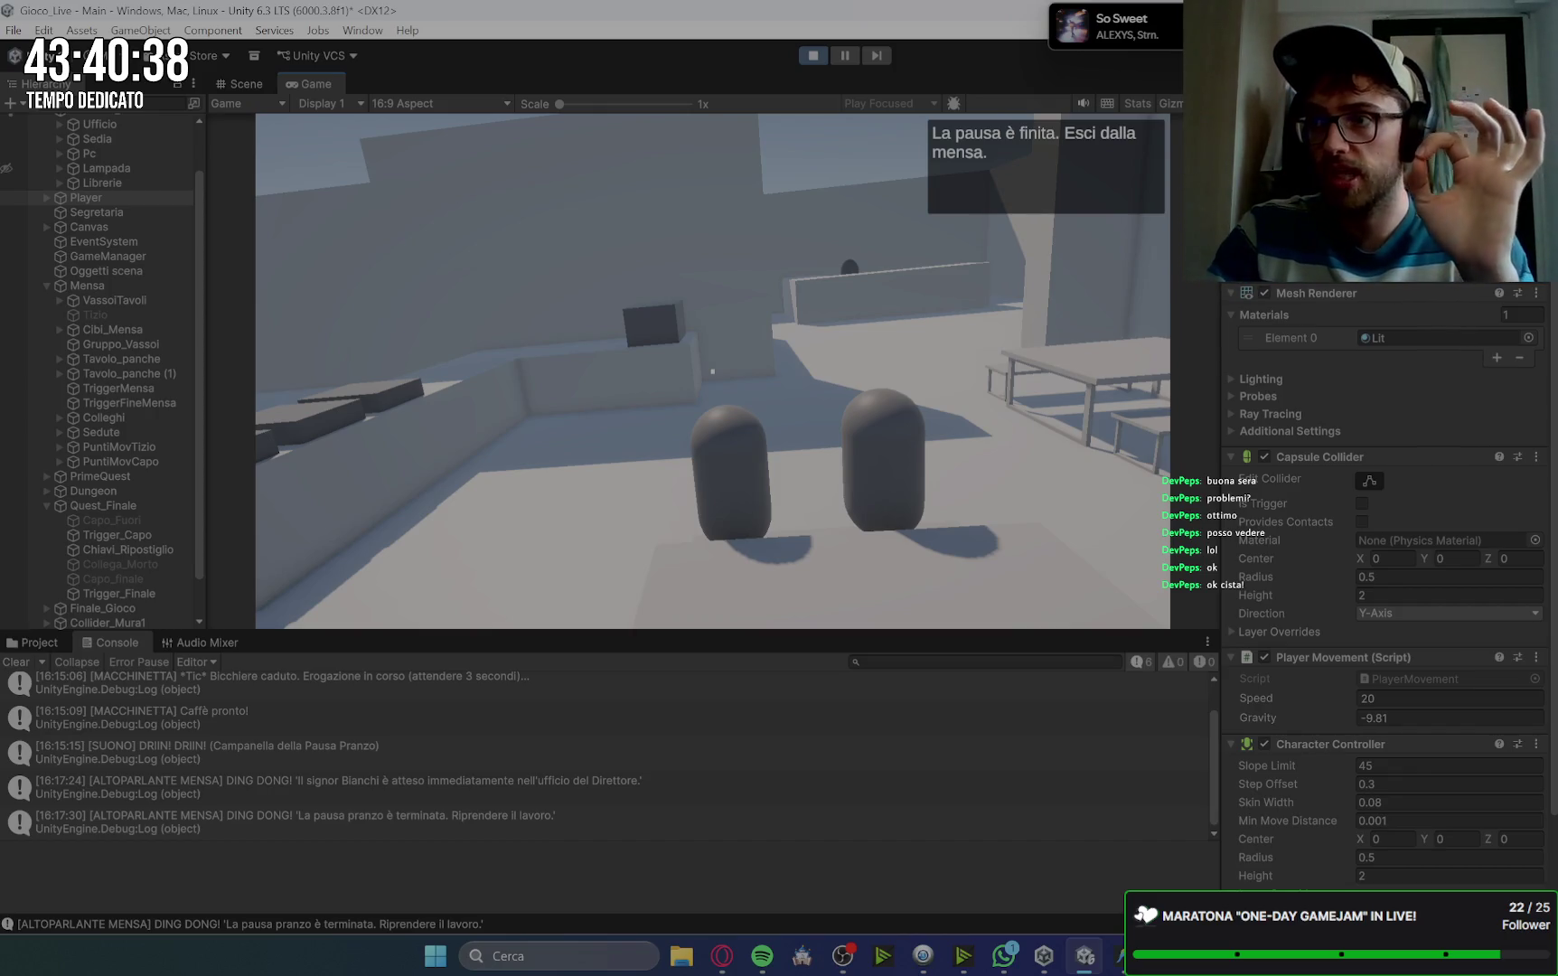
# Step: Move around the canteen table toward the seated capsule colleagues
pyautogui.press('w')
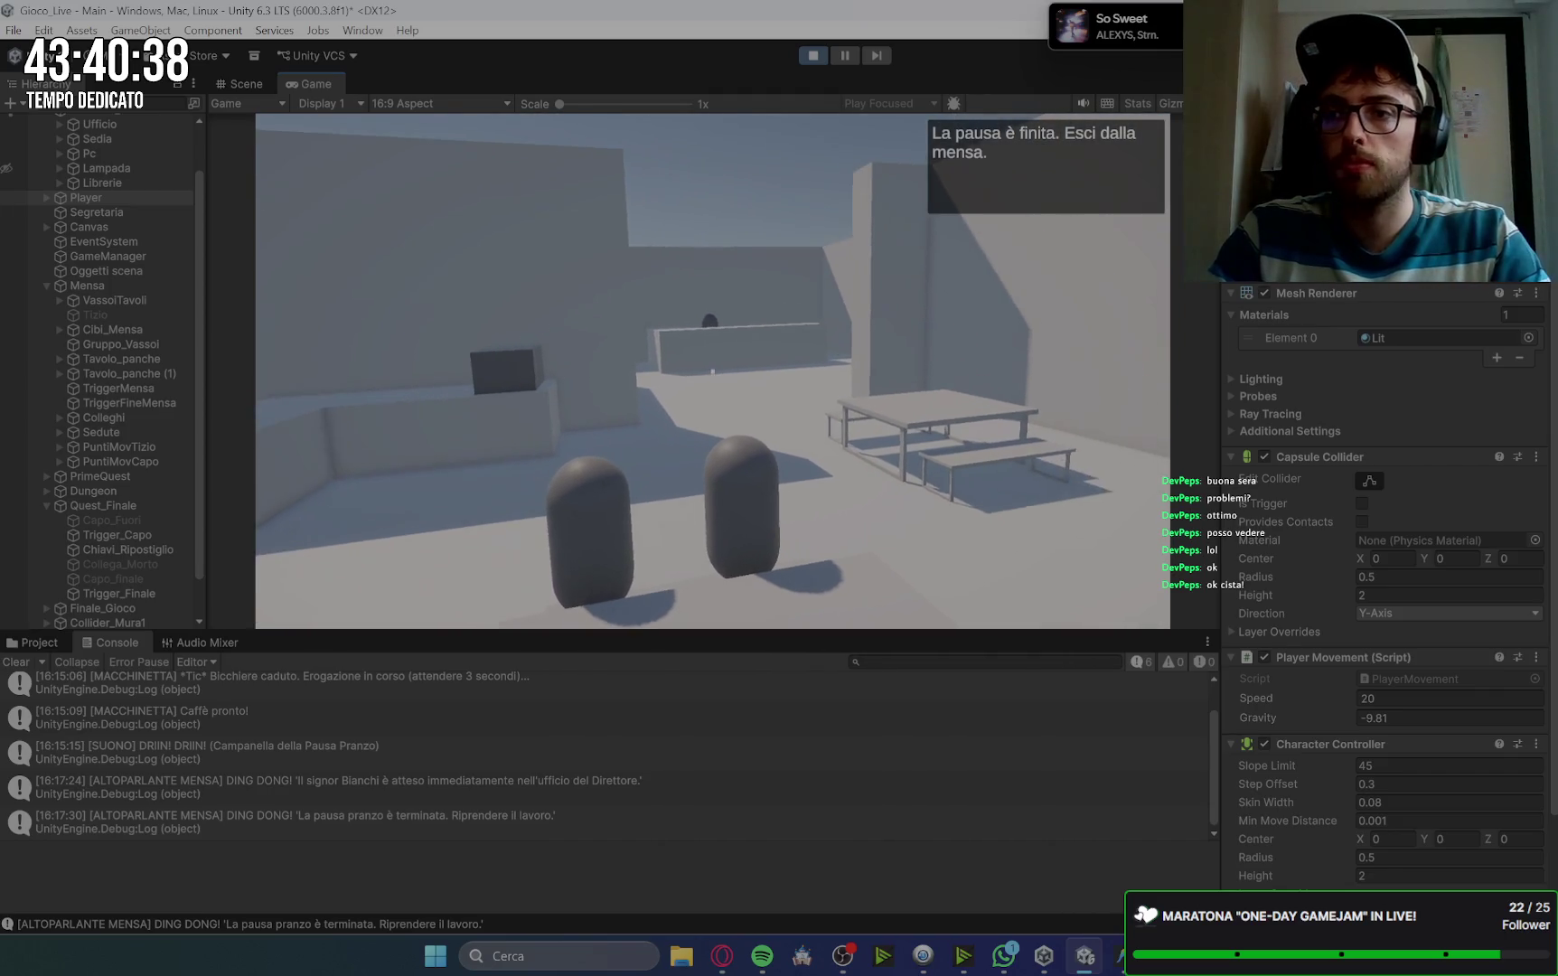
pyautogui.press('w')
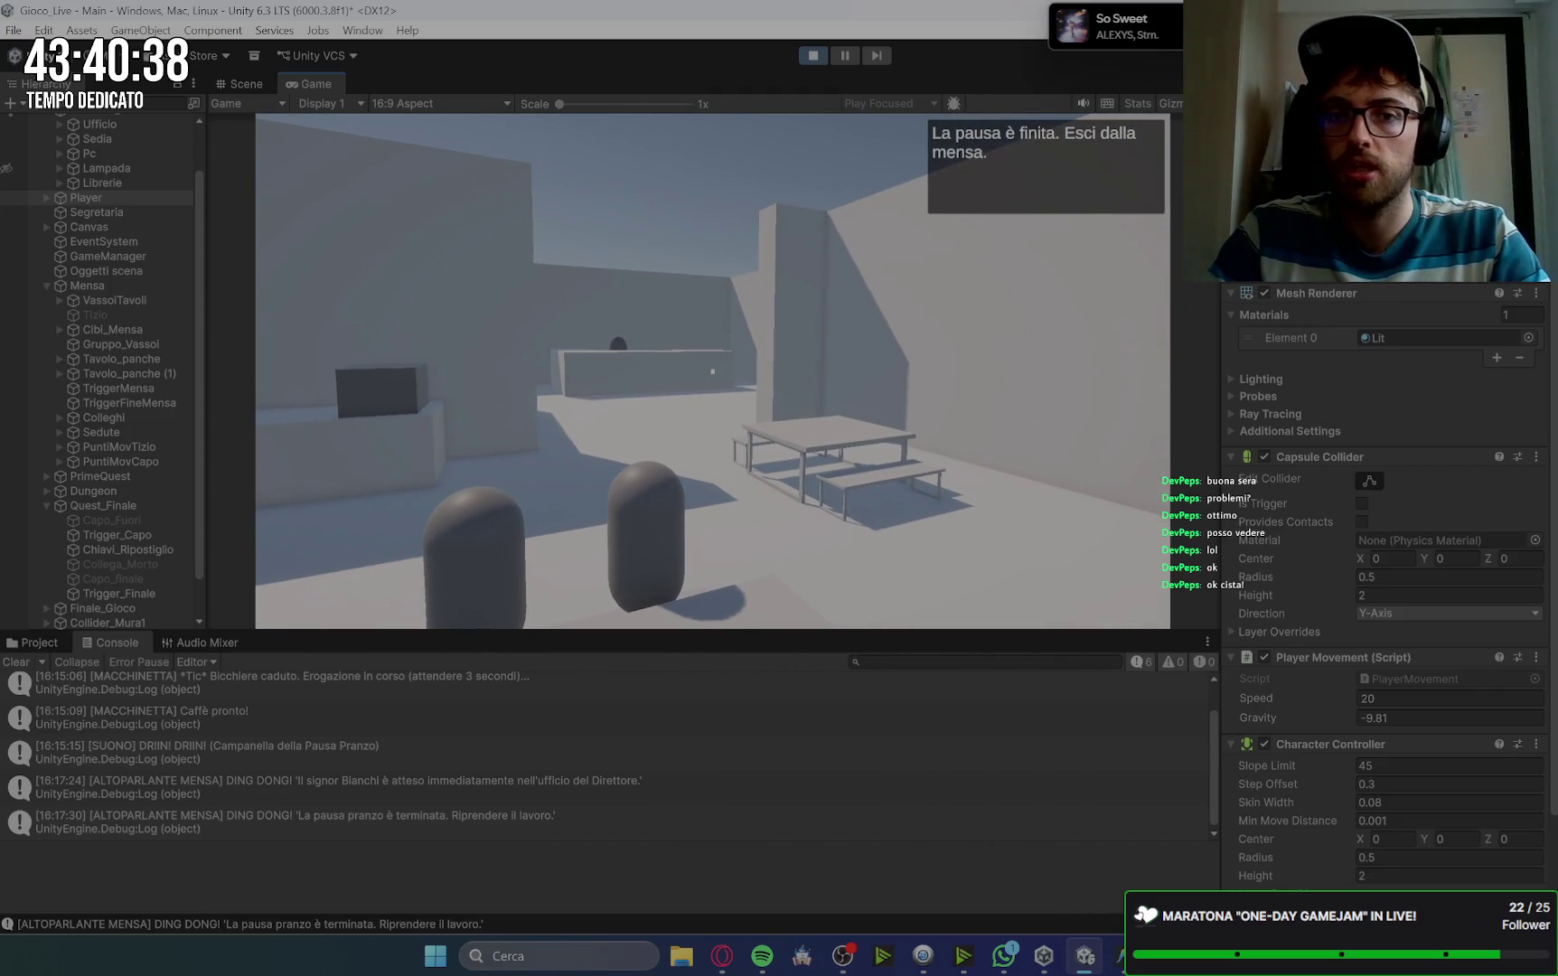
pyautogui.press('w')
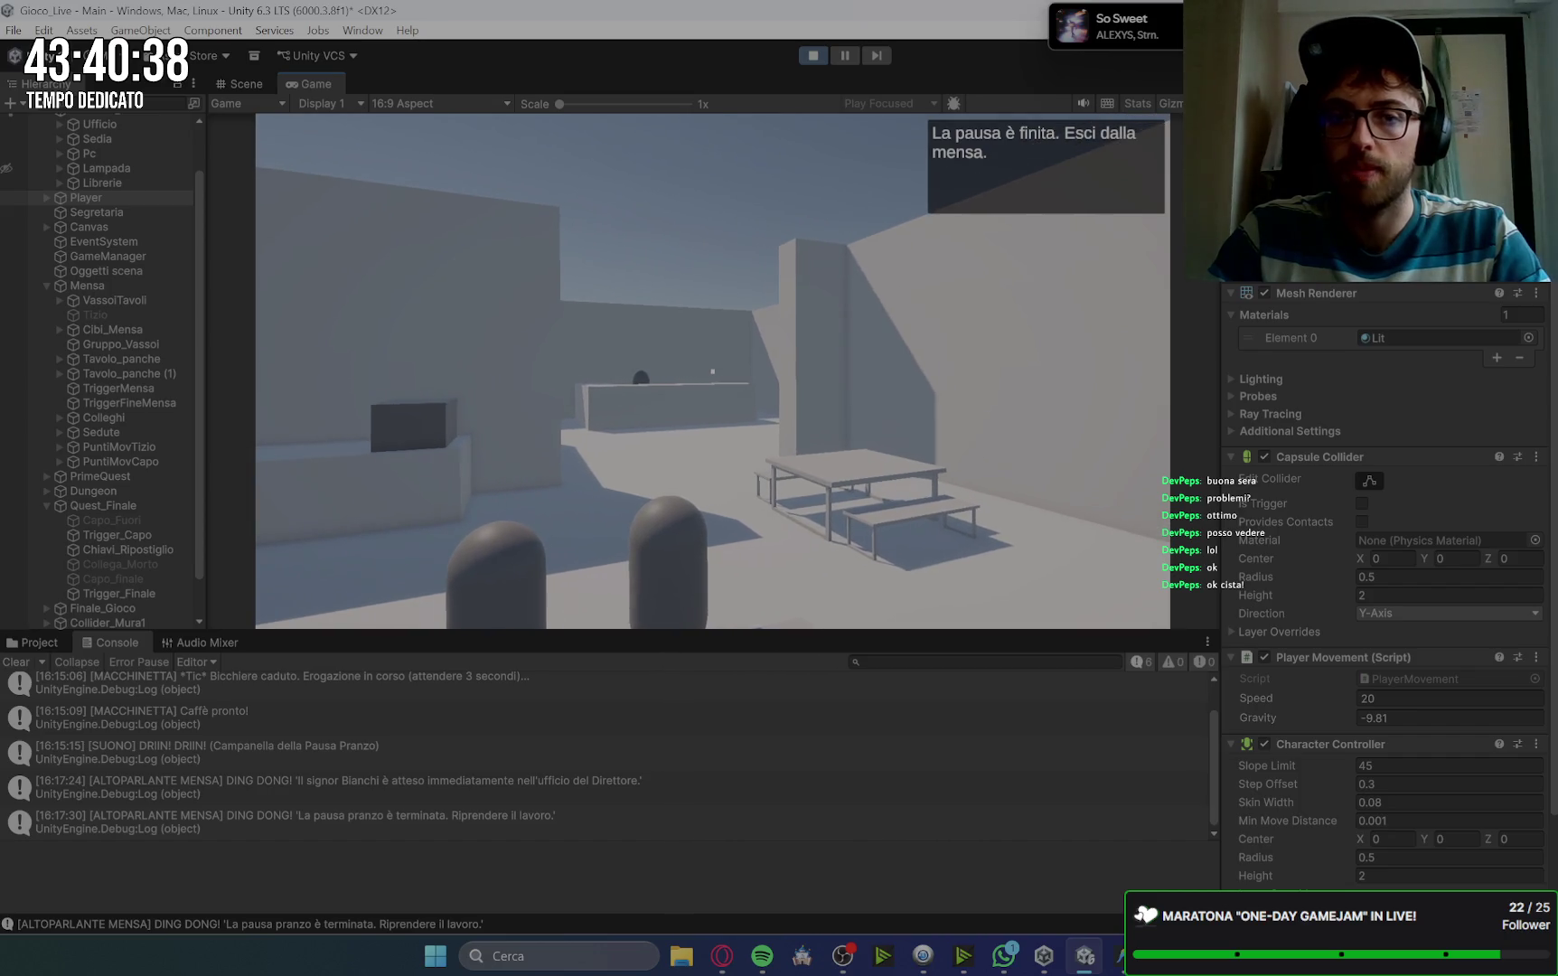
pyautogui.press('d')
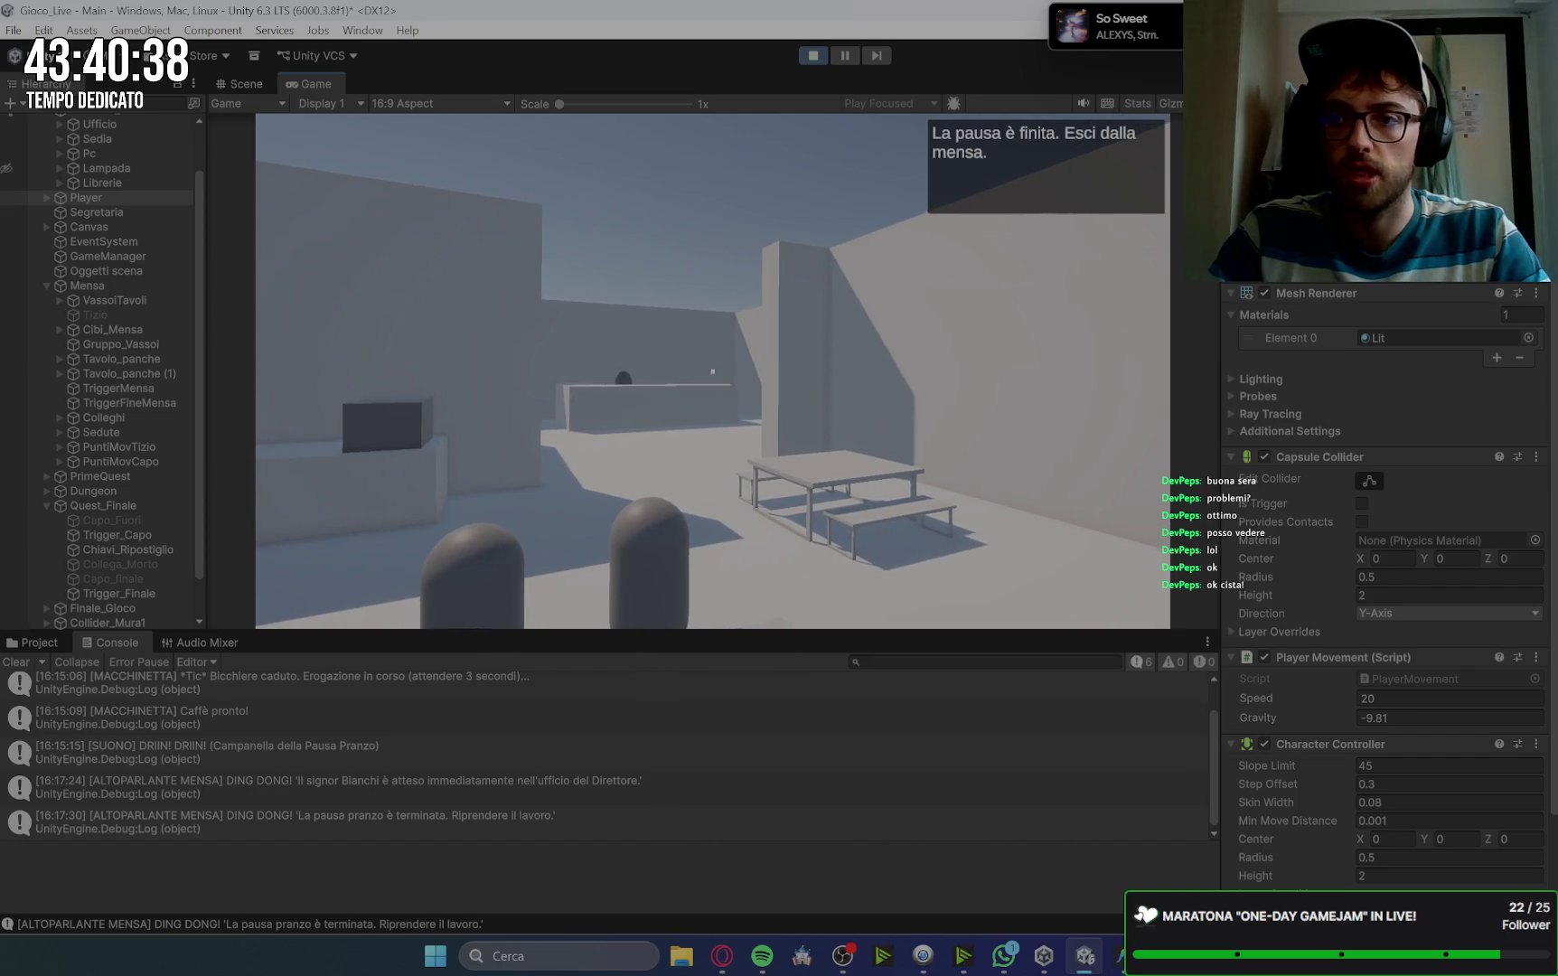
pyautogui.press('a')
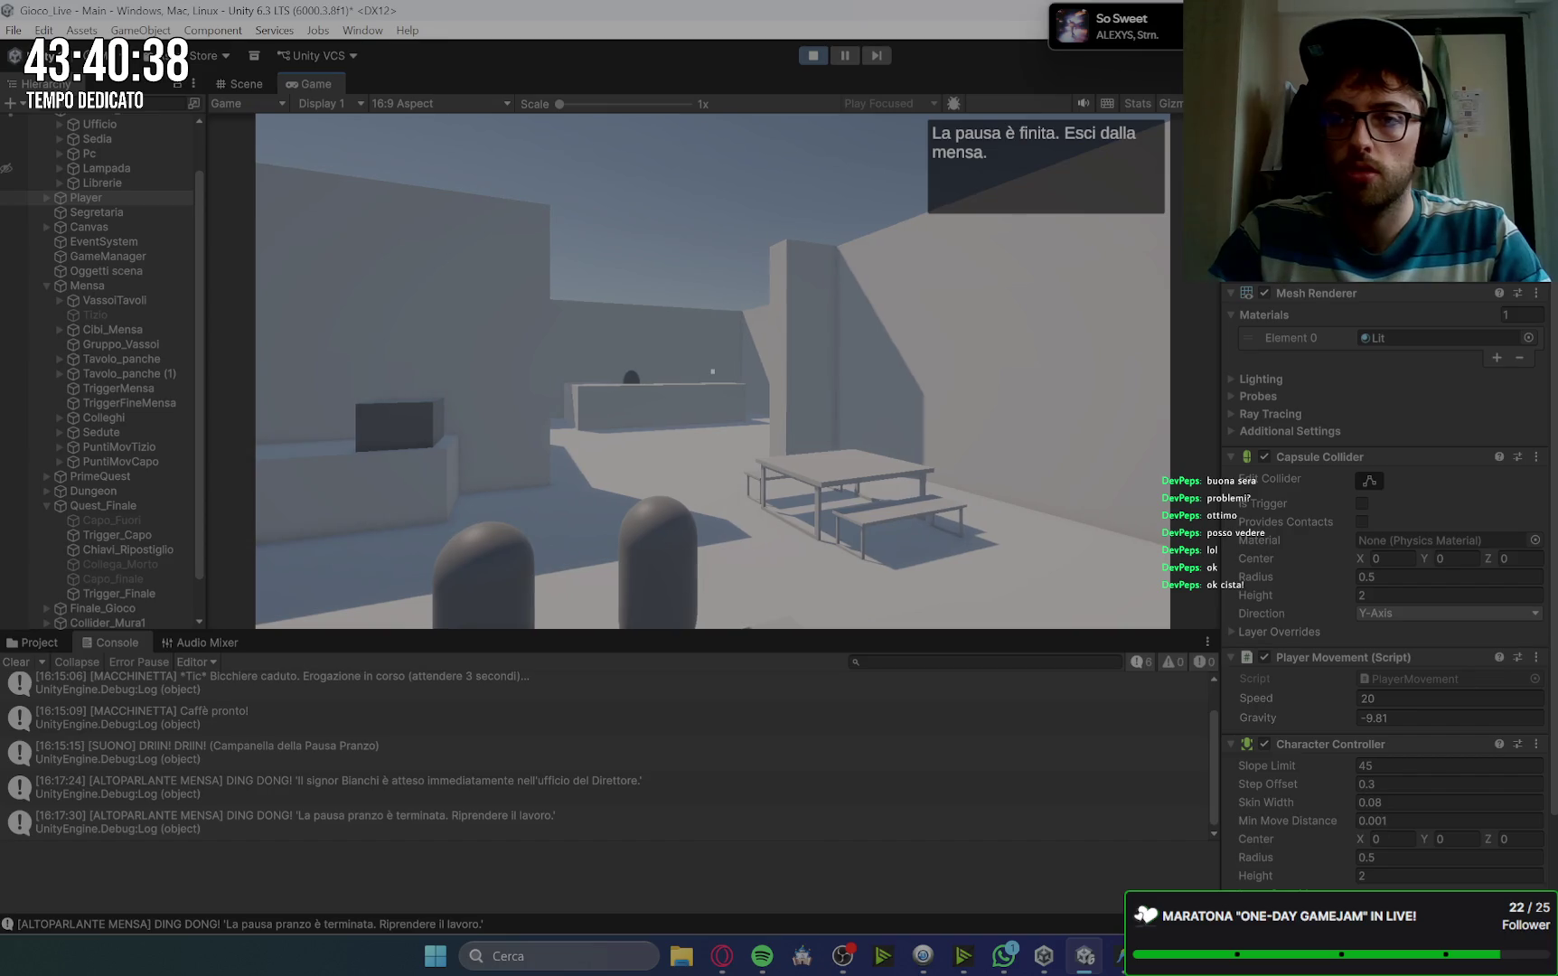
pyautogui.press('a')
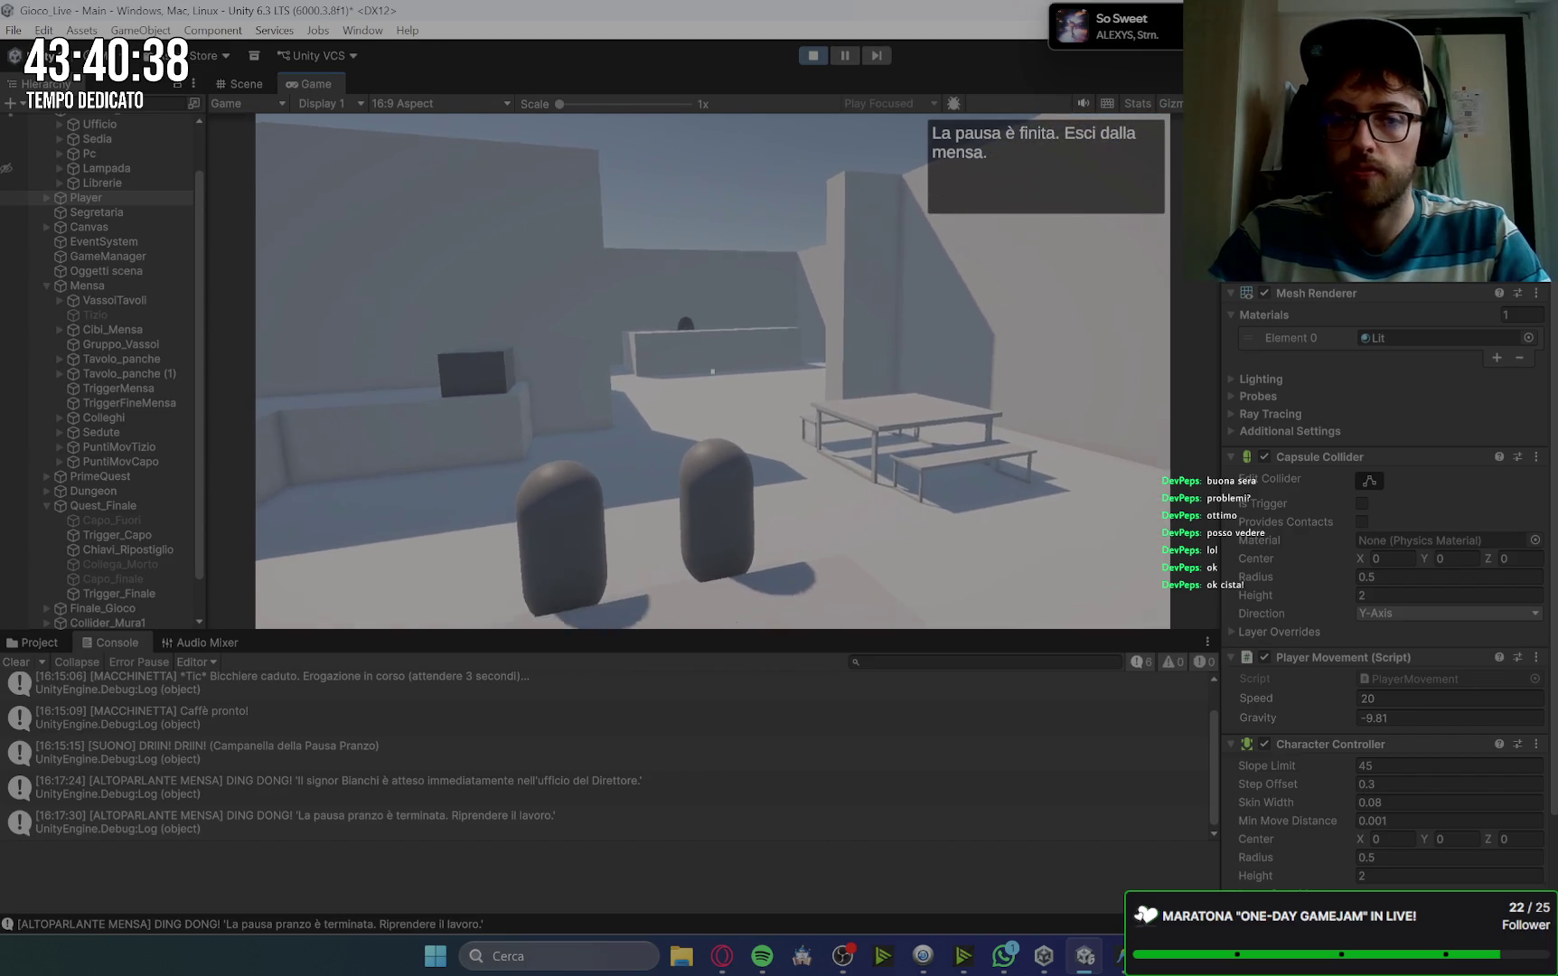
pyautogui.press('a')
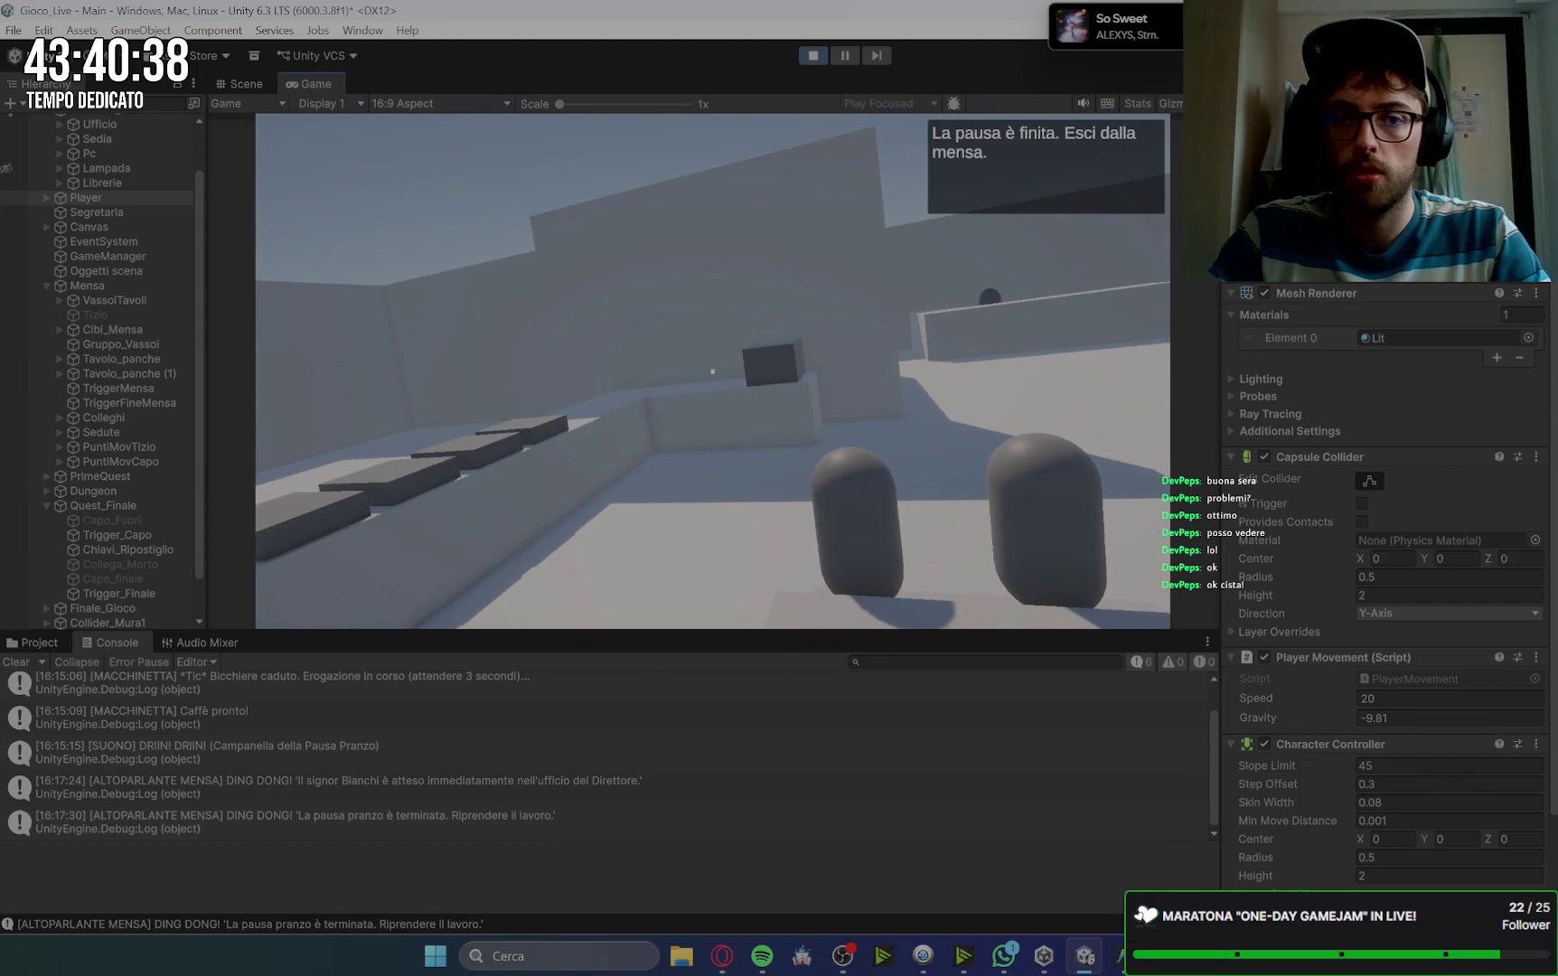
pyautogui.press('a')
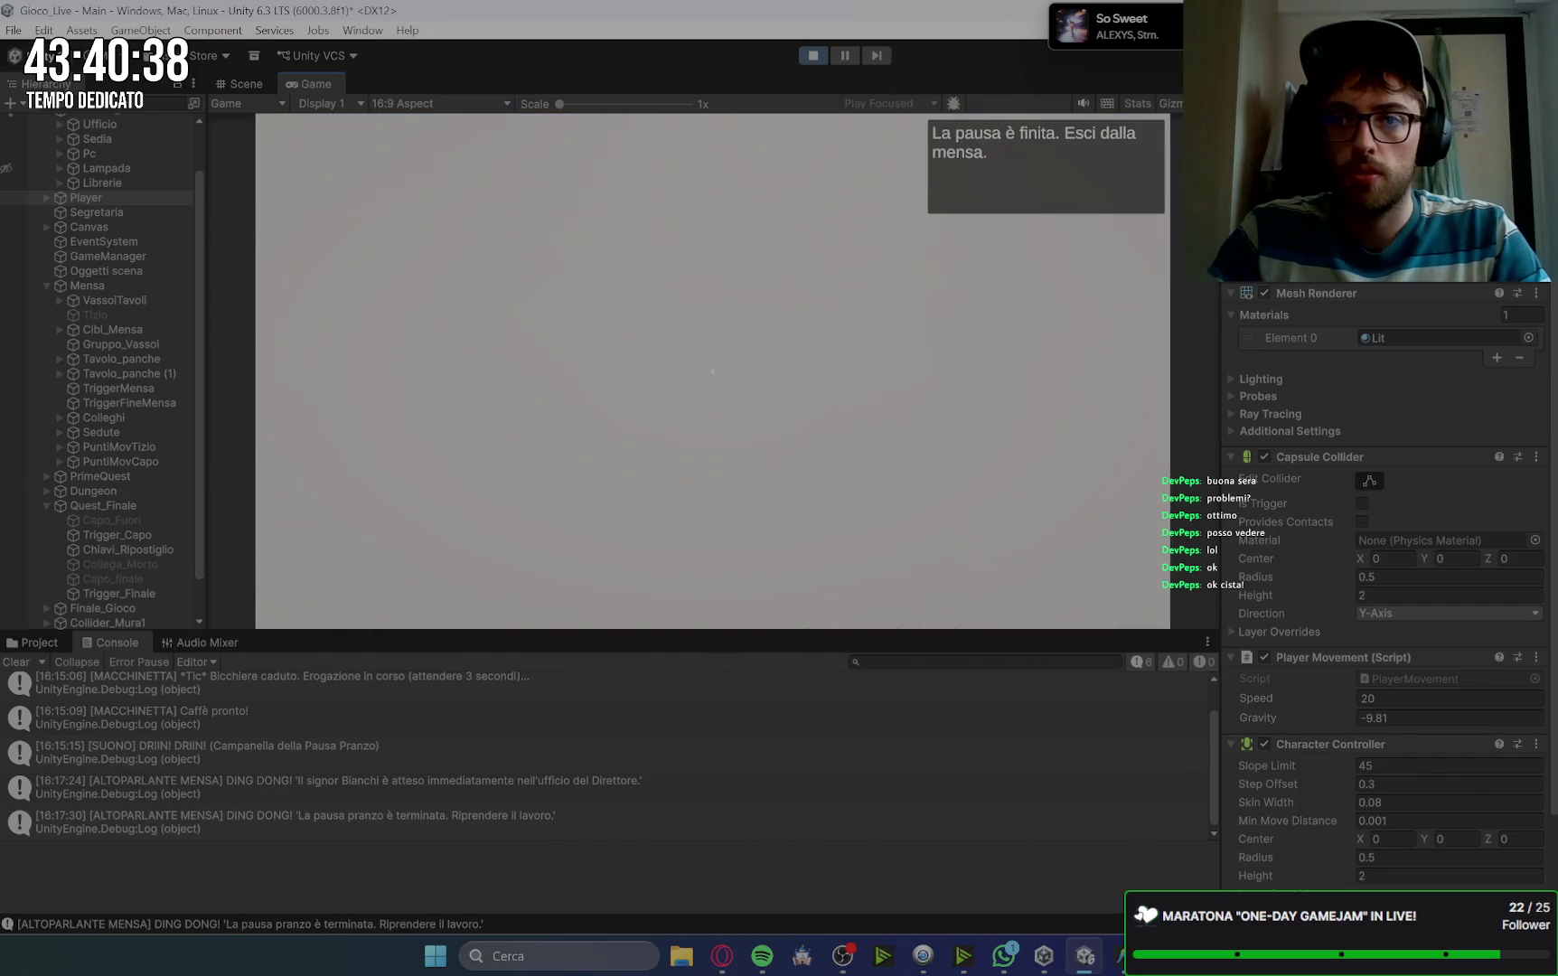
# Step: Walk past the dark box toward the corridor until the Boss-left objective appears, then stop Play mode
pyautogui.press('s')
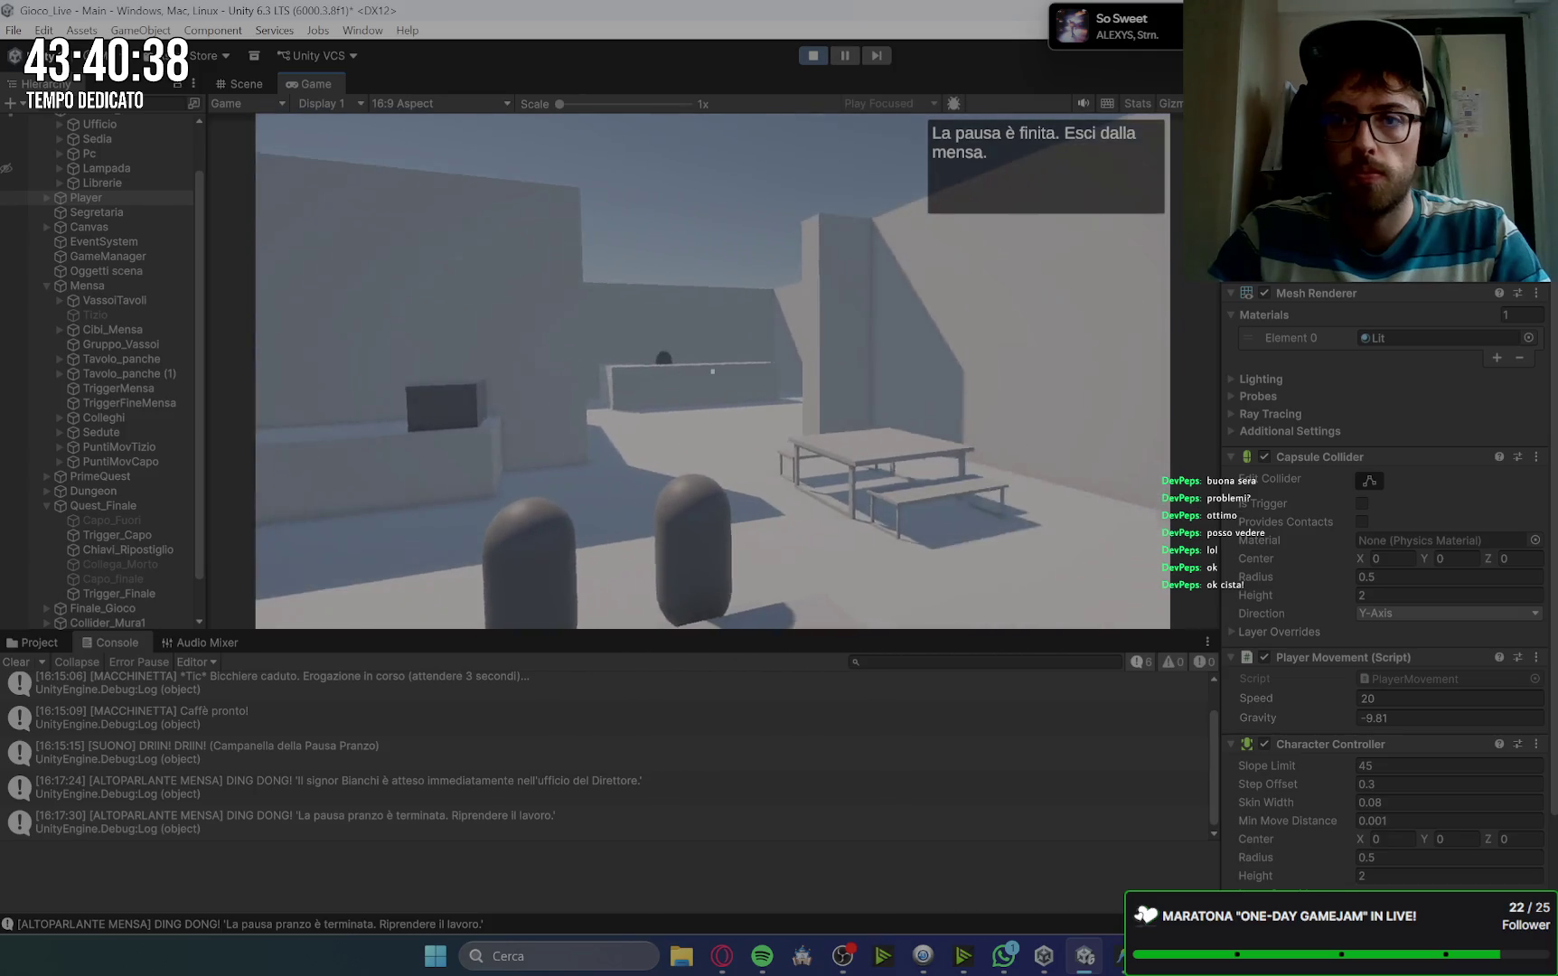
pyautogui.press('a')
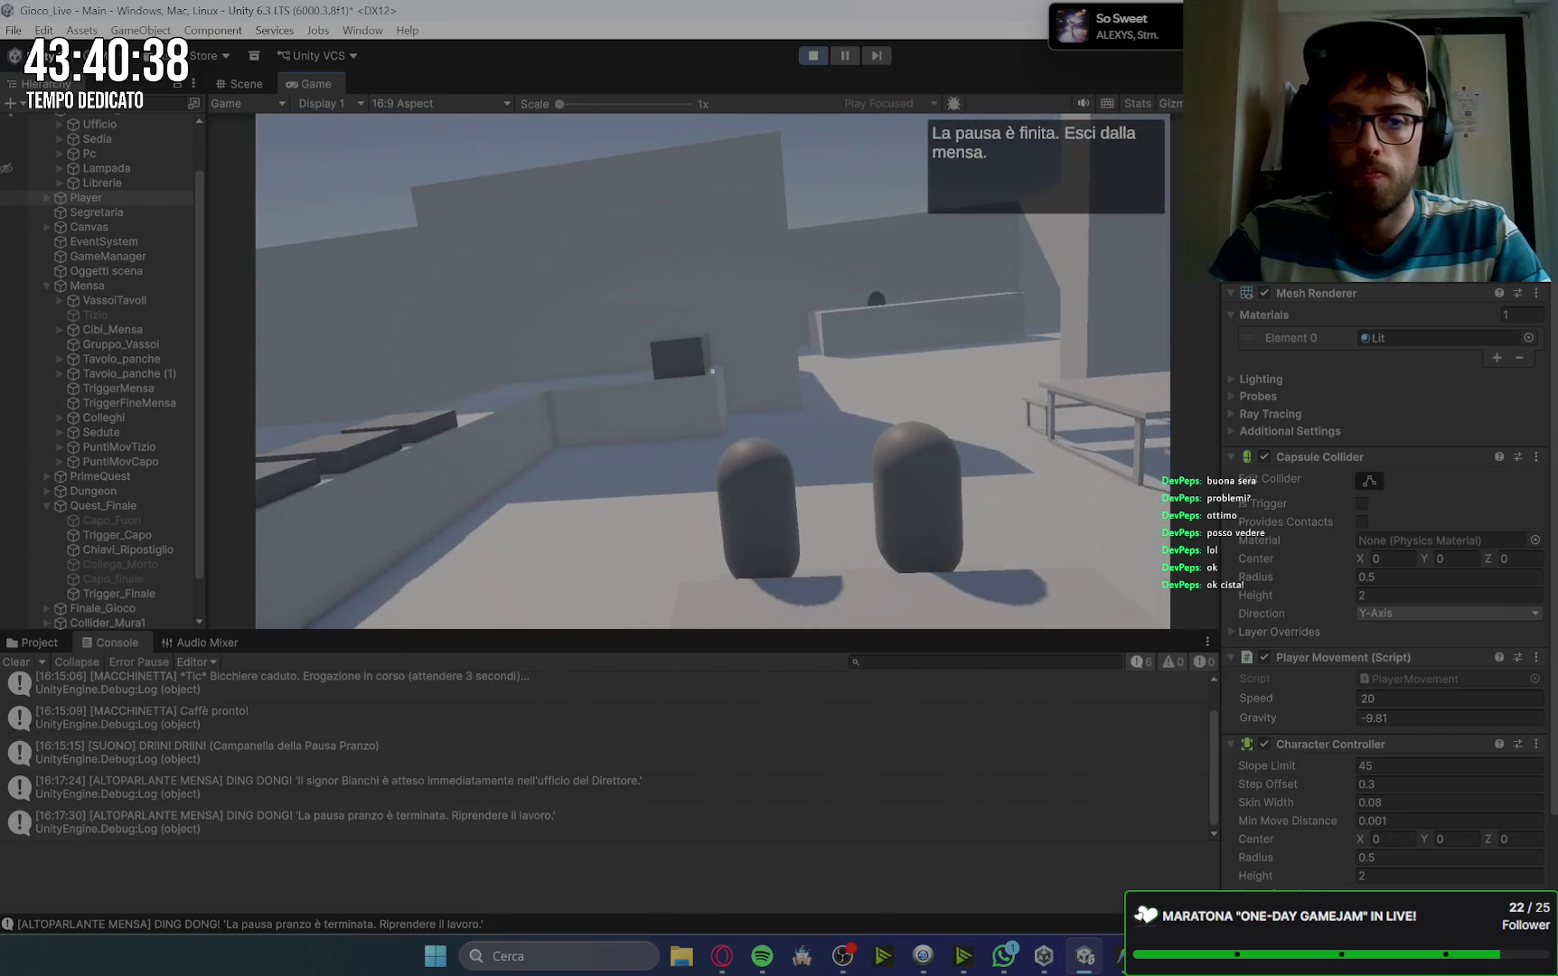
pyautogui.press('a')
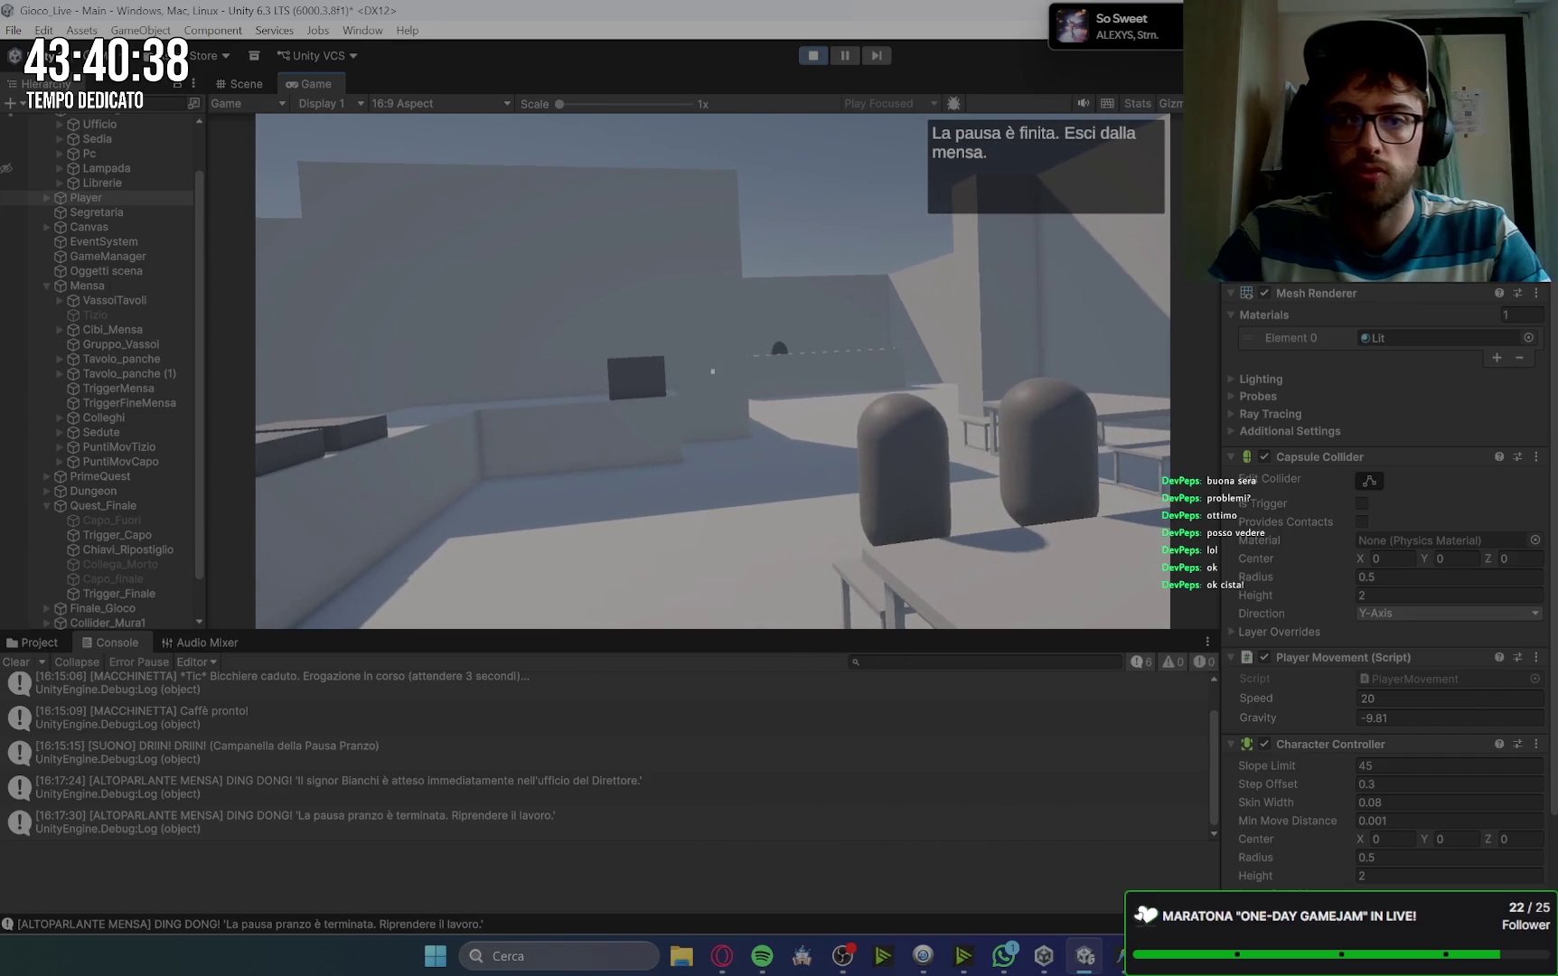
pyautogui.press('d')
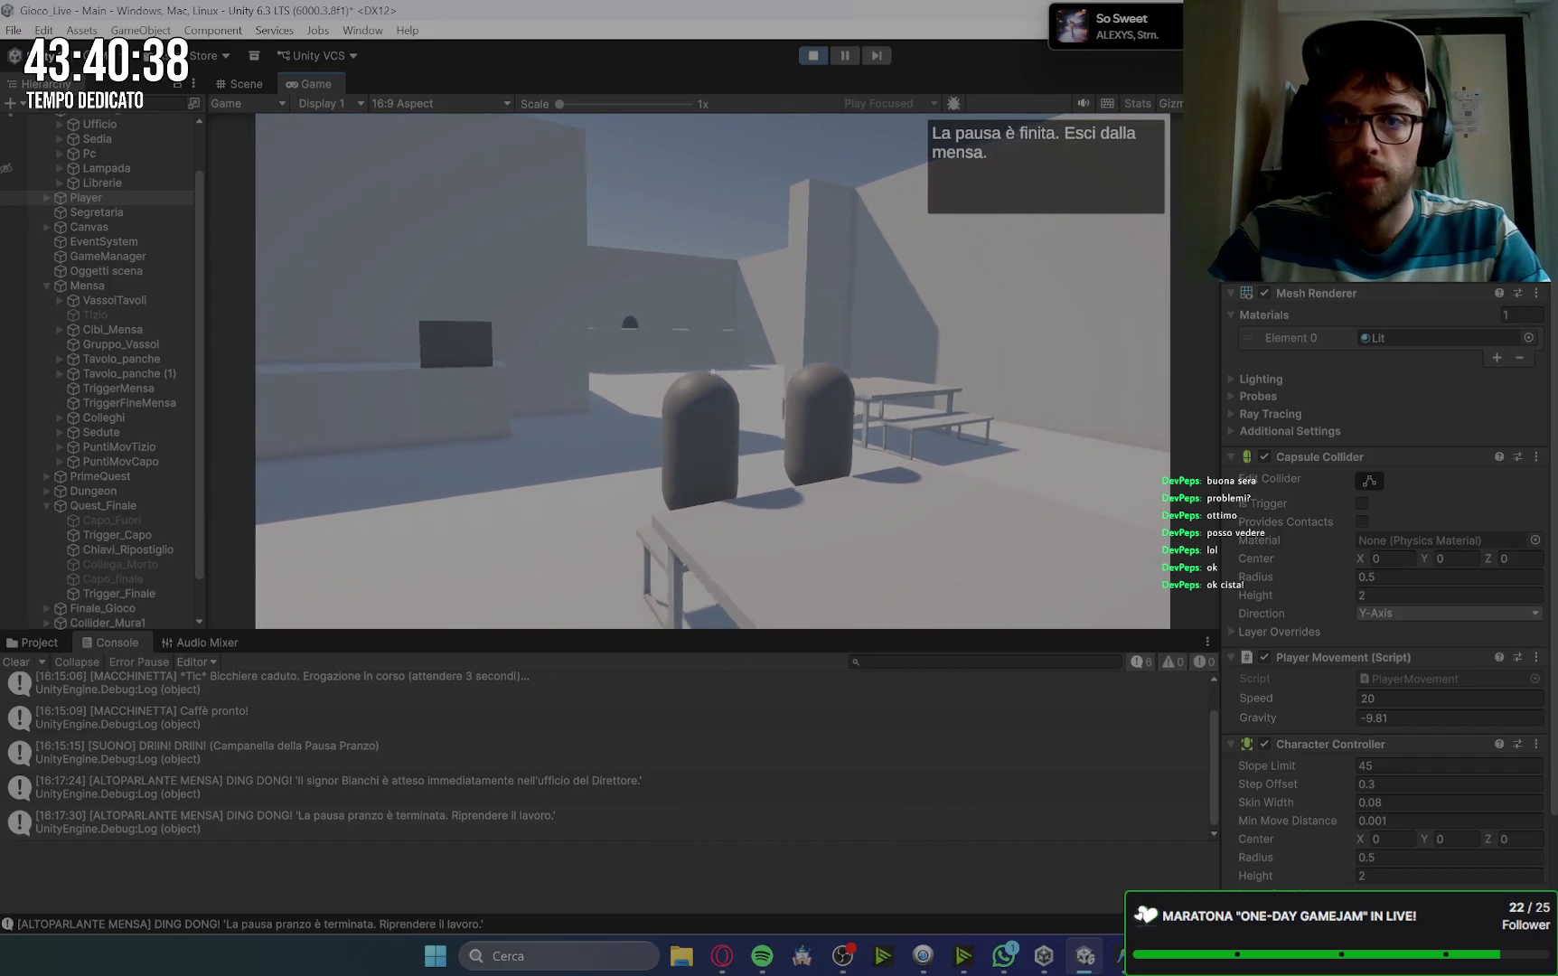
pyautogui.press('a')
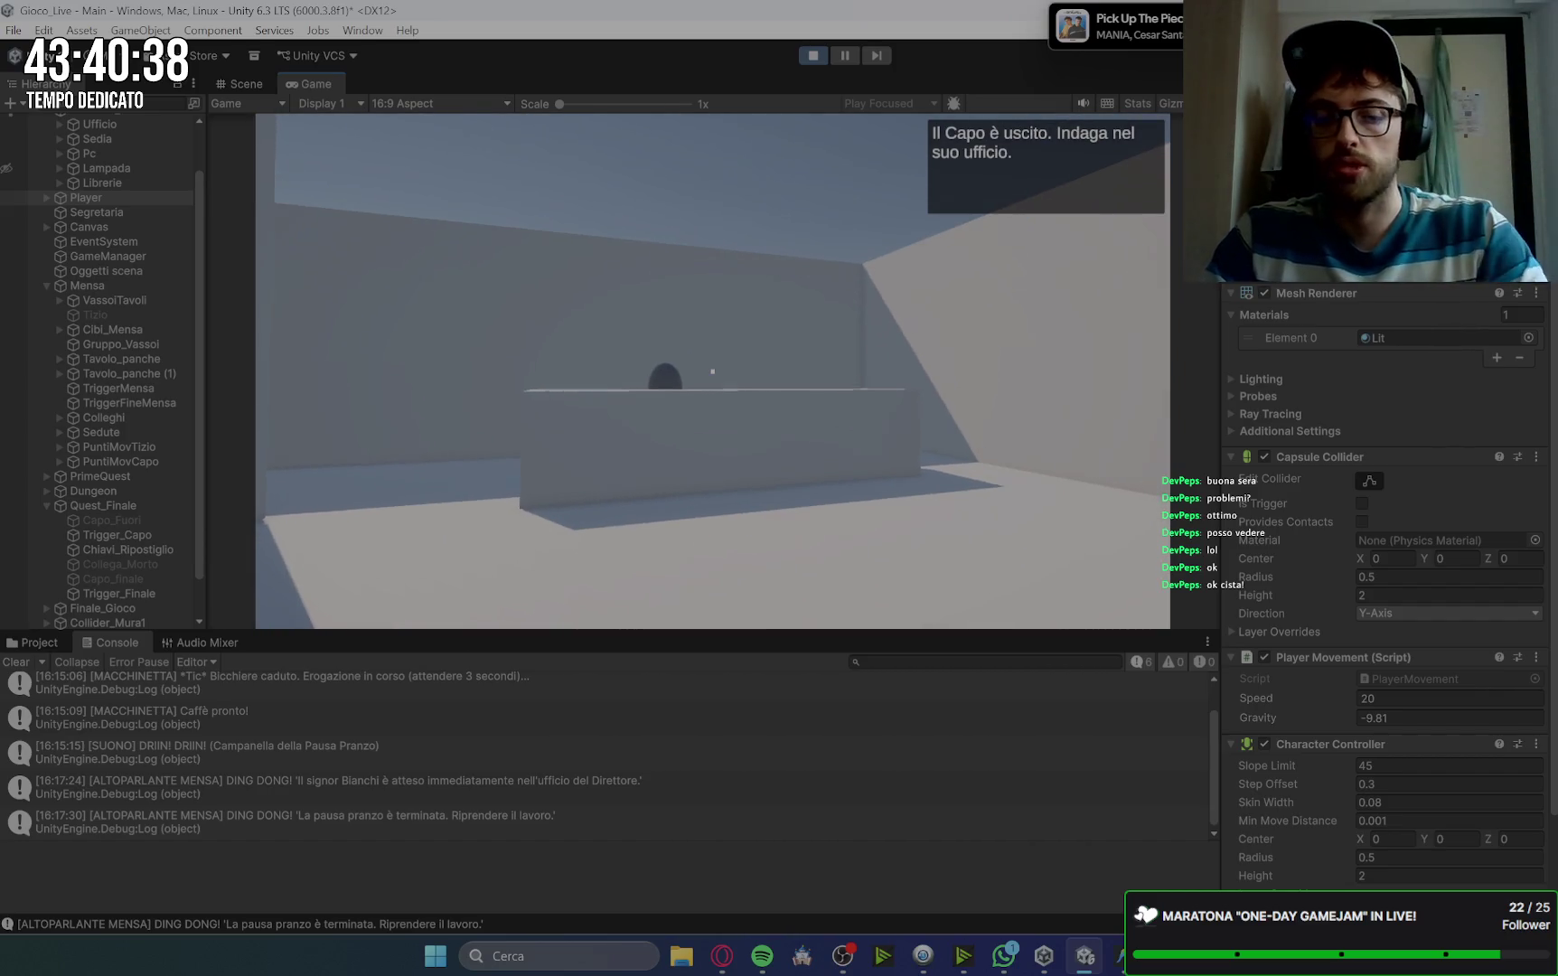
pyautogui.press('w')
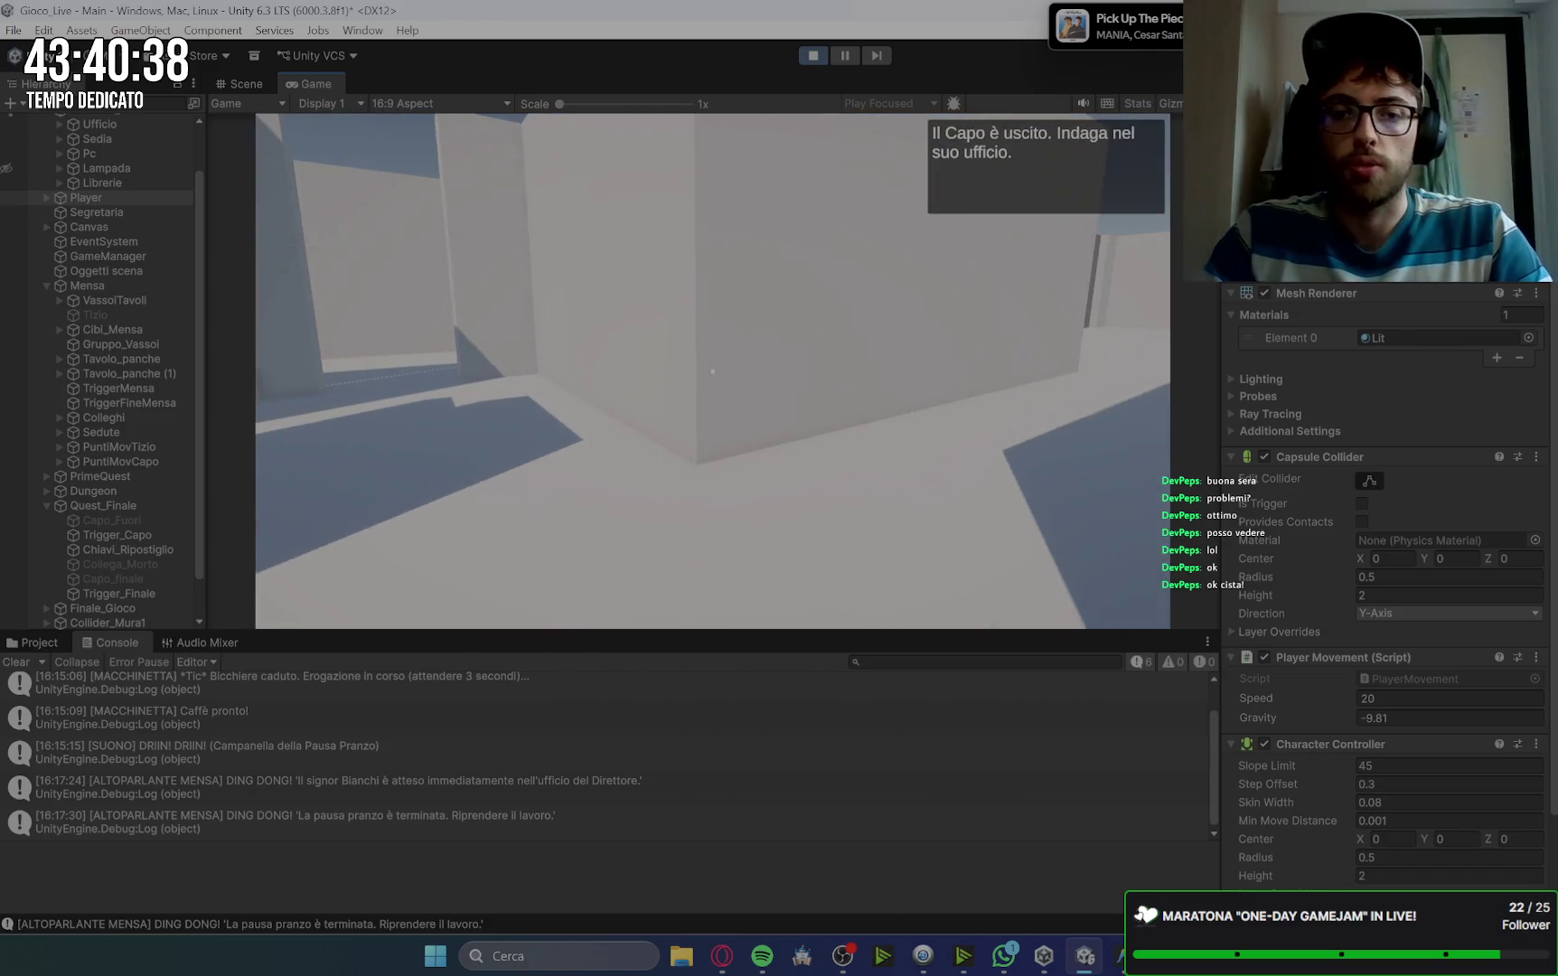
pyautogui.click(812, 56)
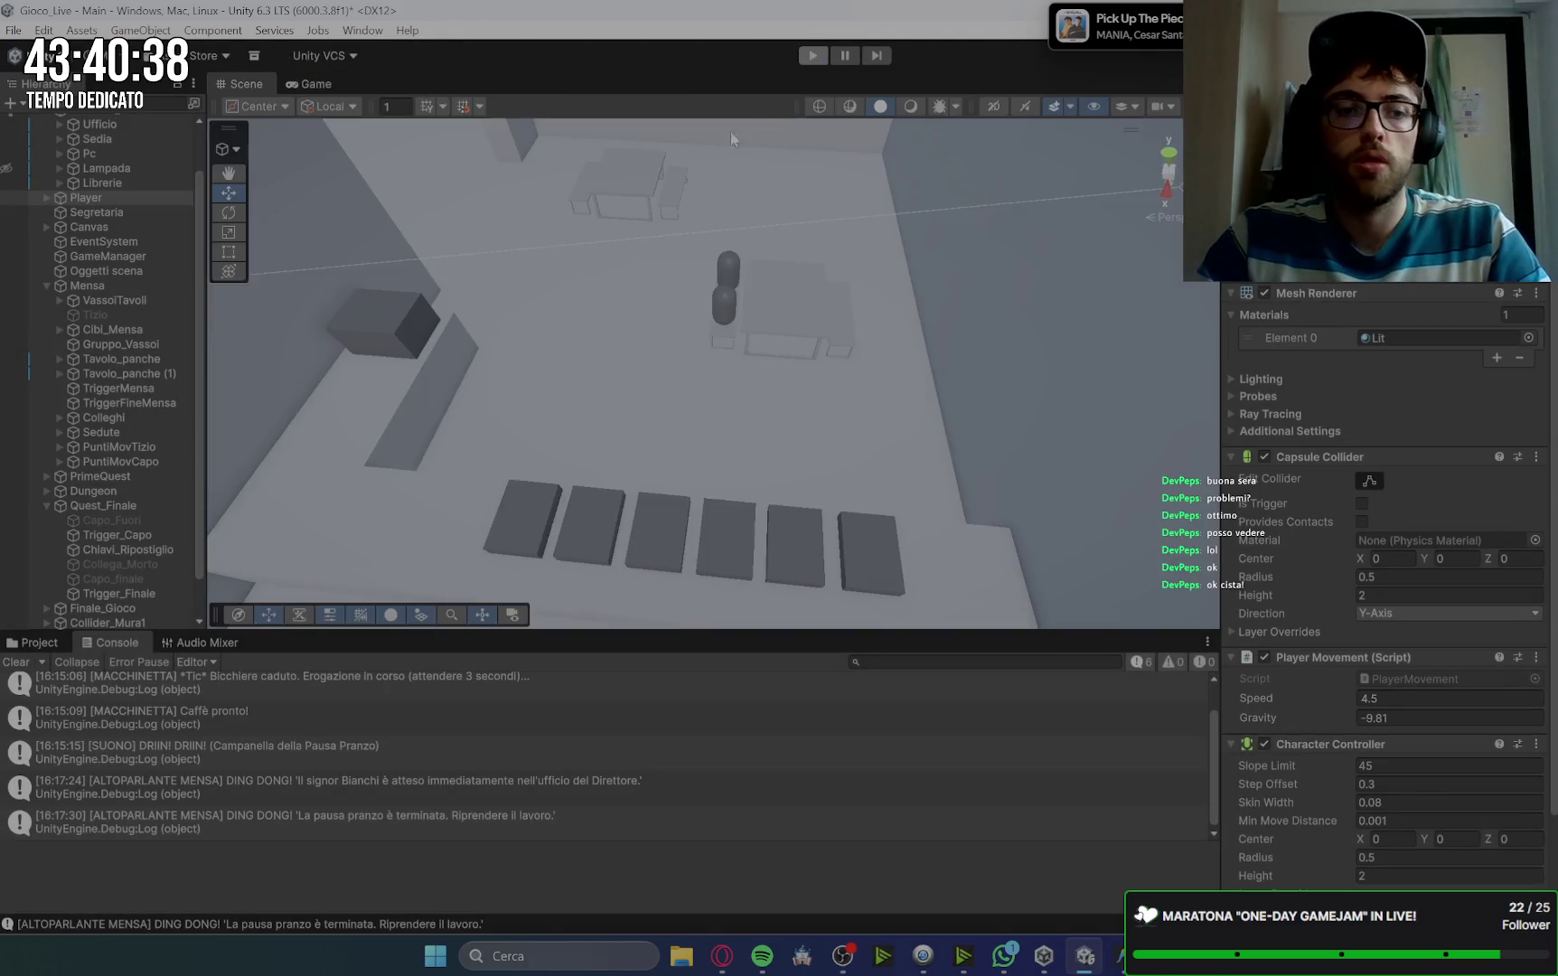
# Step: Return to Scene view, show the project's scripts, and collapse the Mensa and Quest_Finale groups
pyautogui.click(18, 662)
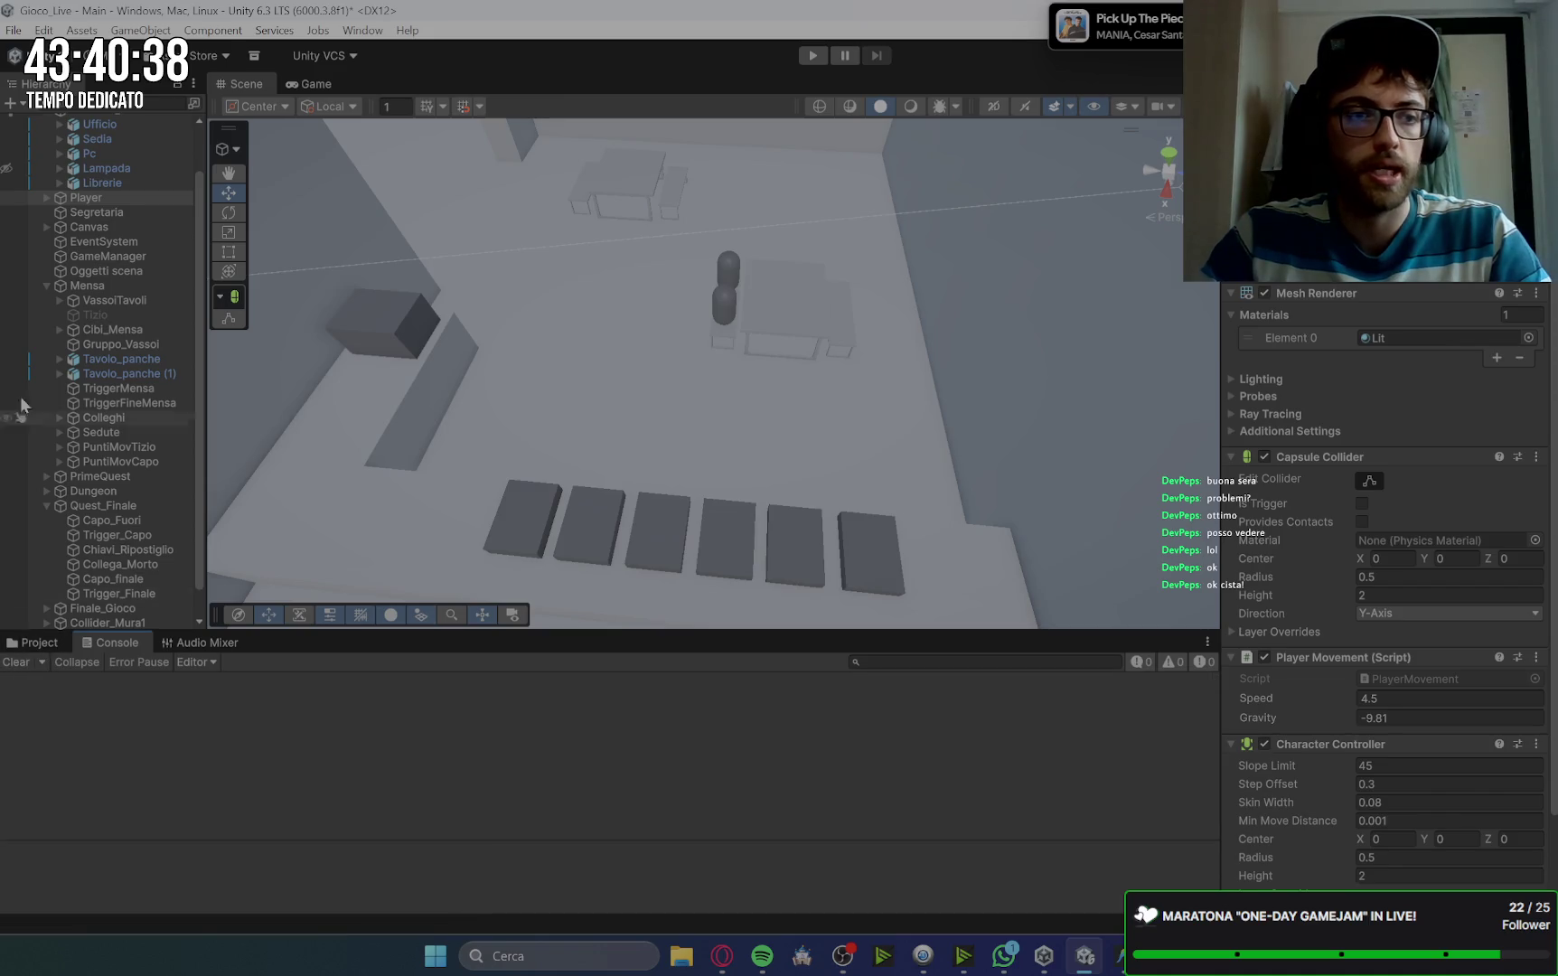
pyautogui.click(50, 284)
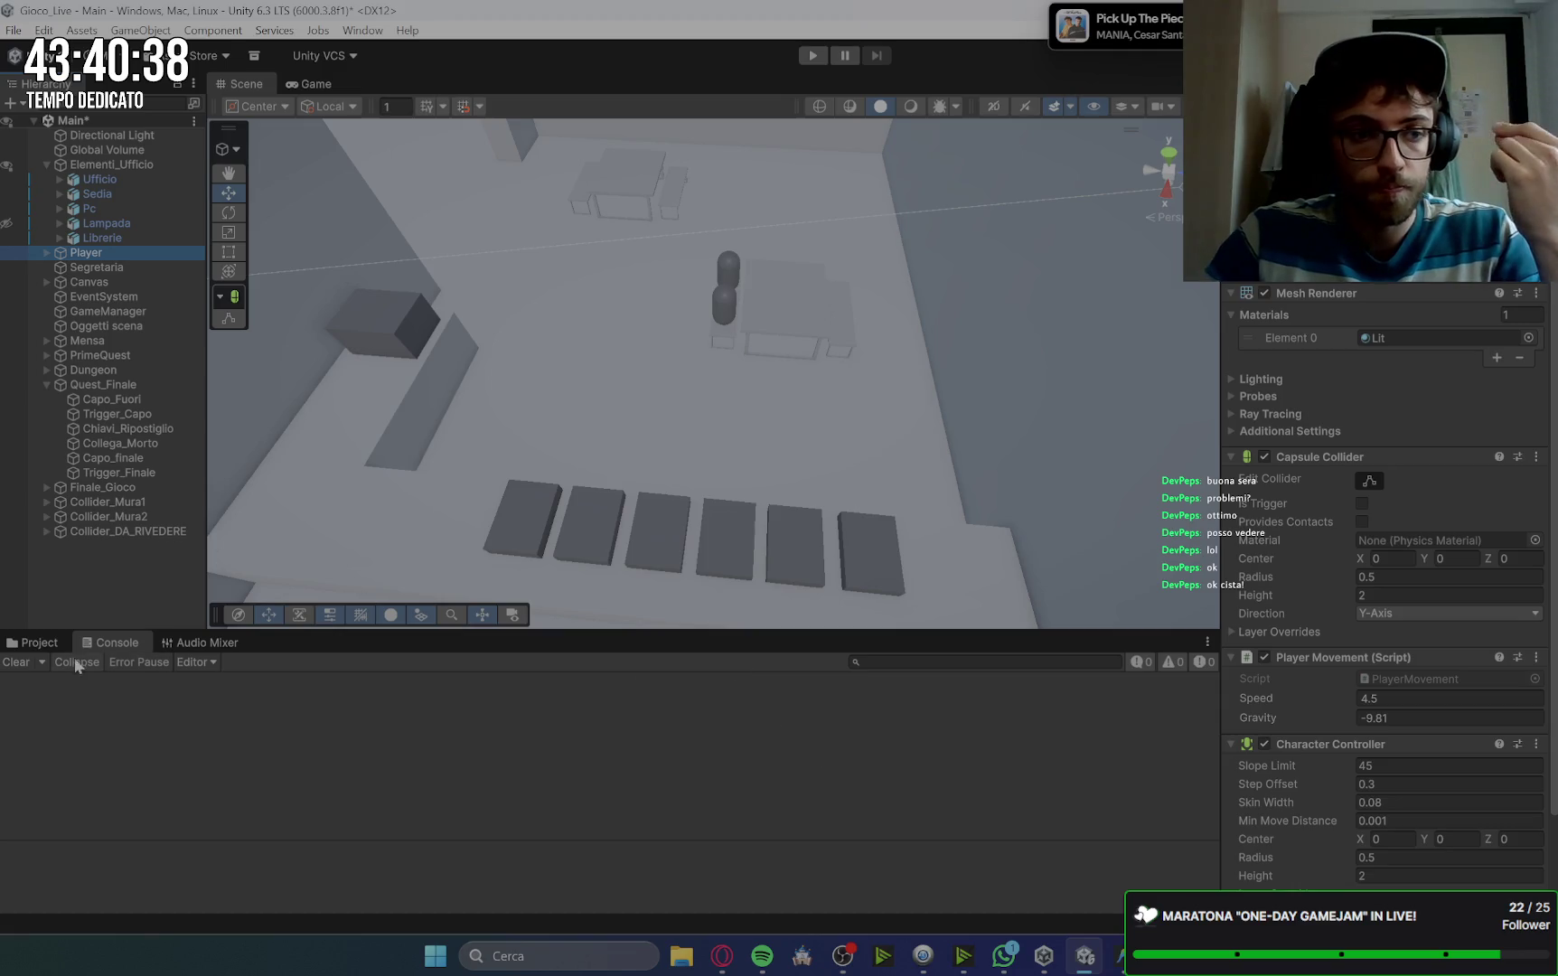
pyautogui.click(27, 643)
pyautogui.scroll(-3, 319, 819)
pyautogui.scroll(-2, 318, 819)
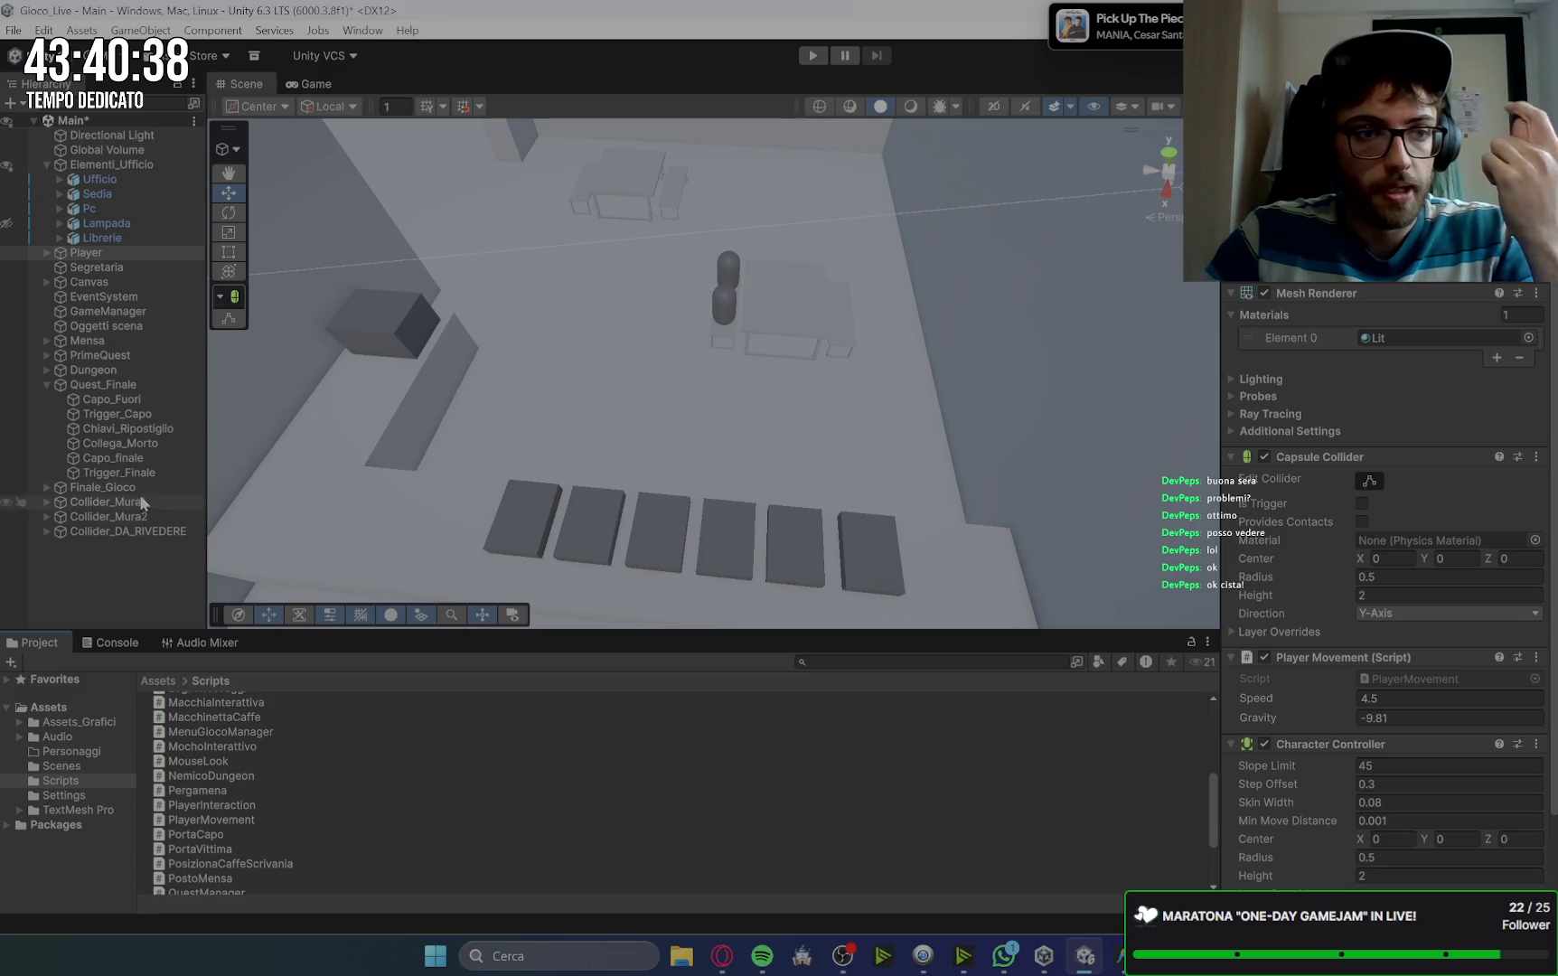
pyautogui.click(125, 385)
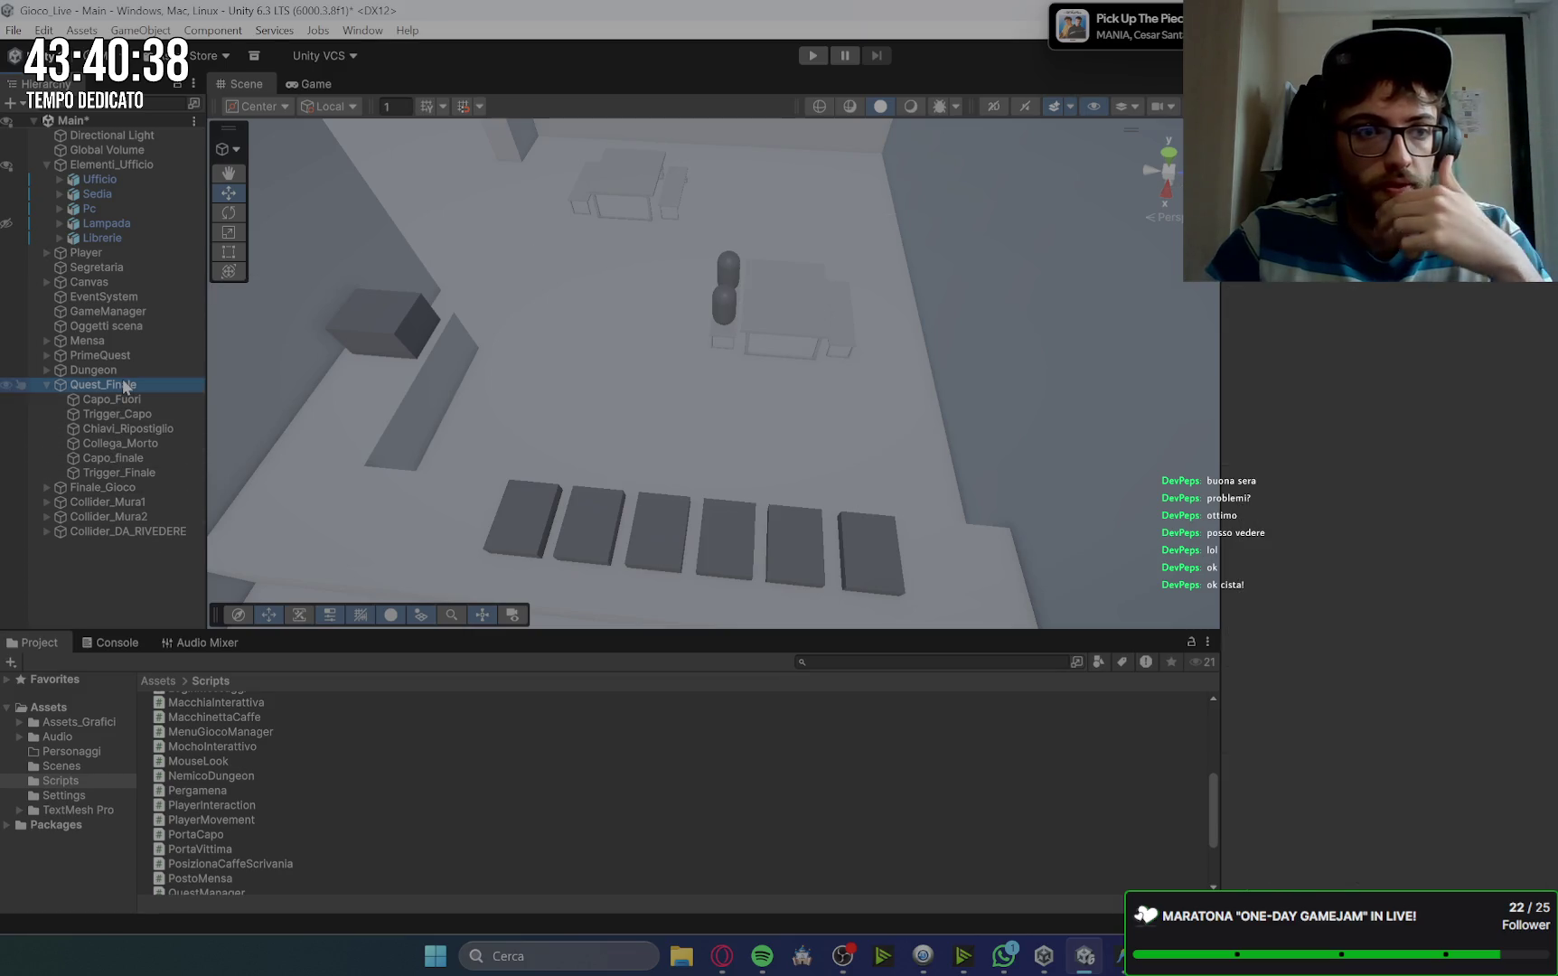
pyautogui.click(46, 385)
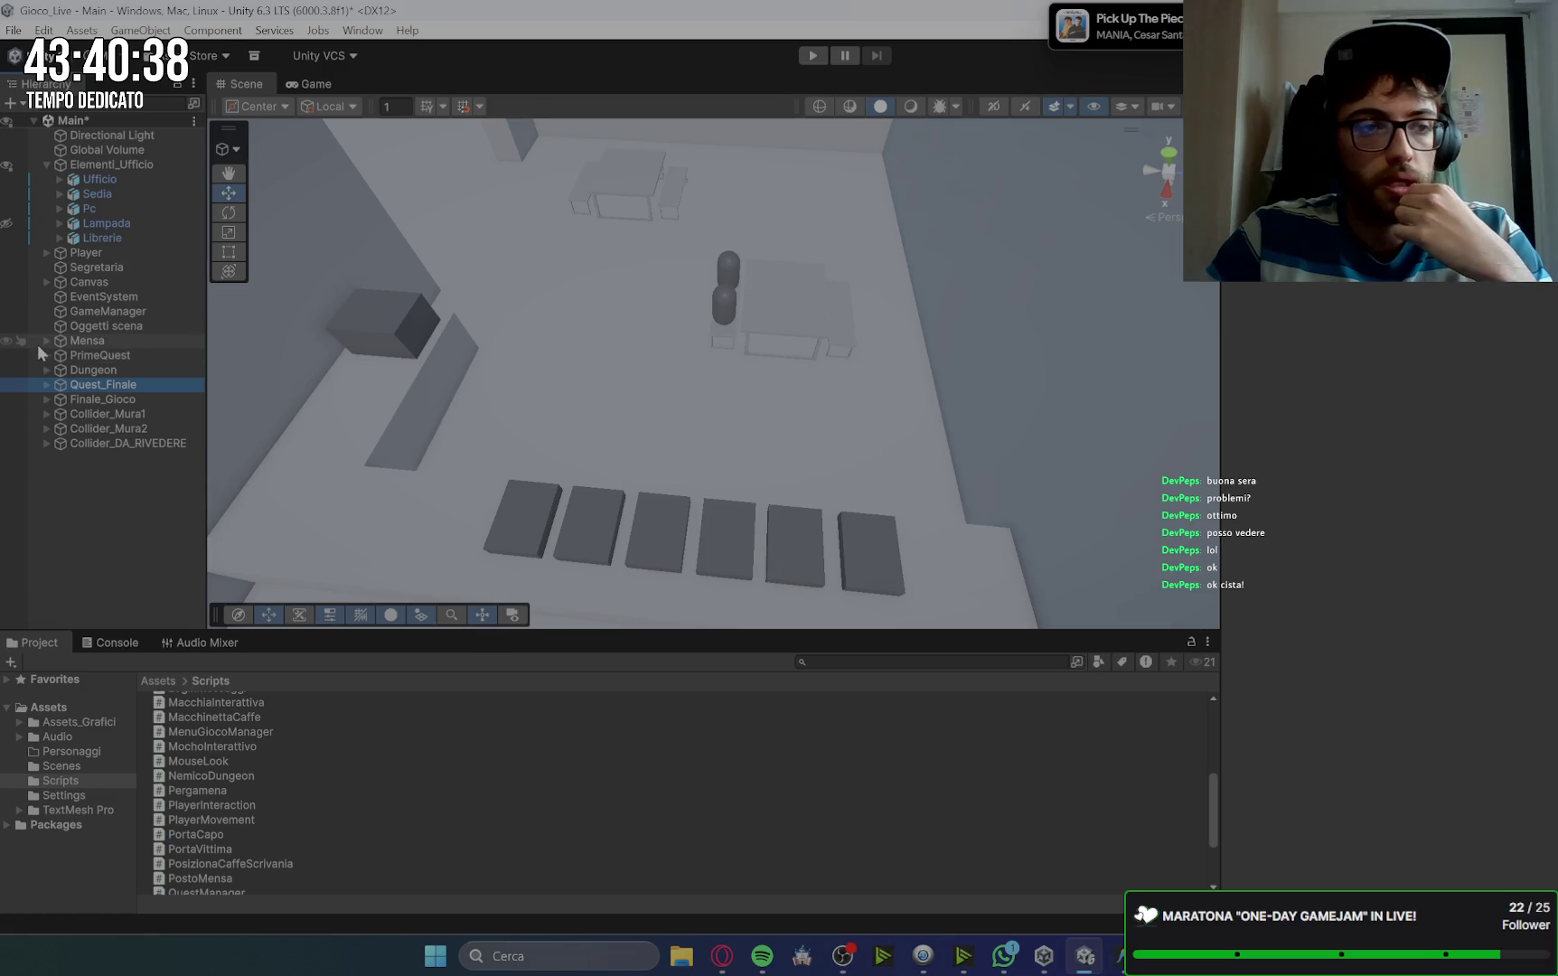
# Step: Expand Mensa and inspect TriggerMensa, TriggerFineMensa, Sedute and PuntiMovCapo, then switch to Antigravity
pyautogui.click(39, 341)
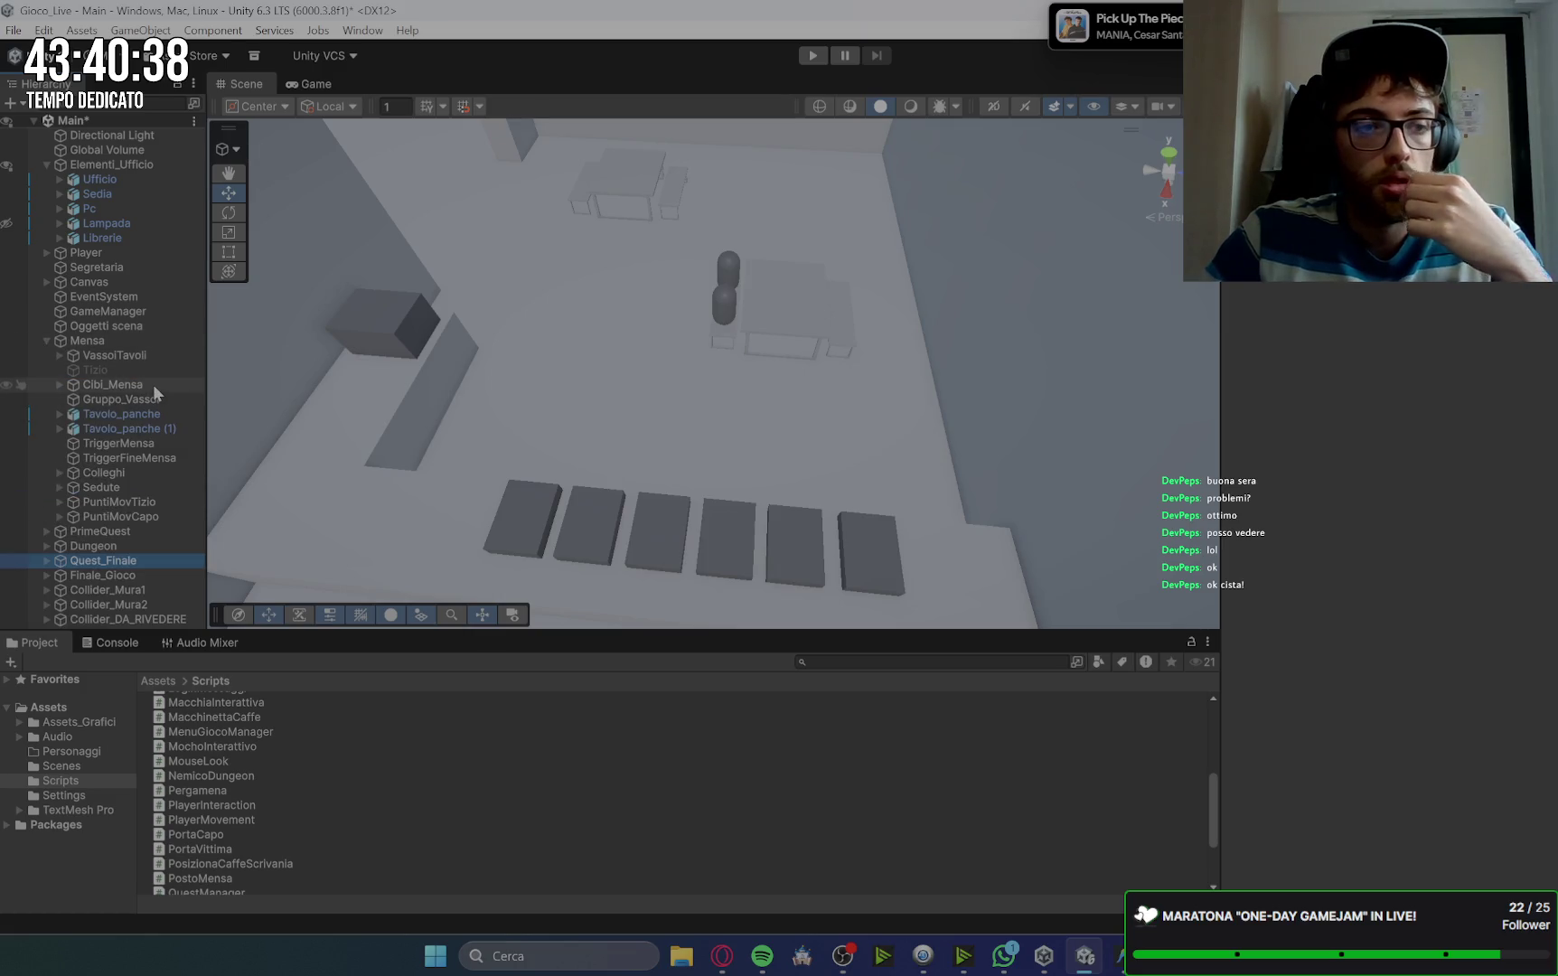
pyautogui.click(172, 446)
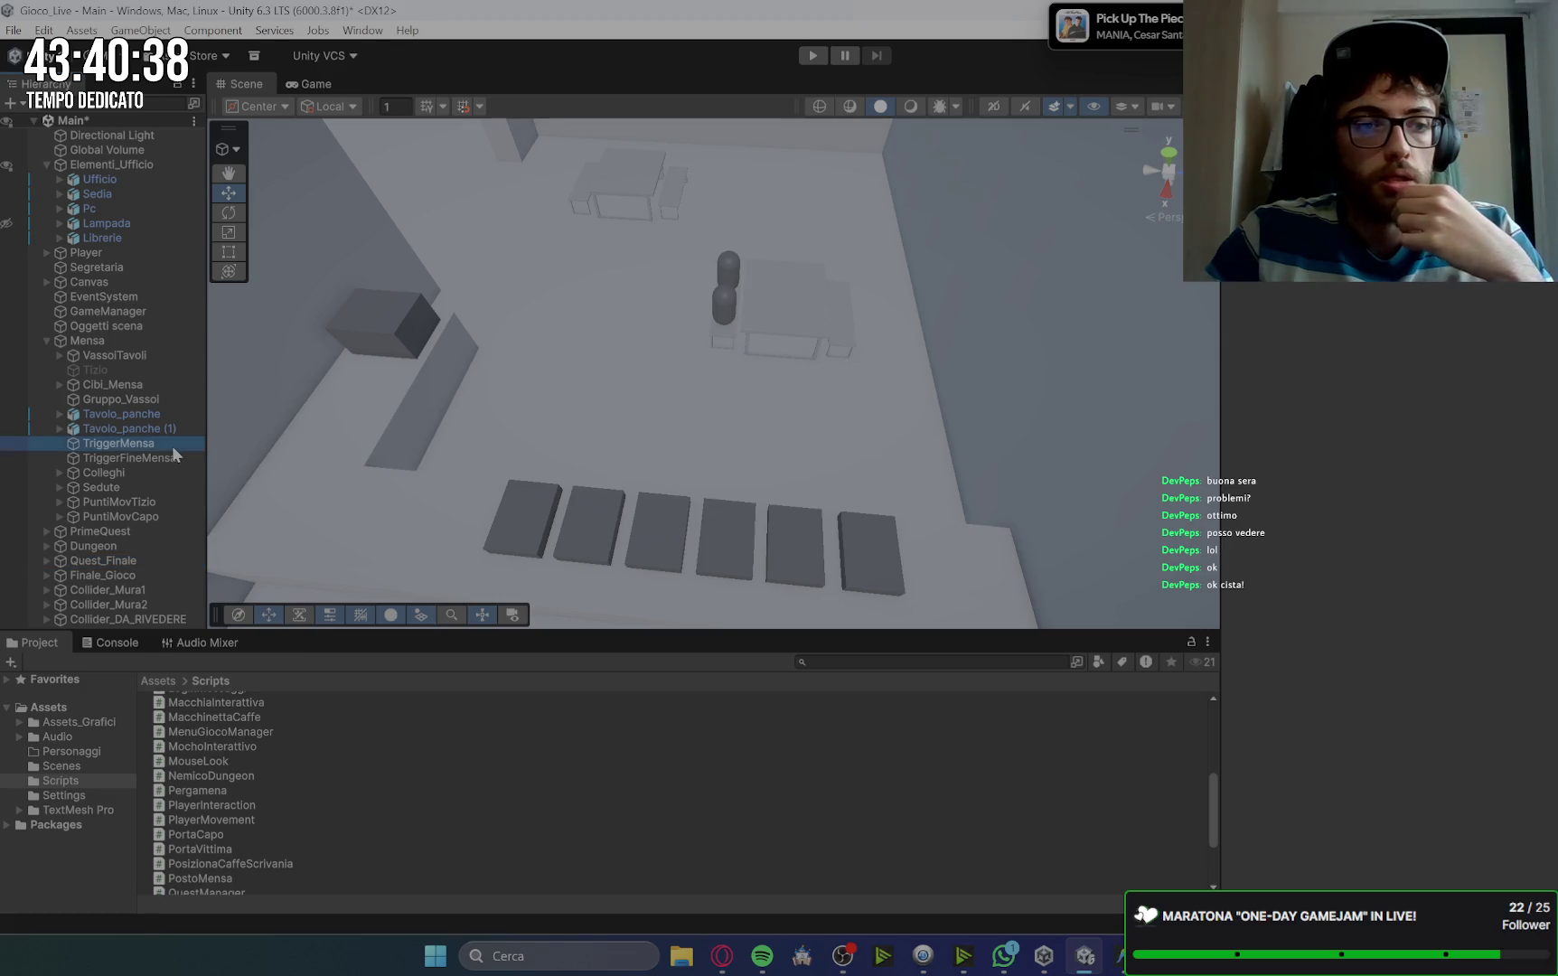
pyautogui.click(176, 458)
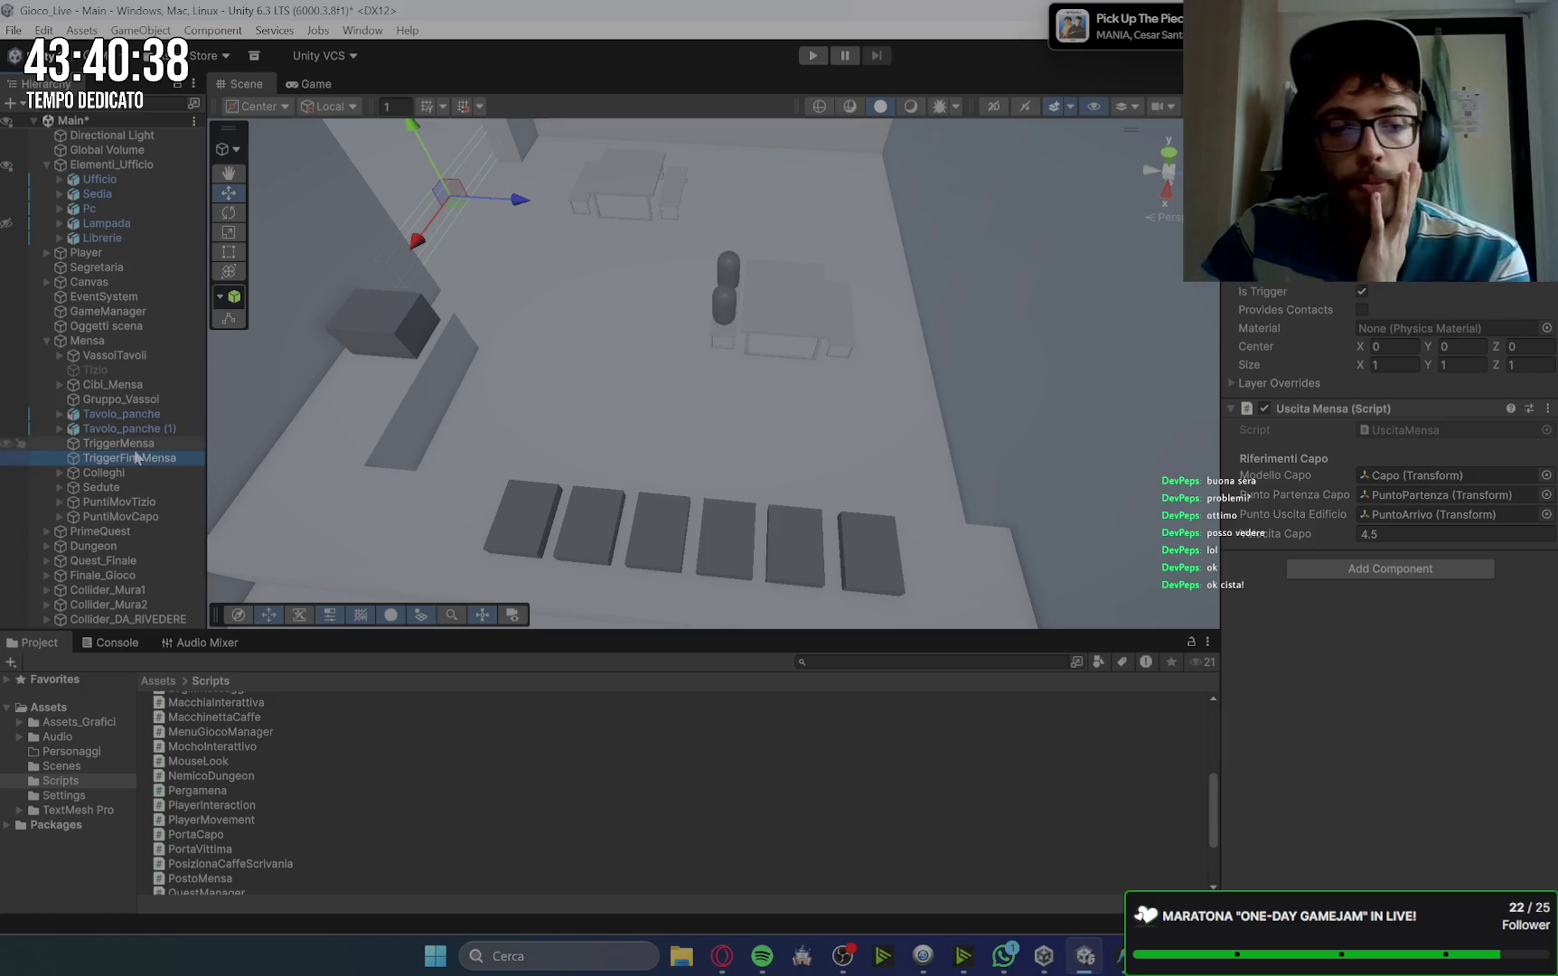
pyautogui.click(139, 486)
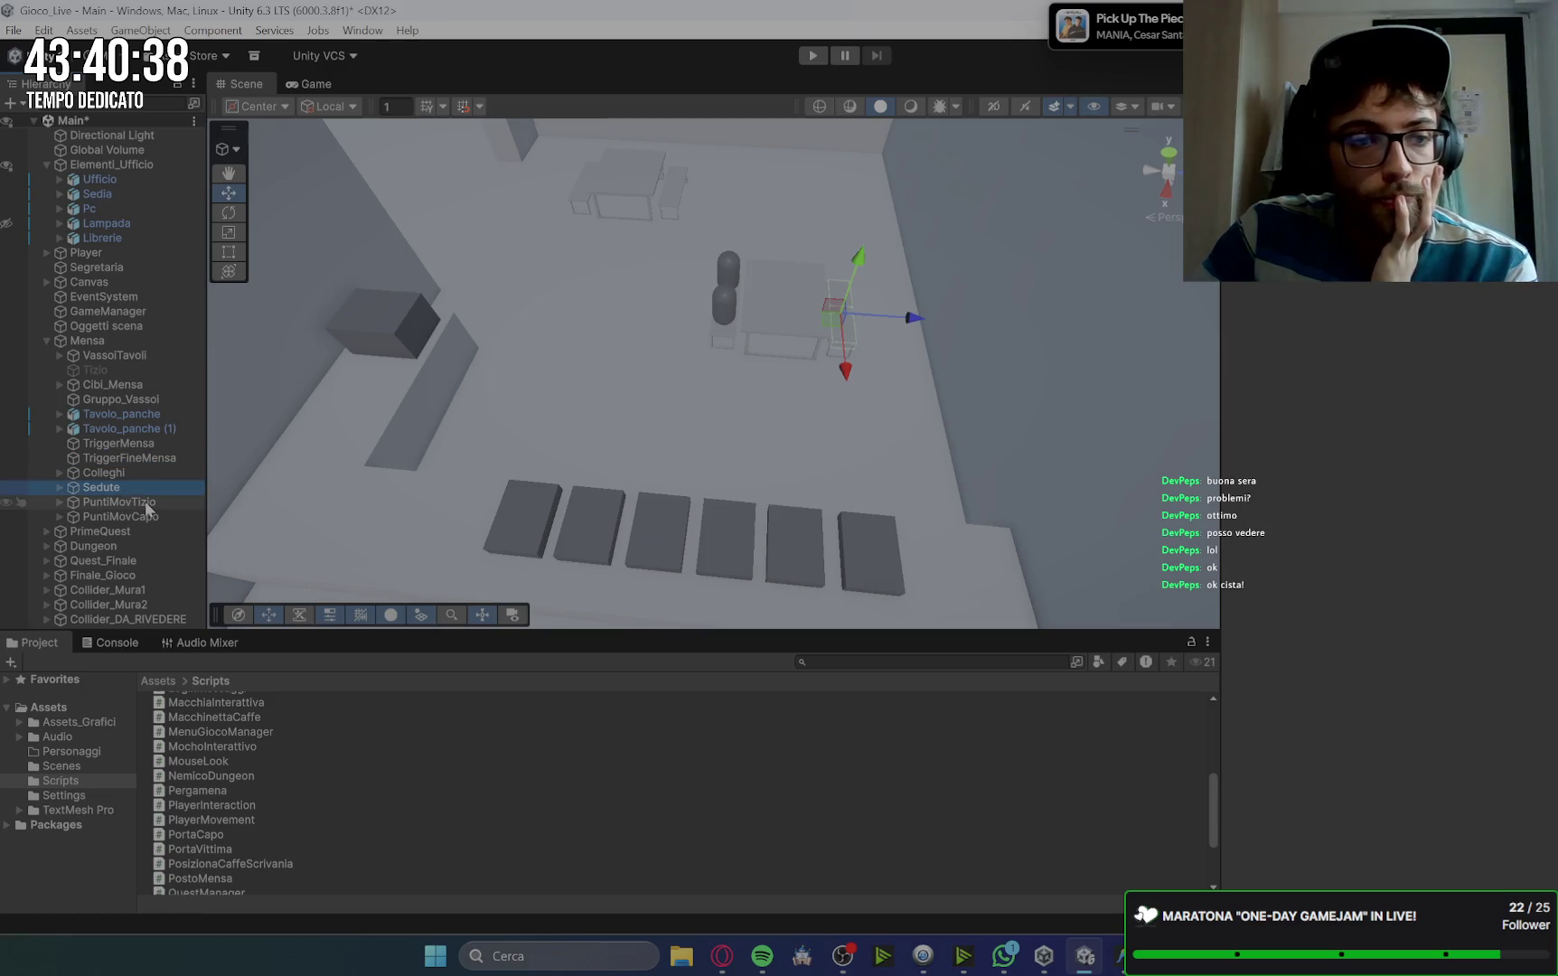
pyautogui.click(166, 518)
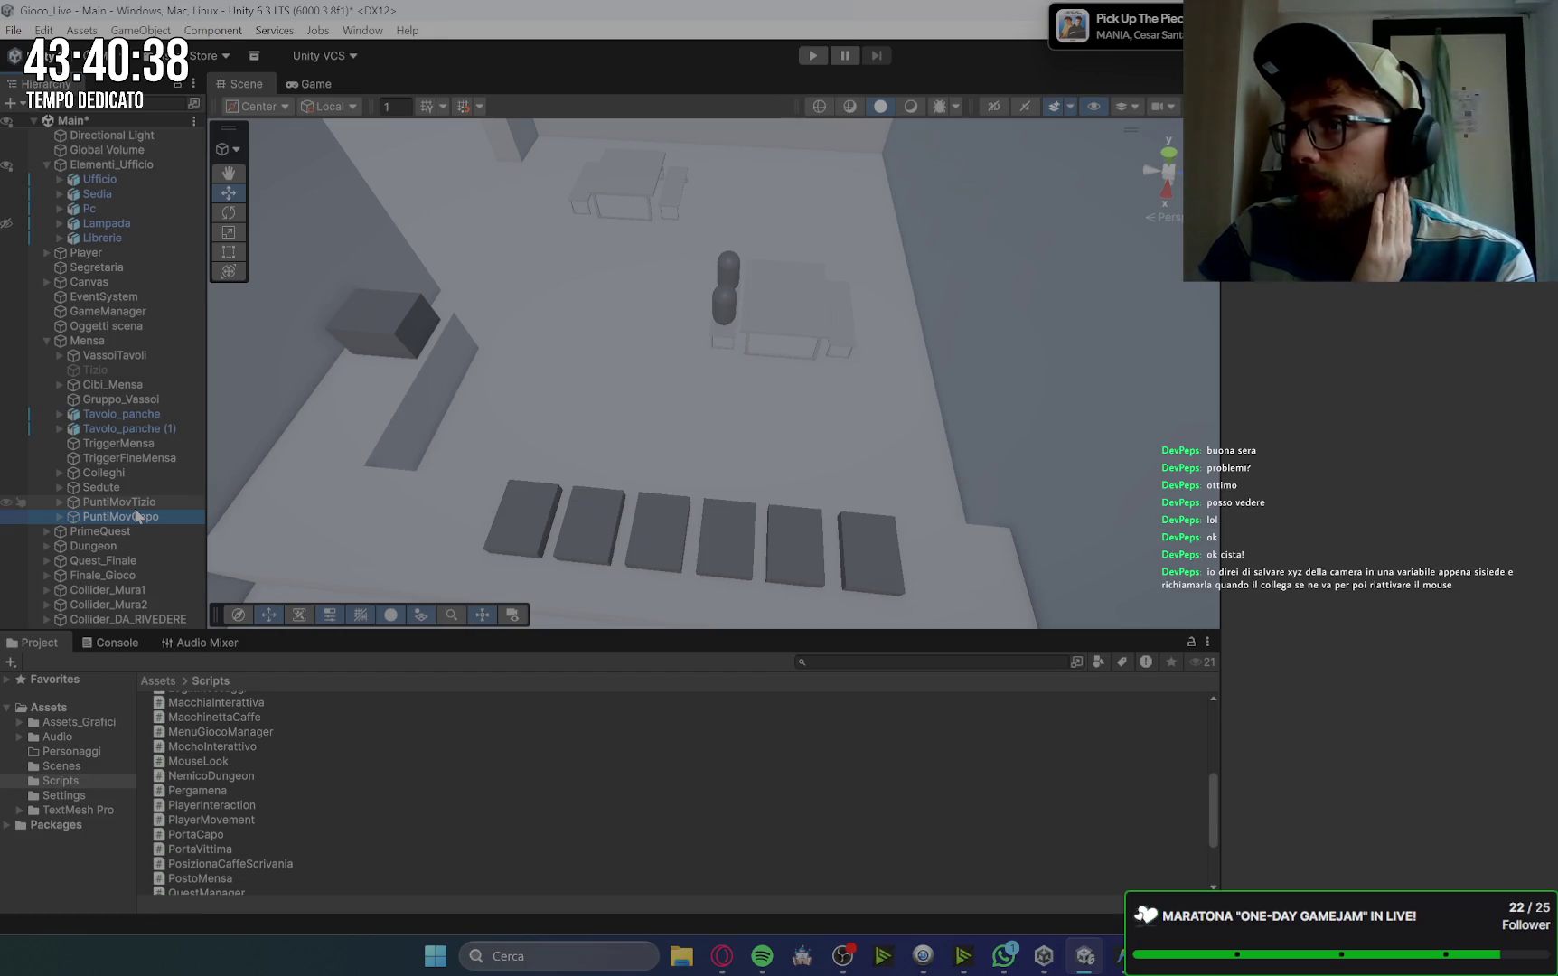
pyautogui.click(1118, 956)
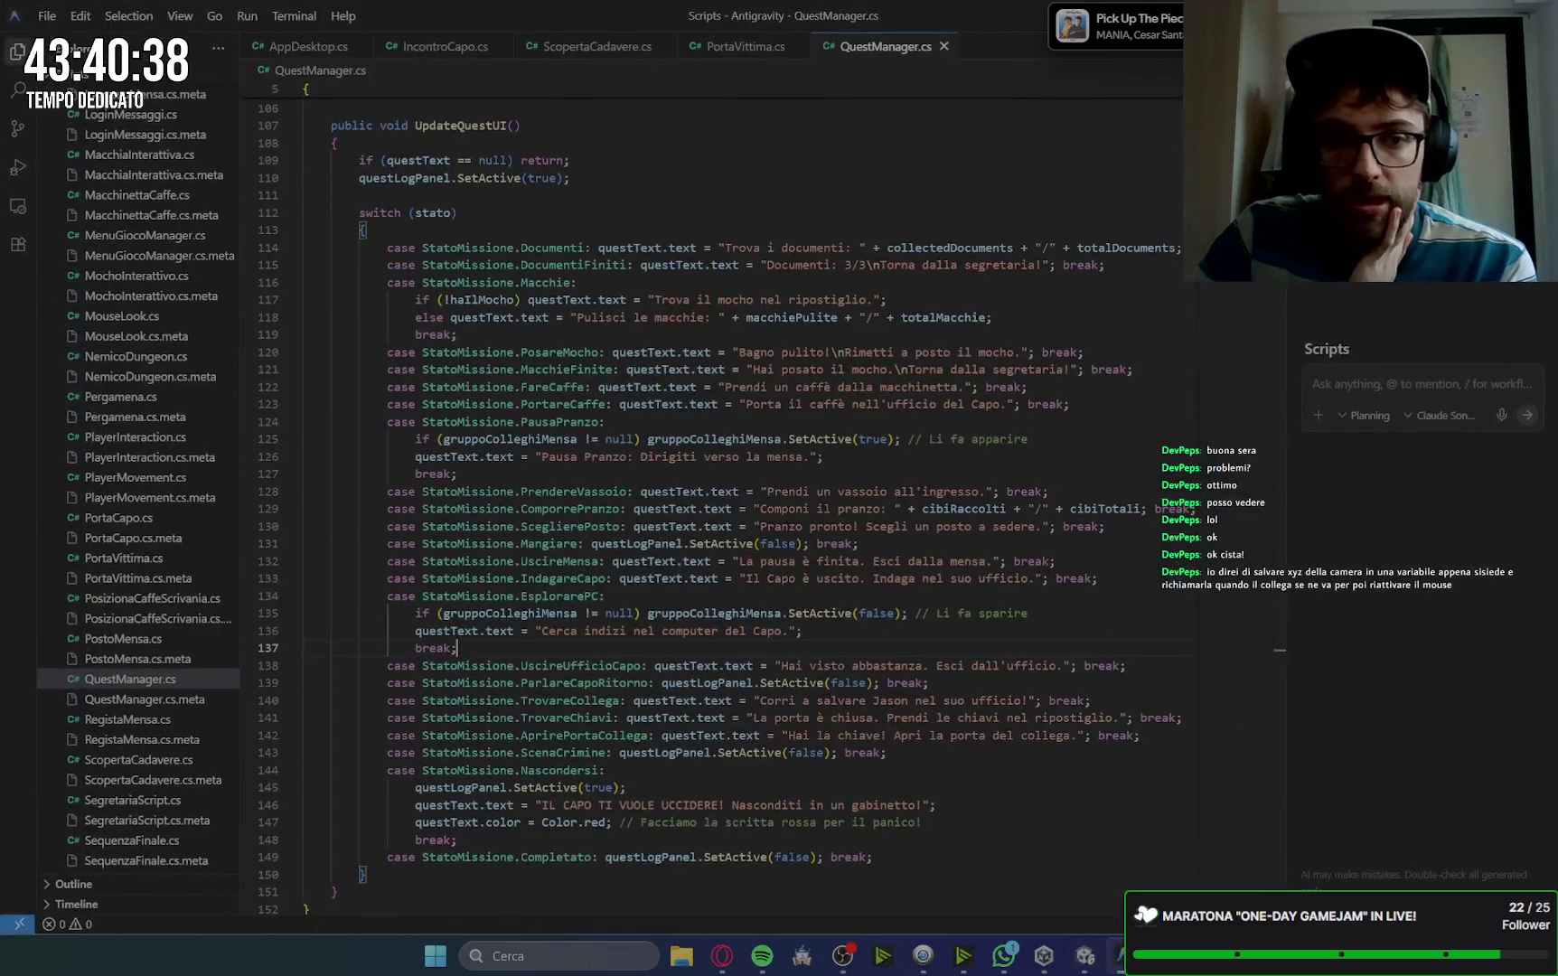
# Step: Open RegistaMensa.cs and scroll down through the SequenzaCinematografica routine
pyautogui.click(170, 740)
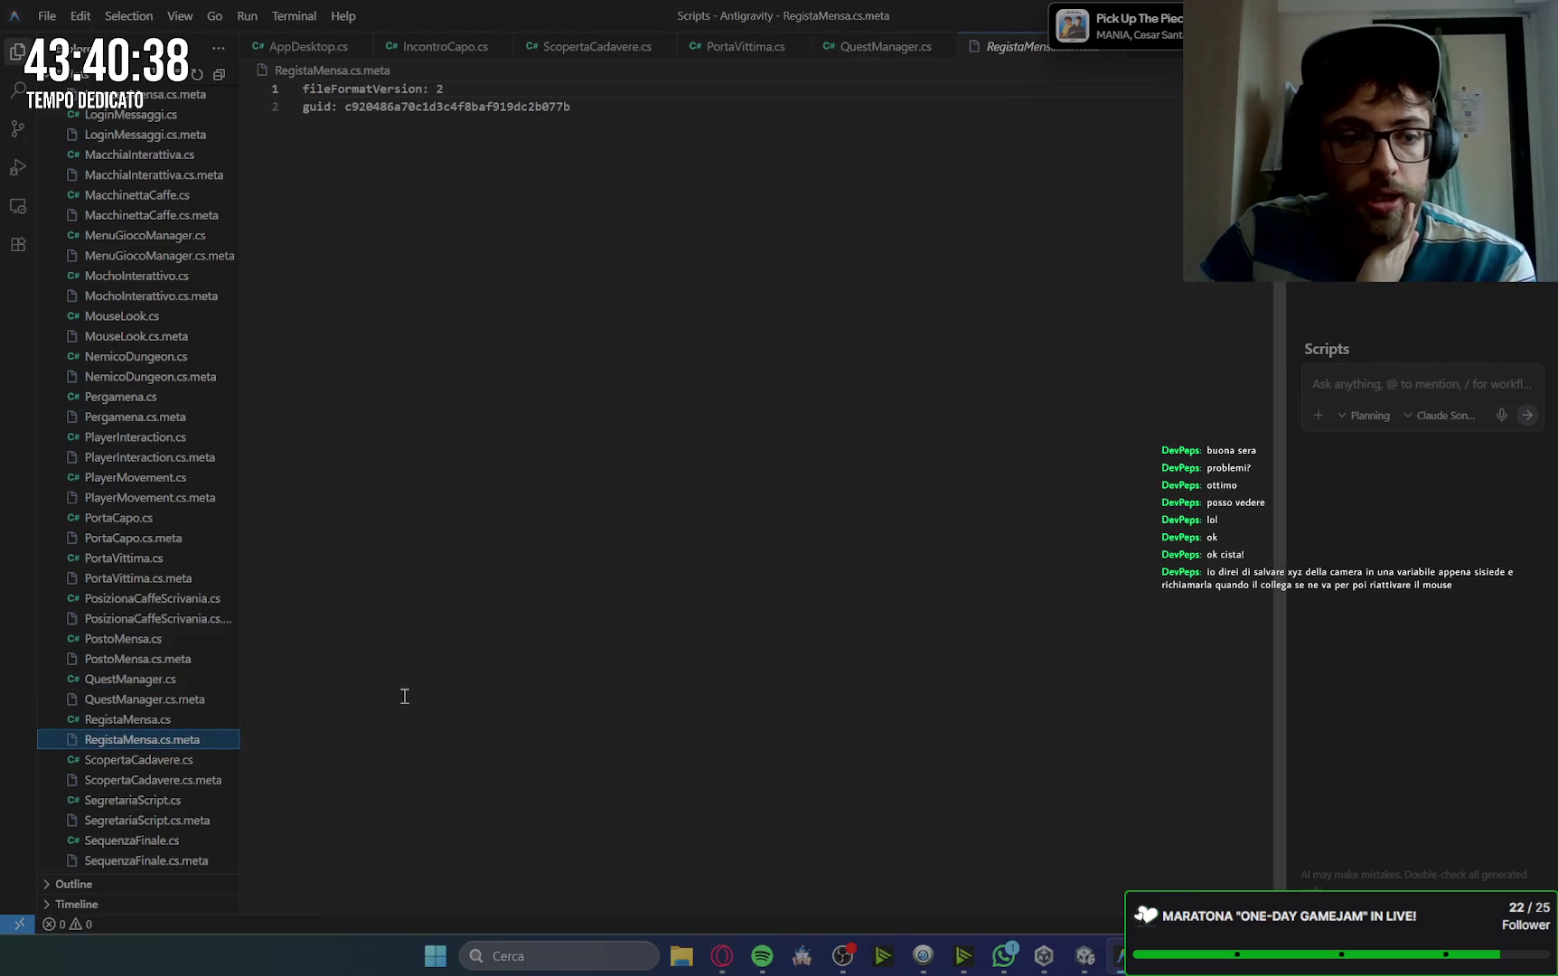
pyautogui.click(156, 720)
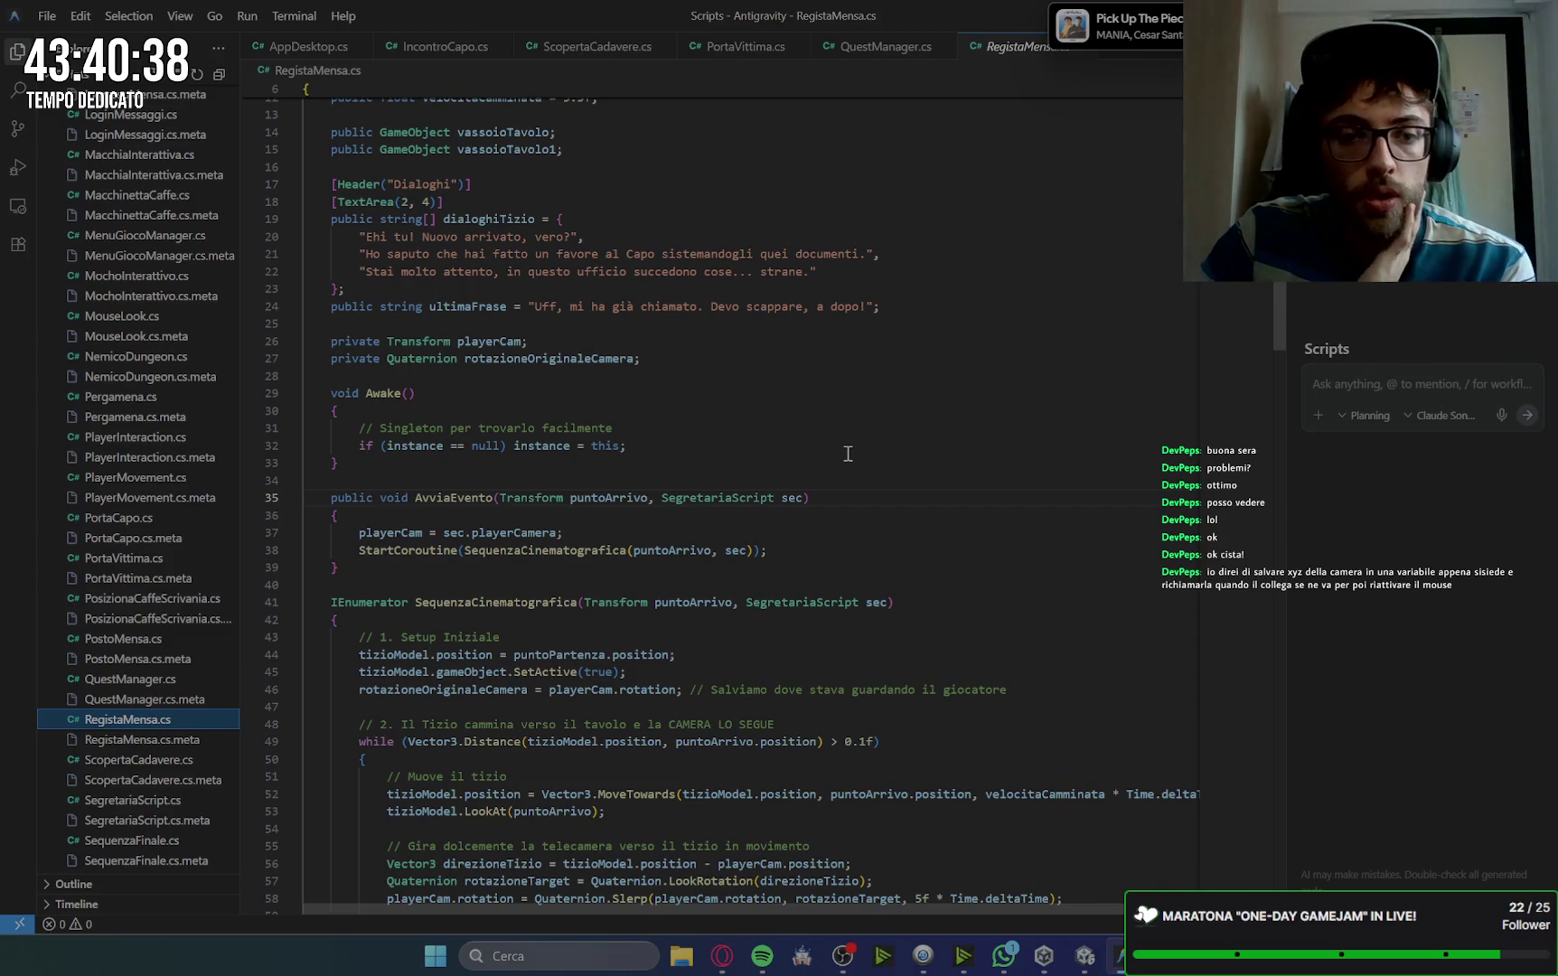
pyautogui.scroll(-3, 858, 457)
pyautogui.scroll(-4, 863, 461)
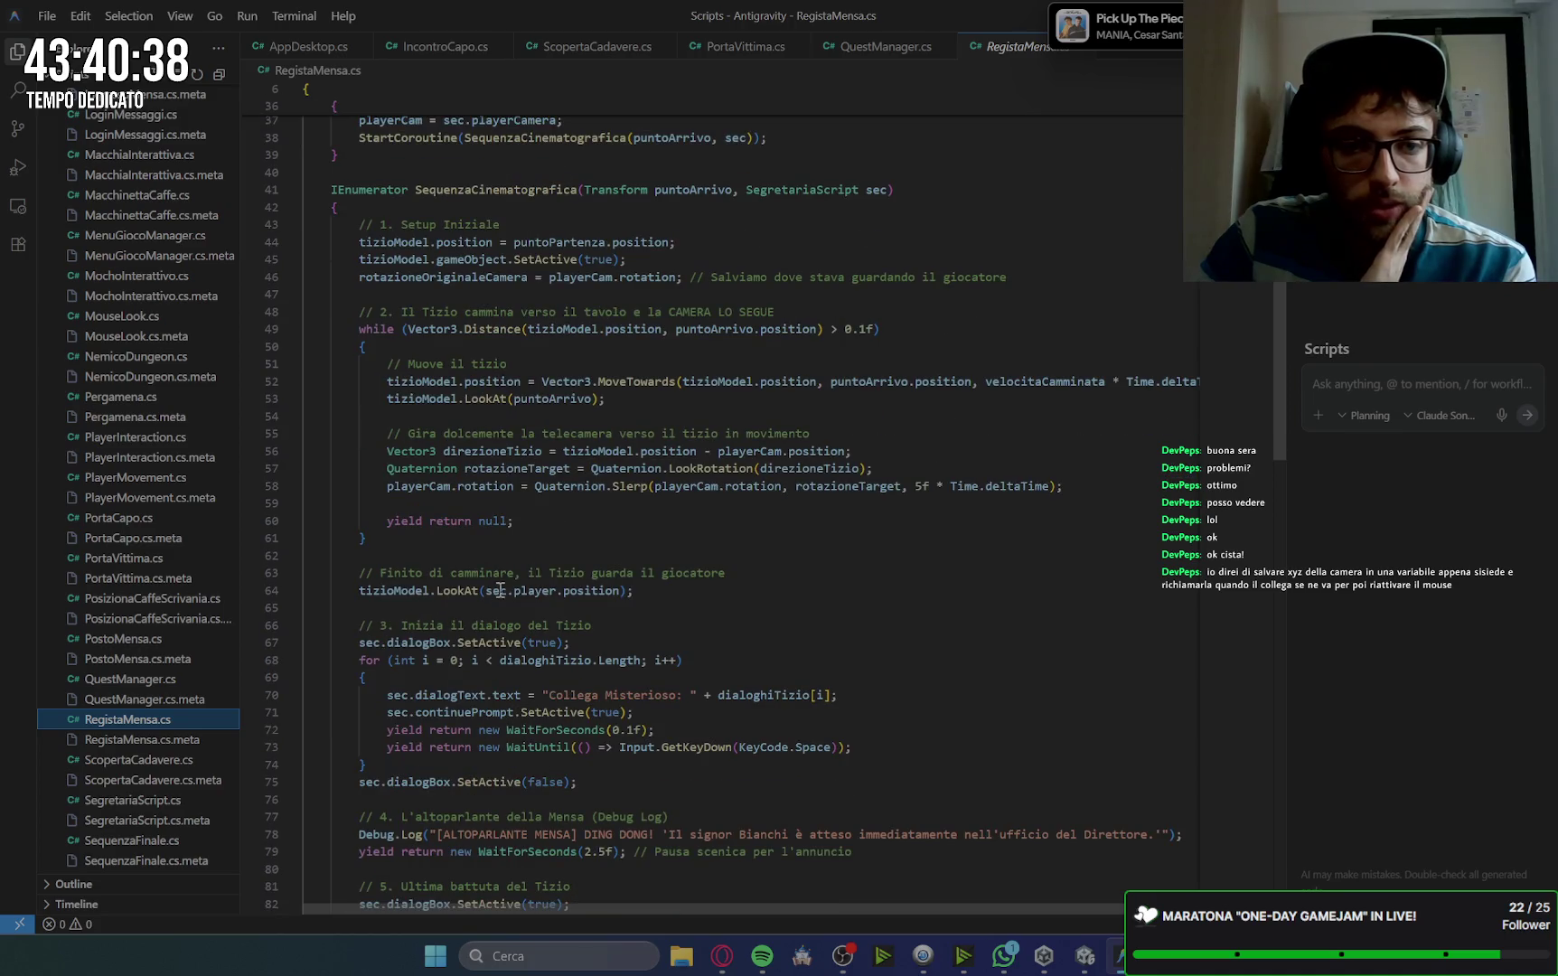
pyautogui.scroll(-1, 759, 567)
pyautogui.scroll(-4, 633, 580)
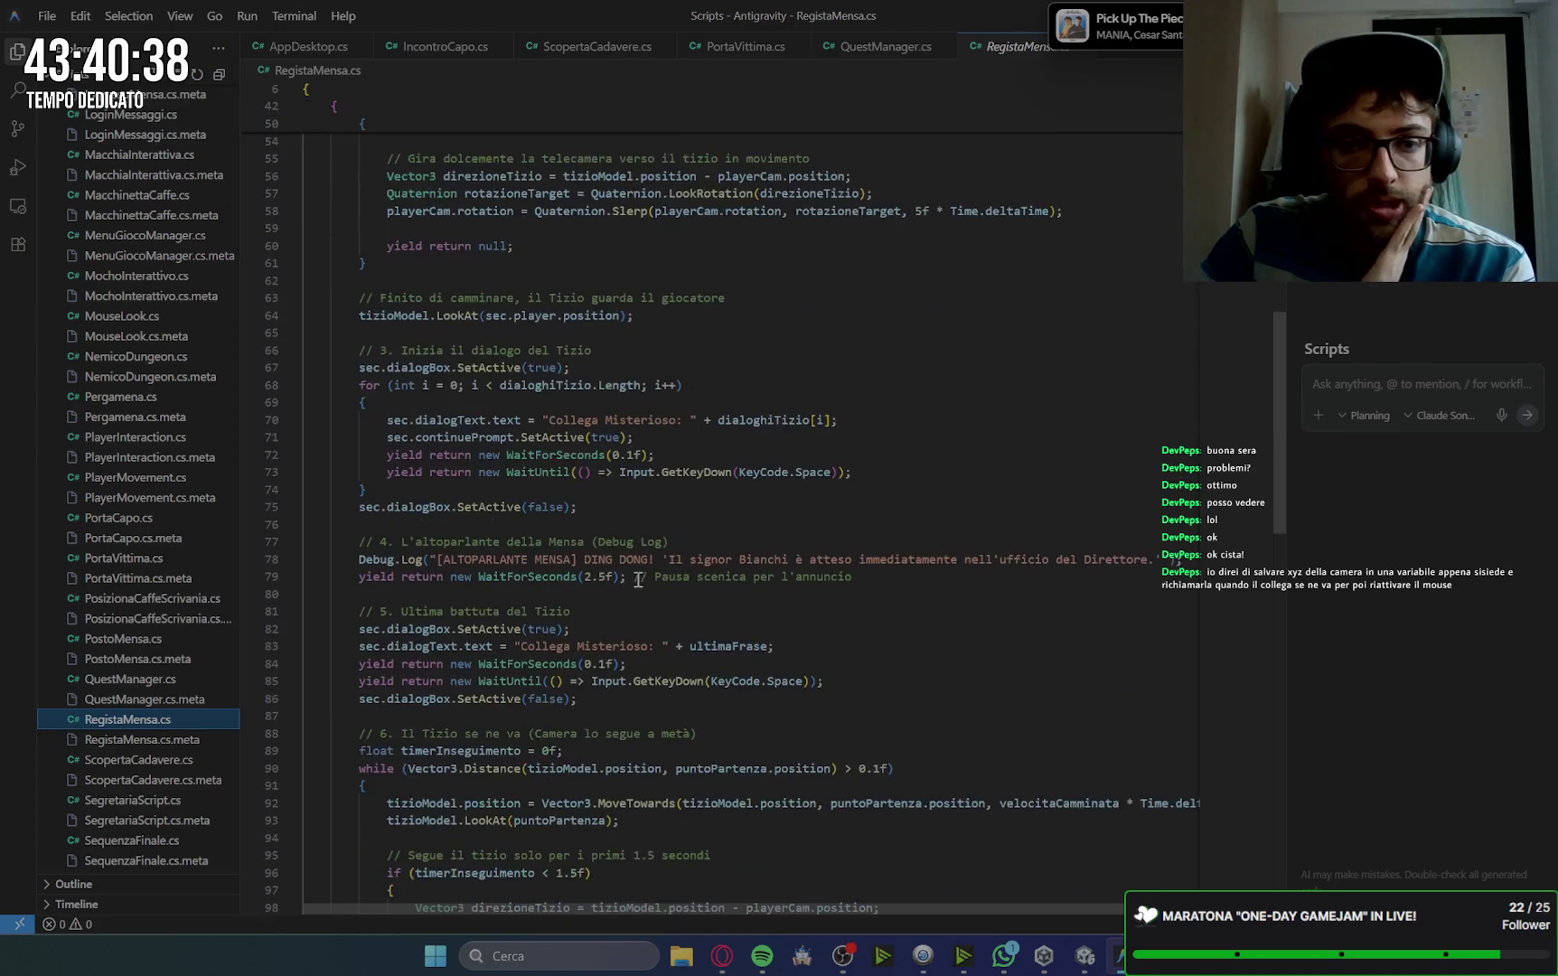
pyautogui.scroll(-3, 610, 557)
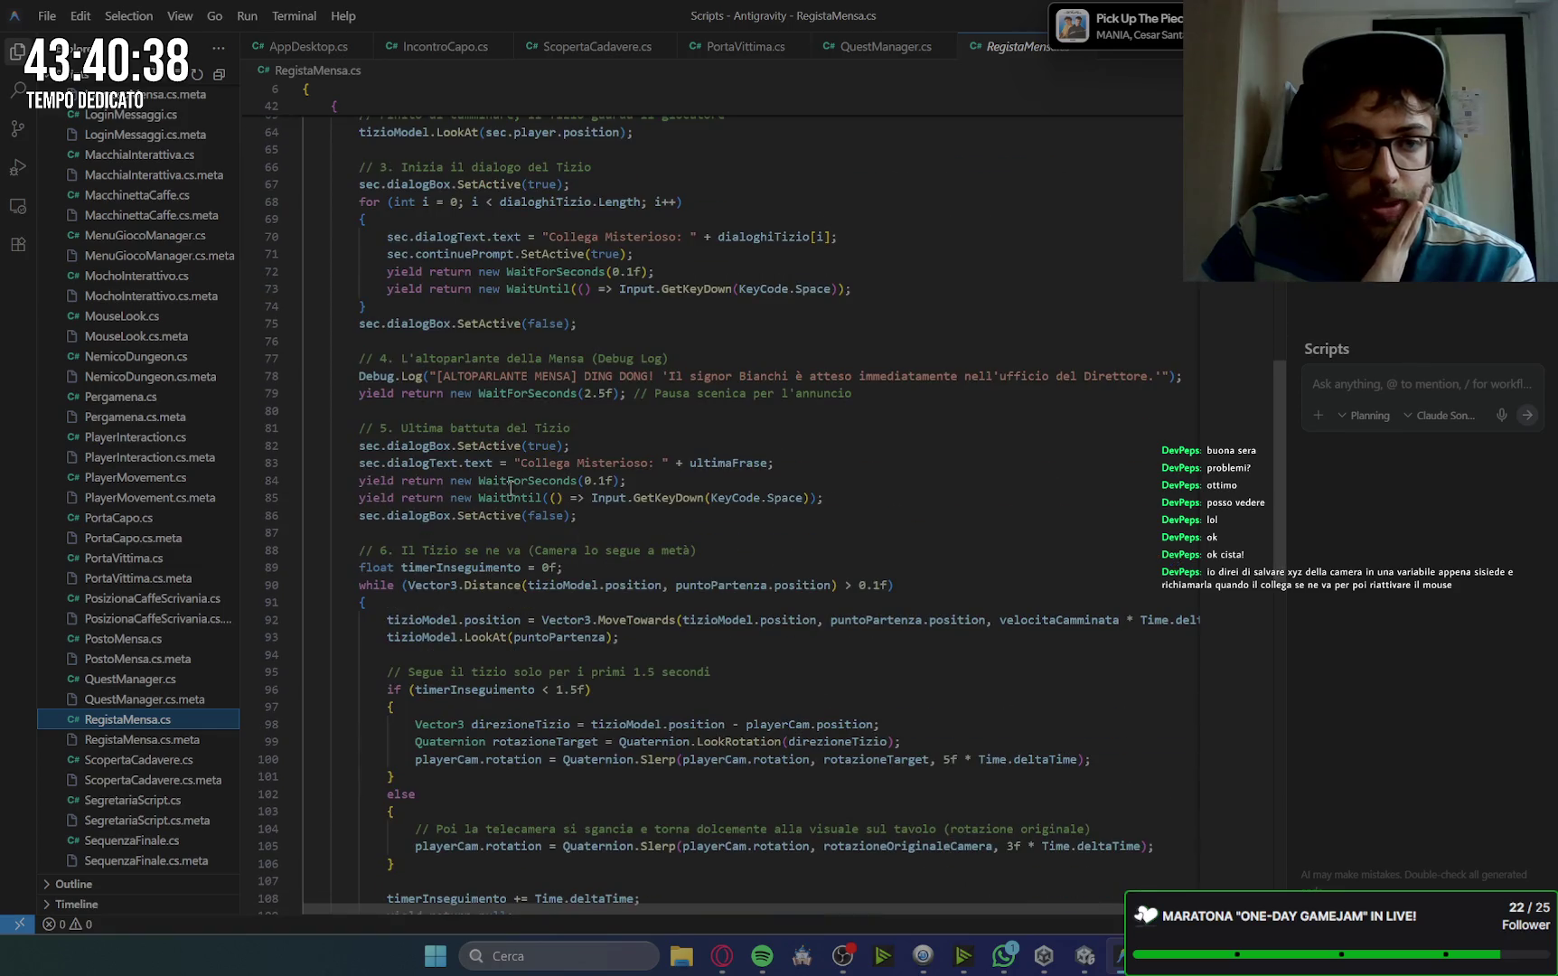
pyautogui.scroll(-4, 593, 500)
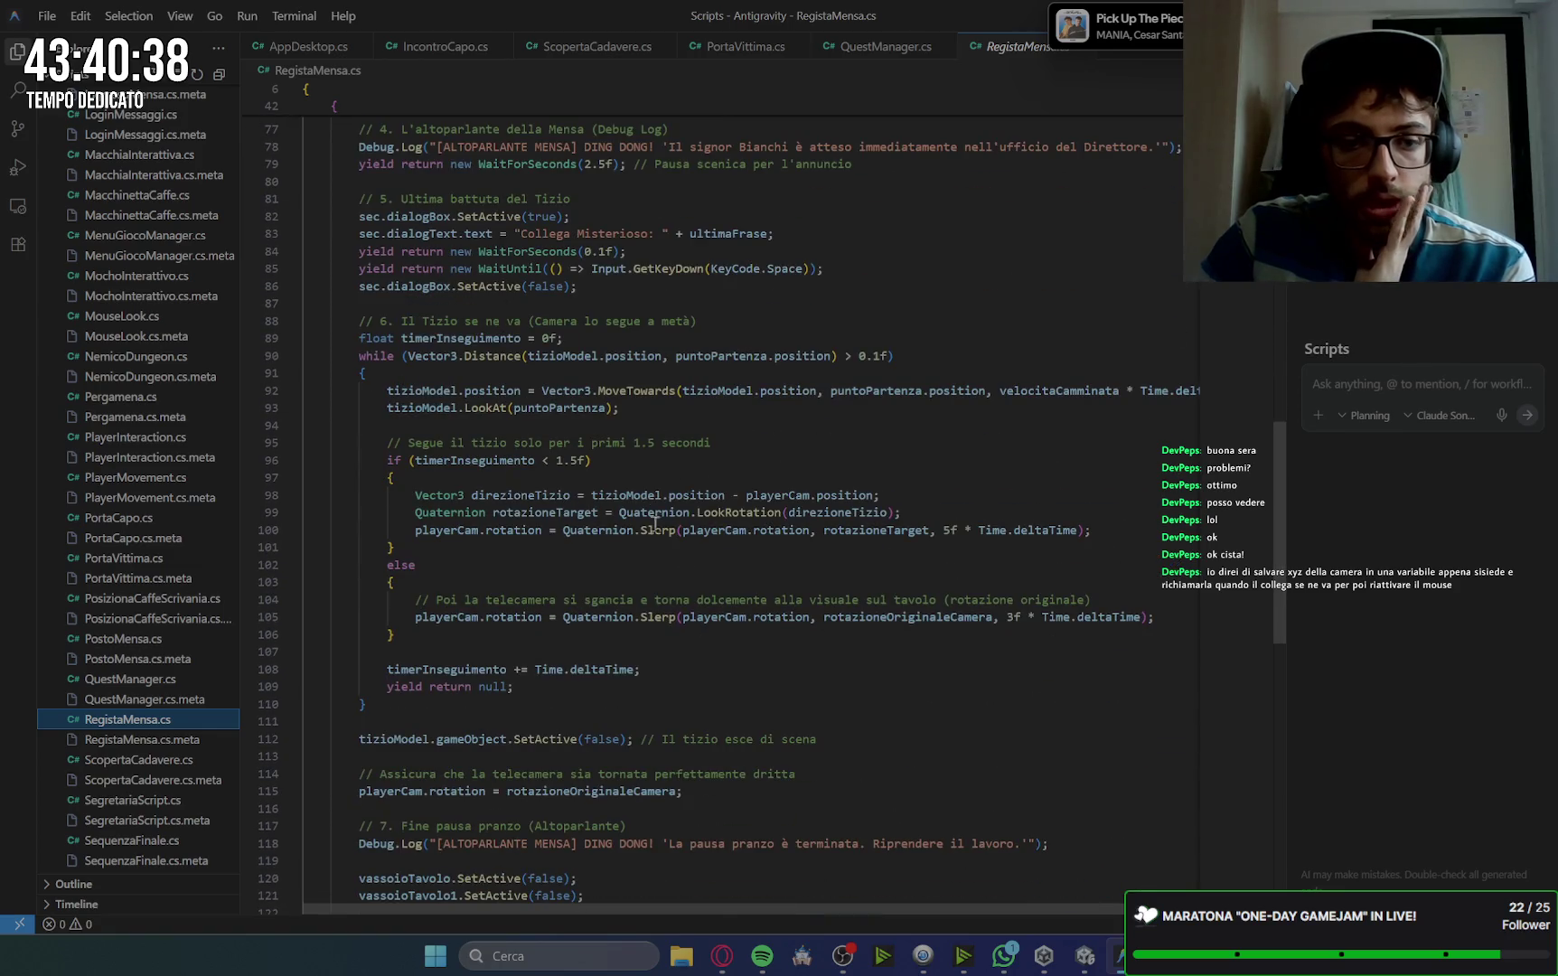
pyautogui.scroll(-4, 710, 471)
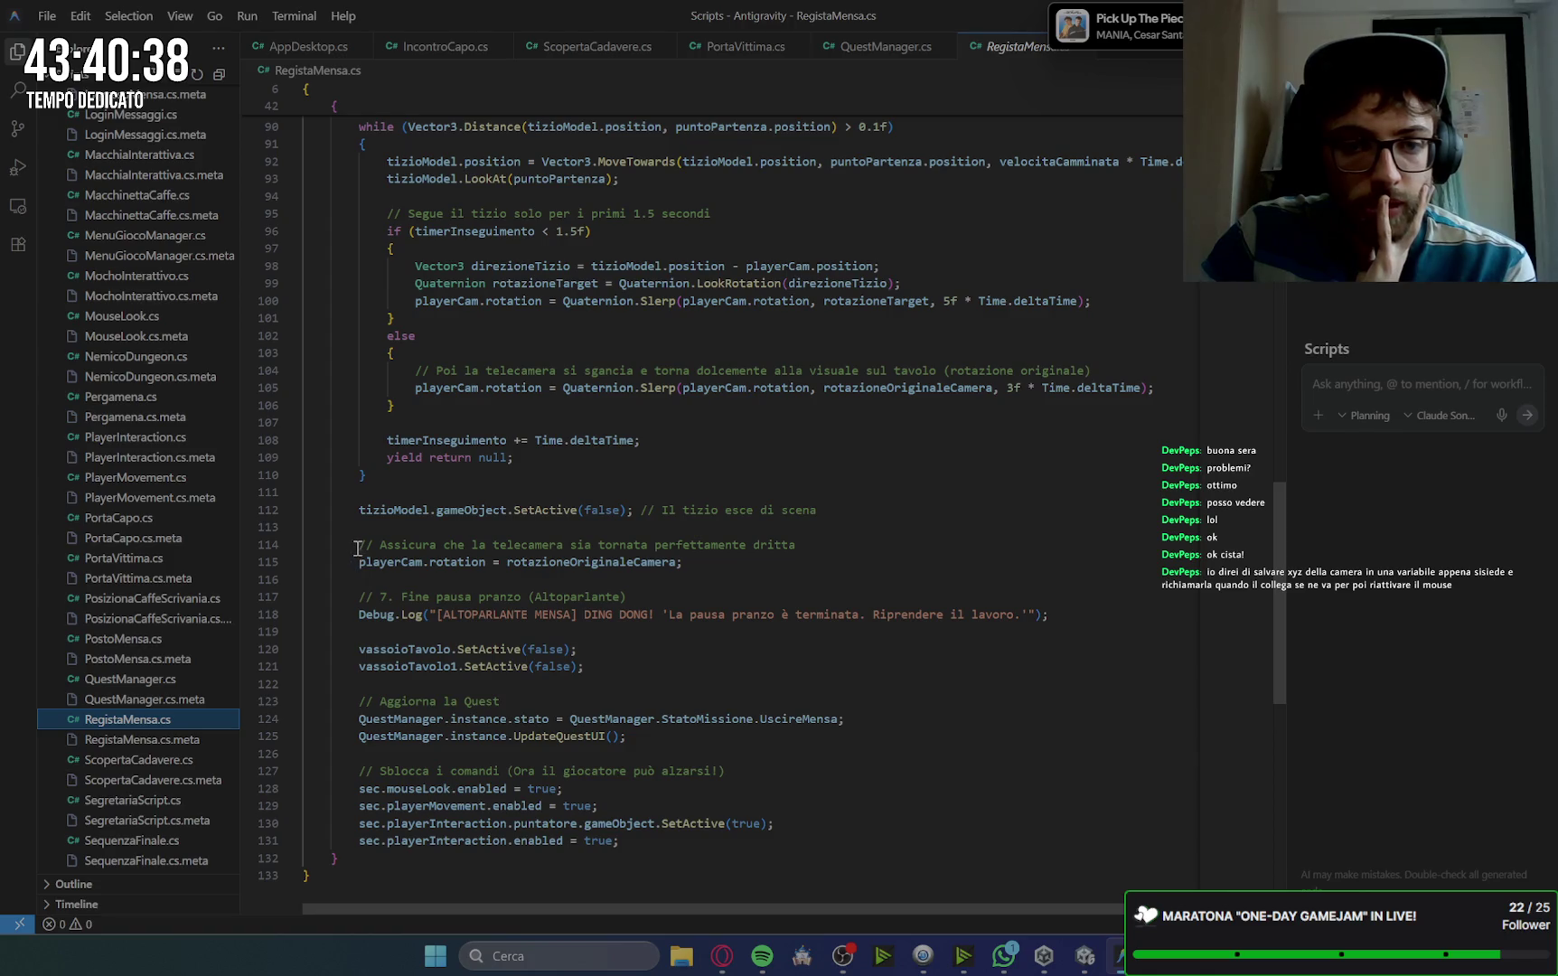
# Step: Select the camera-restore lines and highlight uses of rotazioneOriginaleCamera and playerCam.rotation
pyautogui.moveTo(359, 545); pyautogui.dragTo(882, 538)
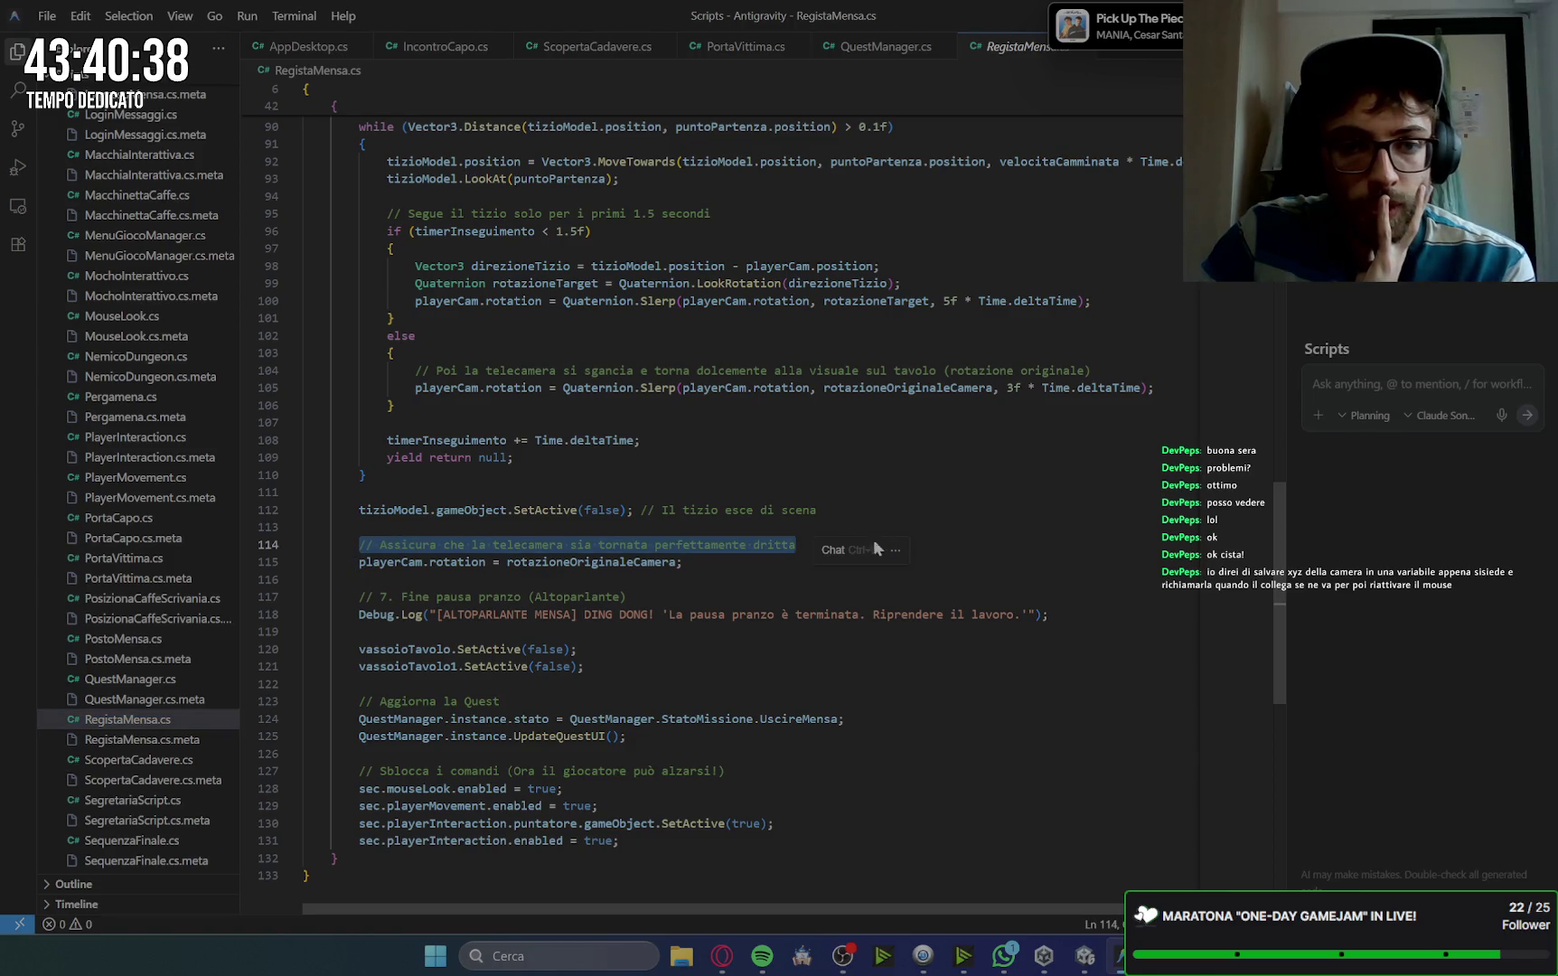
pyautogui.click(707, 586)
pyautogui.moveTo(691, 567); pyautogui.dragTo(352, 566)
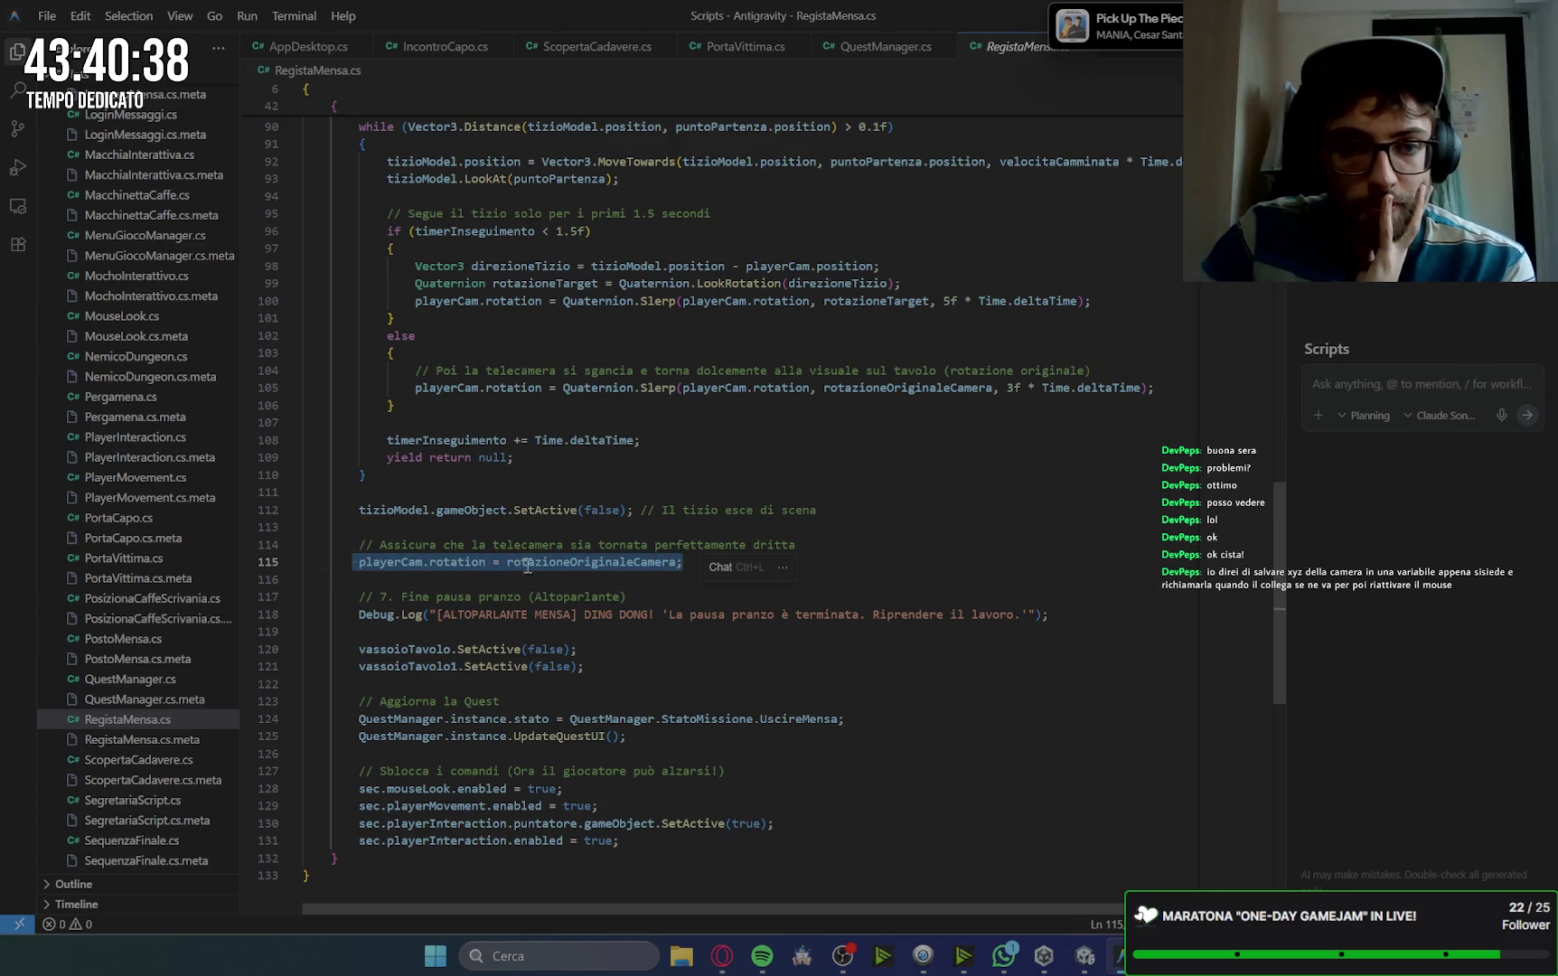
pyautogui.click(606, 564)
pyautogui.click(931, 387)
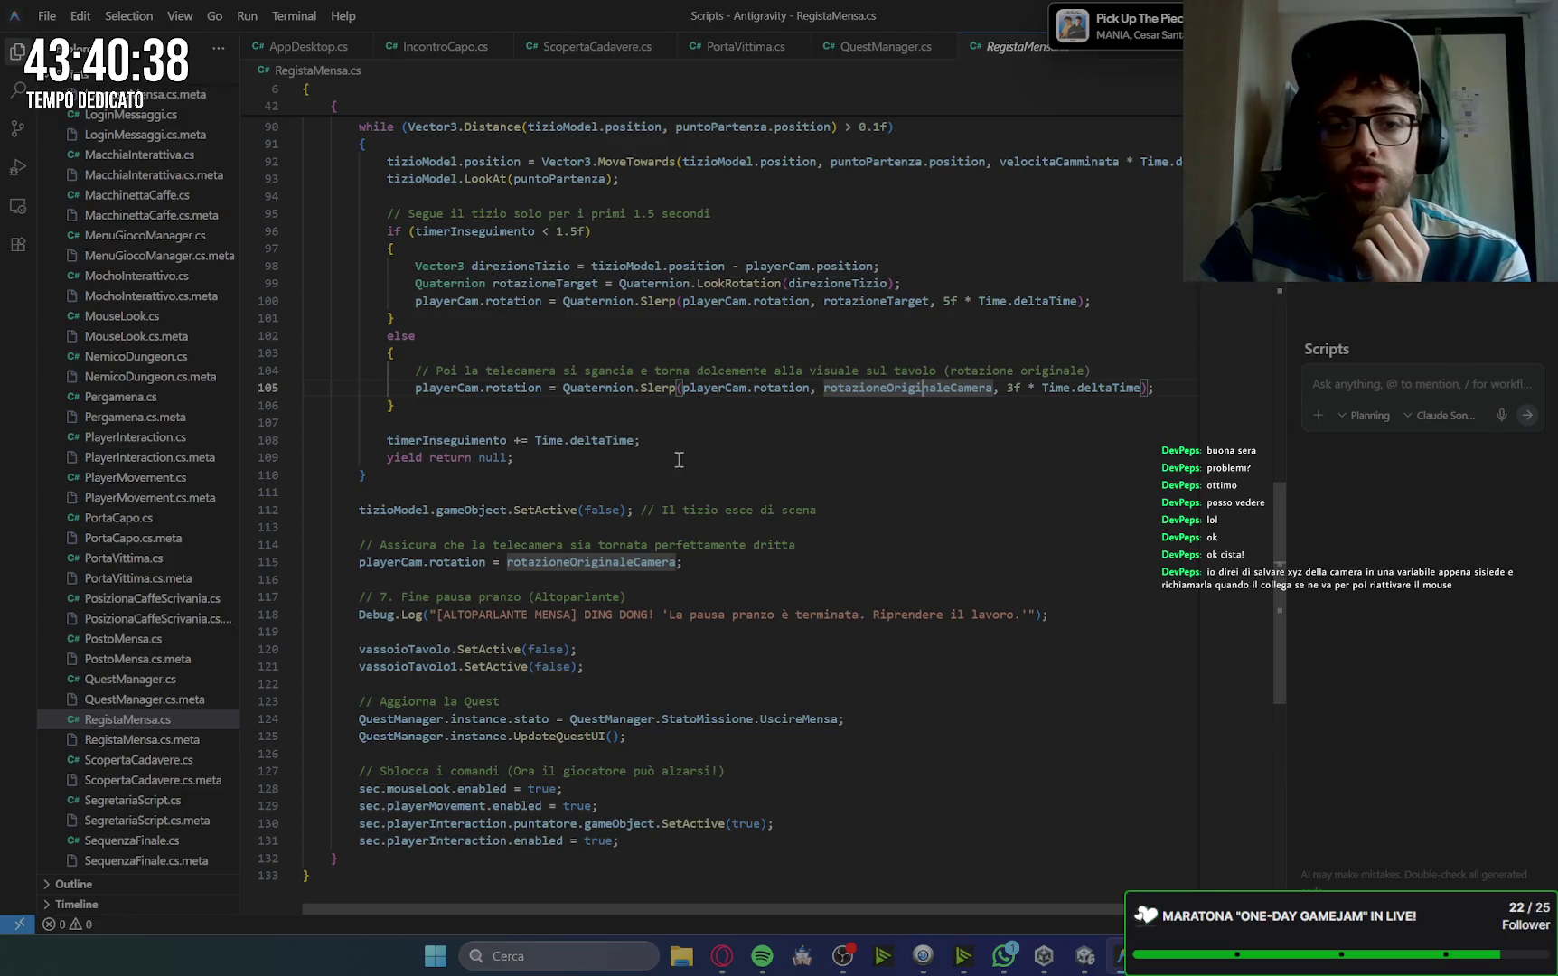
pyautogui.moveTo(809, 393); pyautogui.dragTo(684, 394)
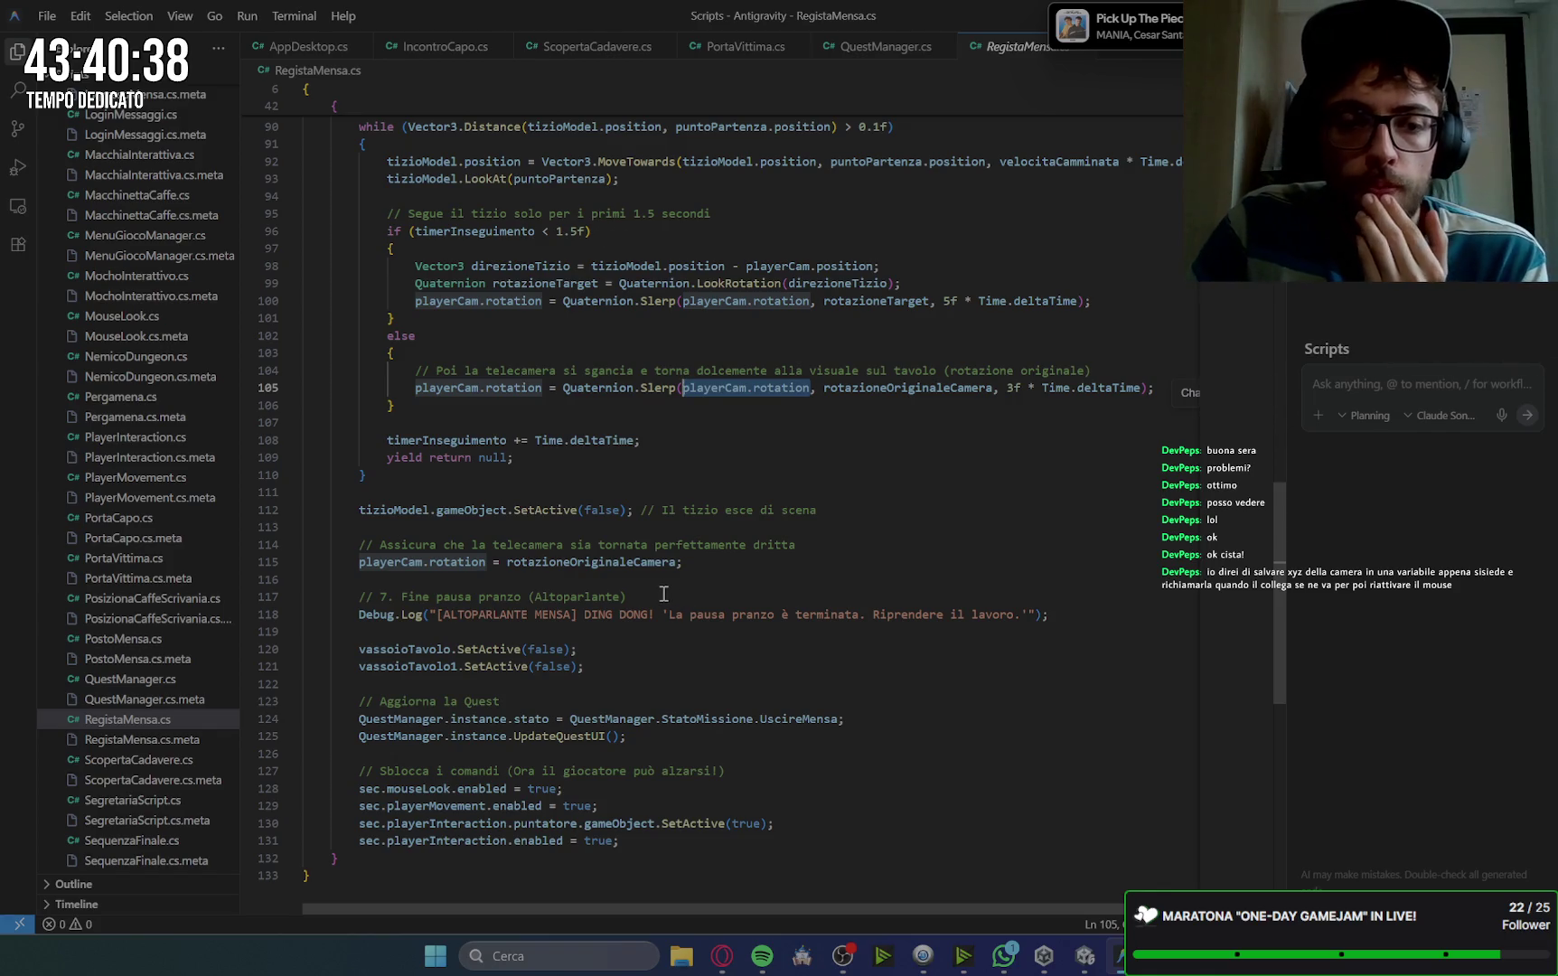
pyautogui.click(828, 395)
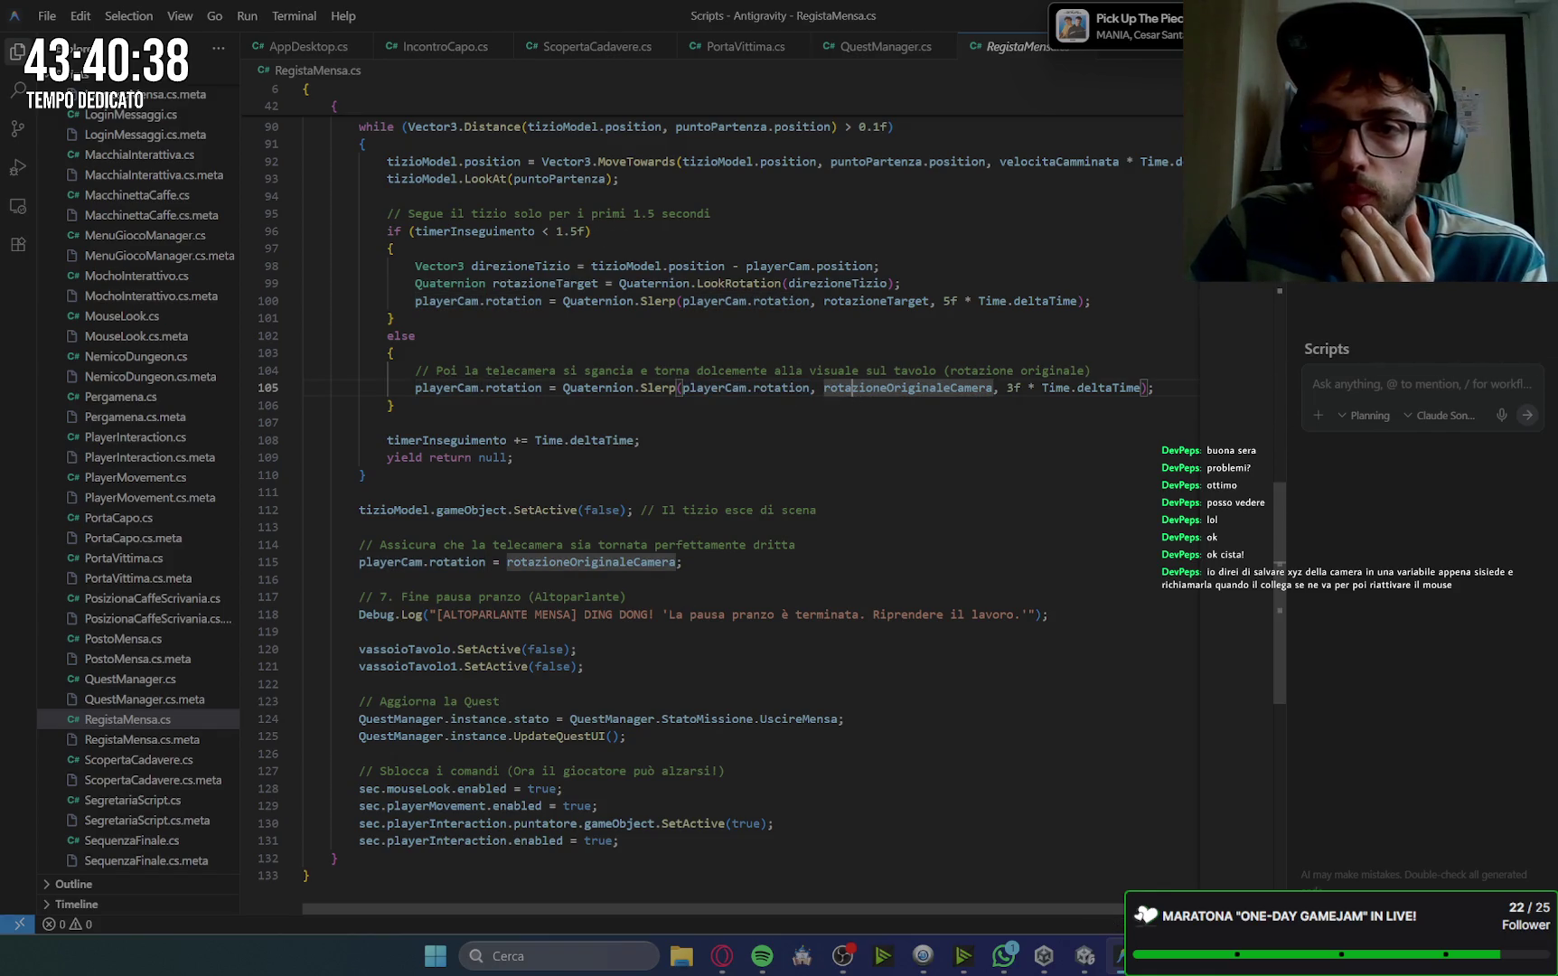